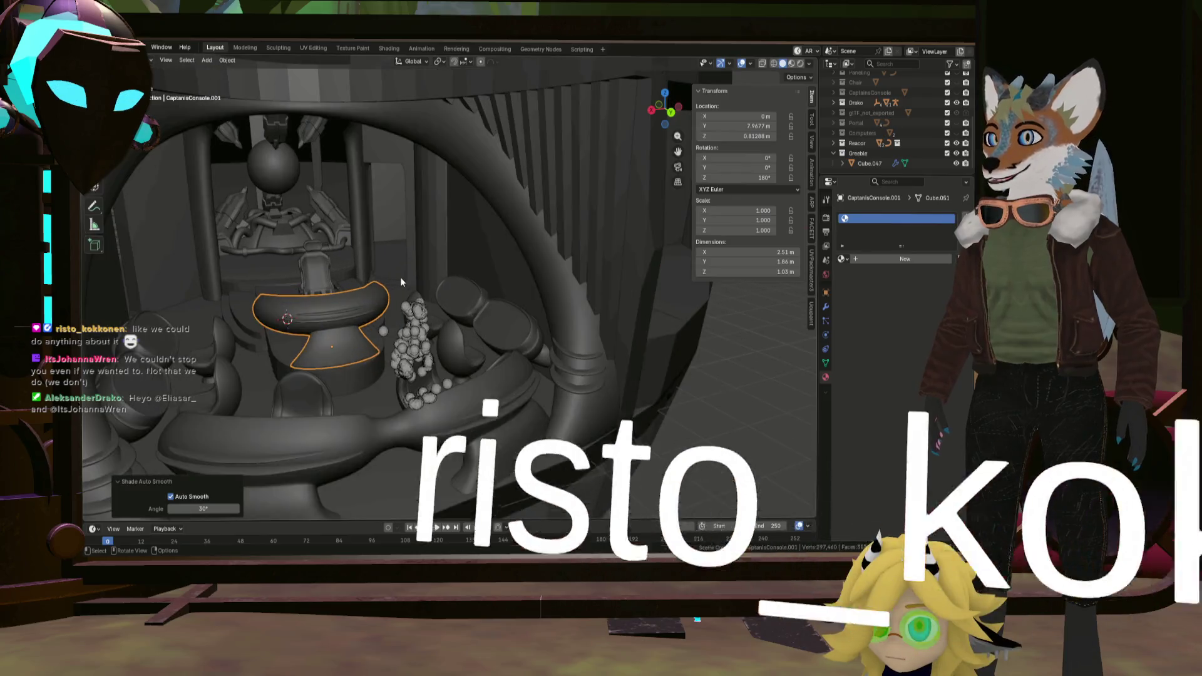
pyautogui.scroll(2, 386, 299)
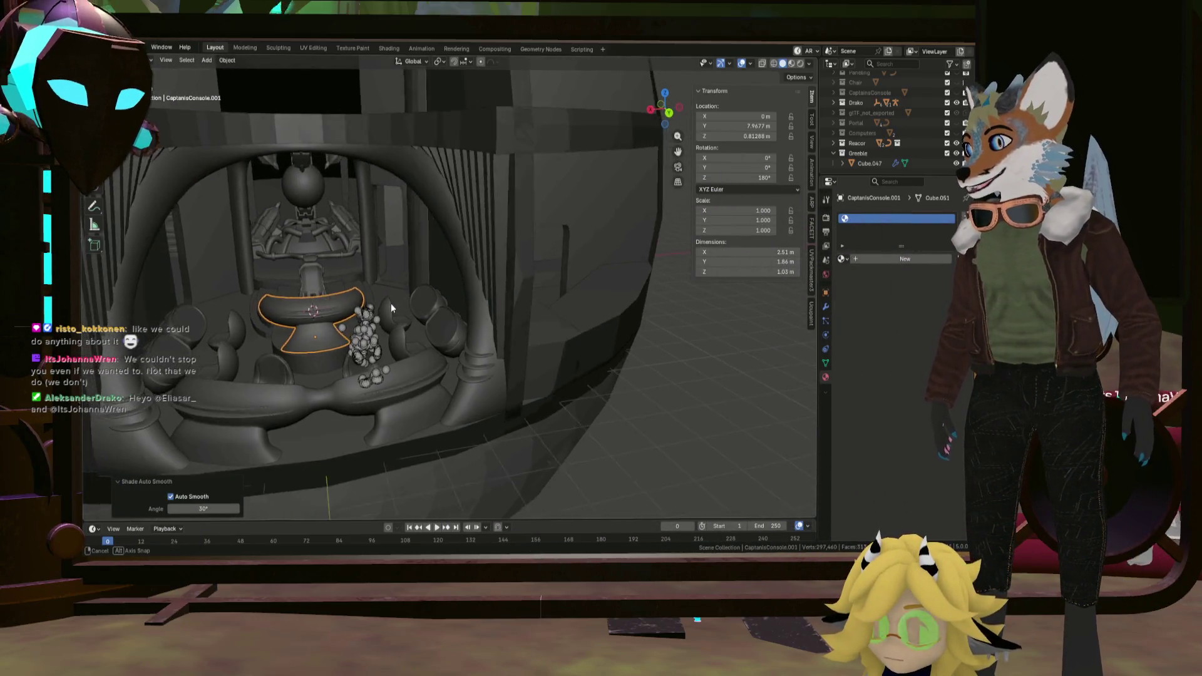
pyautogui.scroll(1, 391, 303)
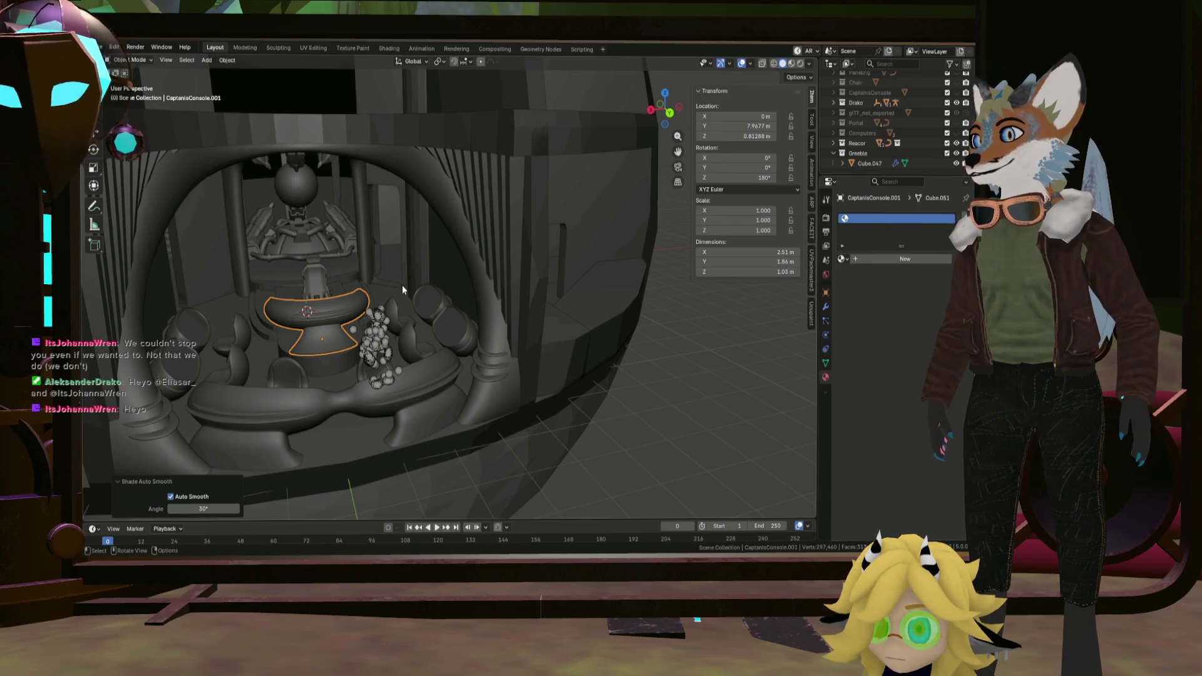
# Select the outer ring Cylinder.004 around the holo-table as the only active object.
pyautogui.moveTo(394, 288); pyautogui.dragTo(317, 363, button='middle')
pyautogui.click(319, 357)
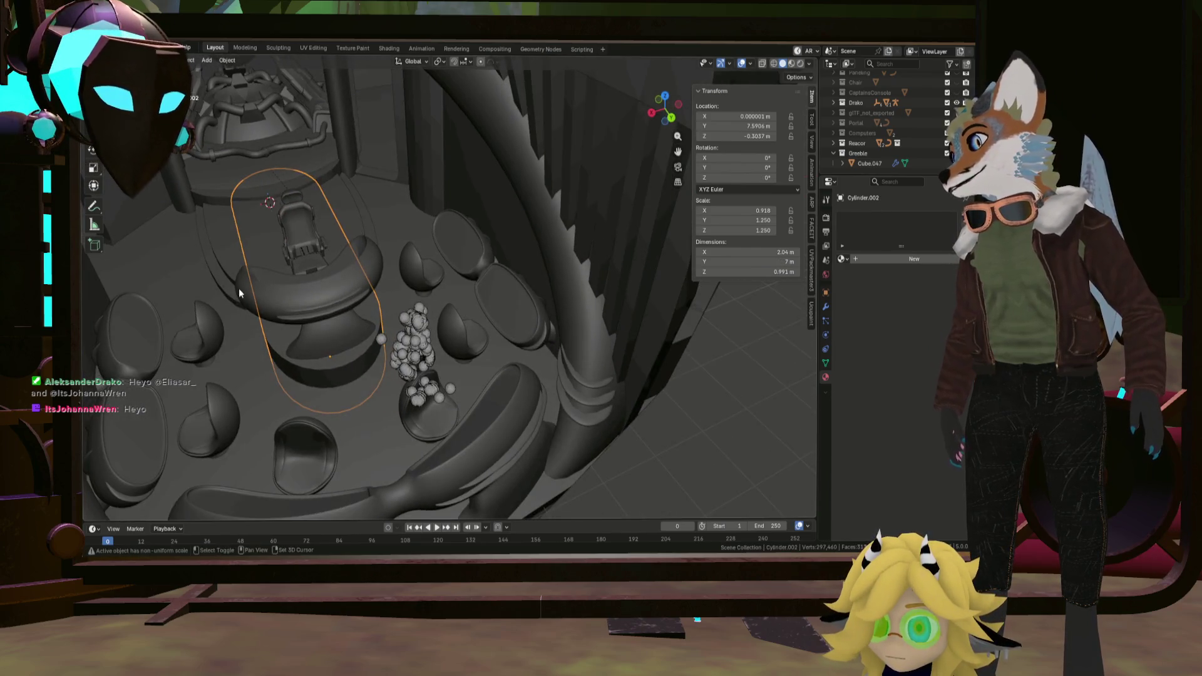
pyautogui.keyDown('shift'); pyautogui.click(235, 278); pyautogui.keyUp('shift')
pyautogui.click(302, 370)
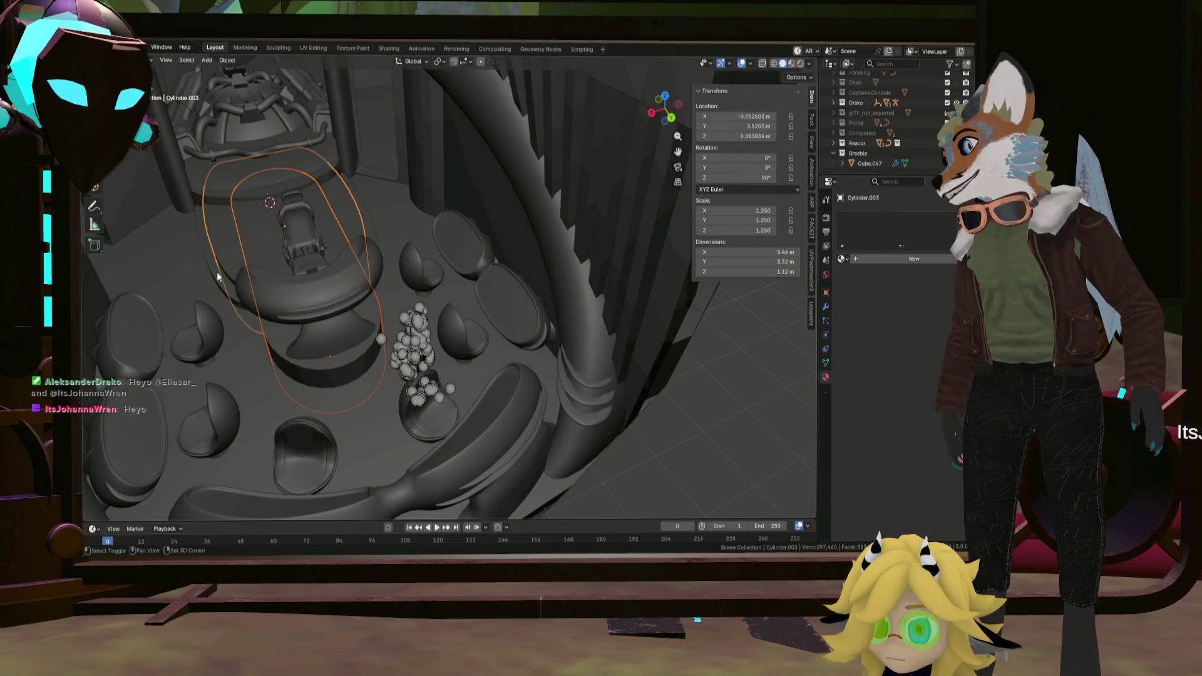
pyautogui.click(266, 304)
pyautogui.moveTo(265, 305); pyautogui.dragTo(270, 278, button='middle')
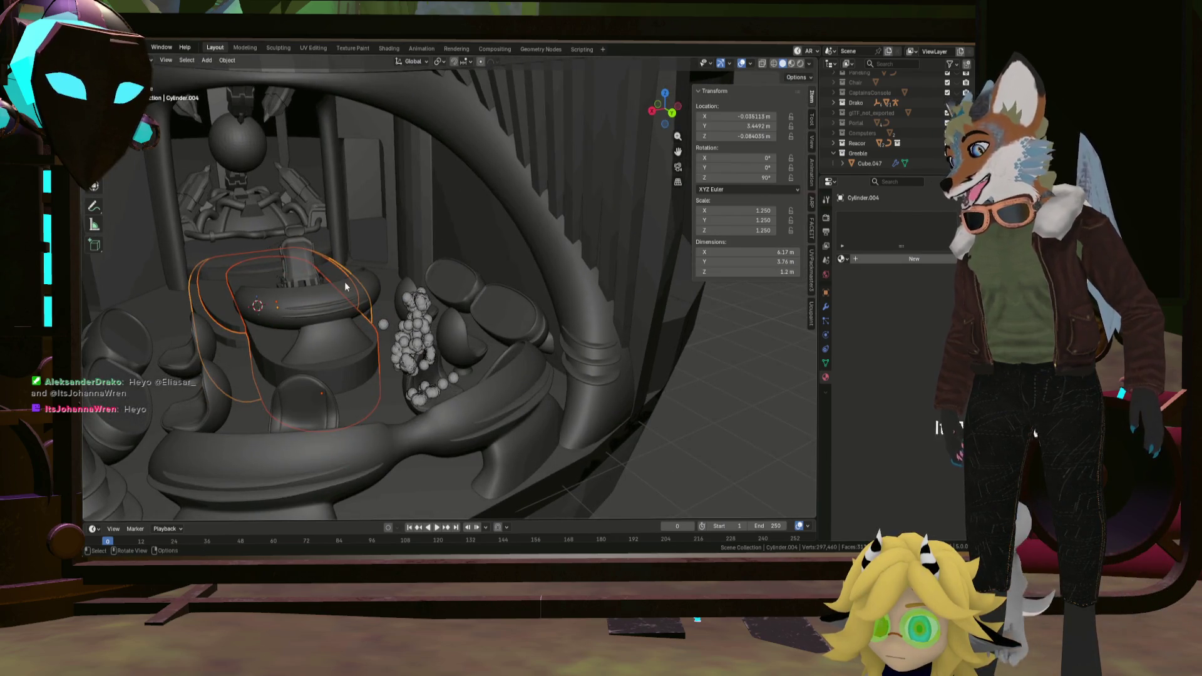
pyautogui.moveTo(363, 284); pyautogui.dragTo(346, 299, button='middle')
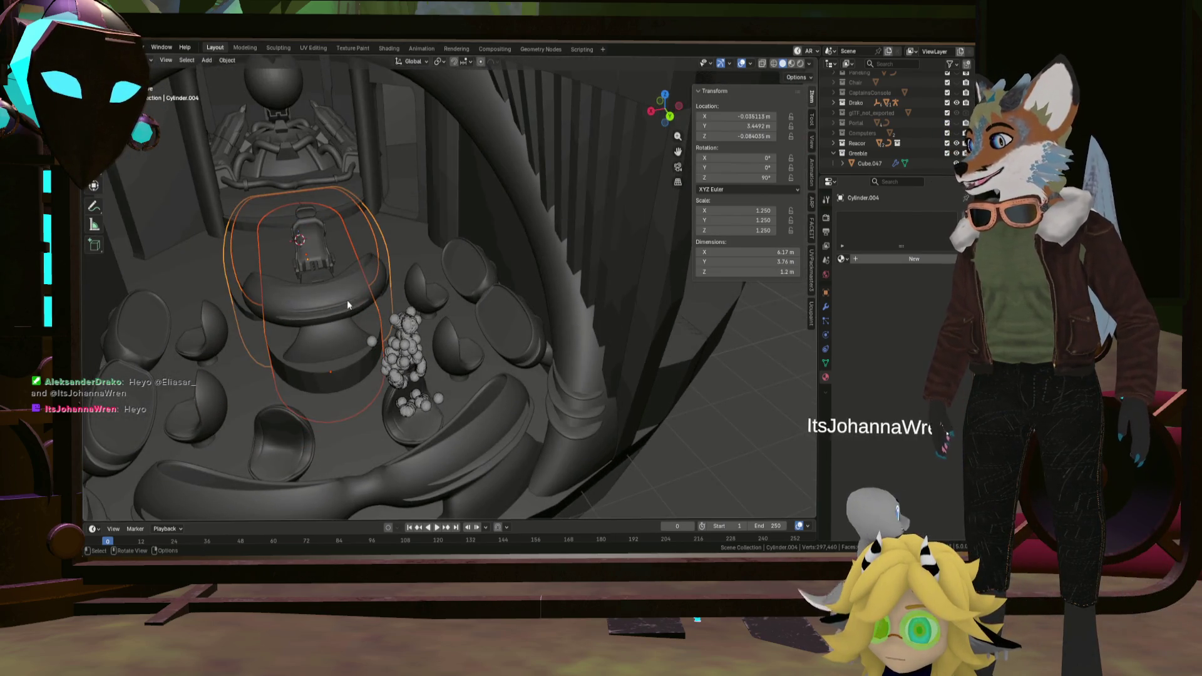
# Apply Shade Auto Smooth to Cylinder.004 from the Object menu and enter Edit Mode.
pyautogui.click(228, 61)
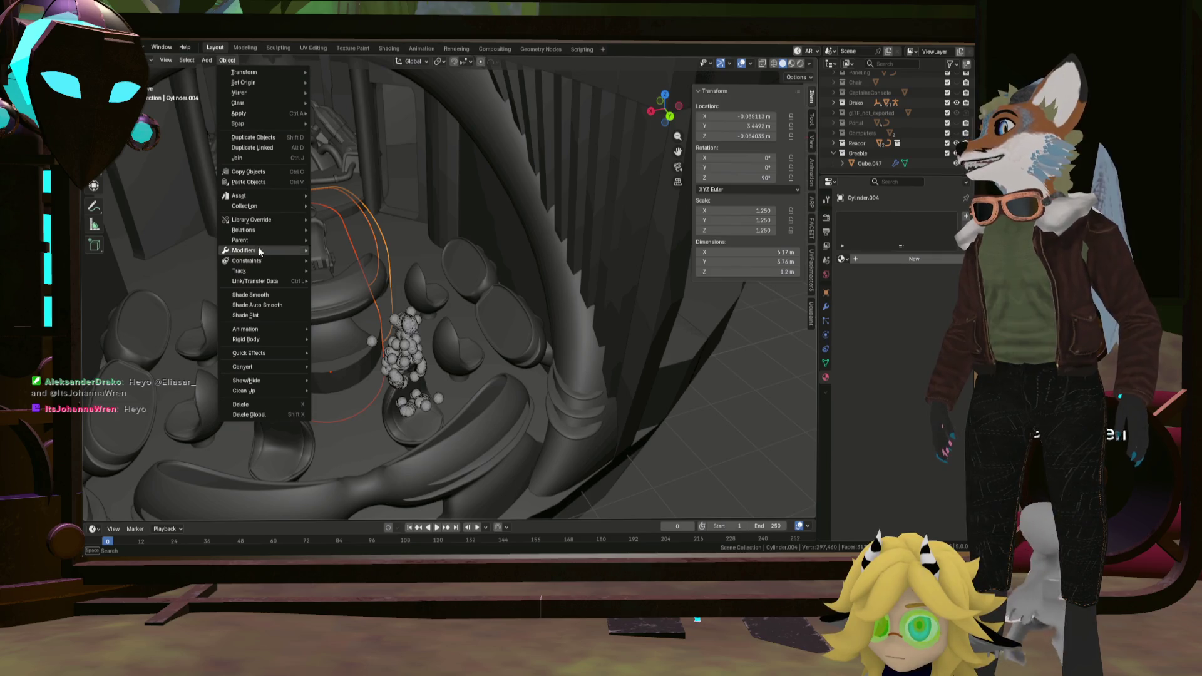
pyautogui.click(274, 305)
pyautogui.moveTo(297, 310)
pyautogui.mouseDown(button='middle')
pyautogui.moveTo(378, 308)
pyautogui.moveTo(292, 304)
pyautogui.moveTo(321, 334)
pyautogui.moveTo(326, 310)
pyautogui.moveTo(392, 289)
pyautogui.mouseUp(button='middle')
pyautogui.click(292, 304)
pyautogui.press('Tab')
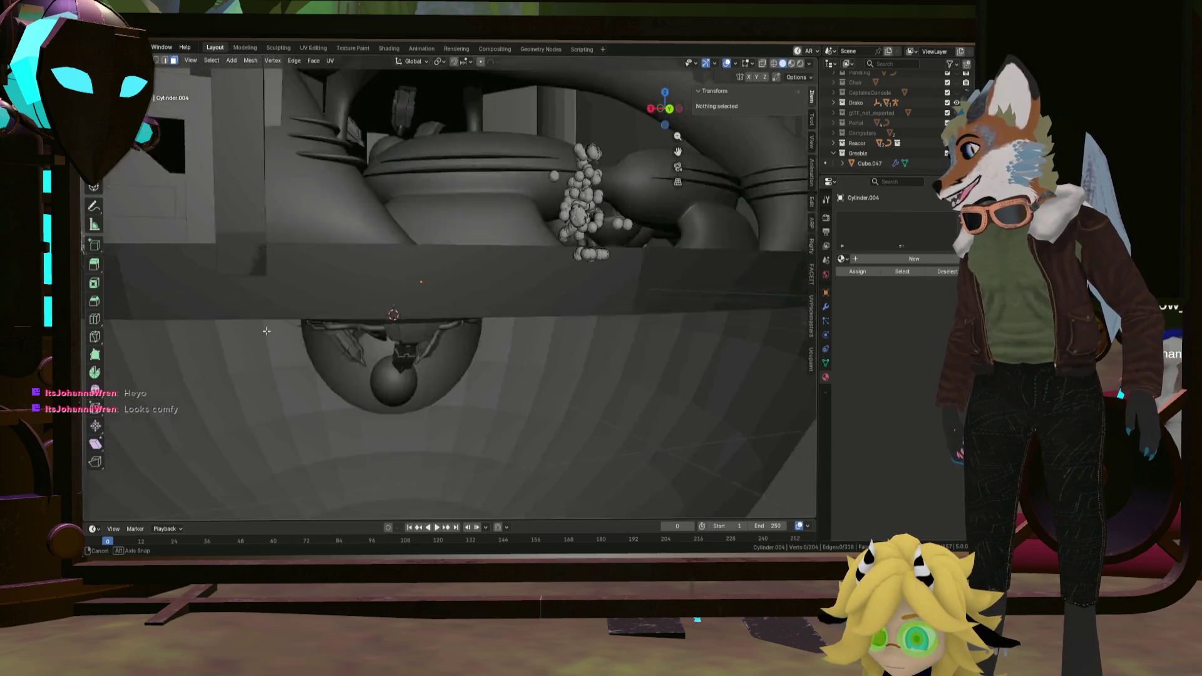
pyautogui.scroll(-5, 392, 288)
# Enable X-ray in the viewport and select the cylinder's flat bottom face.
pyautogui.moveTo(392, 289); pyautogui.dragTo(644, 147, button='middle')
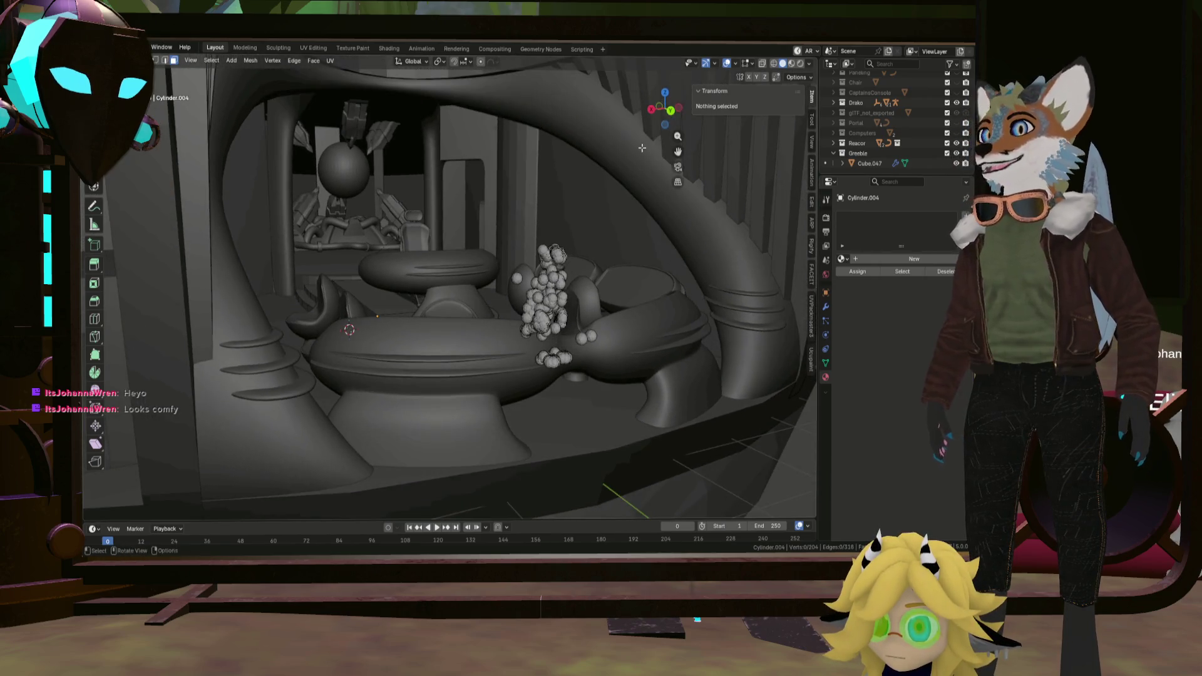
pyautogui.click(761, 66)
pyautogui.moveTo(564, 236)
pyautogui.mouseDown(button='middle')
pyautogui.moveTo(524, 275)
pyautogui.moveTo(416, 273)
pyautogui.moveTo(415, 261)
pyautogui.moveTo(448, 283)
pyautogui.moveTo(583, 234)
pyautogui.mouseUp(button='middle')
pyautogui.click(417, 273)
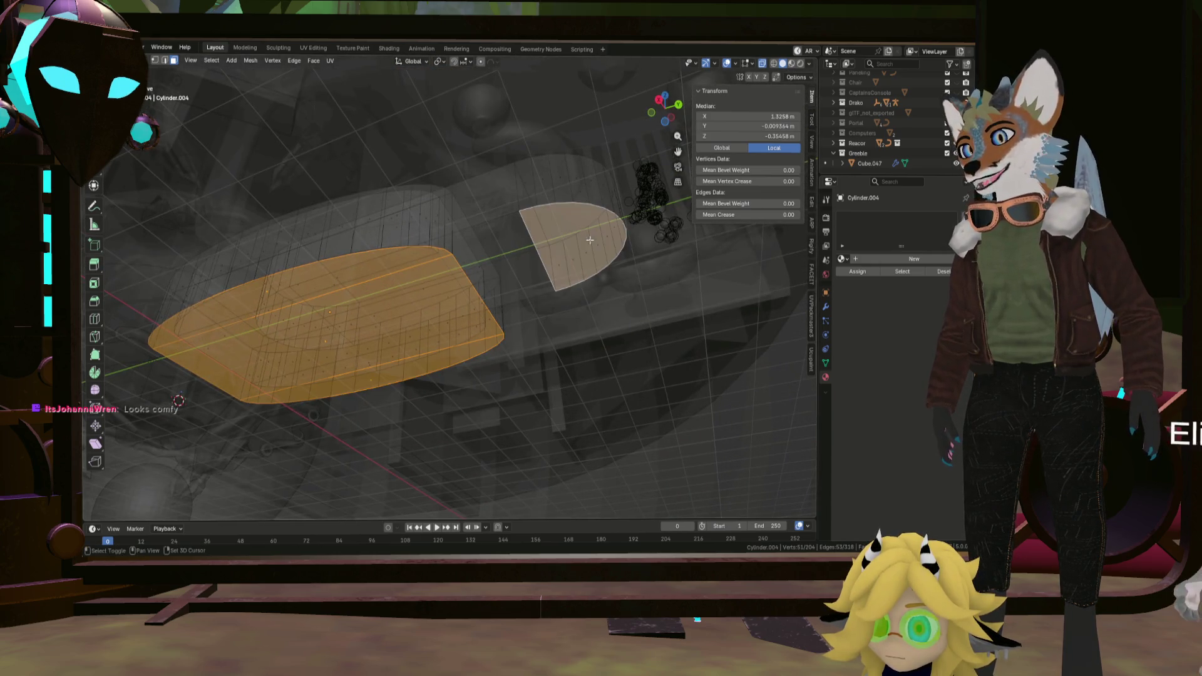
pyautogui.moveTo(590, 240)
pyautogui.mouseDown(button='middle')
pyautogui.moveTo(429, 308)
pyautogui.moveTo(249, 252)
pyautogui.moveTo(225, 223)
pyautogui.moveTo(286, 282)
pyautogui.moveTo(342, 394)
pyautogui.moveTo(310, 318)
pyautogui.moveTo(317, 299)
pyautogui.moveTo(277, 308)
pyautogui.moveTo(282, 320)
pyautogui.mouseUp(button='middle')
pyautogui.scroll(8, 462, 353)
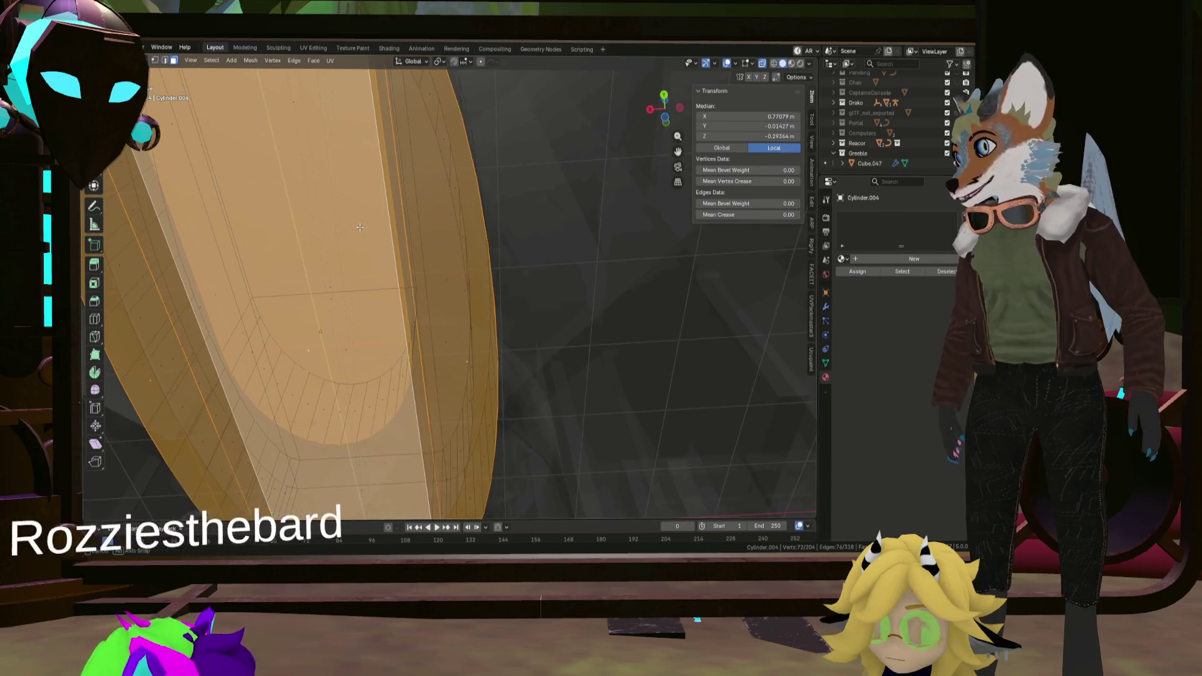
# Flatten the selected faces to one level by scaling them to 0 on the Z axis.
pyautogui.moveTo(463, 352)
pyautogui.mouseDown(button='middle')
pyautogui.moveTo(461, 373)
pyautogui.moveTo(446, 375)
pyautogui.moveTo(539, 430)
pyautogui.moveTo(598, 422)
pyautogui.moveTo(517, 369)
pyautogui.moveTo(470, 384)
pyautogui.moveTo(451, 357)
pyautogui.moveTo(514, 299)
pyautogui.mouseUp(button='middle')
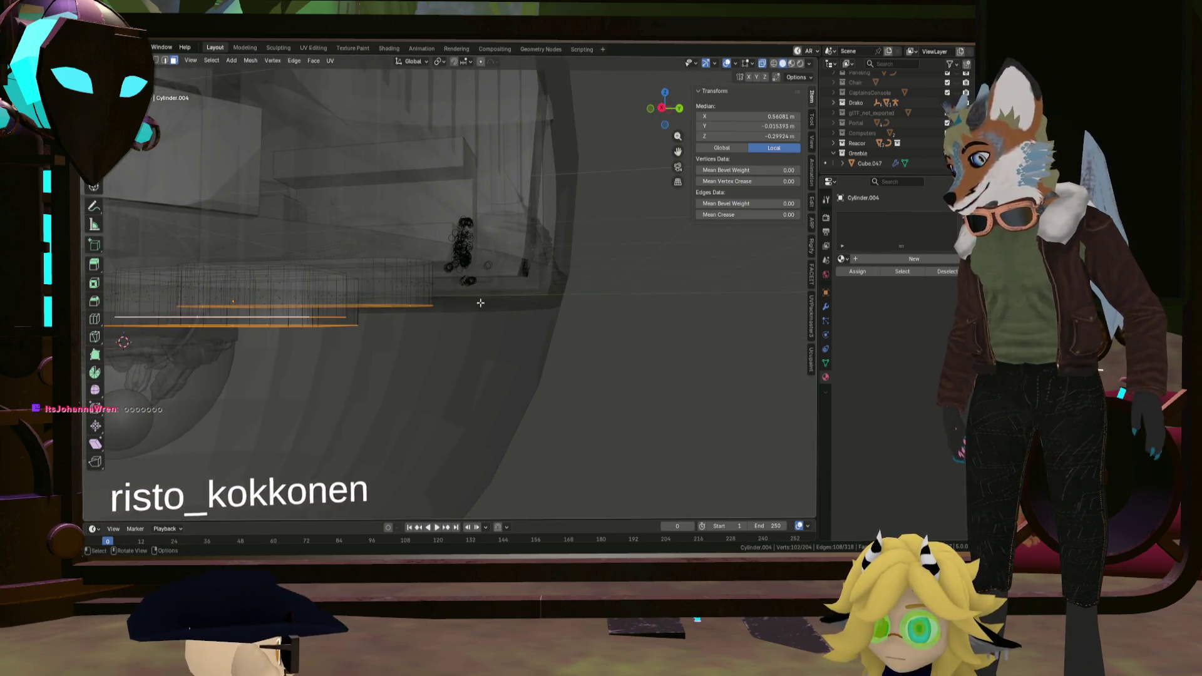
pyautogui.press('s')
pyautogui.press('z')
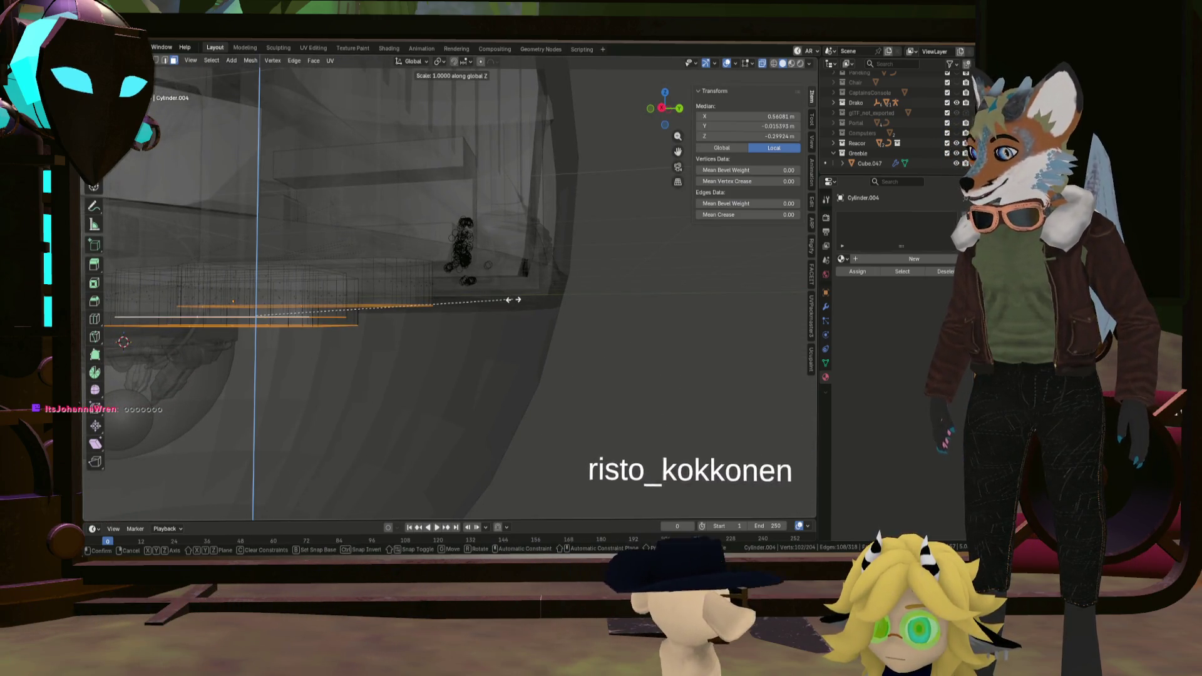
pyautogui.press('0')
pyautogui.press('Return')
pyautogui.moveTo(514, 300); pyautogui.dragTo(424, 312, button='middle')
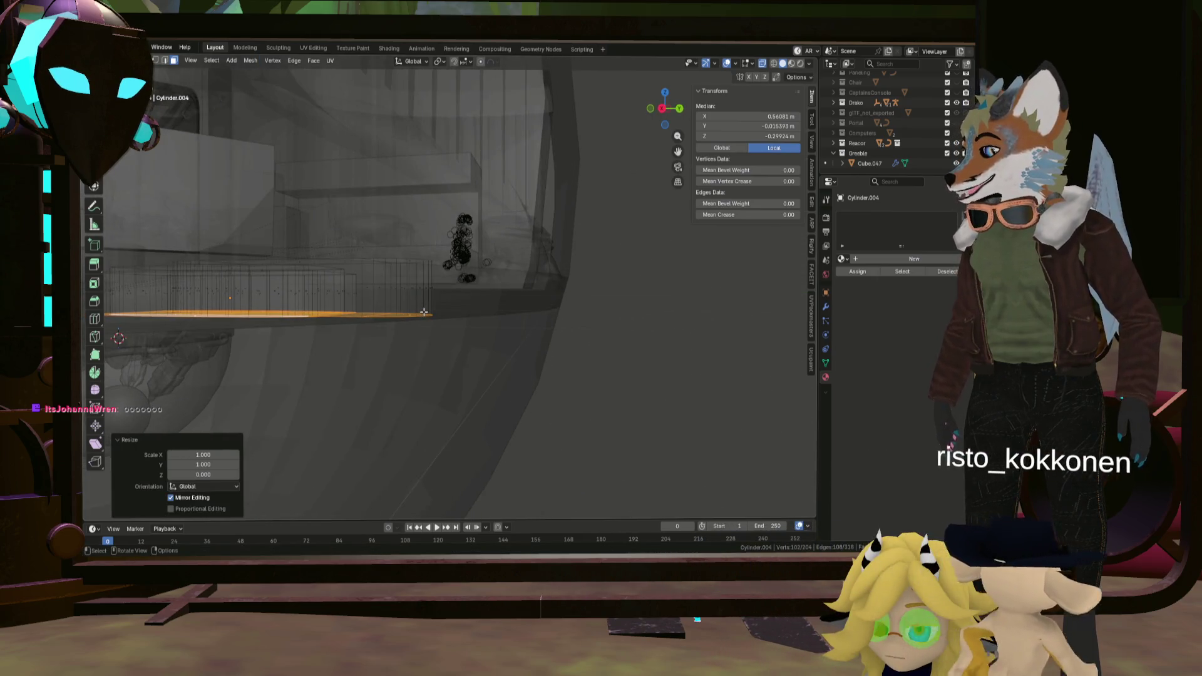
# Move the flattened faces vertically into place, checking from a front view.
pyautogui.press('g')
pyautogui.press('z')
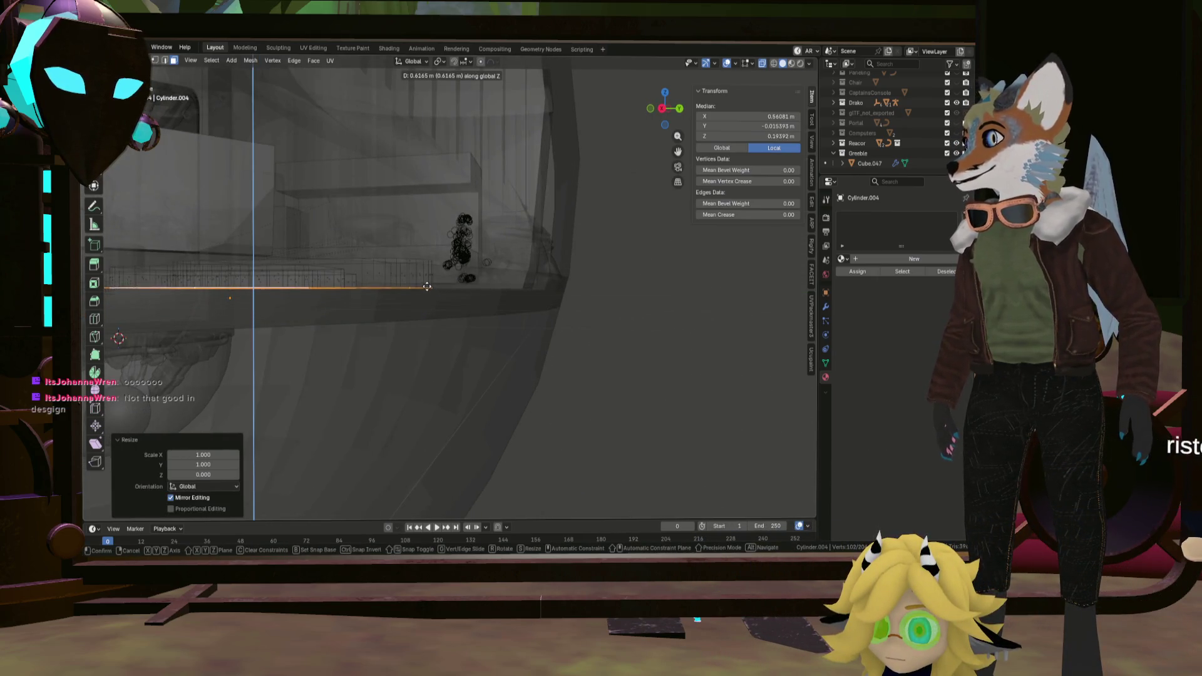
pyautogui.click(426, 291)
pyautogui.moveTo(426, 290); pyautogui.dragTo(350, 304, button='middle')
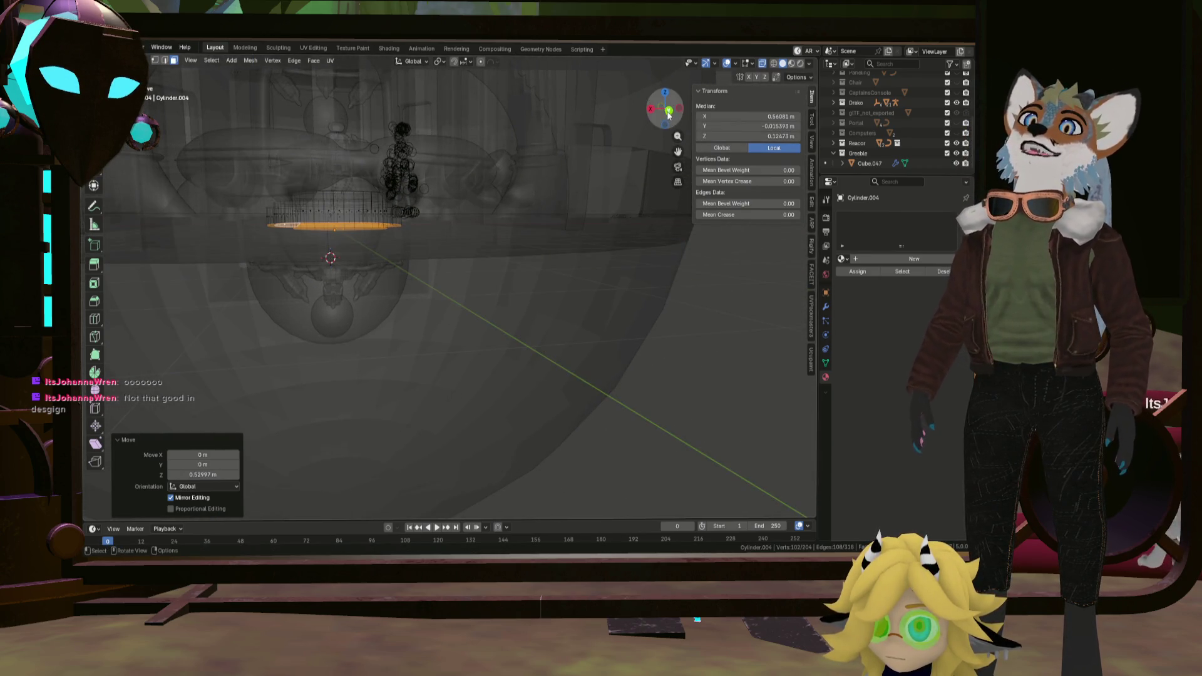
pyautogui.click(668, 112)
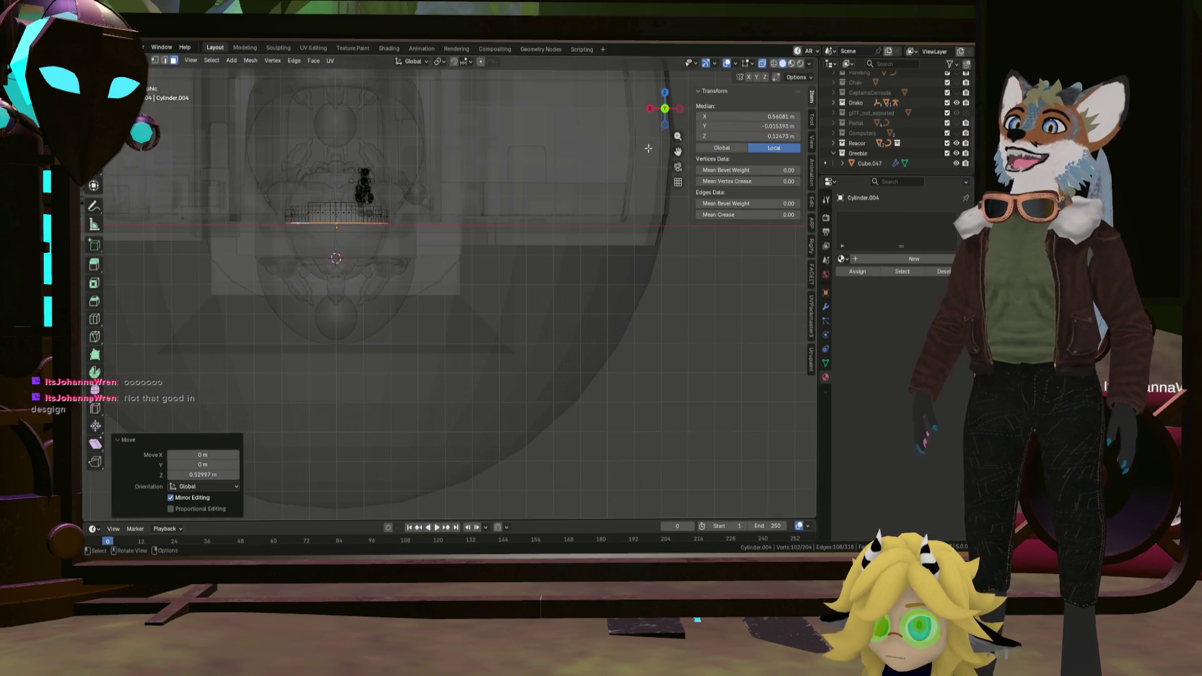
pyautogui.click(417, 276)
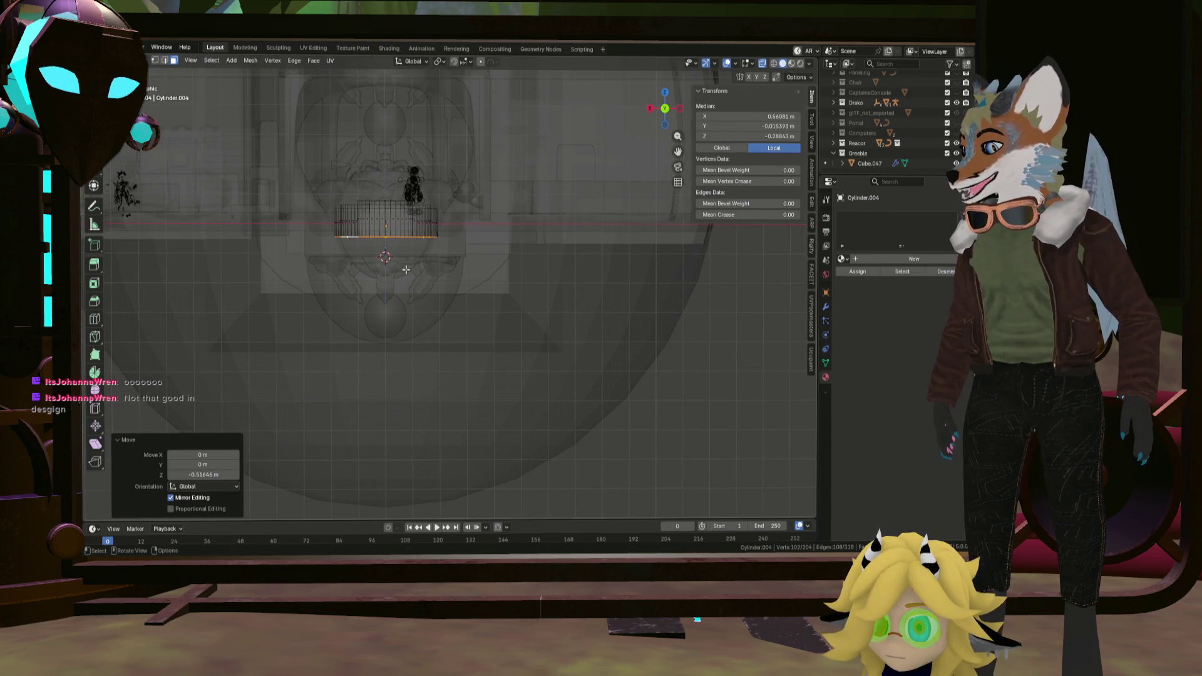
# Deselect all, leave Edit Mode, turn X-ray off and switch over to Godot.
pyautogui.rightClick(405, 270)
pyautogui.click(408, 272)
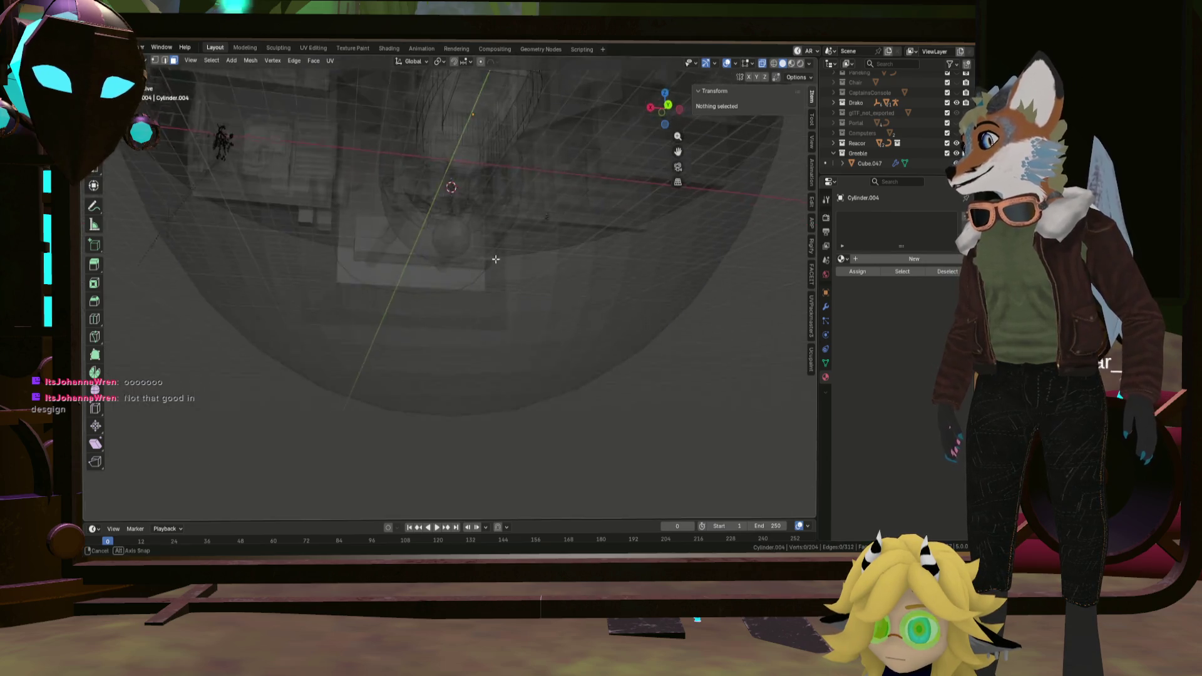
pyautogui.moveTo(407, 273); pyautogui.dragTo(474, 303, button='middle')
pyautogui.press('Tab')
pyautogui.press('KP_7')
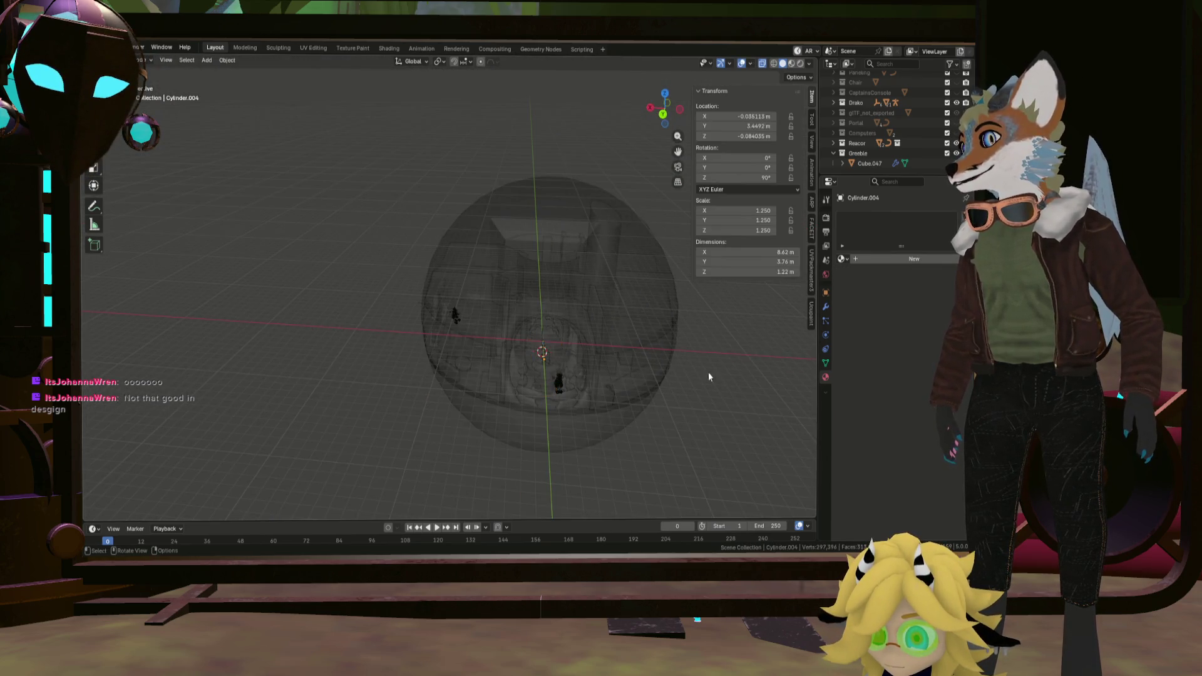
pyautogui.moveTo(709, 372); pyautogui.dragTo(671, 285, button='middle')
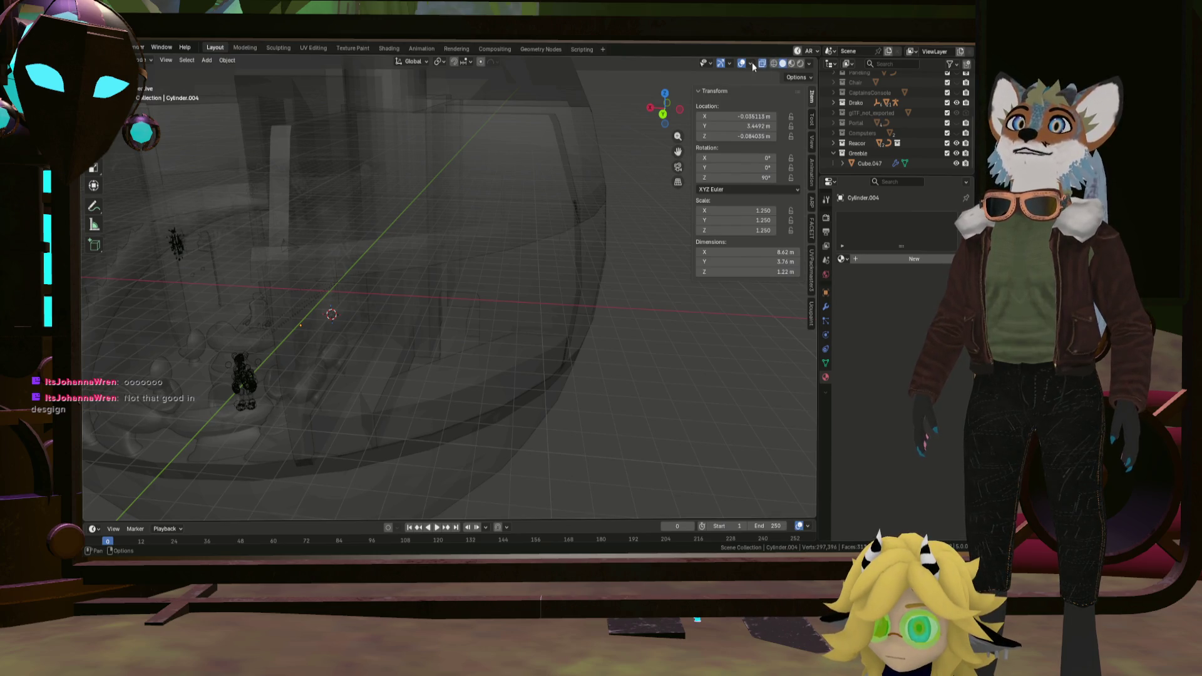
pyautogui.click(753, 65)
pyautogui.scroll(5, 358, 314)
pyautogui.moveTo(357, 314); pyautogui.dragTo(489, 292, button='middle')
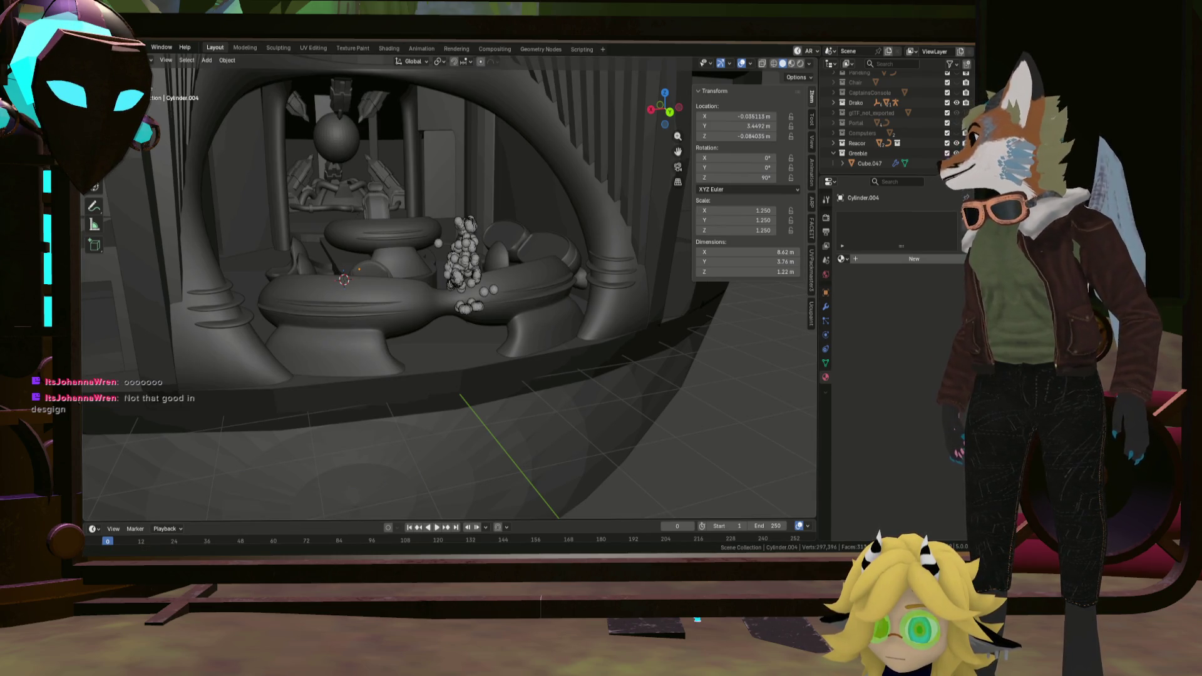
pyautogui.hotkey('alt', 'Tab')
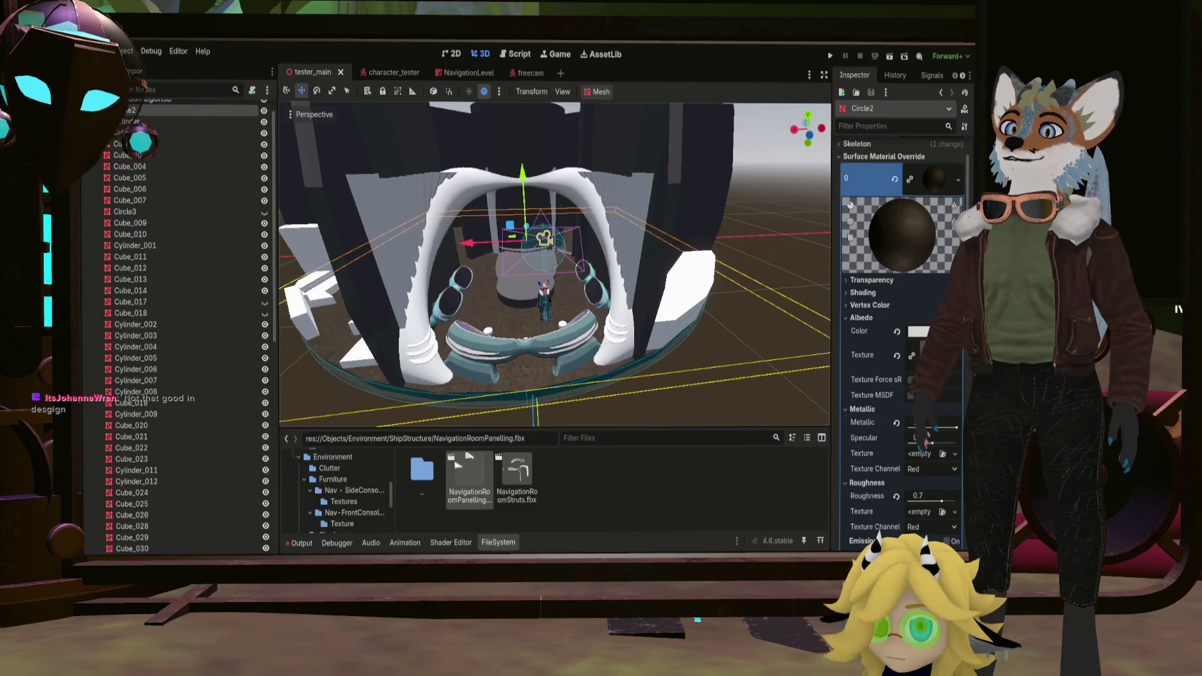
pyautogui.scroll(5, 509, 399)
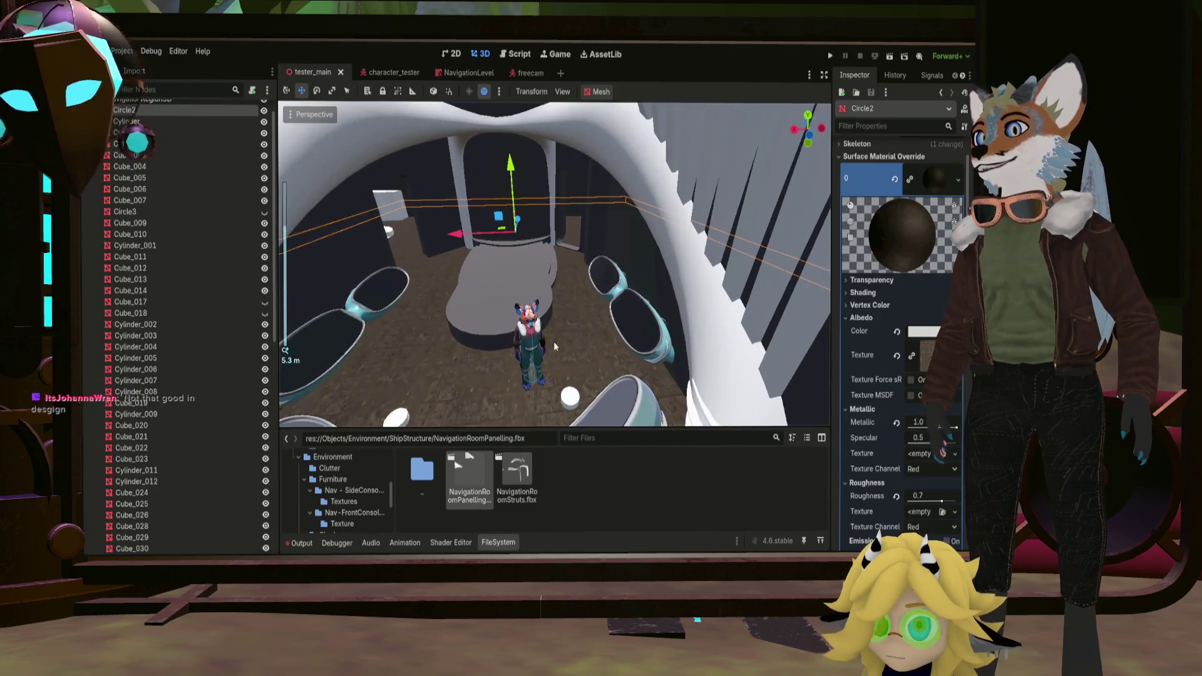
pyautogui.moveTo(553, 341)
pyautogui.mouseDown(button='middle')
pyautogui.moveTo(528, 337)
pyautogui.moveTo(528, 299)
pyautogui.moveTo(443, 265)
pyautogui.mouseUp(button='middle')
pyautogui.scroll(-3, 529, 342)
pyautogui.scroll(3, 528, 299)
pyautogui.scroll(-3, 588, 259)
pyautogui.moveTo(588, 259); pyautogui.dragTo(580, 305, button='middle')
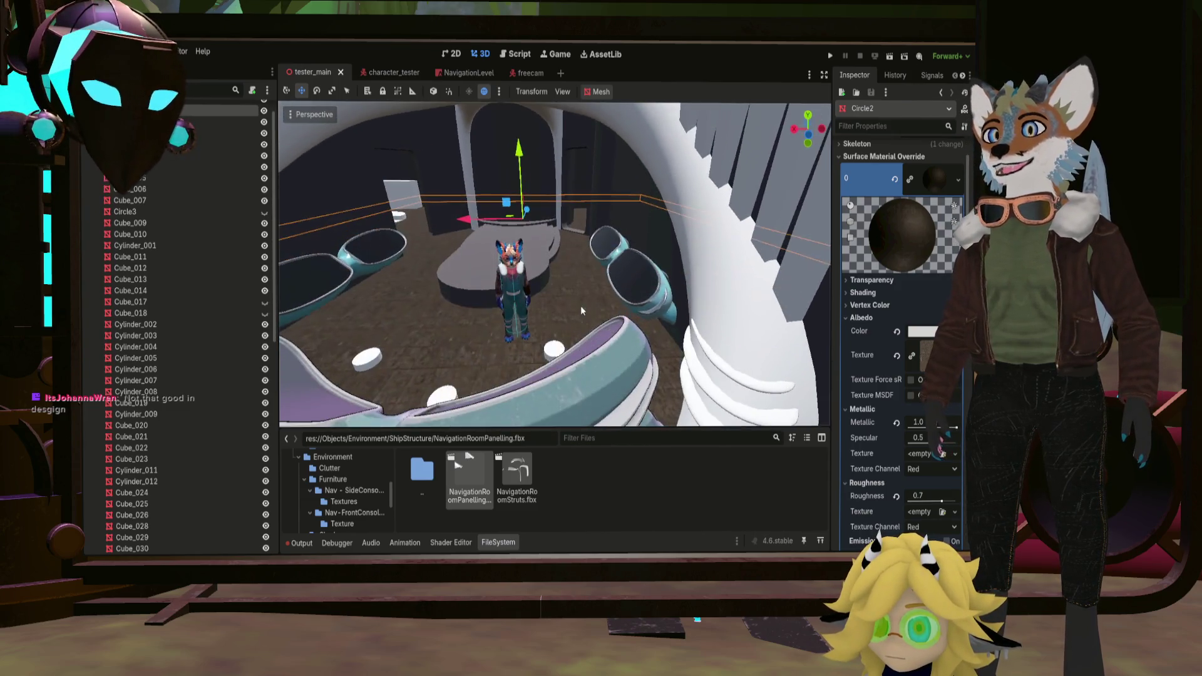
pyautogui.scroll(3, 581, 306)
pyautogui.moveTo(671, 320)
pyautogui.mouseDown(button='middle')
pyautogui.moveTo(629, 290)
pyautogui.moveTo(616, 297)
pyautogui.moveTo(601, 338)
pyautogui.moveTo(621, 385)
pyautogui.moveTo(646, 322)
pyautogui.moveTo(695, 332)
pyautogui.moveTo(661, 292)
pyautogui.moveTo(704, 316)
pyautogui.moveTo(682, 262)
pyautogui.moveTo(597, 243)
pyautogui.moveTo(546, 251)
pyautogui.moveTo(581, 283)
pyautogui.moveTo(637, 384)
pyautogui.moveTo(649, 322)
pyautogui.moveTo(762, 389)
pyautogui.moveTo(636, 311)
pyautogui.moveTo(550, 327)
pyautogui.moveTo(600, 317)
pyautogui.moveTo(489, 307)
pyautogui.moveTo(625, 302)
pyautogui.moveTo(381, 303)
pyautogui.moveTo(458, 325)
pyautogui.moveTo(383, 219)
pyautogui.mouseUp(button='middle')
pyautogui.scroll(1, 614, 298)
pyautogui.scroll(-2, 609, 322)
pyautogui.scroll(-3, 381, 304)
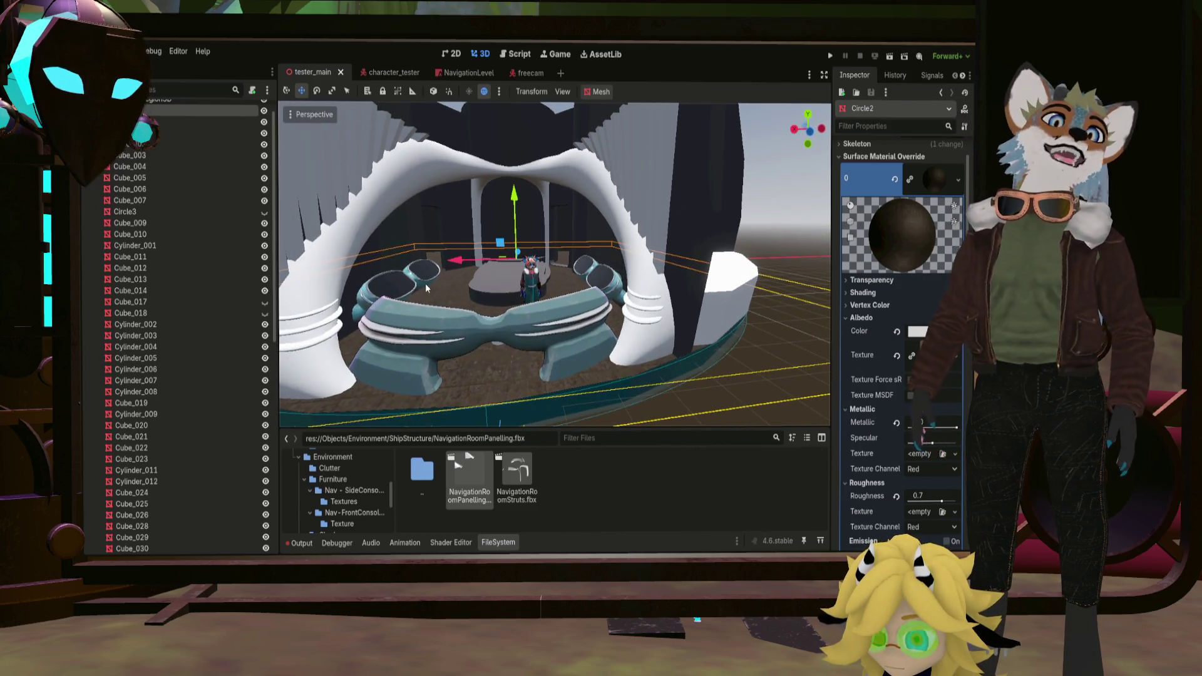
pyautogui.scroll(-1, 432, 286)
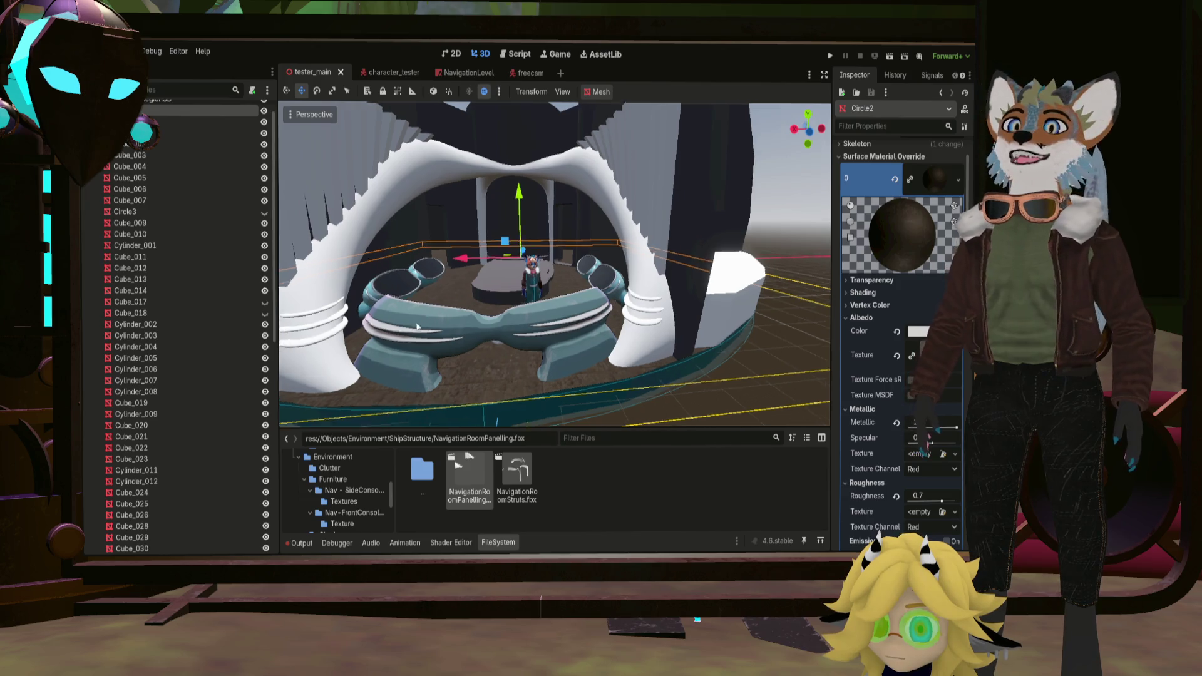
pyautogui.scroll(-2, 442, 301)
pyautogui.scroll(-1, 455, 315)
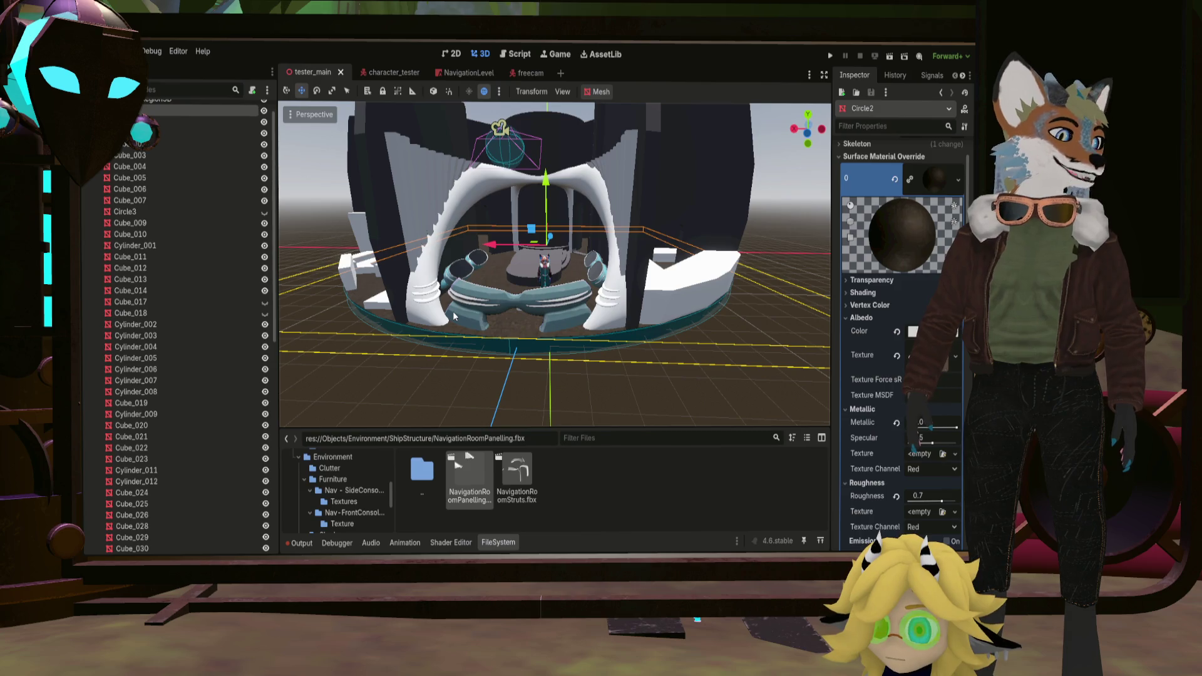
pyautogui.moveTo(453, 311)
pyautogui.mouseDown(button='middle')
pyautogui.moveTo(484, 320)
pyautogui.moveTo(454, 313)
pyautogui.mouseUp(button='middle')
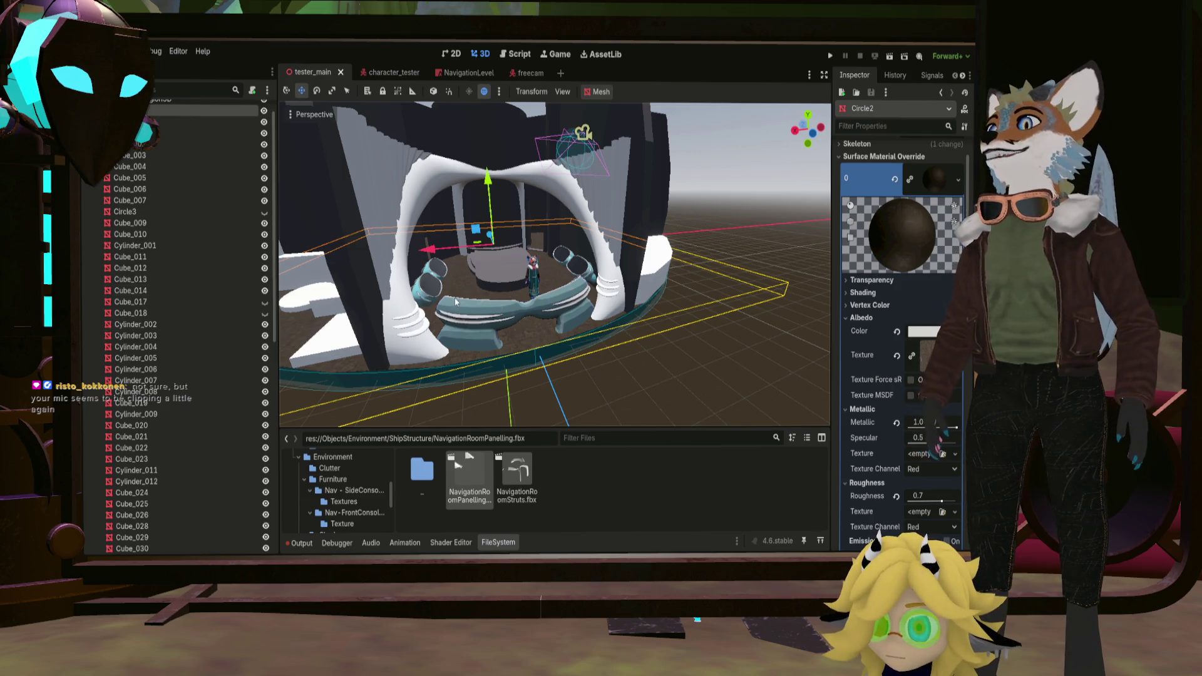
pyautogui.moveTo(555, 263); pyautogui.dragTo(507, 282, button='right')
pyautogui.scroll(-6, 515, 300)
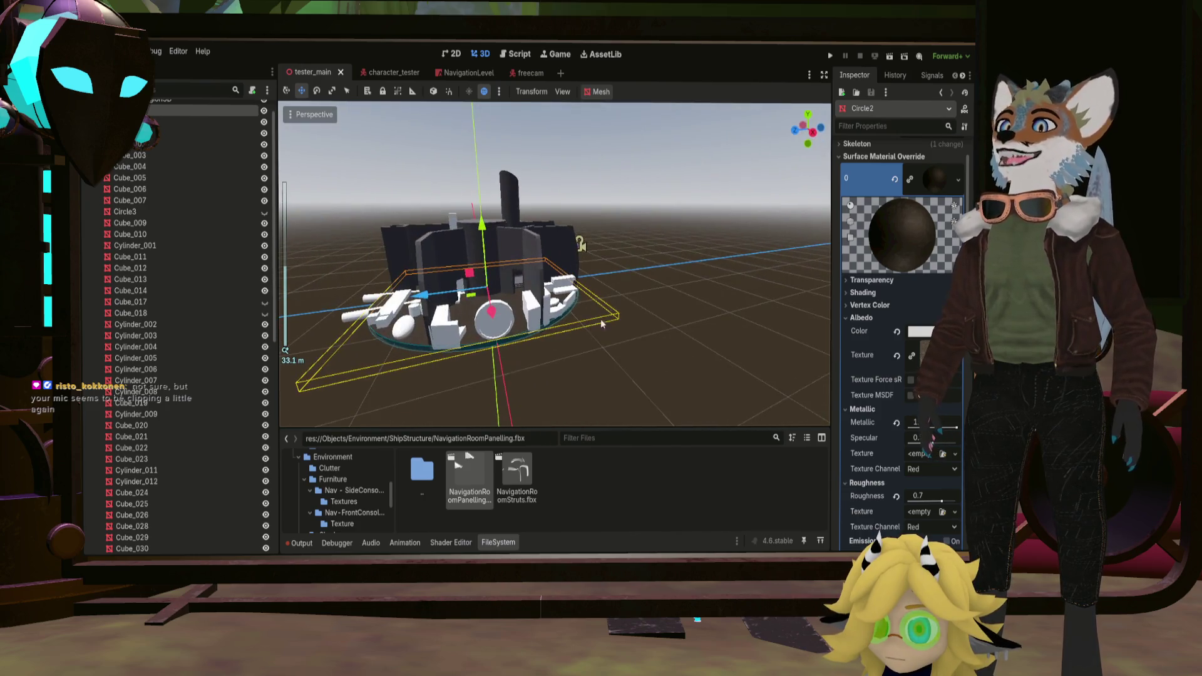
pyautogui.moveTo(462, 320); pyautogui.dragTo(605, 335, button='middle')
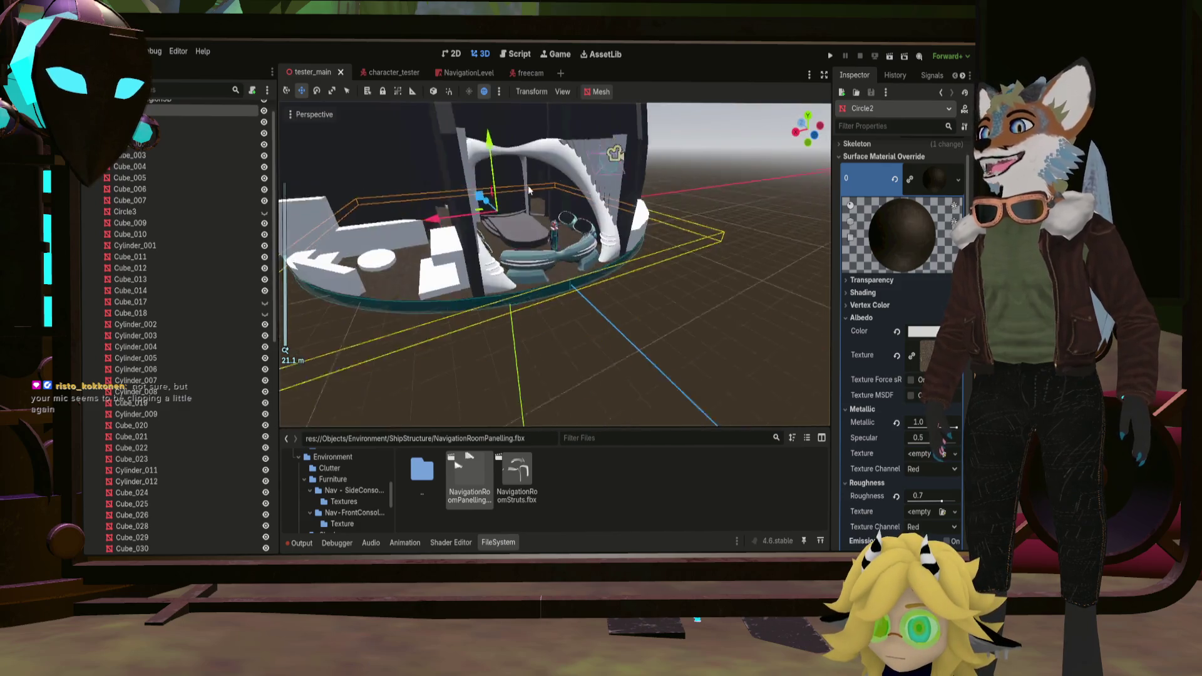
pyautogui.moveTo(605, 336); pyautogui.dragTo(537, 256, button='right')
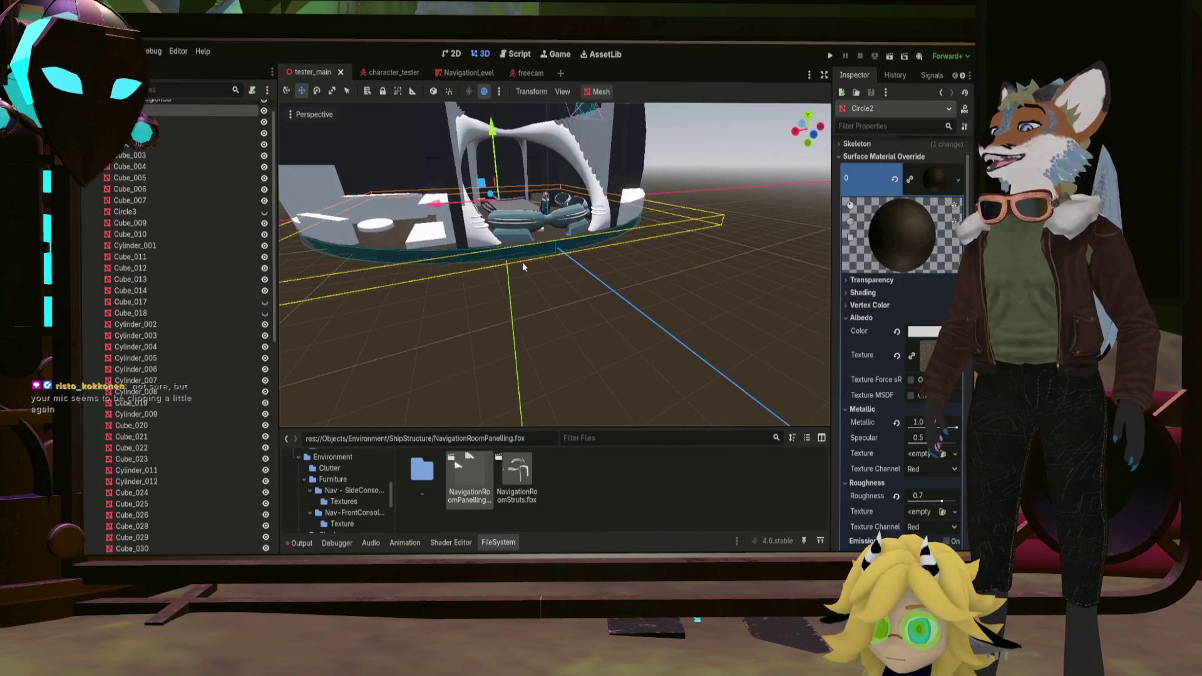
pyautogui.scroll(2, 534, 236)
pyautogui.scroll(2, 535, 243)
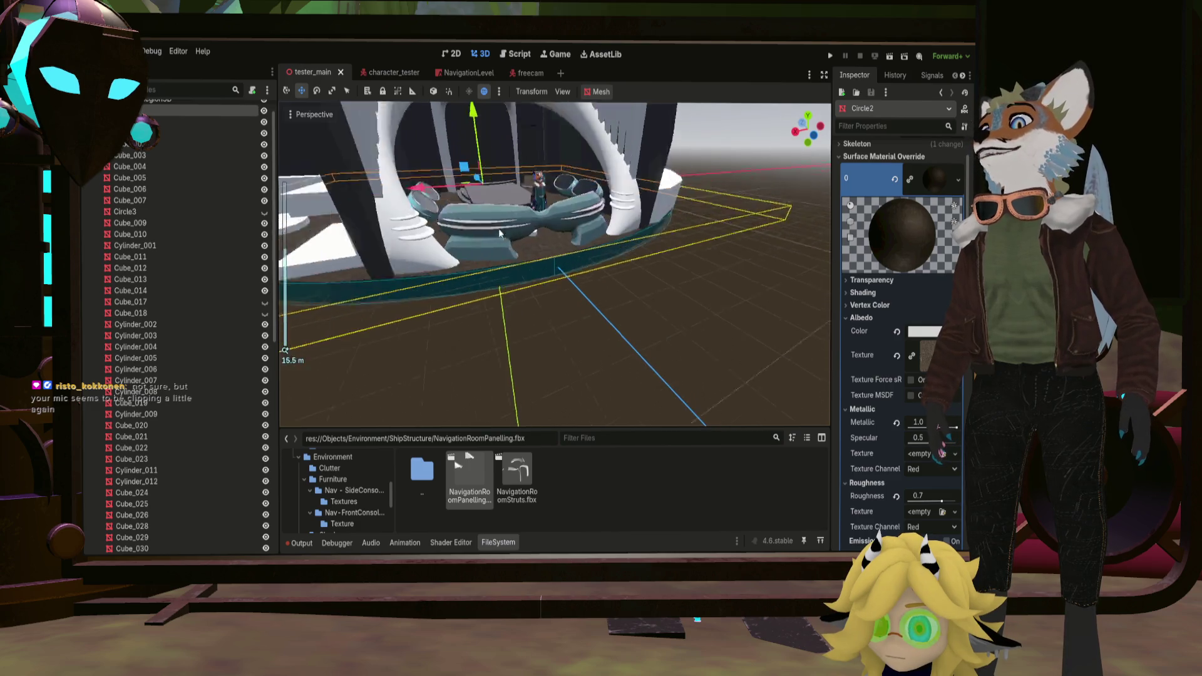
pyautogui.moveTo(499, 229); pyautogui.dragTo(531, 290, button='right')
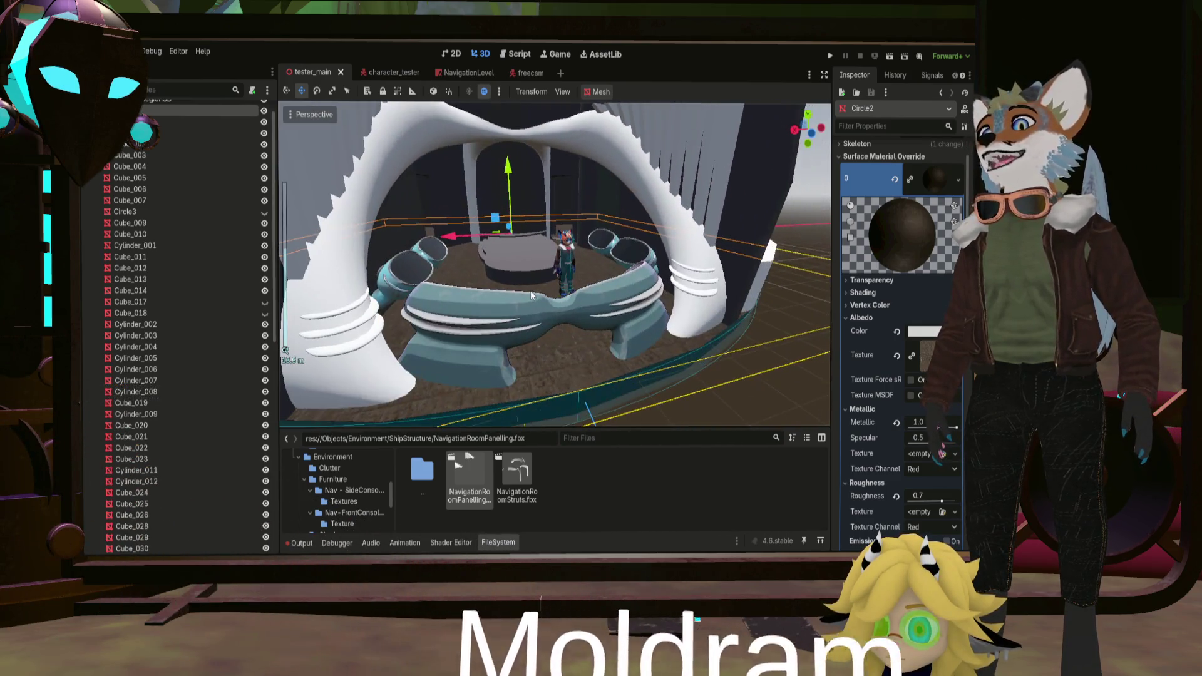
pyautogui.moveTo(531, 290); pyautogui.dragTo(517, 290, button='right')
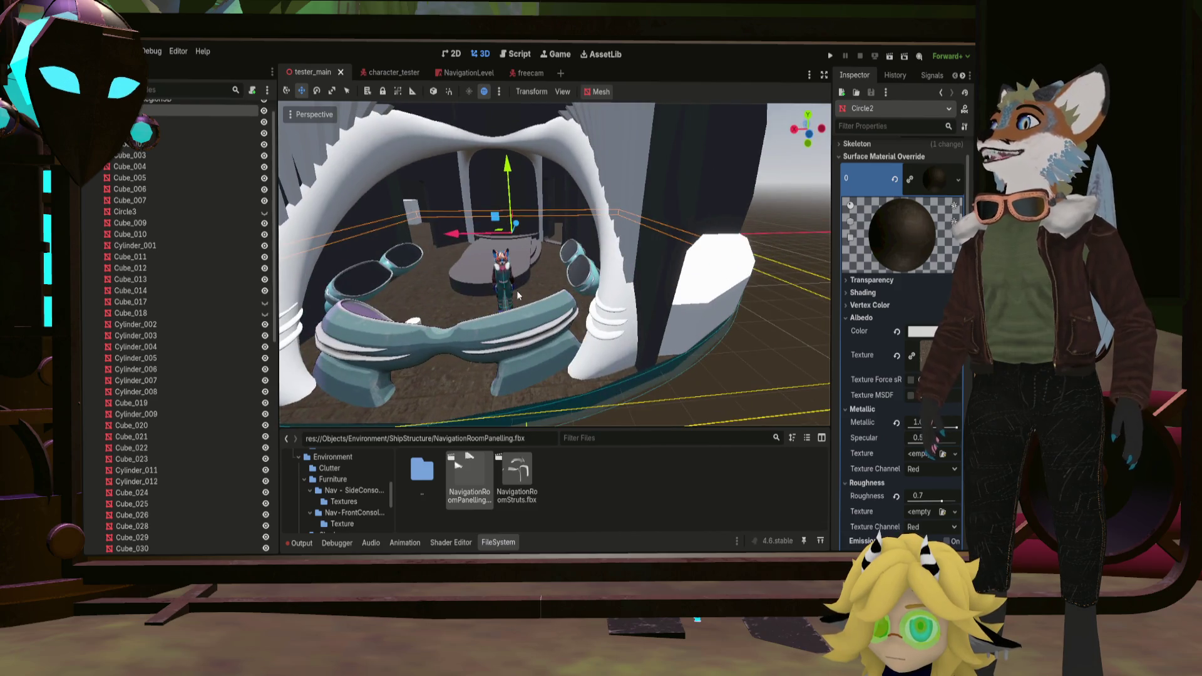
pyautogui.scroll(-2, 516, 293)
pyautogui.moveTo(516, 292)
pyautogui.mouseDown(button='middle')
pyautogui.moveTo(509, 306)
pyautogui.moveTo(549, 304)
pyautogui.moveTo(551, 318)
pyautogui.moveTo(590, 303)
pyautogui.moveTo(516, 305)
pyautogui.moveTo(571, 290)
pyautogui.moveTo(533, 322)
pyautogui.moveTo(570, 251)
pyautogui.moveTo(555, 272)
pyautogui.mouseUp(button='middle')
pyautogui.scroll(3, 510, 304)
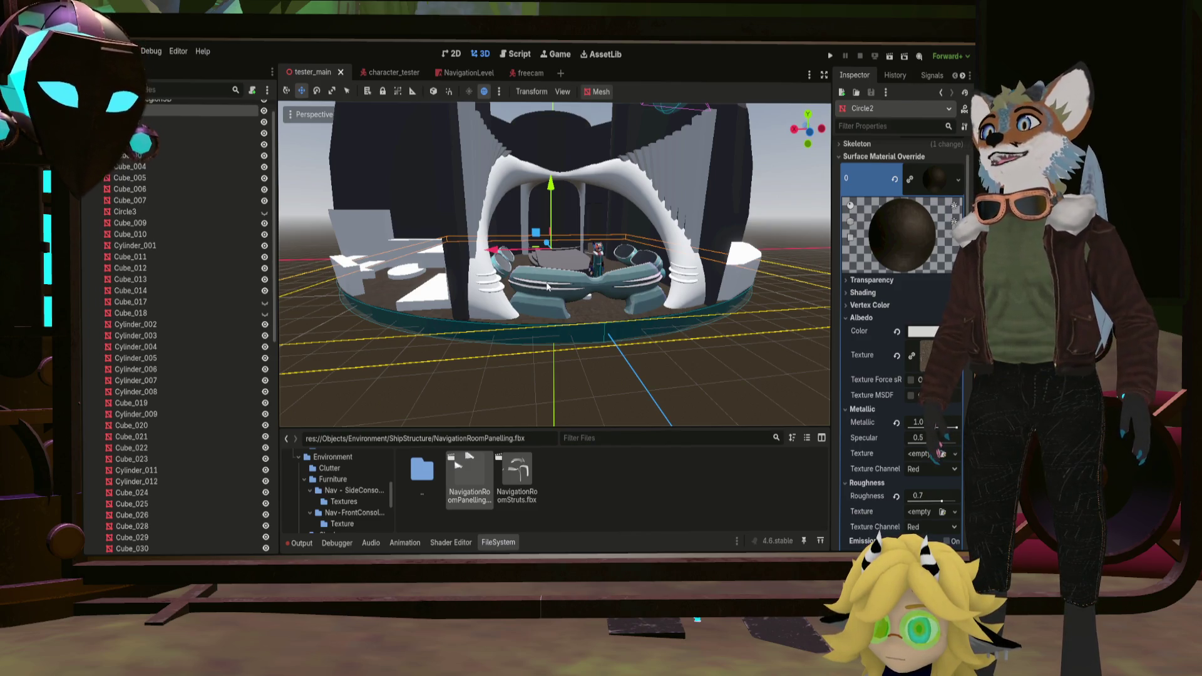
pyautogui.scroll(2, 555, 282)
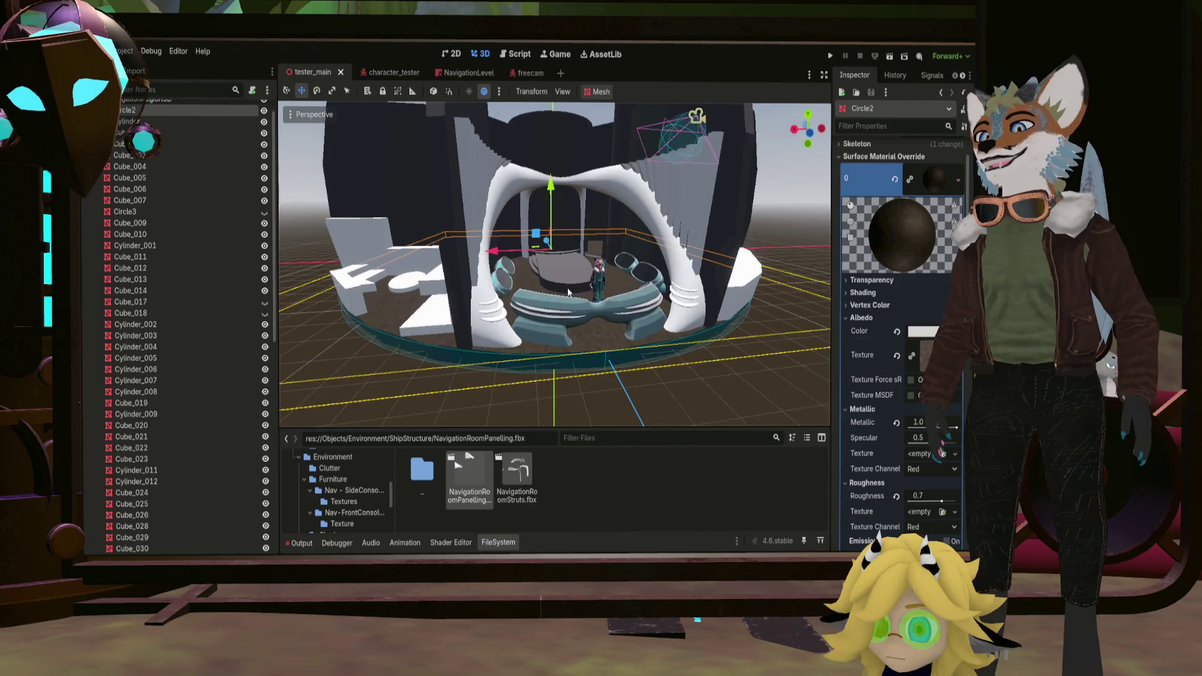
pyautogui.scroll(4, 572, 298)
pyautogui.scroll(2, 572, 303)
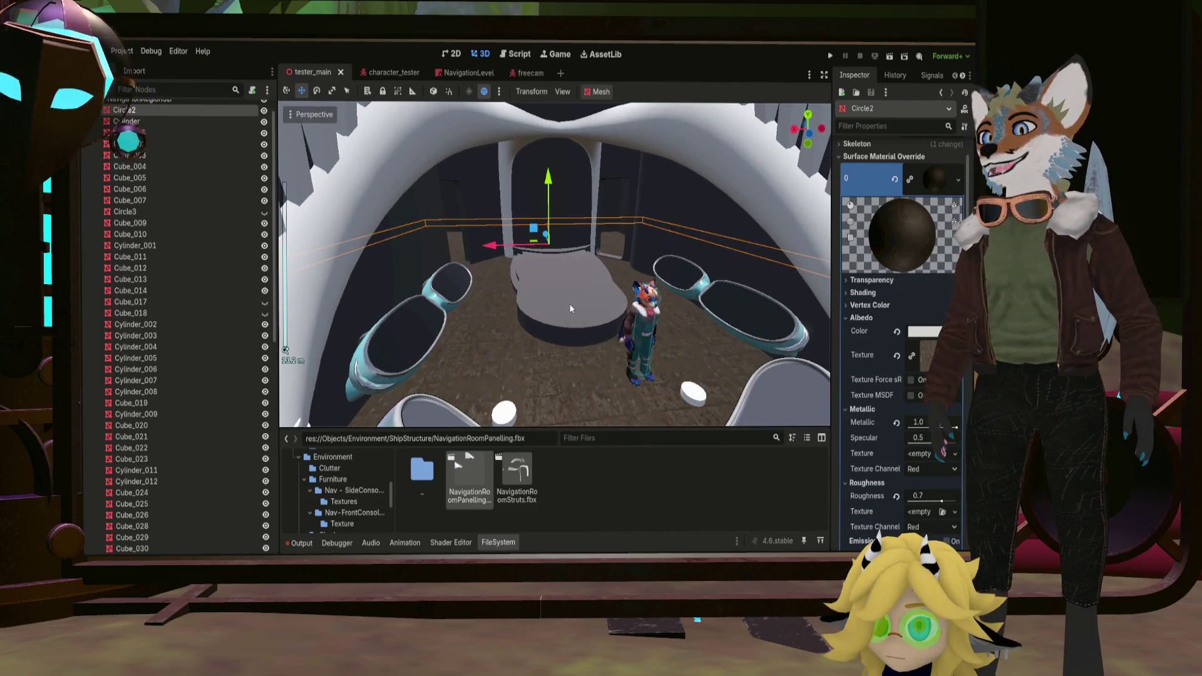
pyautogui.moveTo(570, 308)
pyautogui.mouseDown(button='middle')
pyautogui.moveTo(553, 344)
pyautogui.moveTo(558, 334)
pyautogui.mouseUp(button='middle')
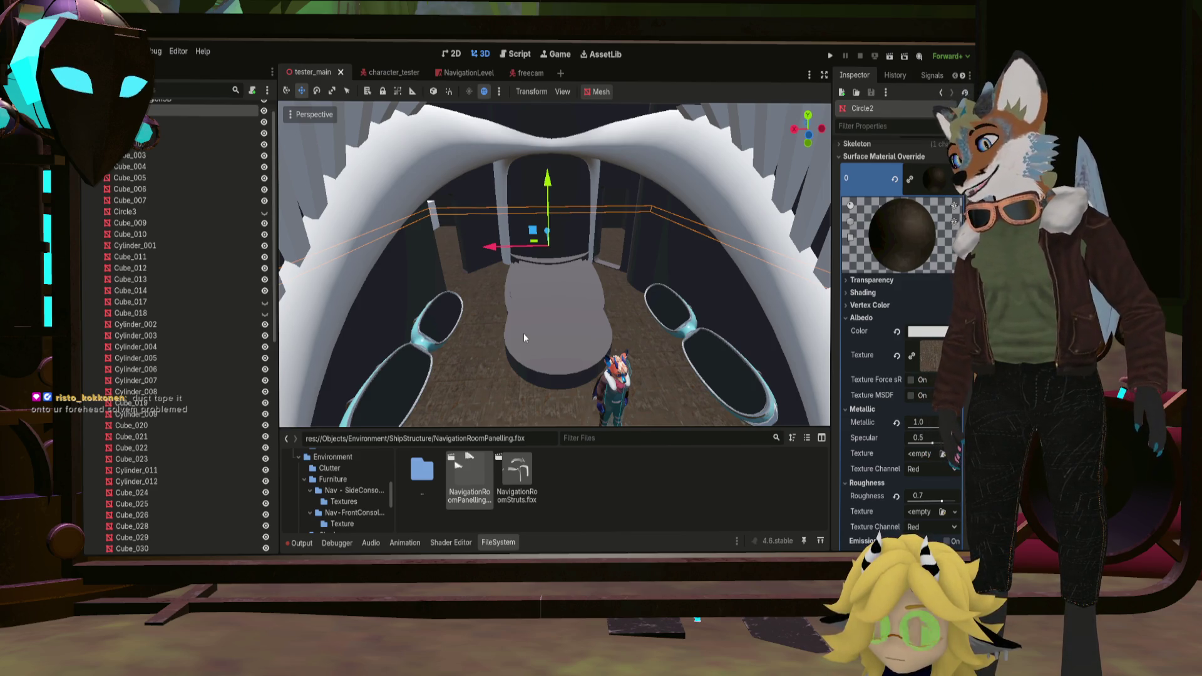
pyautogui.scroll(-5, 517, 325)
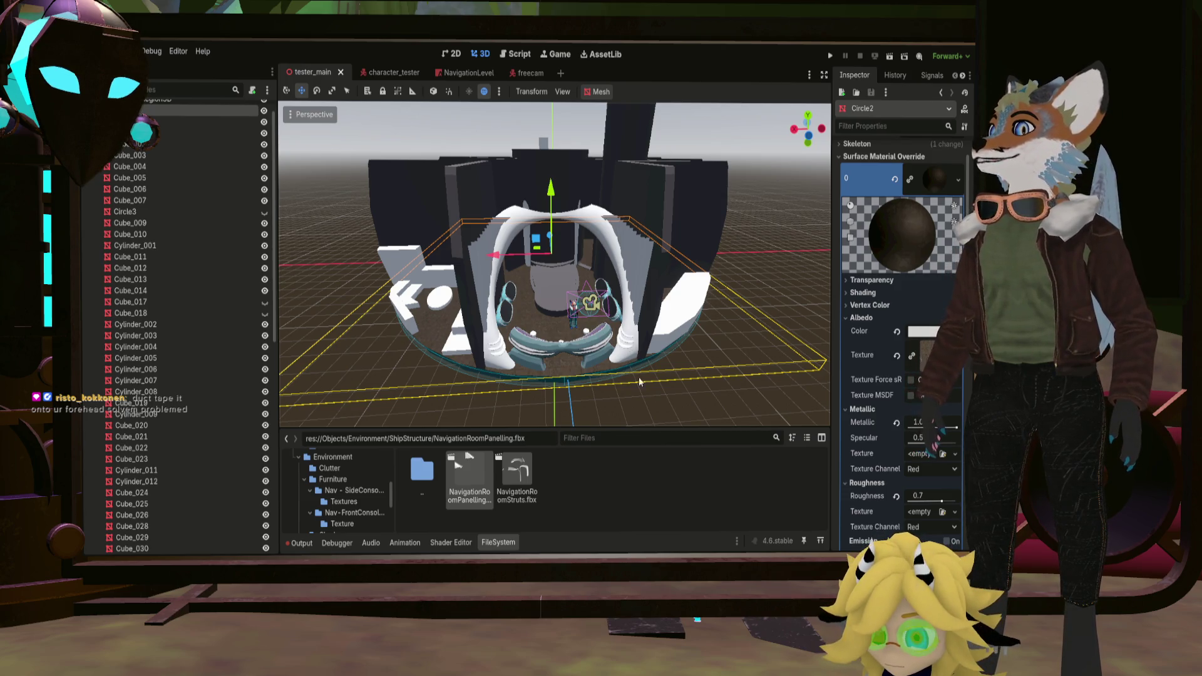
pyautogui.moveTo(639, 382)
pyautogui.mouseDown(button='middle')
pyautogui.moveTo(582, 368)
pyautogui.moveTo(586, 355)
pyautogui.mouseUp(button='middle')
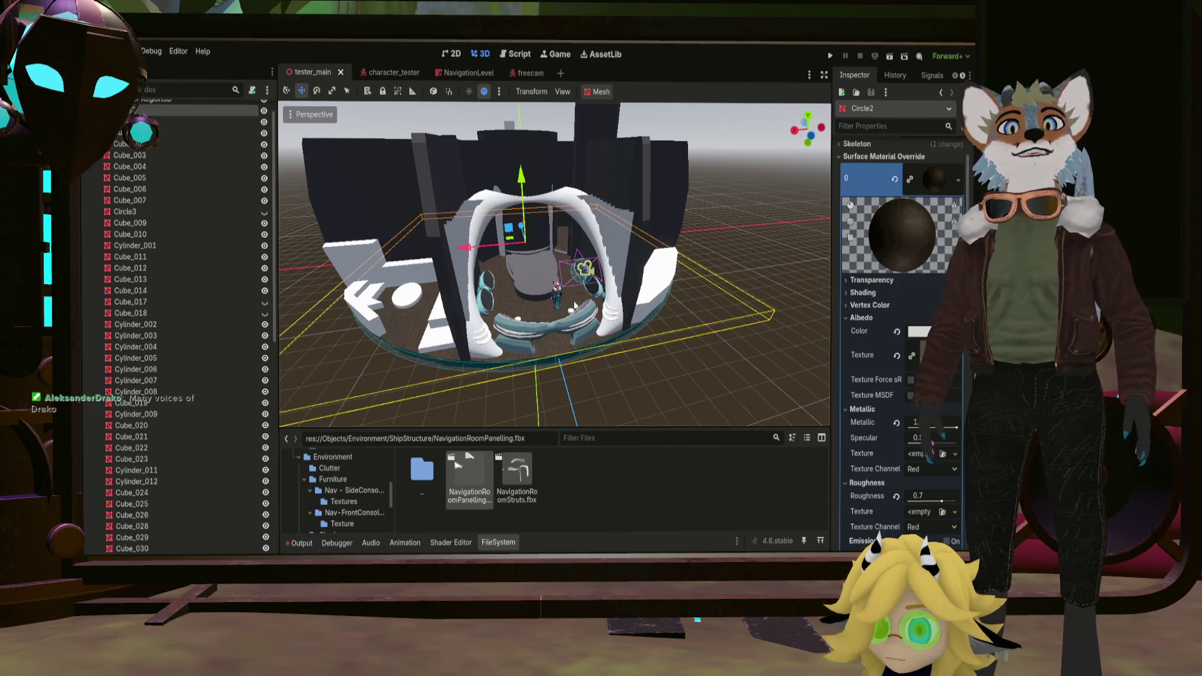
pyautogui.moveTo(456, 245); pyautogui.dragTo(625, 327, button='middle')
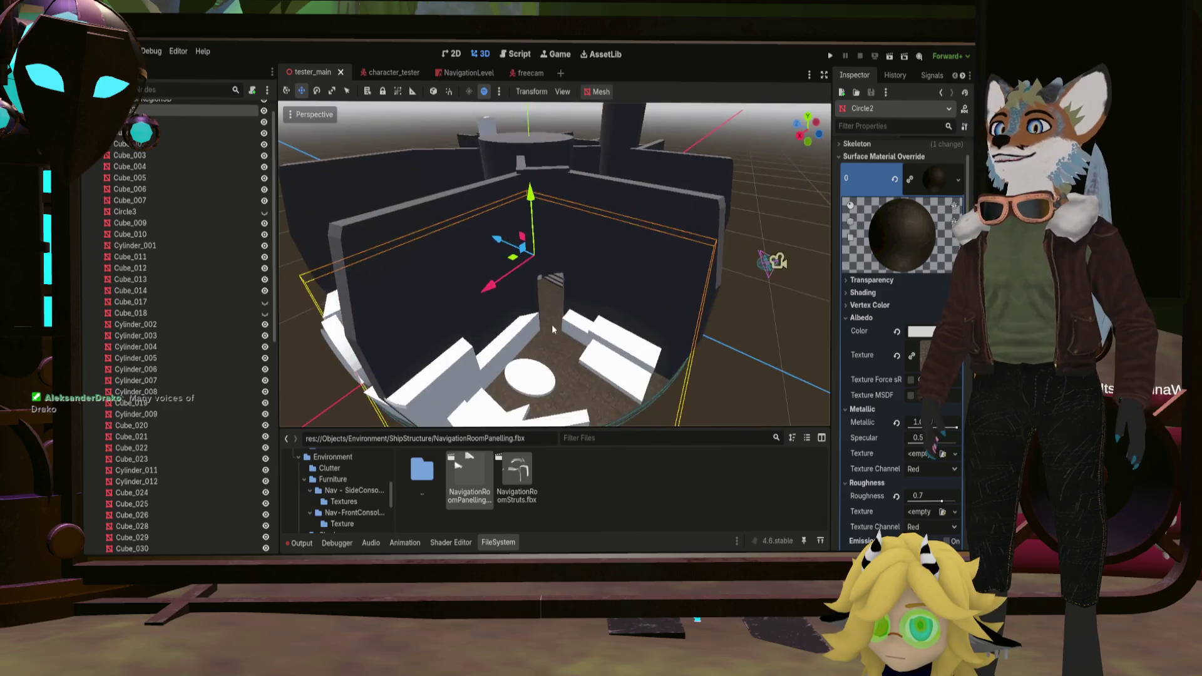
pyautogui.moveTo(623, 327)
pyautogui.mouseDown(button='middle')
pyautogui.moveTo(577, 334)
pyautogui.moveTo(575, 324)
pyautogui.mouseUp(button='middle')
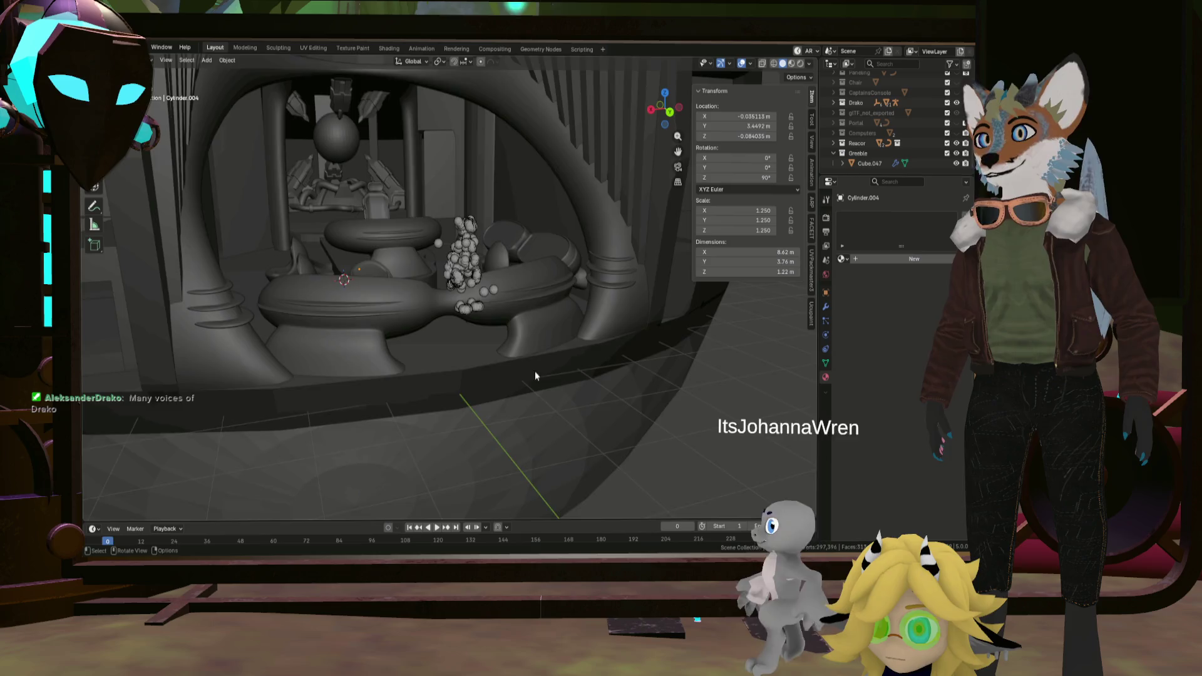
# Select the captain's console Cube.051 and switch to the UV Editing workspace.
pyautogui.moveTo(535, 371)
pyautogui.mouseDown(button='middle')
pyautogui.moveTo(464, 344)
pyautogui.moveTo(417, 205)
pyautogui.moveTo(434, 289)
pyautogui.mouseUp(button='middle')
pyautogui.click(416, 206)
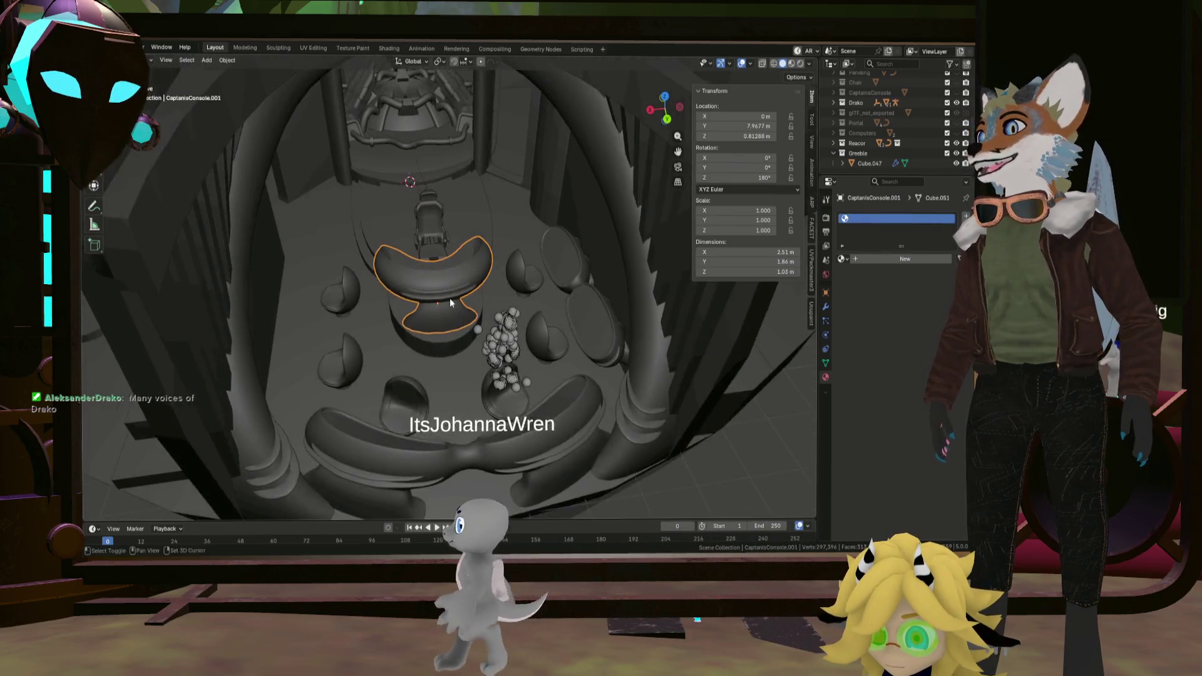
pyautogui.press('Tab')
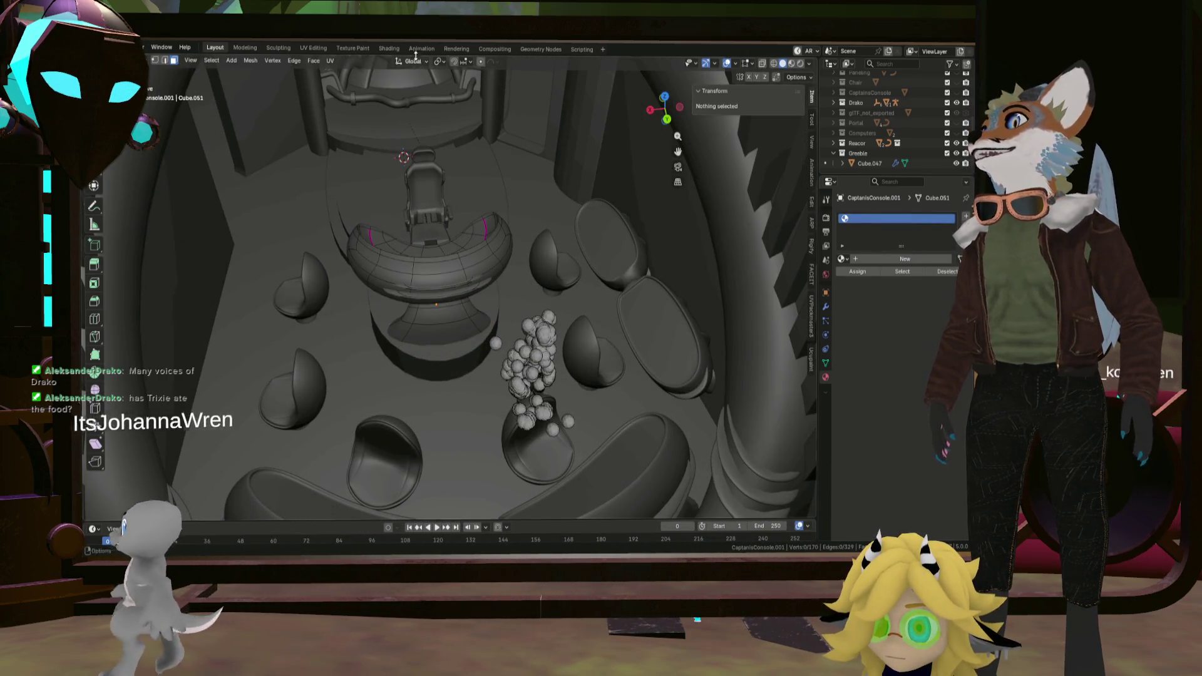
pyautogui.click(313, 48)
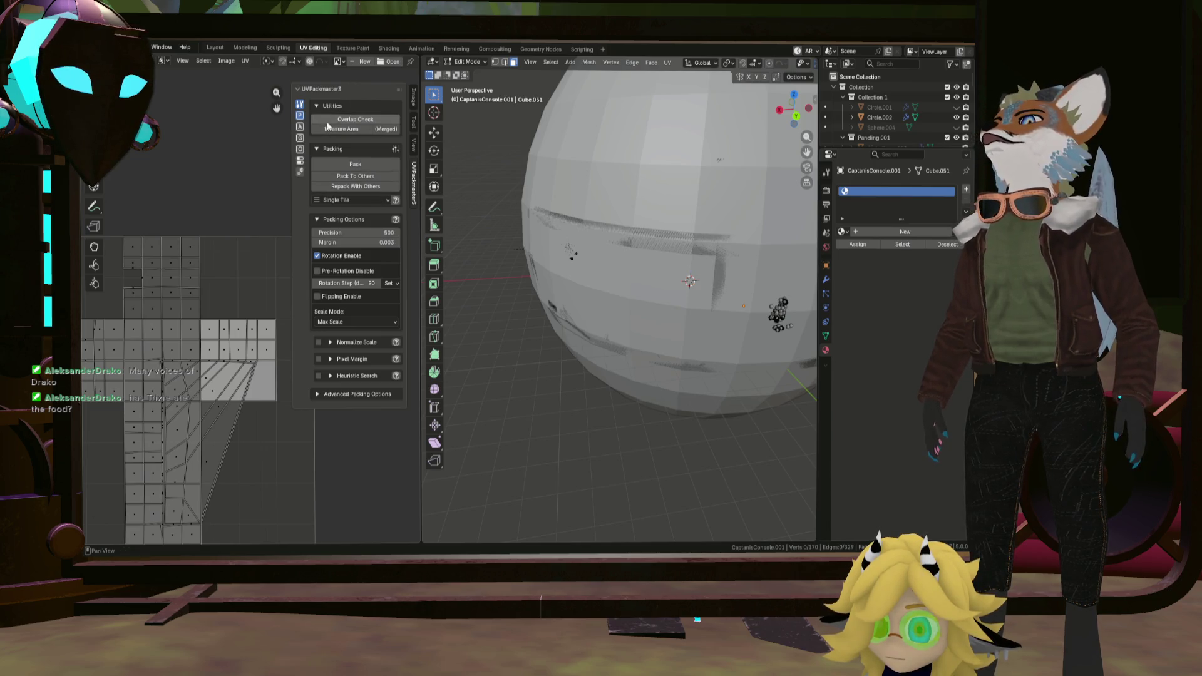
# Reposition the view around the console and re-enter Edit Mode to see its UVs.
pyautogui.press('Tab')
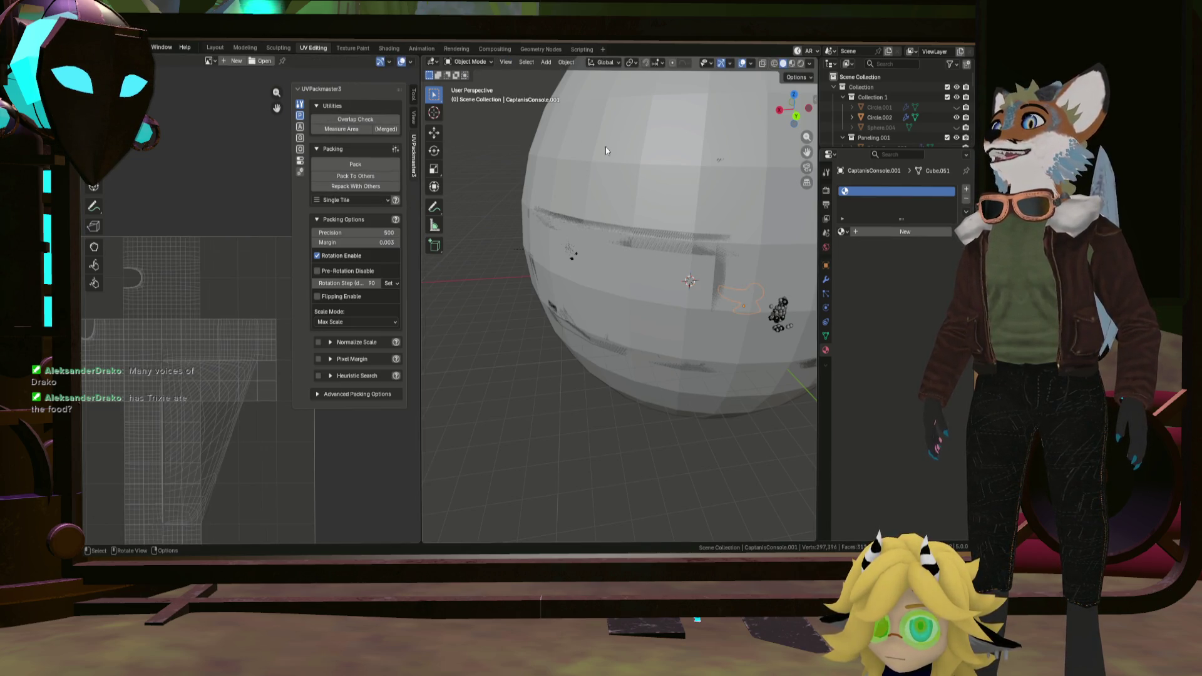
pyautogui.moveTo(526, 158); pyautogui.dragTo(646, 247, button='middle')
pyautogui.scroll(-5, 647, 247)
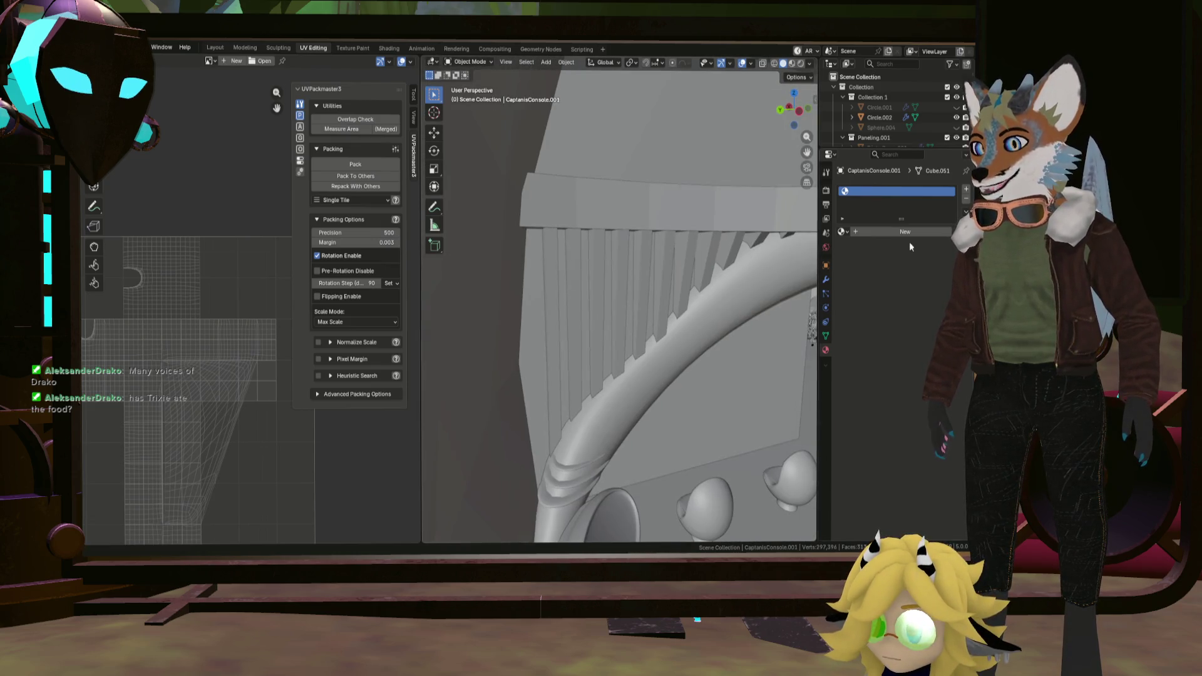
pyautogui.keyDown('shift'); pyautogui.moveTo(526, 282); pyautogui.dragTo(507, 323, button='middle'); pyautogui.keyUp('shift')
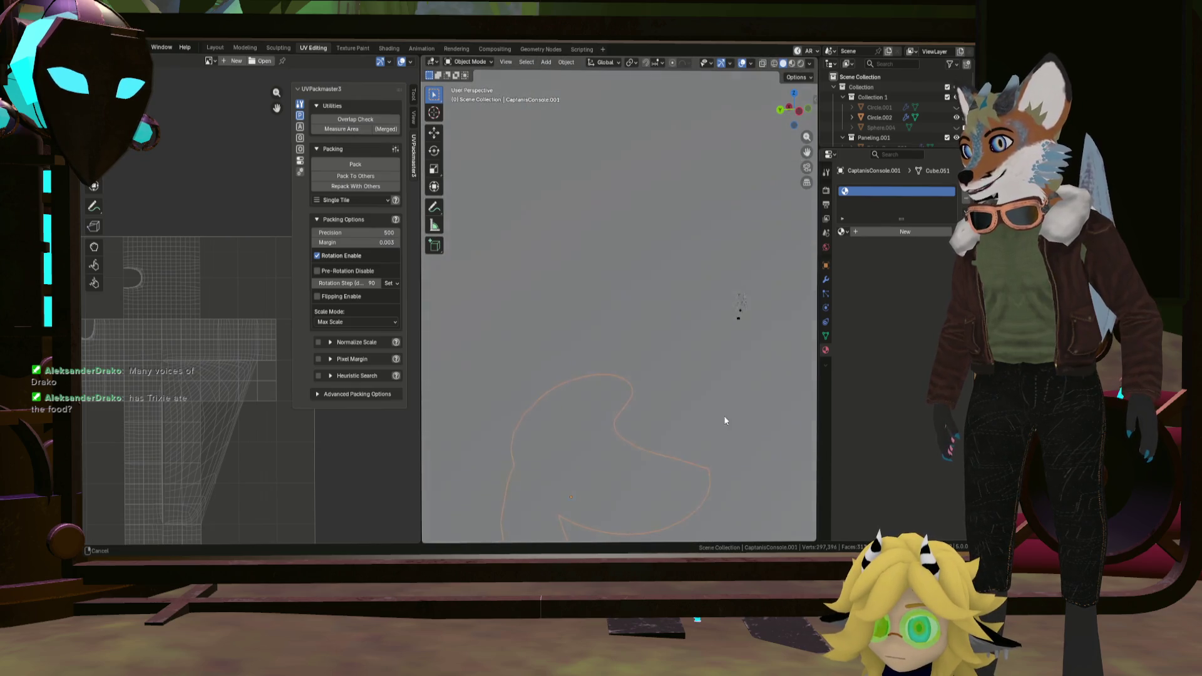
pyautogui.scroll(-3, 471, 479)
pyautogui.scroll(-3, 526, 475)
pyautogui.scroll(-2, 582, 469)
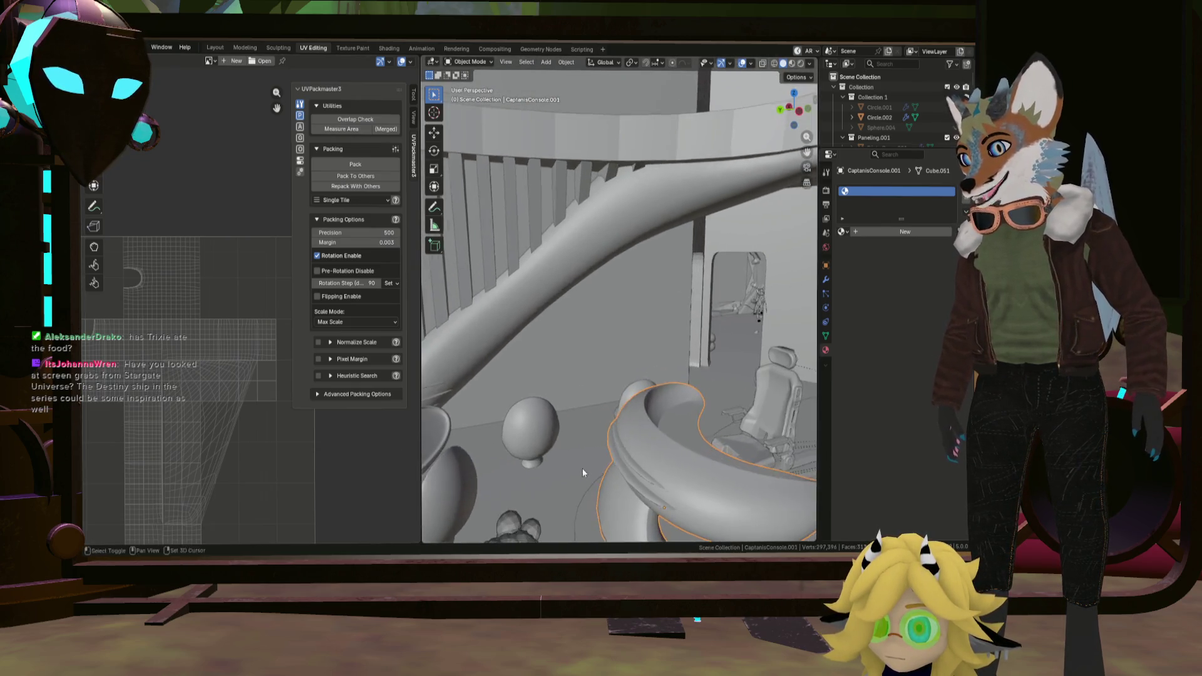
pyautogui.moveTo(582, 468)
pyautogui.mouseDown(button='middle')
pyautogui.moveTo(608, 489)
pyautogui.moveTo(674, 420)
pyautogui.moveTo(647, 409)
pyautogui.moveTo(558, 479)
pyautogui.moveTo(516, 402)
pyautogui.mouseUp(button='middle')
pyautogui.press('Tab')
# Select a loop on the console mesh and switch to edge select mode.
pyautogui.press('l')
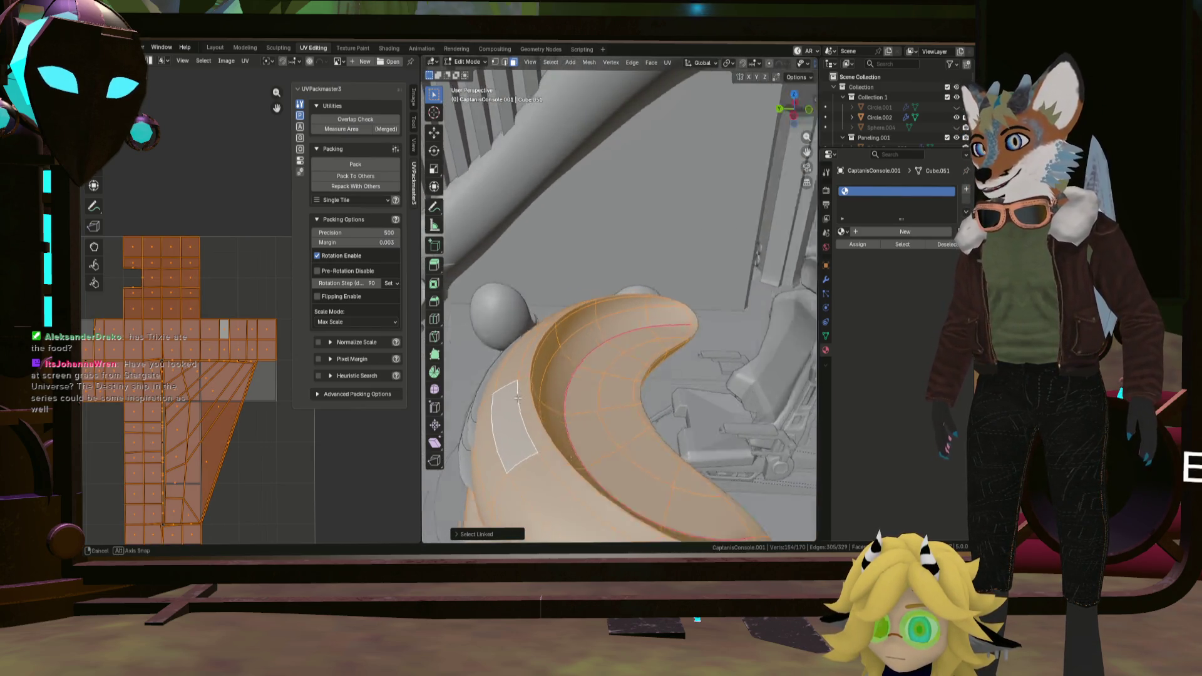
pyautogui.keyDown('alt'); pyautogui.click(515, 402); pyautogui.keyUp('alt')
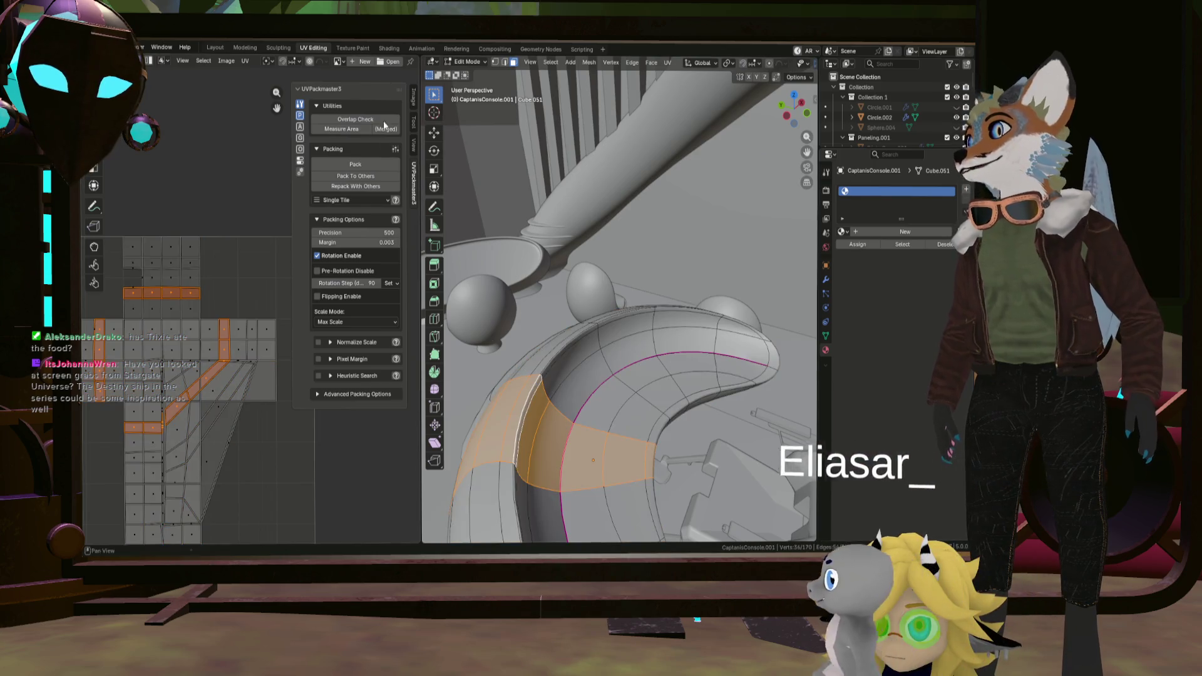
pyautogui.click(504, 62)
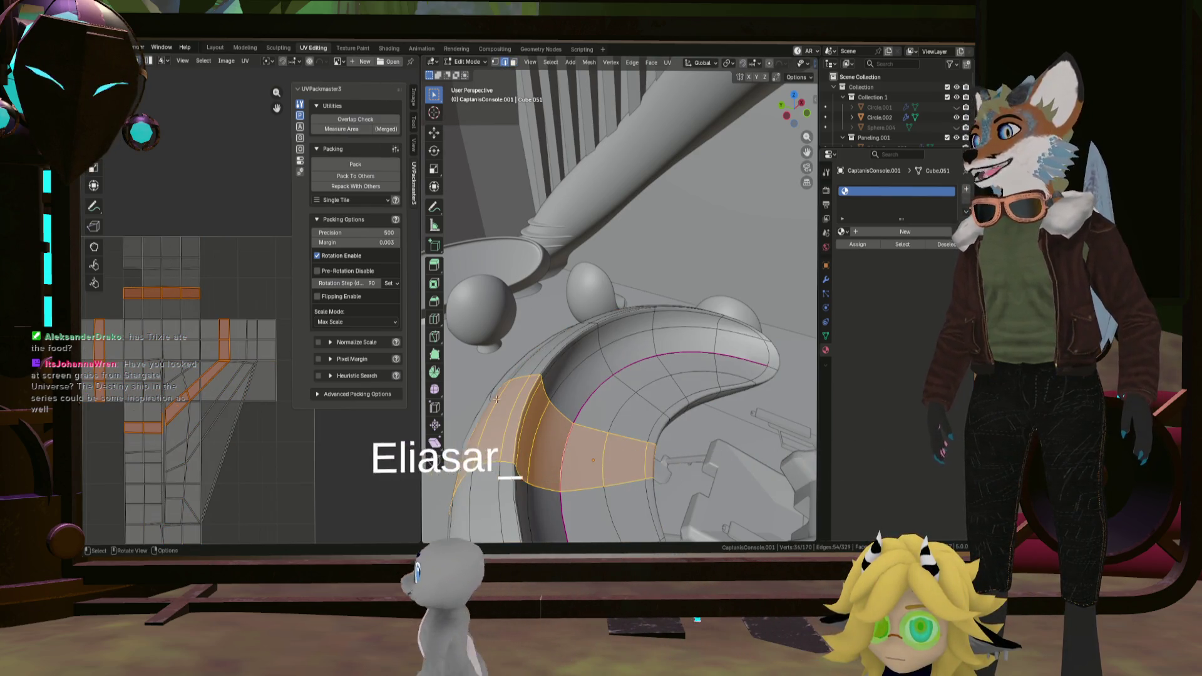
pyautogui.hotkey('alt', 'a')
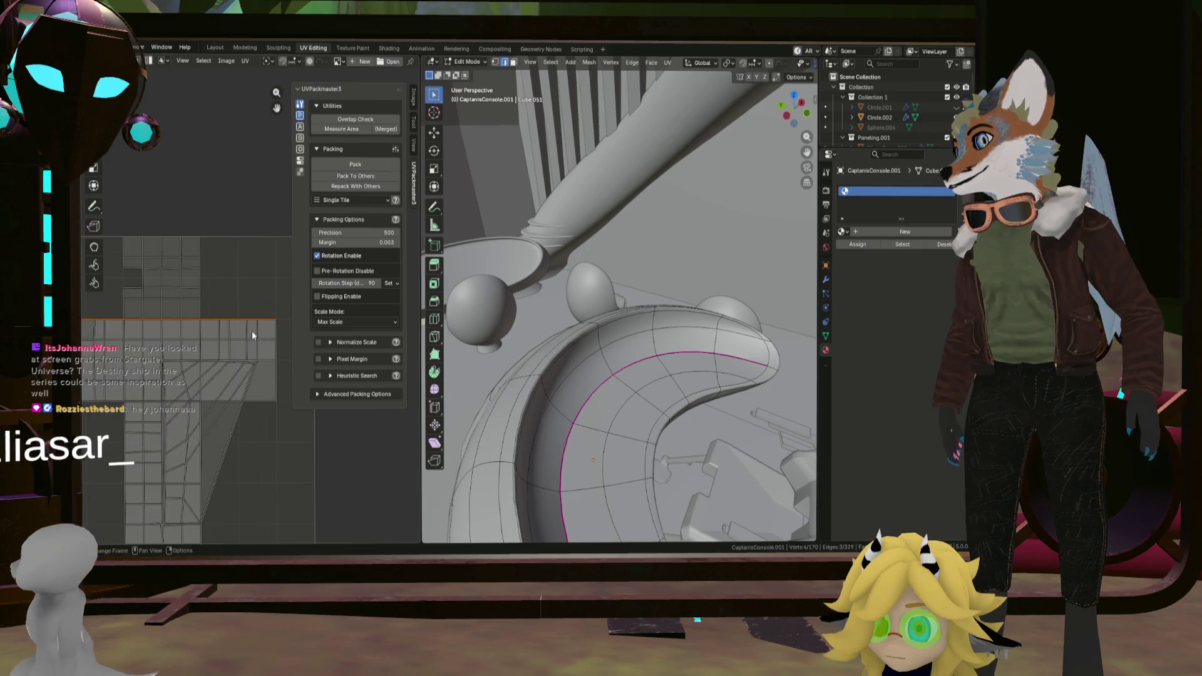
pyautogui.moveTo(526, 357)
pyautogui.mouseDown(button='middle')
pyautogui.moveTo(585, 366)
pyautogui.moveTo(581, 274)
pyautogui.moveTo(509, 462)
pyautogui.mouseUp(button='middle')
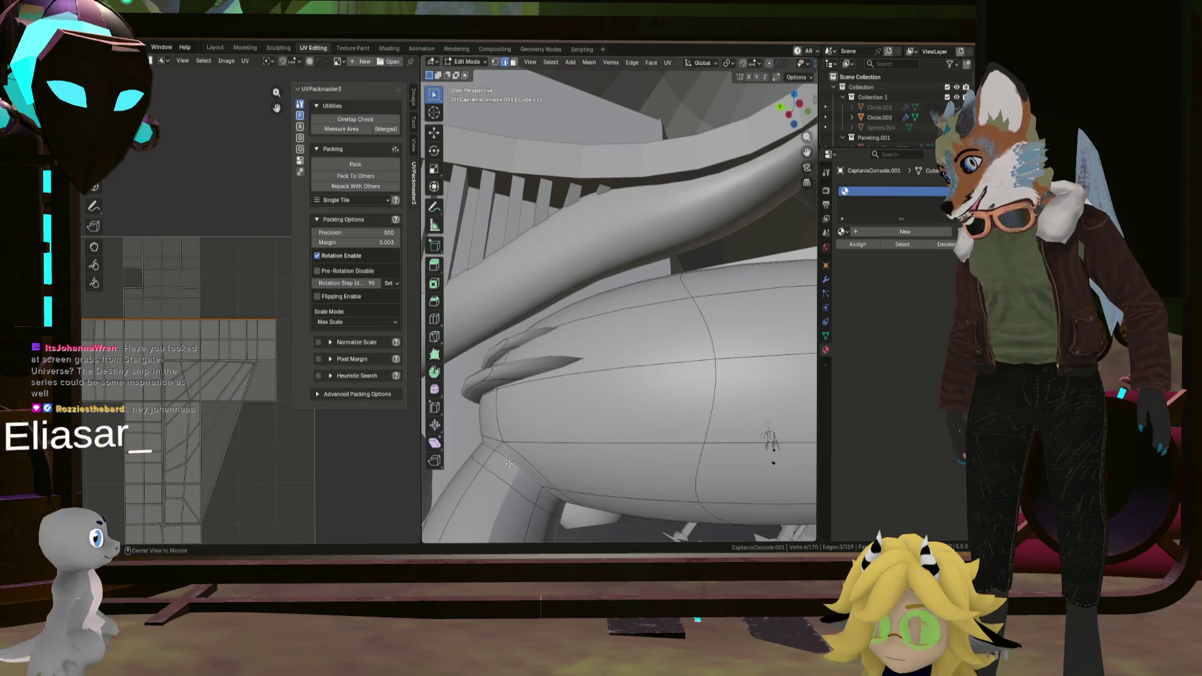
# Mark the selected edge loop as a UV seam, then select the whole mesh.
pyautogui.rightClick(507, 457)
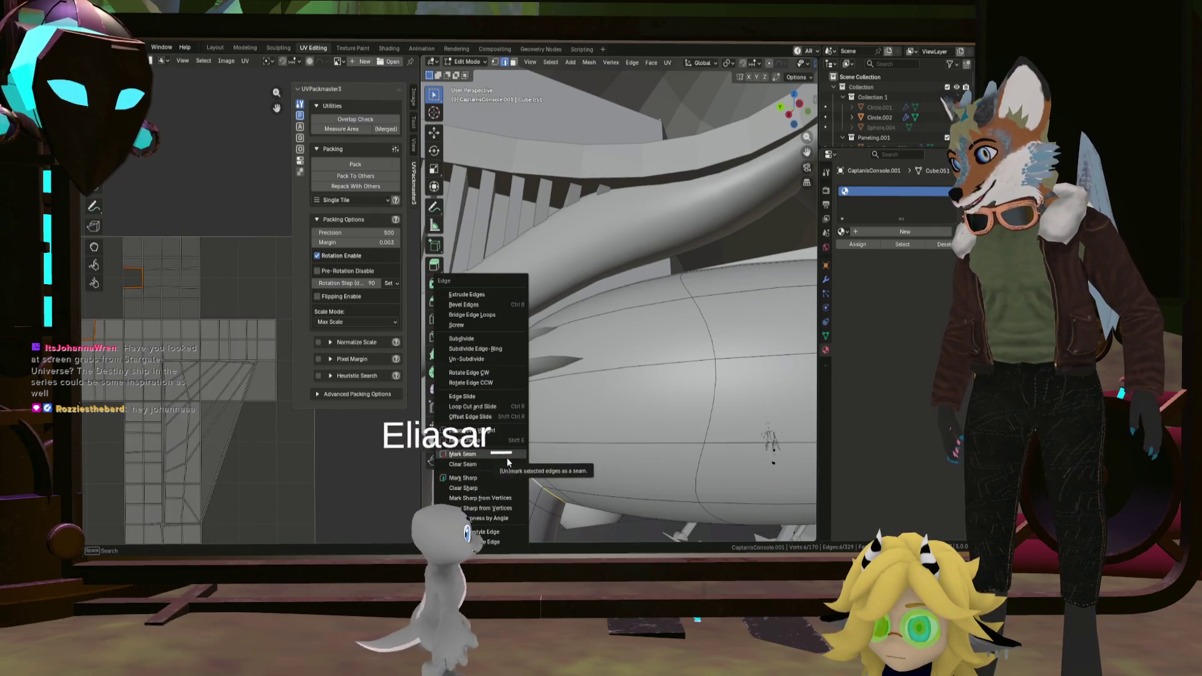
pyautogui.click(506, 458)
pyautogui.moveTo(609, 421); pyautogui.dragTo(574, 404, button='middle')
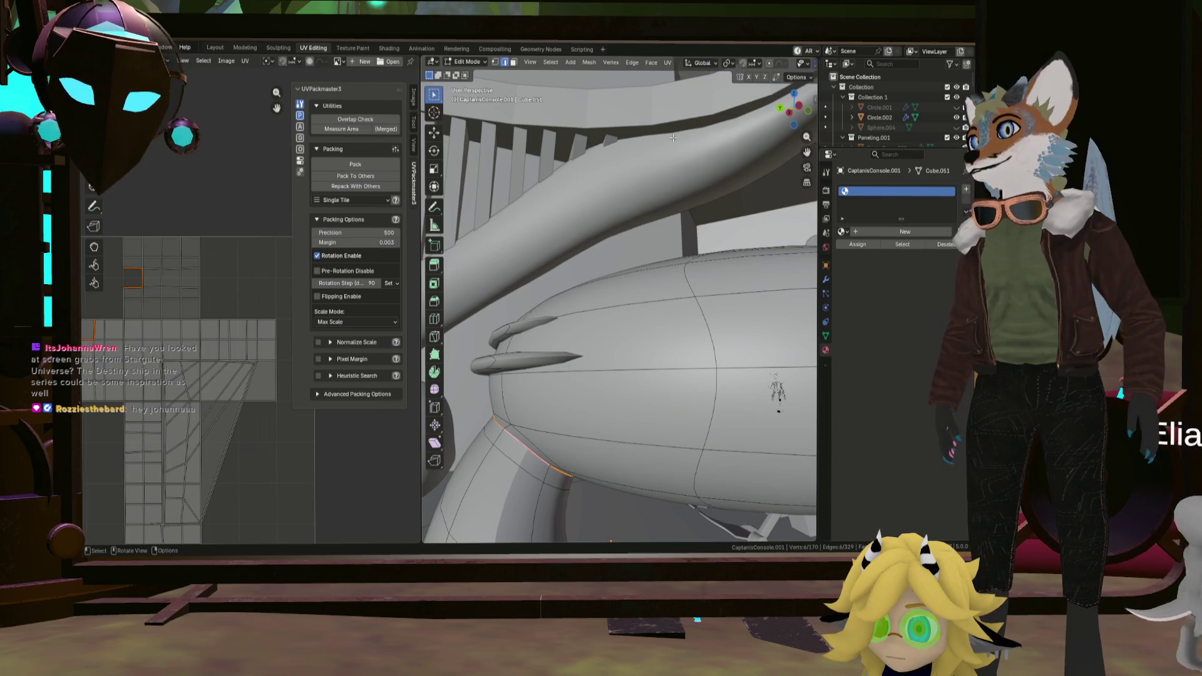
pyautogui.press('a')
# Re-unwrap the console with conformal unwrapping, then select the edge loop along its rim.
pyautogui.click(669, 64)
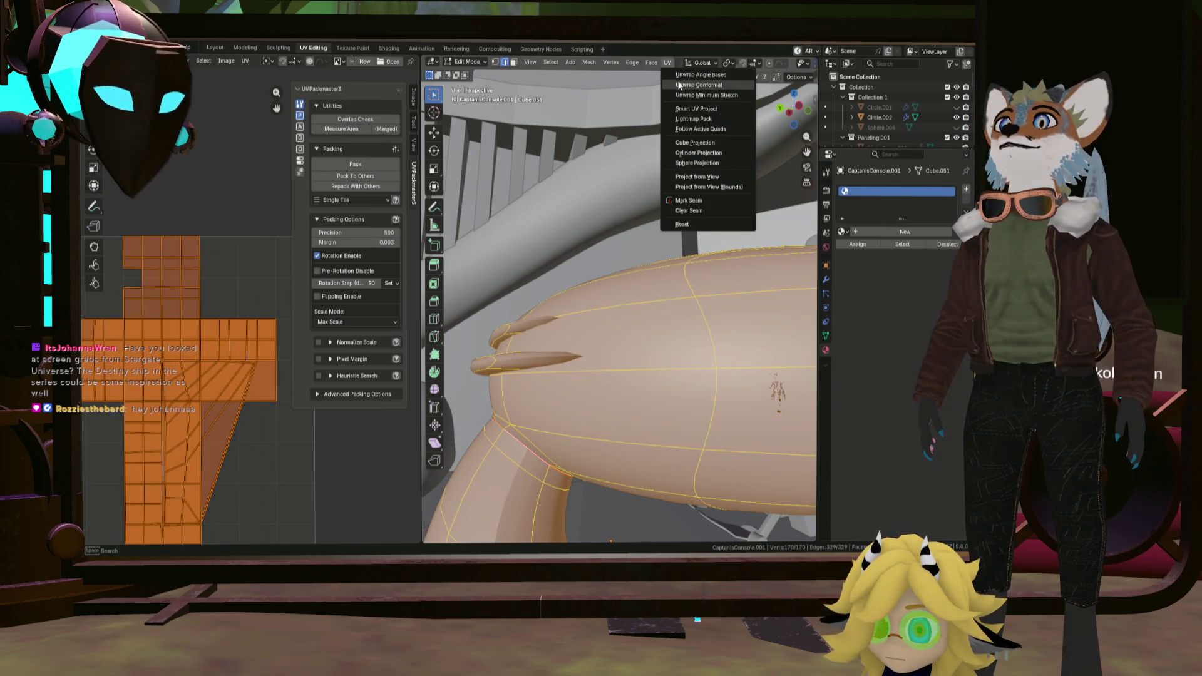
pyautogui.click(681, 97)
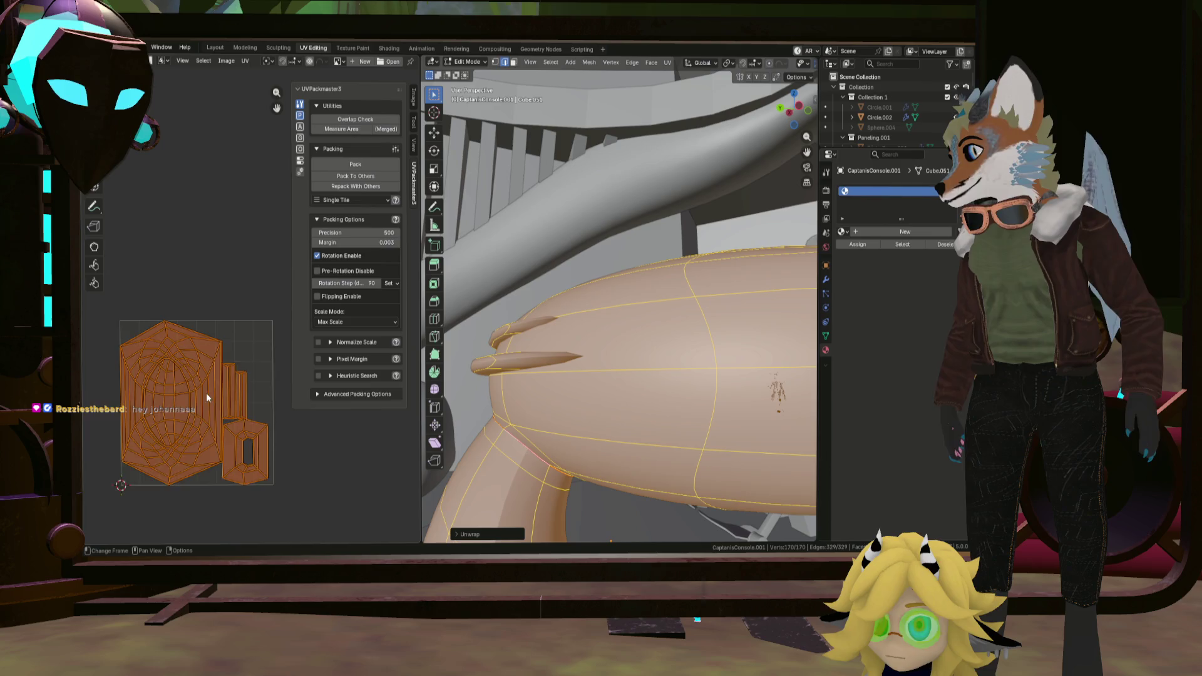
pyautogui.scroll(2, 171, 355)
pyautogui.scroll(2, 173, 373)
pyautogui.moveTo(370, 378); pyautogui.dragTo(431, 357, button='middle')
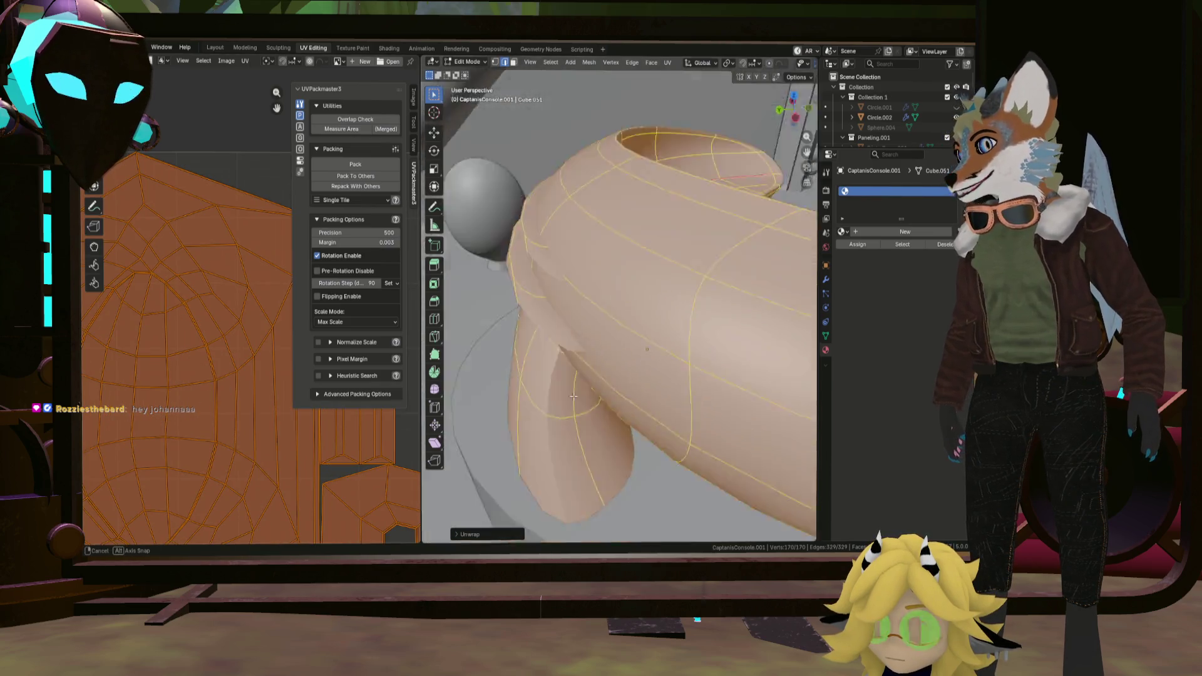
pyautogui.moveTo(661, 315); pyautogui.dragTo(626, 282, button='middle')
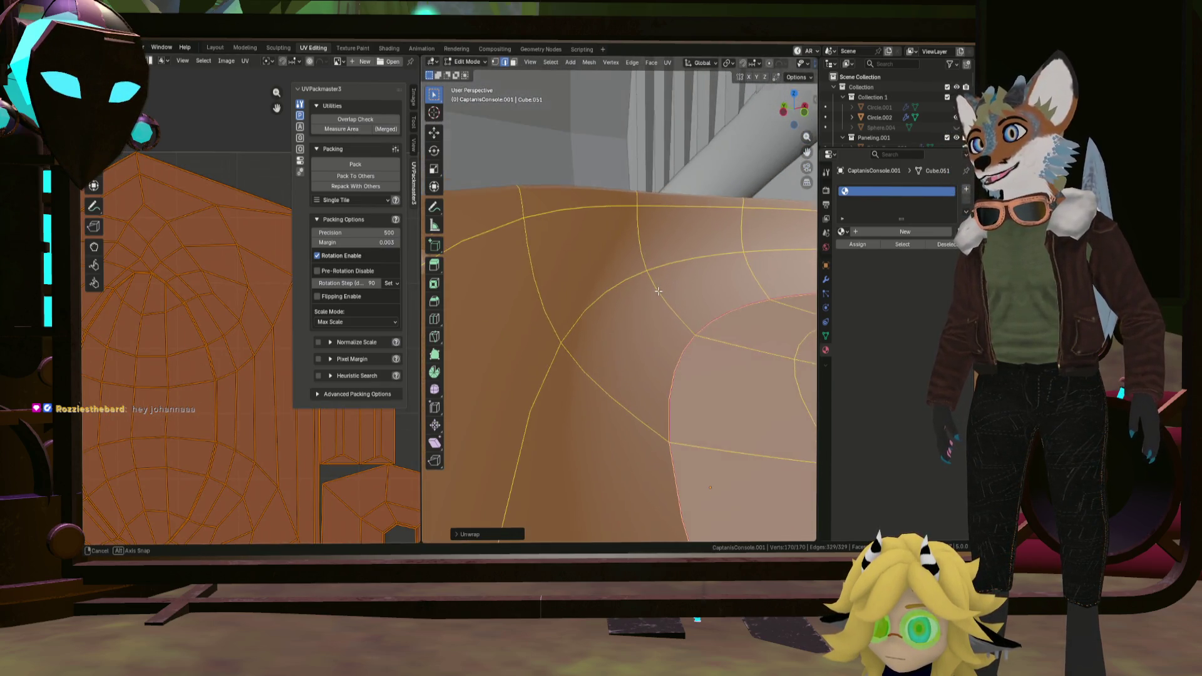
pyautogui.moveTo(521, 248)
pyautogui.mouseDown(button='middle')
pyautogui.moveTo(517, 263)
pyautogui.moveTo(681, 286)
pyautogui.mouseUp(button='middle')
pyautogui.keyDown('alt'); pyautogui.click(518, 263); pyautogui.keyUp('alt')
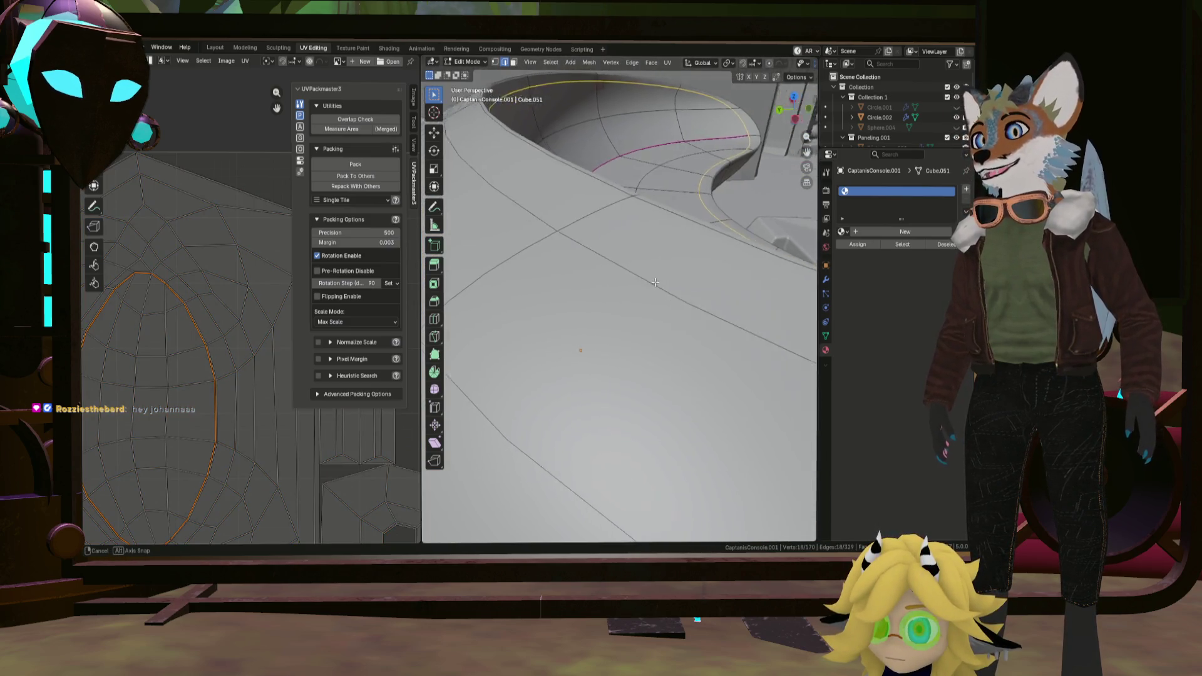
# Mark the selected rim edge loop as a seam with Ctrl+E and inspect the rim.
pyautogui.hotkey('ctrl', 'e')
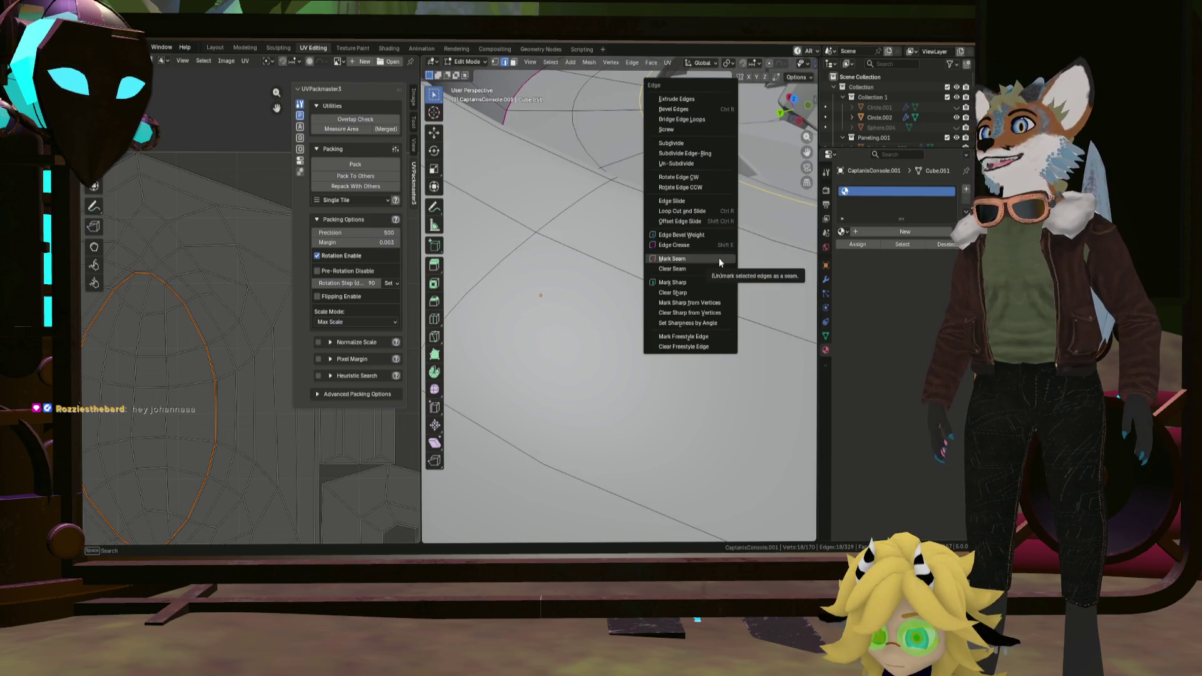
pyautogui.click(719, 259)
pyautogui.moveTo(719, 258)
pyautogui.mouseDown(button='middle')
pyautogui.moveTo(613, 348)
pyautogui.moveTo(554, 288)
pyautogui.moveTo(605, 283)
pyautogui.moveTo(778, 152)
pyautogui.moveTo(593, 191)
pyautogui.mouseUp(button='middle')
pyautogui.moveTo(694, 200); pyautogui.dragTo(754, 149, button='middle')
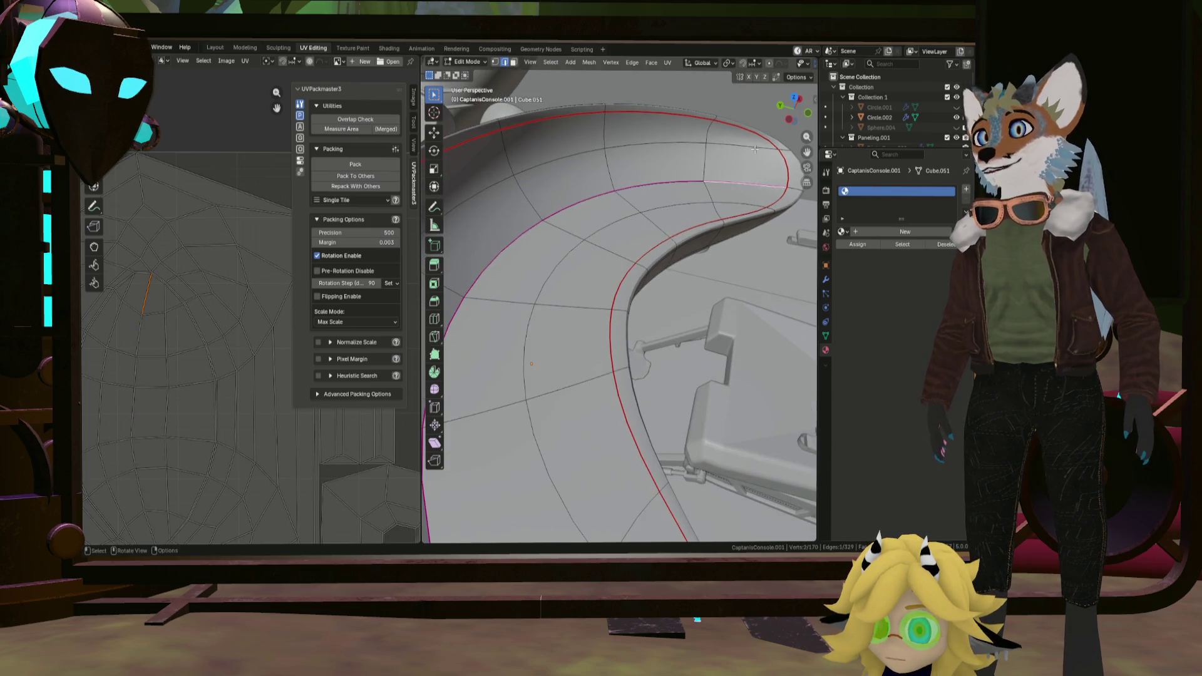
pyautogui.moveTo(724, 203); pyautogui.dragTo(655, 217, button='middle')
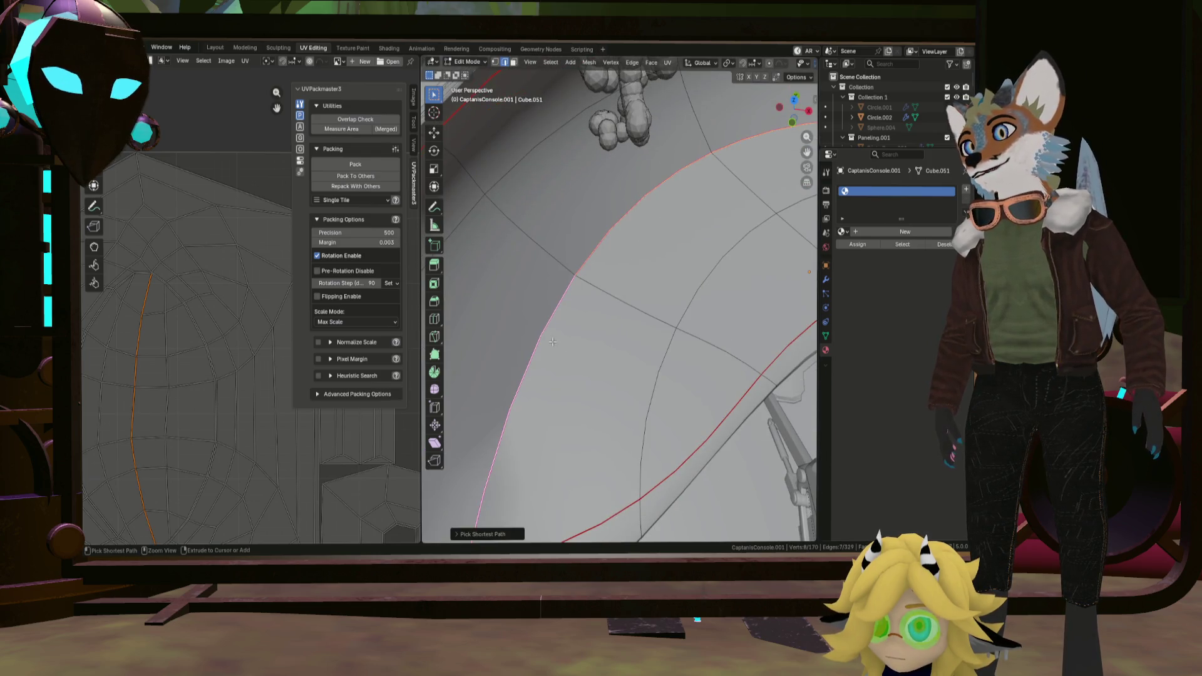
pyautogui.moveTo(553, 342); pyautogui.dragTo(658, 346, button='middle')
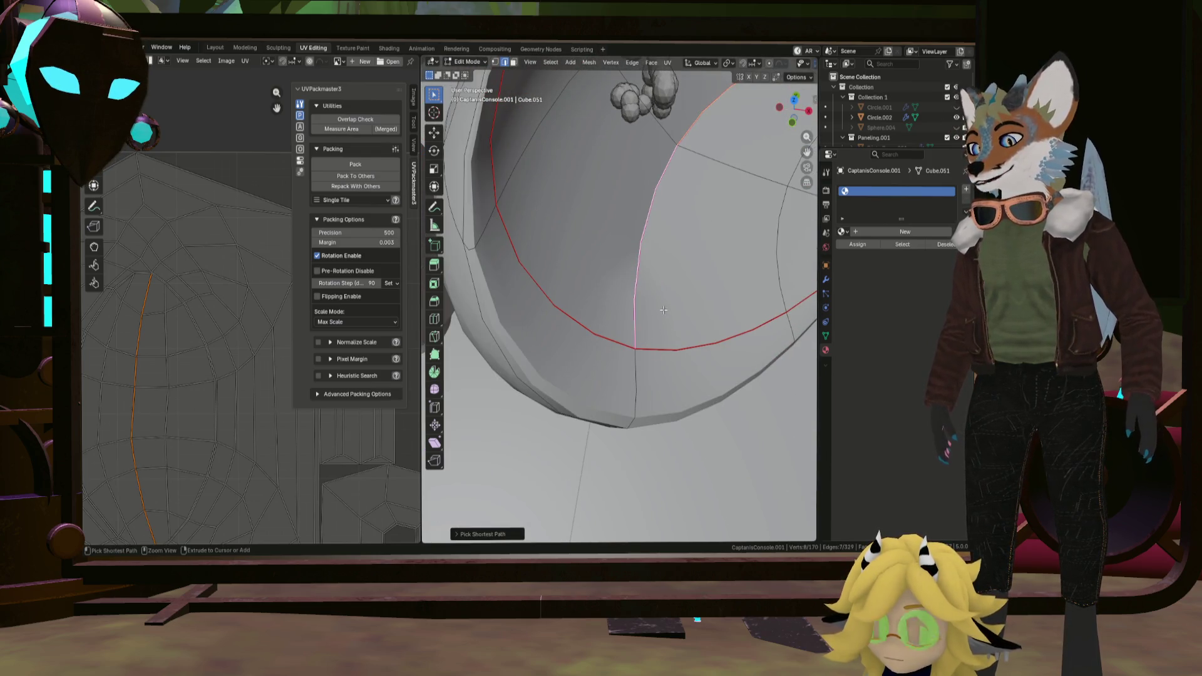
# Mark the loop around the console's underside as a seam and review it.
pyautogui.hotkey('ctrl', 'e')
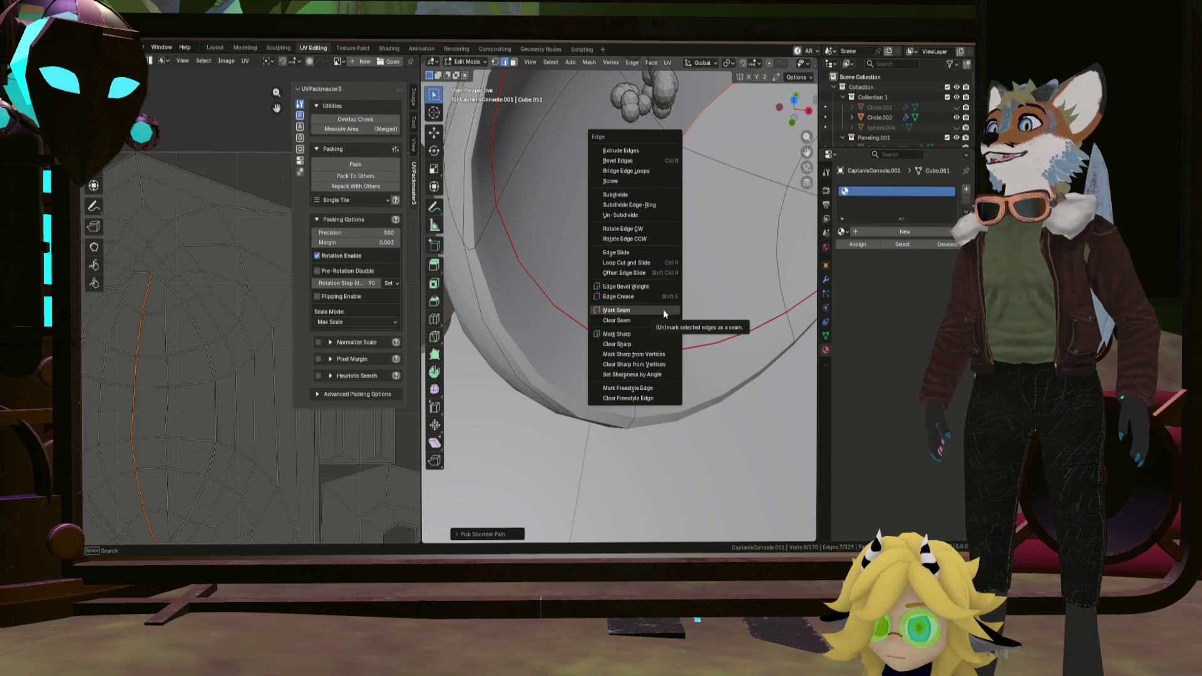
pyautogui.click(663, 309)
pyautogui.moveTo(652, 266)
pyautogui.mouseDown(button='middle')
pyautogui.moveTo(563, 284)
pyautogui.moveTo(625, 256)
pyautogui.mouseUp(button='middle')
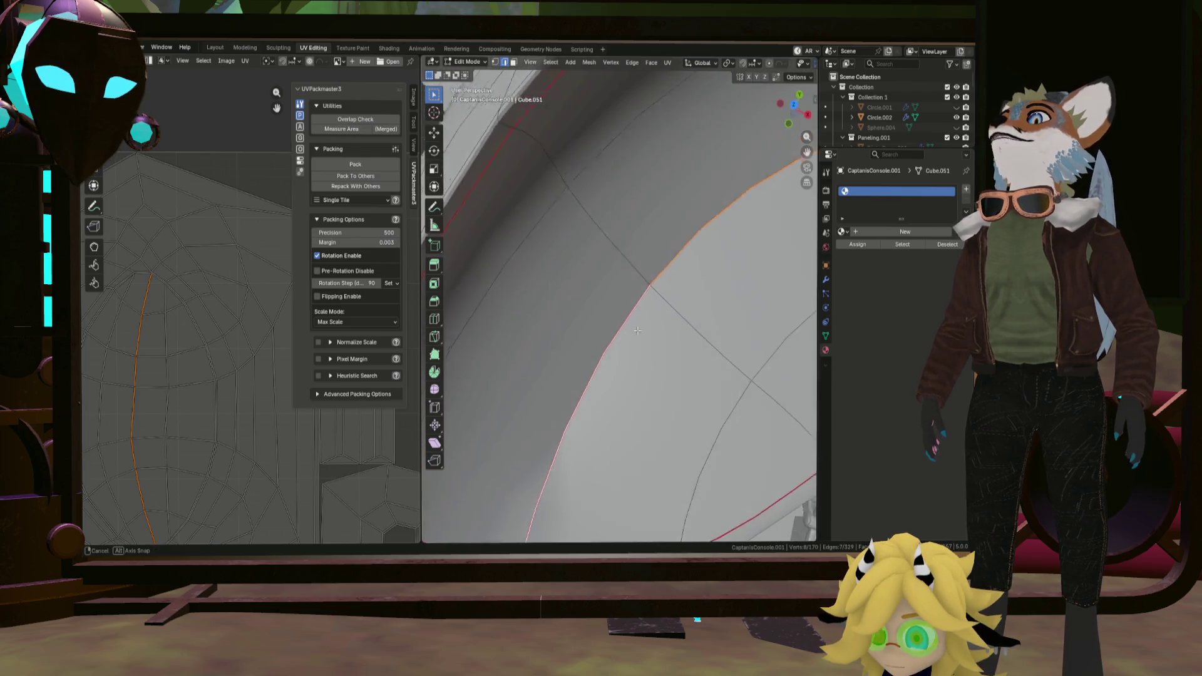
pyautogui.moveTo(590, 132)
pyautogui.mouseDown(button='middle')
pyautogui.moveTo(568, 246)
pyautogui.moveTo(594, 246)
pyautogui.mouseUp(button='middle')
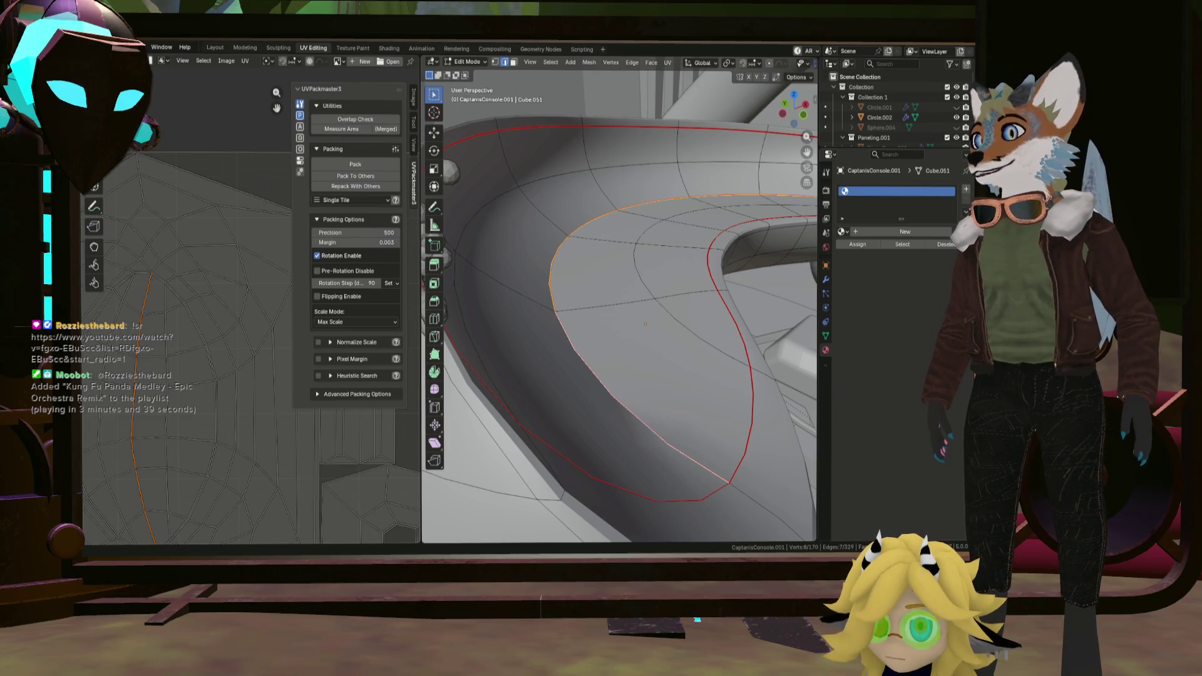
pyautogui.scroll(-4, 553, 265)
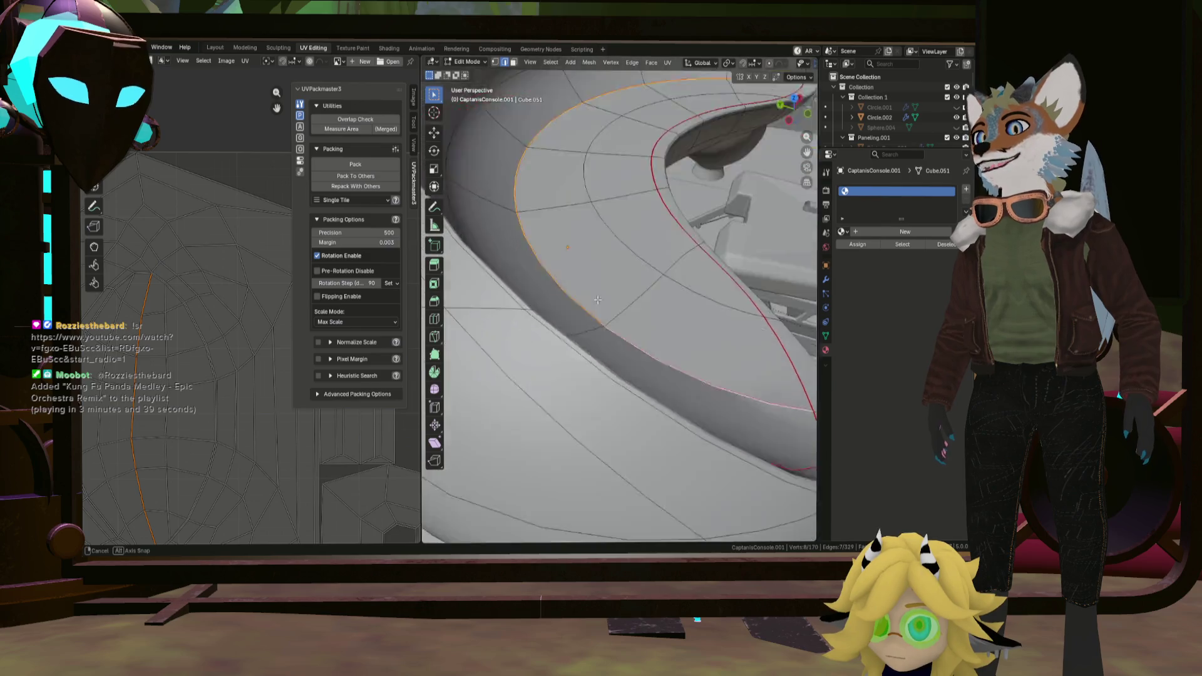
pyautogui.moveTo(554, 265)
pyautogui.mouseDown(button='middle')
pyautogui.moveTo(660, 344)
pyautogui.moveTo(526, 260)
pyautogui.moveTo(596, 311)
pyautogui.mouseUp(button='middle')
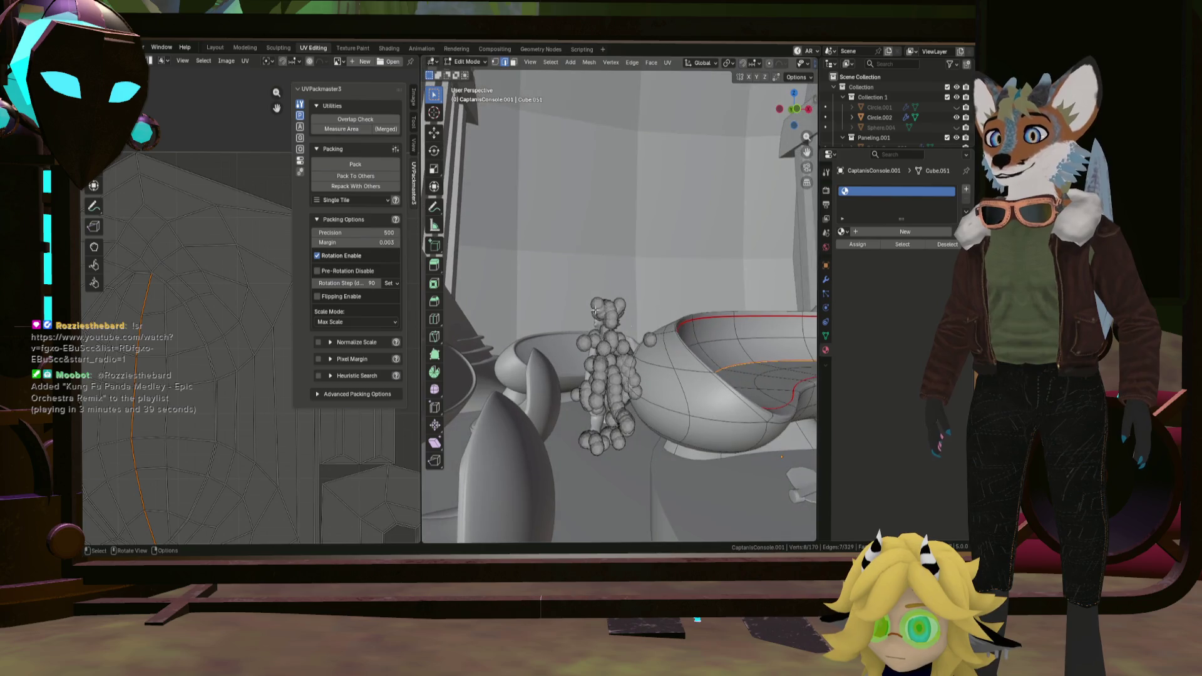
pyautogui.moveTo(733, 392); pyautogui.dragTo(482, 356, button='middle')
pyautogui.scroll(2, 615, 357)
pyautogui.scroll(3, 614, 357)
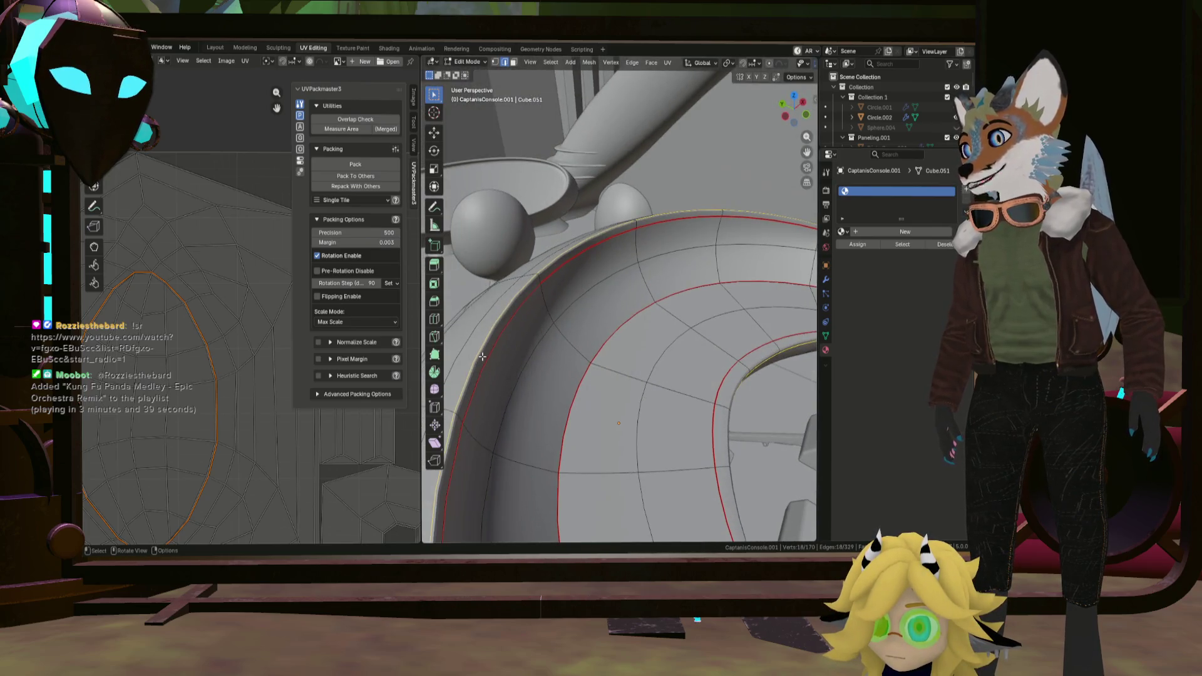
# Orbit around the seamed console to check it, then select the entire mesh.
pyautogui.moveTo(752, 287)
pyautogui.mouseDown(button='middle')
pyautogui.moveTo(598, 306)
pyautogui.moveTo(675, 251)
pyautogui.mouseUp(button='middle')
pyautogui.rightClick(661, 298)
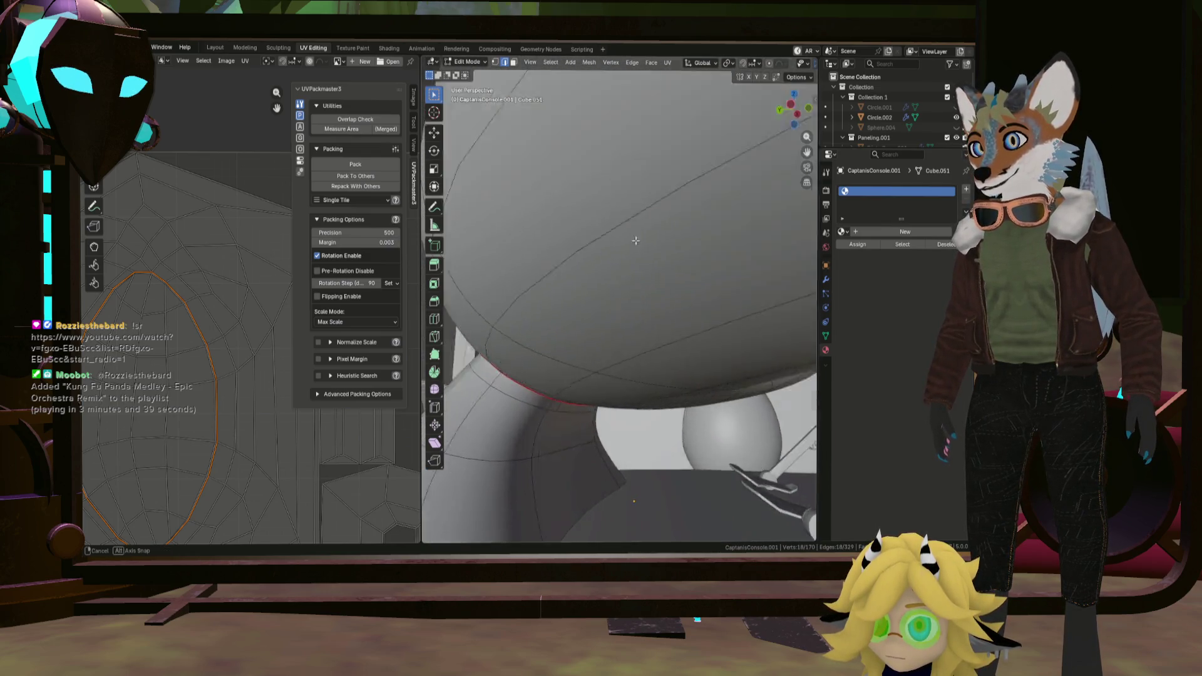
pyautogui.moveTo(676, 251)
pyautogui.mouseDown(button='middle')
pyautogui.moveTo(652, 249)
pyautogui.moveTo(569, 302)
pyautogui.moveTo(660, 325)
pyautogui.moveTo(606, 336)
pyautogui.mouseUp(button='middle')
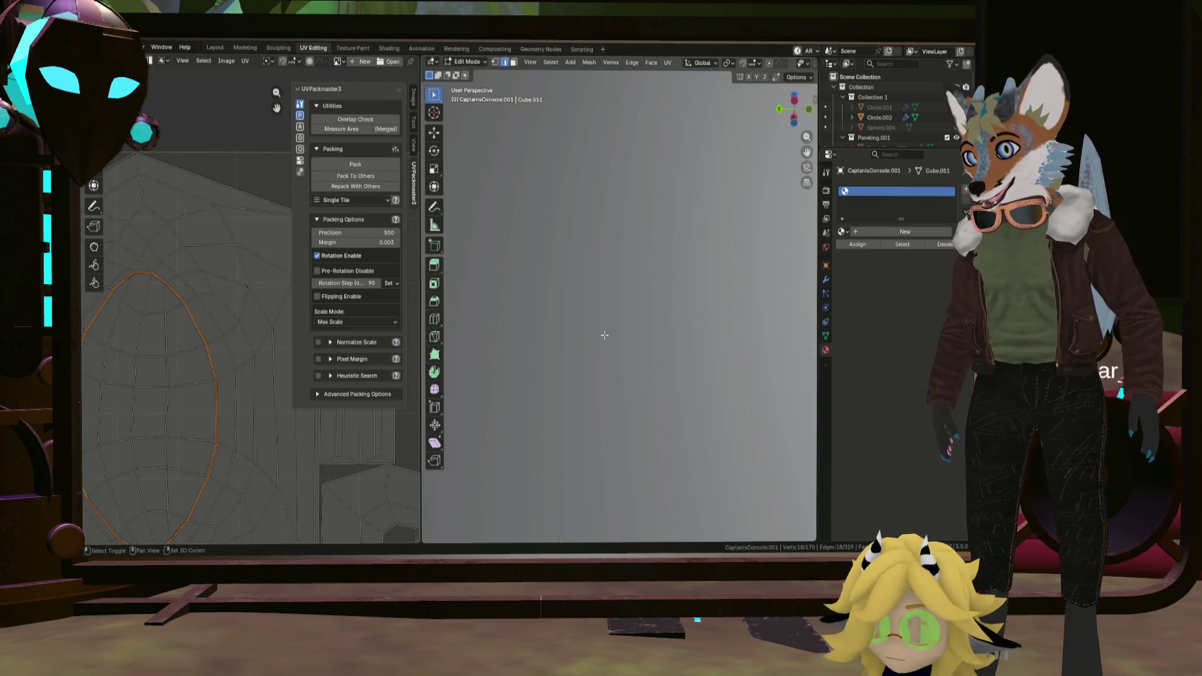
pyautogui.keyDown('shift'); pyautogui.moveTo(580, 336); pyautogui.dragTo(511, 374, button='middle'); pyautogui.keyUp('shift')
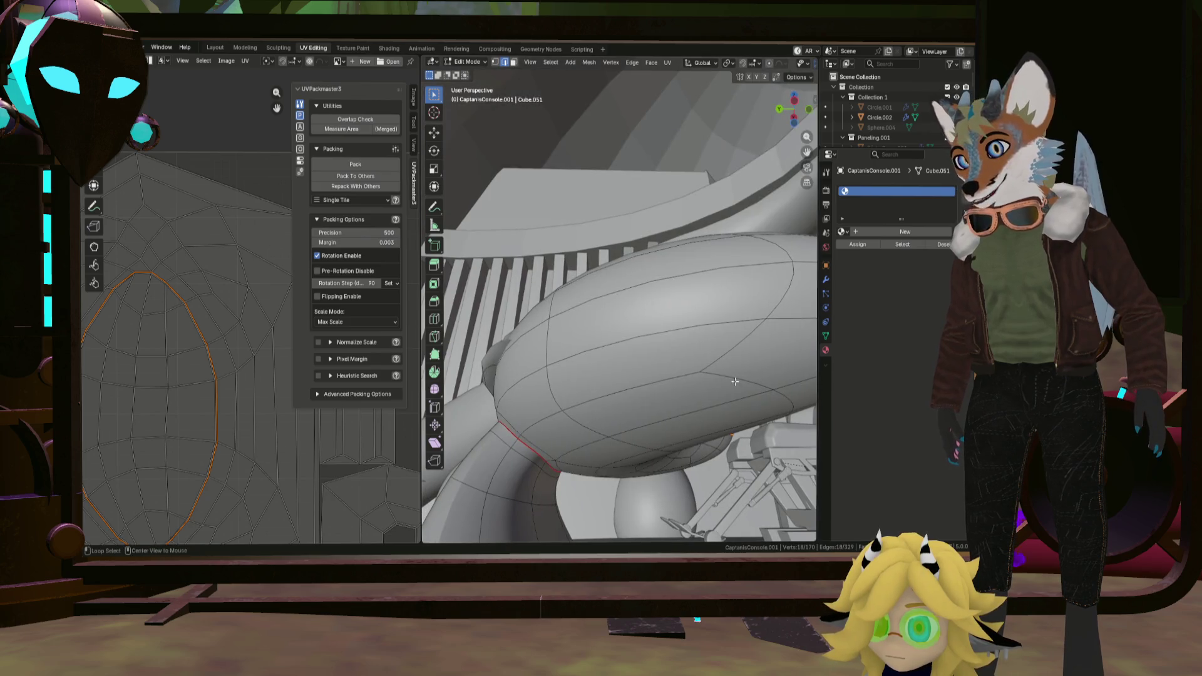
pyautogui.moveTo(720, 335)
pyautogui.mouseDown(button='middle')
pyautogui.moveTo(792, 363)
pyautogui.moveTo(283, 356)
pyautogui.mouseUp(button='middle')
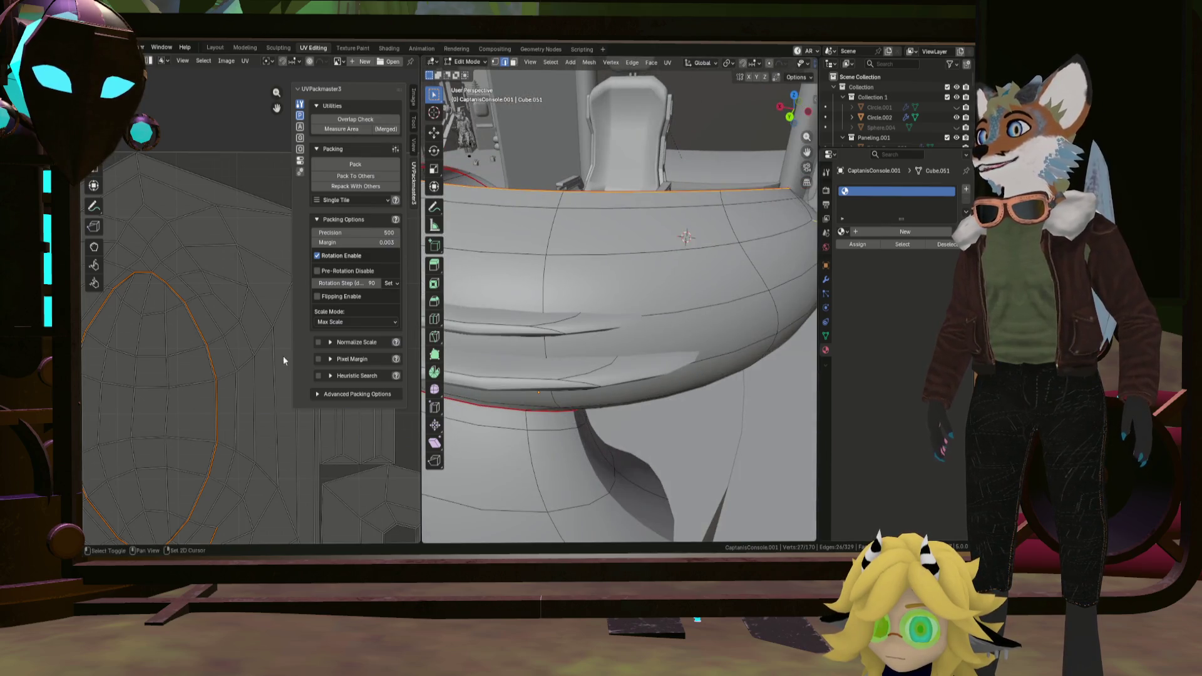
pyautogui.moveTo(442, 374); pyautogui.dragTo(531, 318, button='middle')
pyautogui.scroll(-4, 530, 318)
pyautogui.press('a')
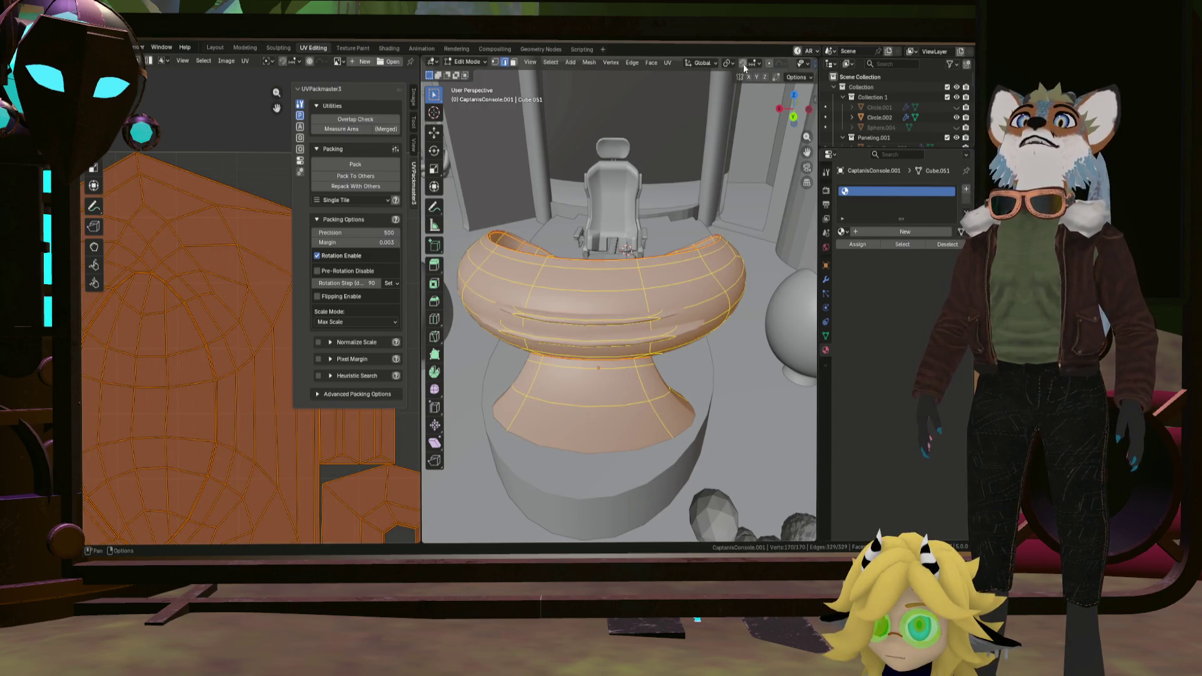
# Unwrap the whole console along its seams and select an edge in the UV layout.
pyautogui.click(668, 63)
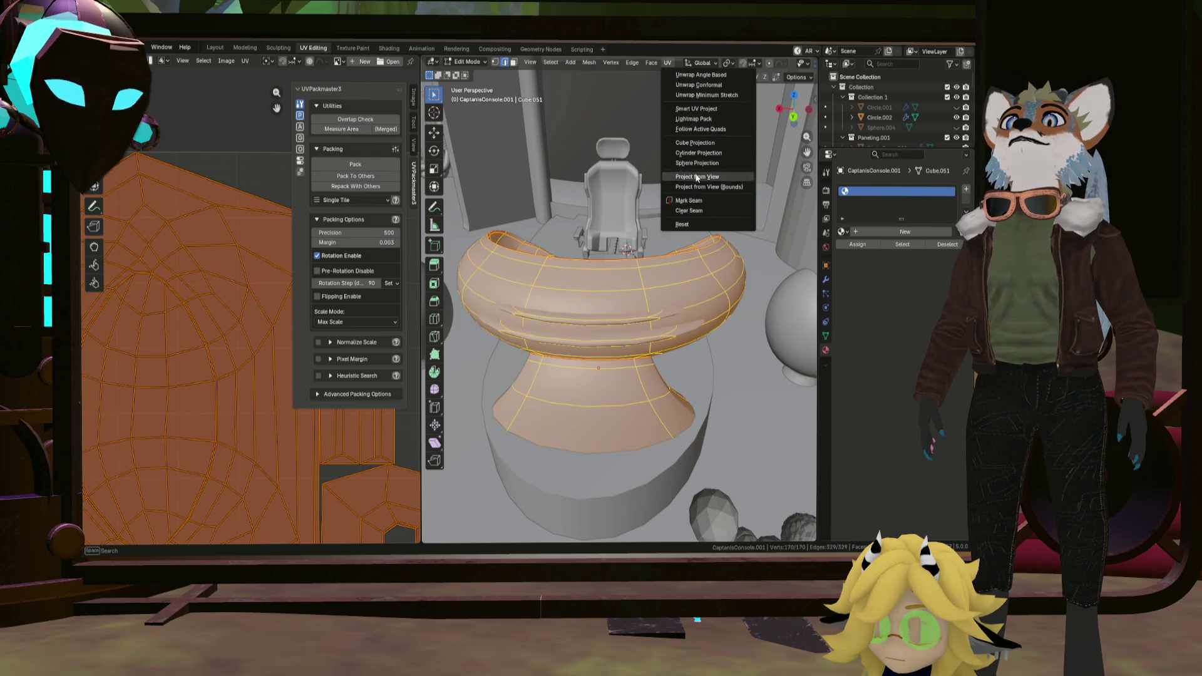
pyautogui.click(720, 97)
pyautogui.scroll(-3, 211, 389)
pyautogui.scroll(4, 130, 391)
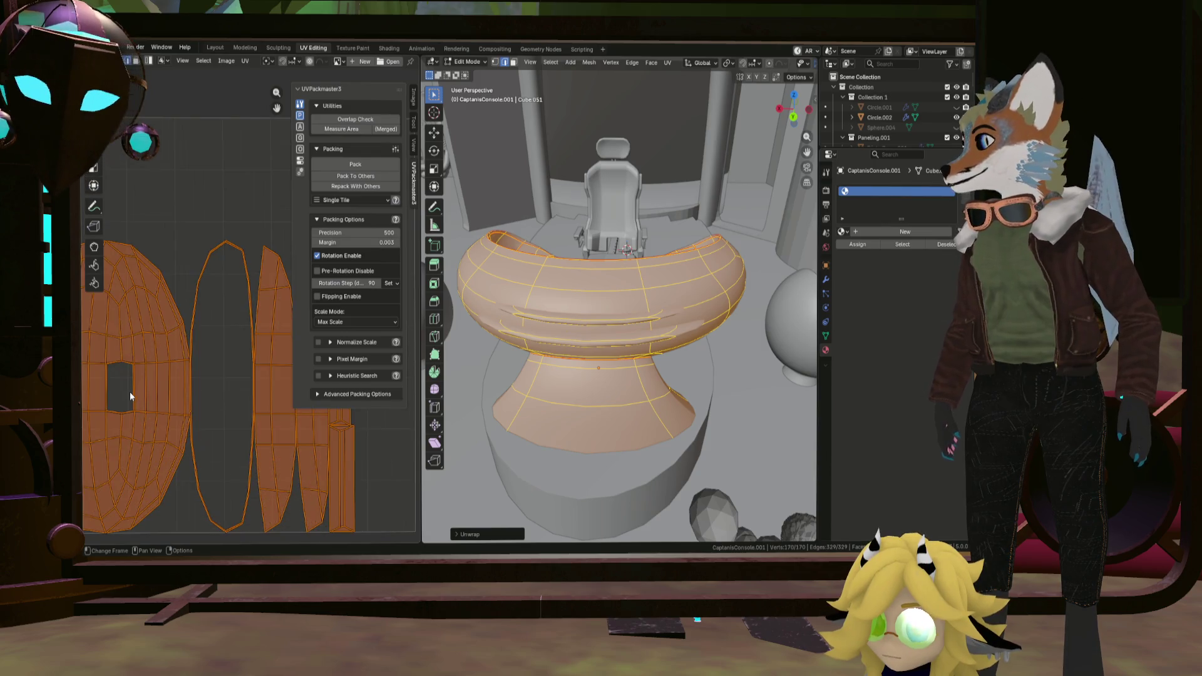
pyautogui.scroll(-3, 160, 375)
pyautogui.scroll(2, 194, 364)
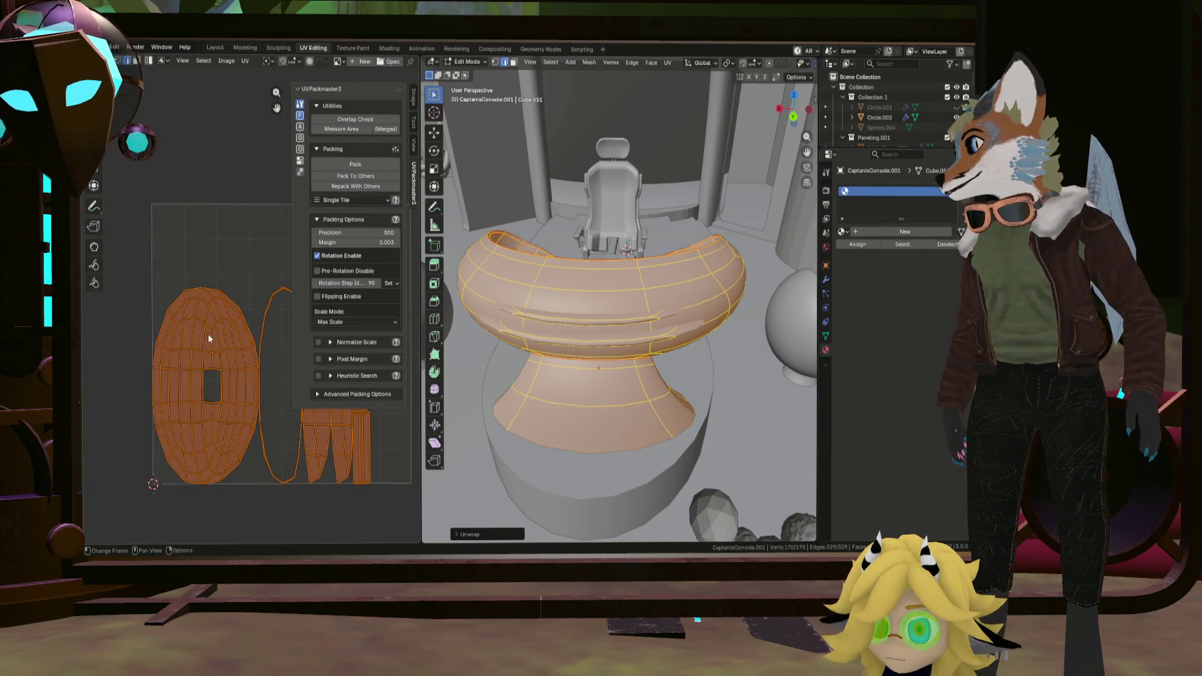
pyautogui.scroll(3, 208, 333)
pyautogui.click(243, 288)
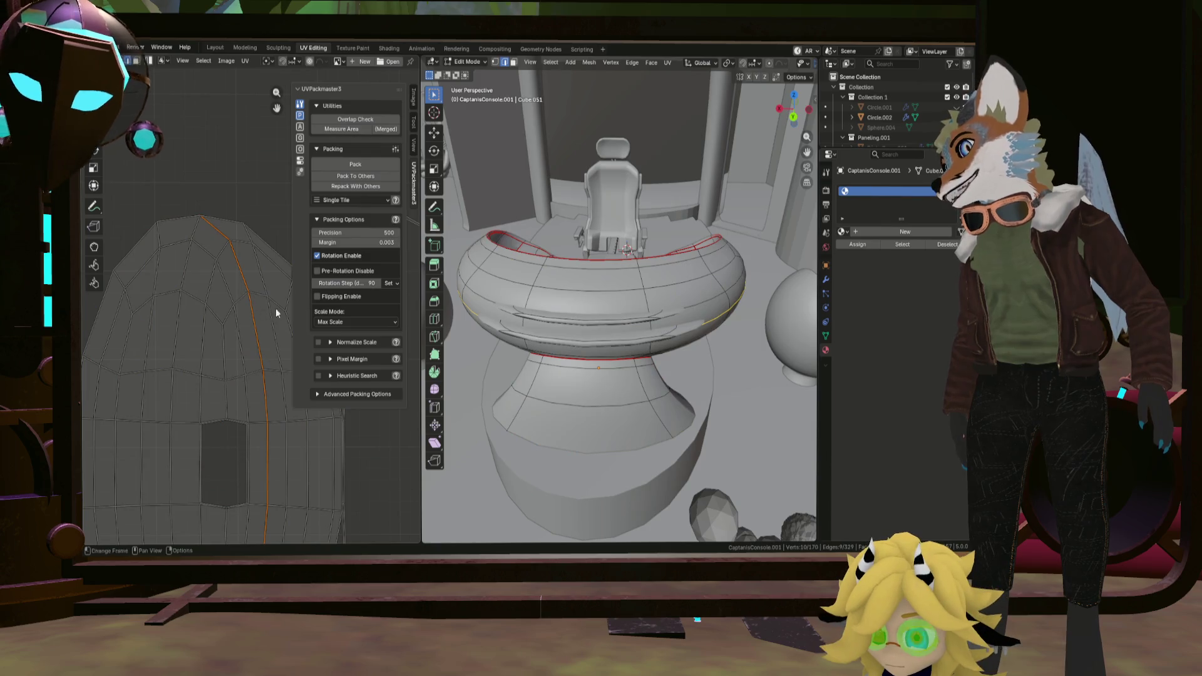
# Realign the large UV island so the edge near its rectangular hole lies horizontally.
pyautogui.moveTo(620, 311)
pyautogui.mouseDown(button='middle')
pyautogui.moveTo(777, 294)
pyautogui.moveTo(774, 345)
pyautogui.mouseUp(button='middle')
pyautogui.scroll(-2, 238, 361)
pyautogui.moveTo(252, 404); pyautogui.dragTo(267, 344, button='middle')
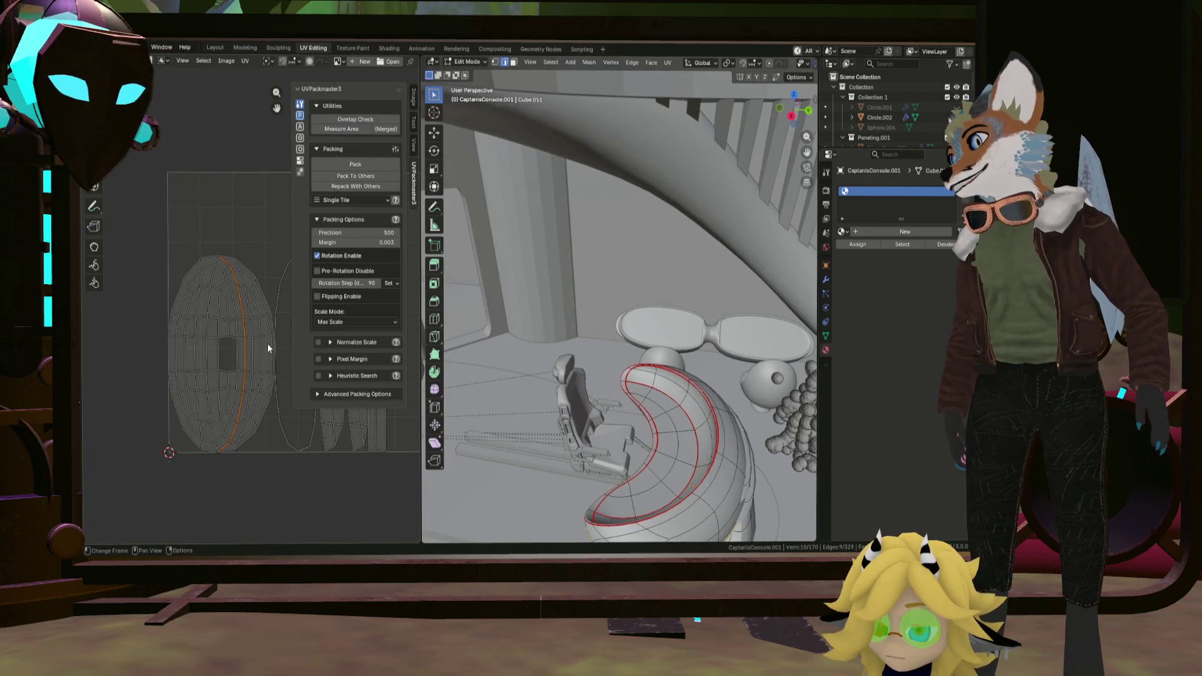
pyautogui.scroll(1, 222, 347)
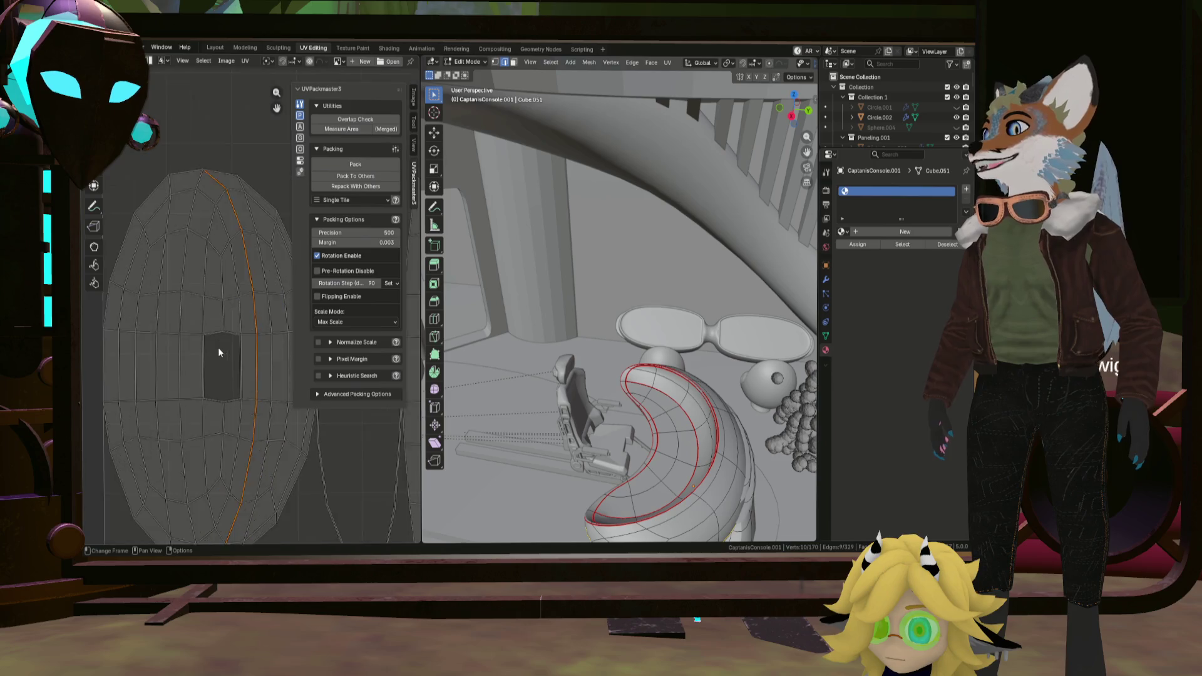
pyautogui.scroll(3, 228, 343)
pyautogui.scroll(-2, 228, 346)
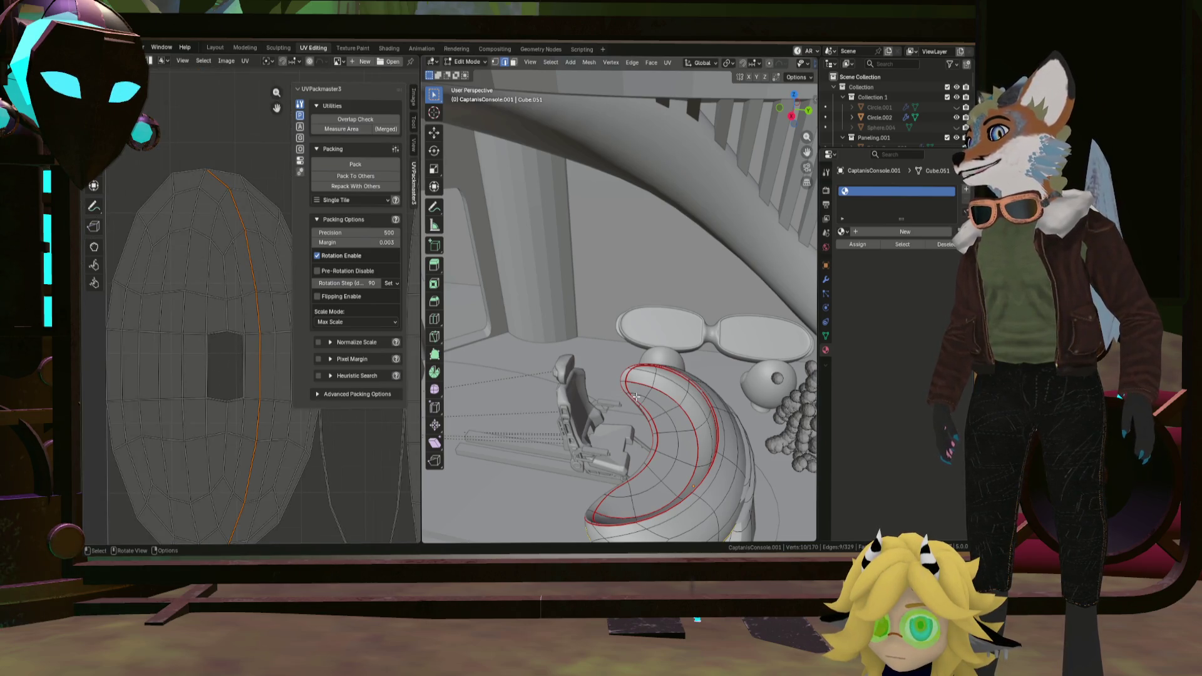
pyautogui.moveTo(636, 397); pyautogui.dragTo(676, 413, button='middle')
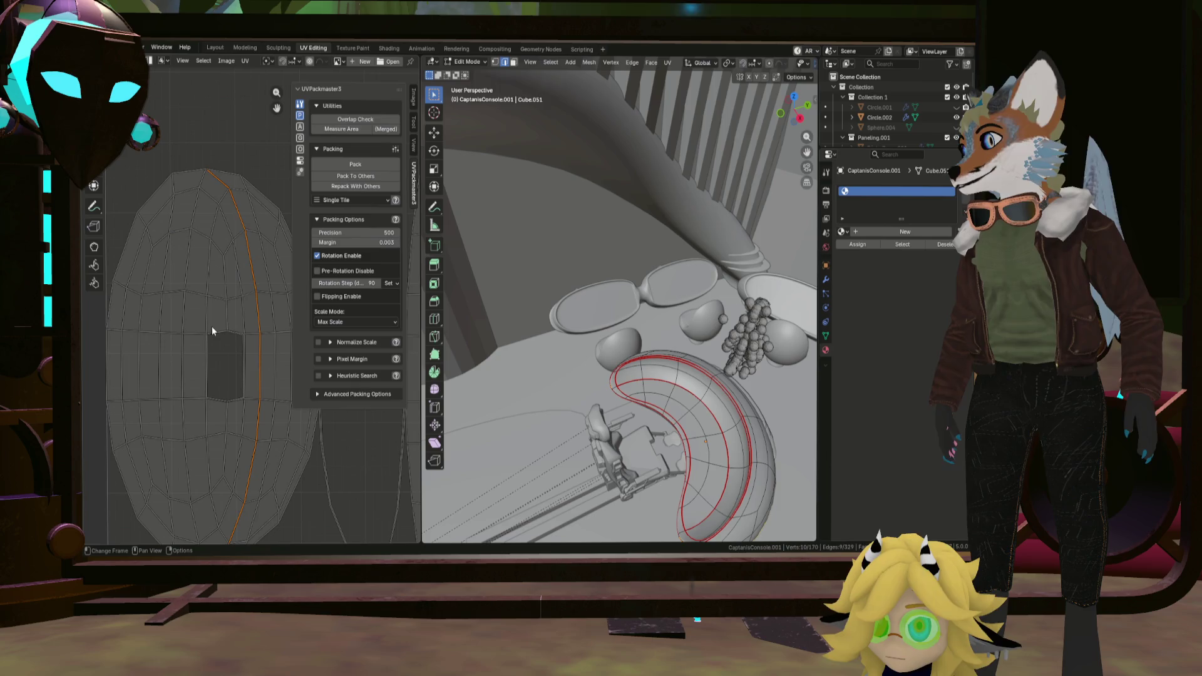
pyautogui.hotkey('ctrl', 'z')
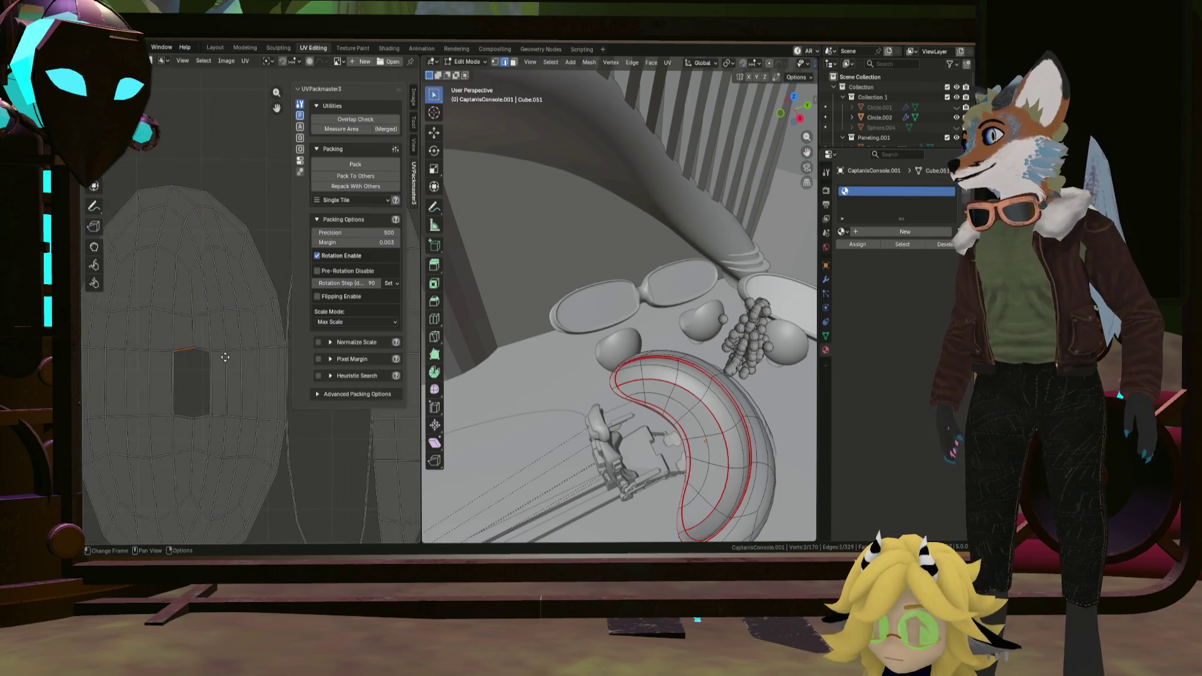
pyautogui.moveTo(531, 393); pyautogui.dragTo(677, 430, button='middle')
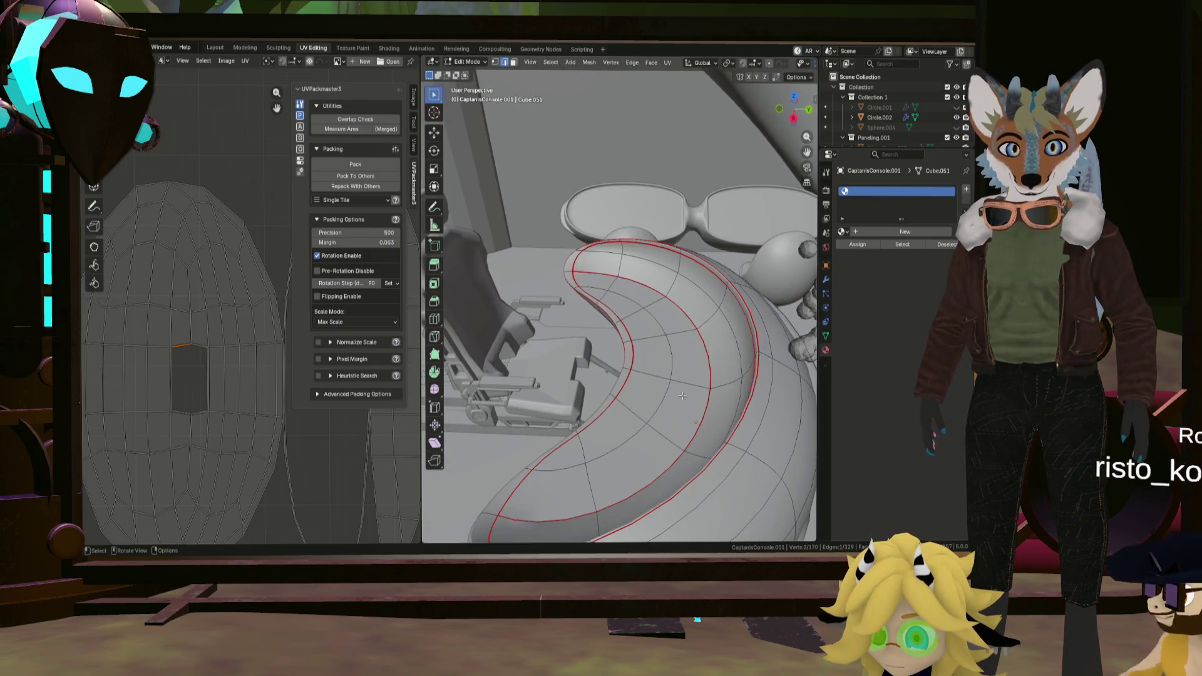
pyautogui.moveTo(678, 429); pyautogui.dragTo(663, 386, button='middle')
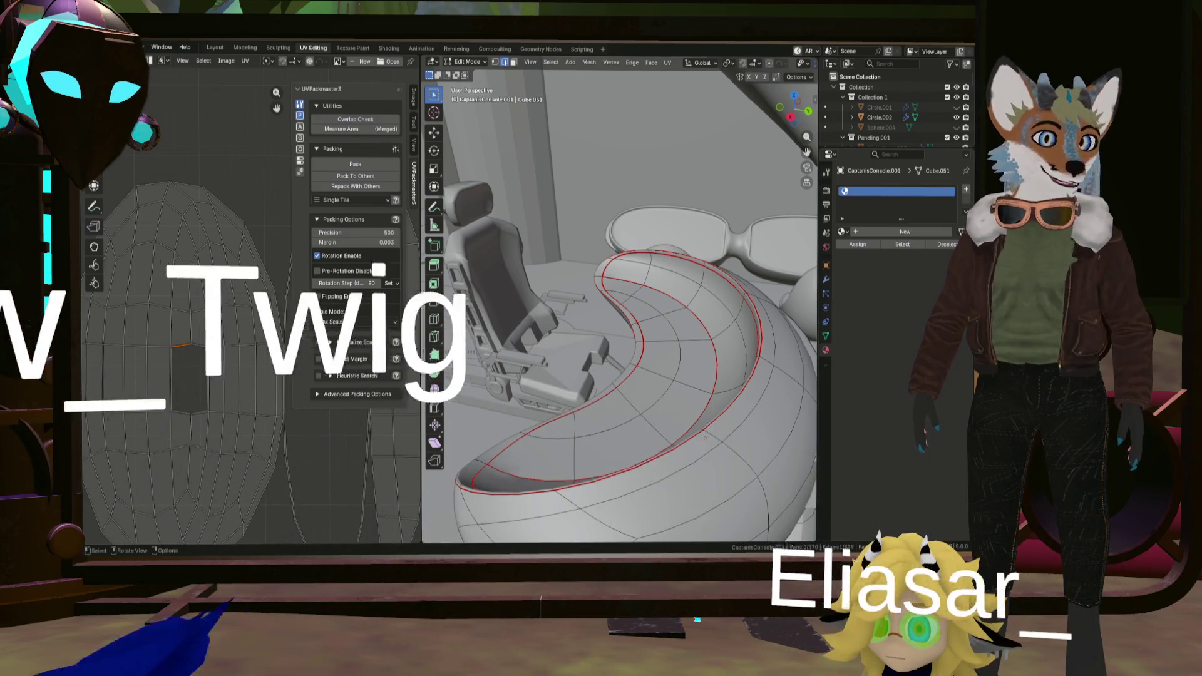
pyautogui.moveTo(564, 357)
pyautogui.mouseDown(button='middle')
pyautogui.moveTo(592, 324)
pyautogui.moveTo(608, 344)
pyautogui.mouseUp(button='middle')
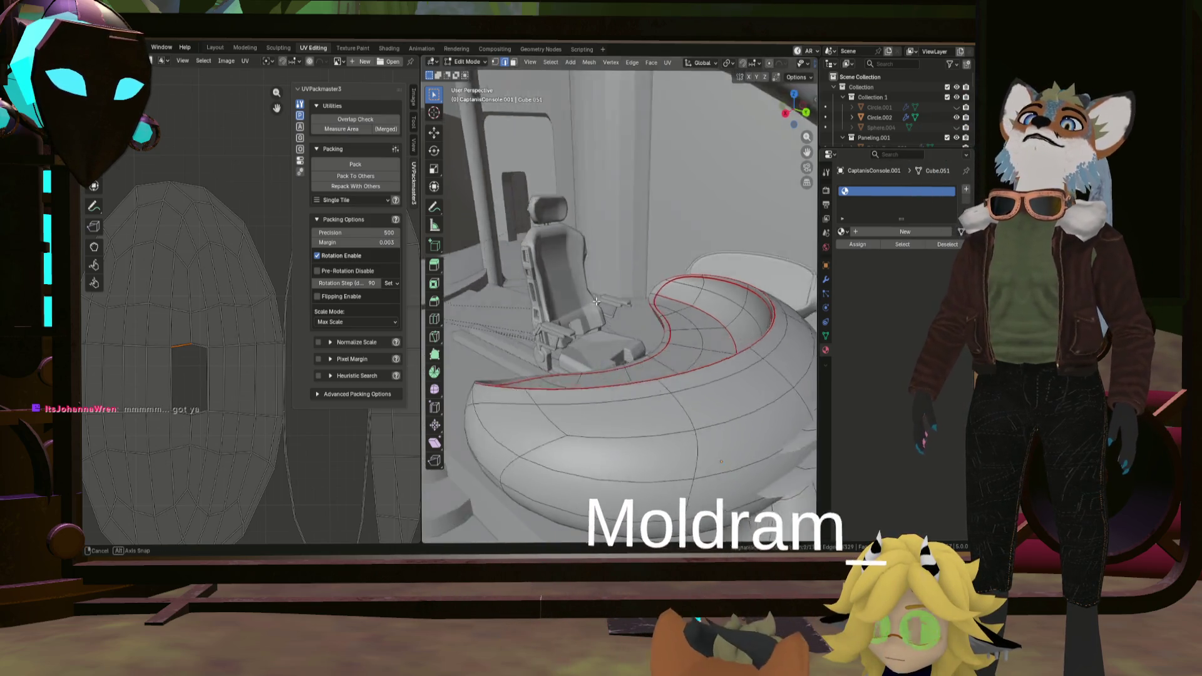
pyautogui.moveTo(546, 304)
pyautogui.mouseDown(button='middle')
pyautogui.moveTo(621, 342)
pyautogui.moveTo(726, 355)
pyautogui.moveTo(705, 377)
pyautogui.moveTo(621, 372)
pyautogui.moveTo(604, 408)
pyautogui.moveTo(671, 418)
pyautogui.moveTo(674, 394)
pyautogui.moveTo(615, 392)
pyautogui.mouseUp(button='middle')
pyautogui.scroll(3, 674, 394)
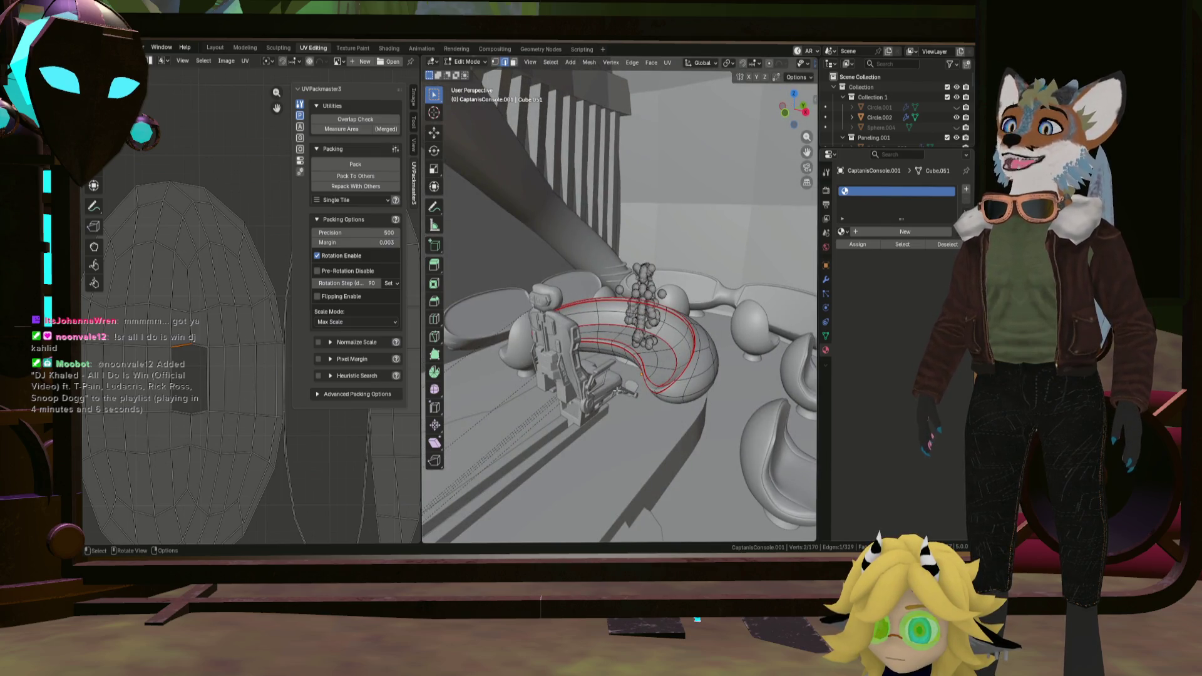
pyautogui.moveTo(646, 380); pyautogui.dragTo(733, 404, button='middle')
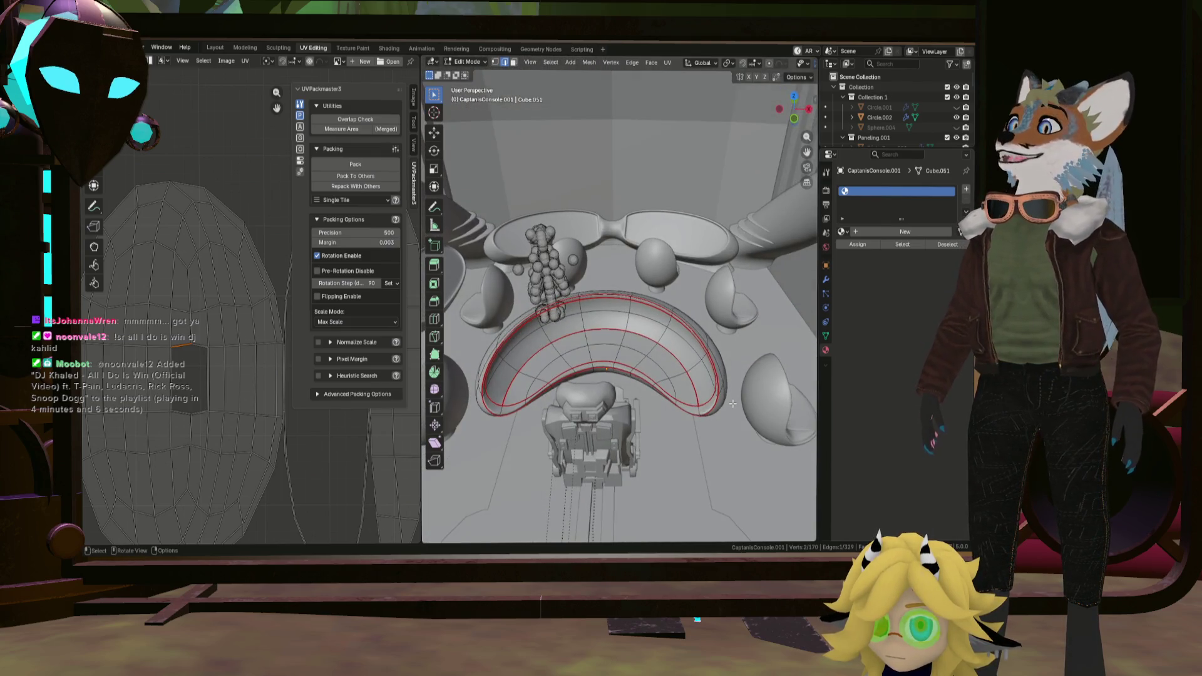
pyautogui.moveTo(675, 393)
pyautogui.mouseDown(button='middle')
pyautogui.moveTo(735, 401)
pyautogui.moveTo(576, 382)
pyautogui.mouseUp(button='middle')
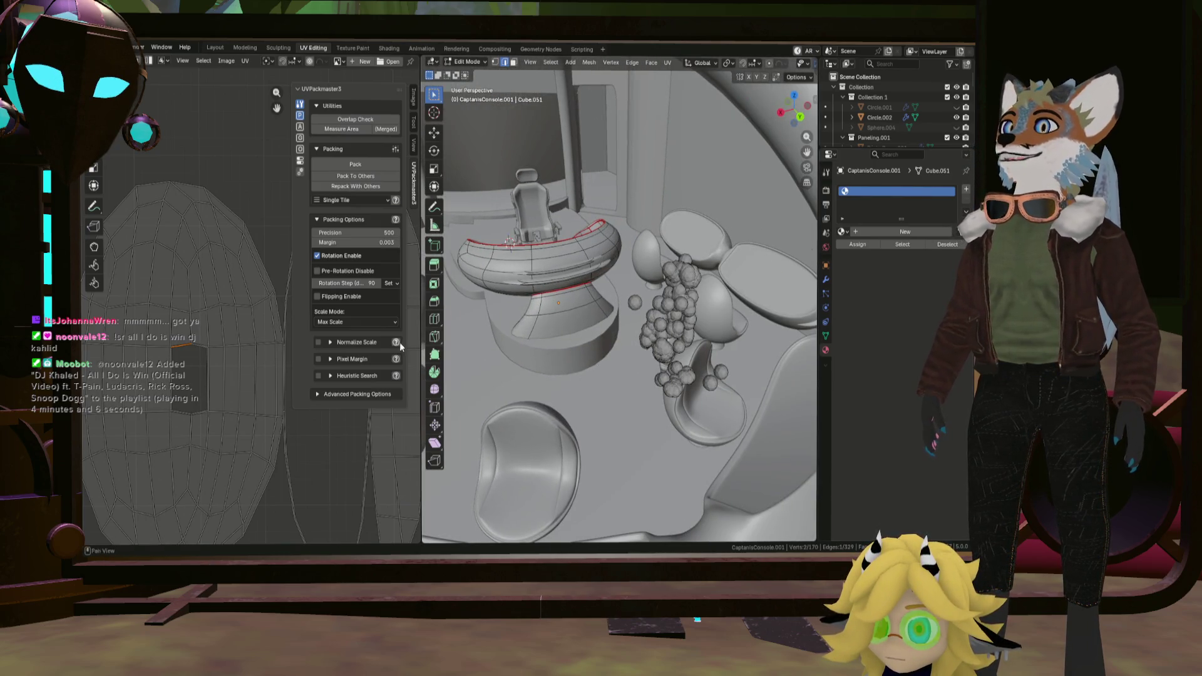
# Select all UV islands and pack them with UVPackmaster into the UV square.
pyautogui.moveTo(564, 320); pyautogui.dragTo(437, 304, button='middle')
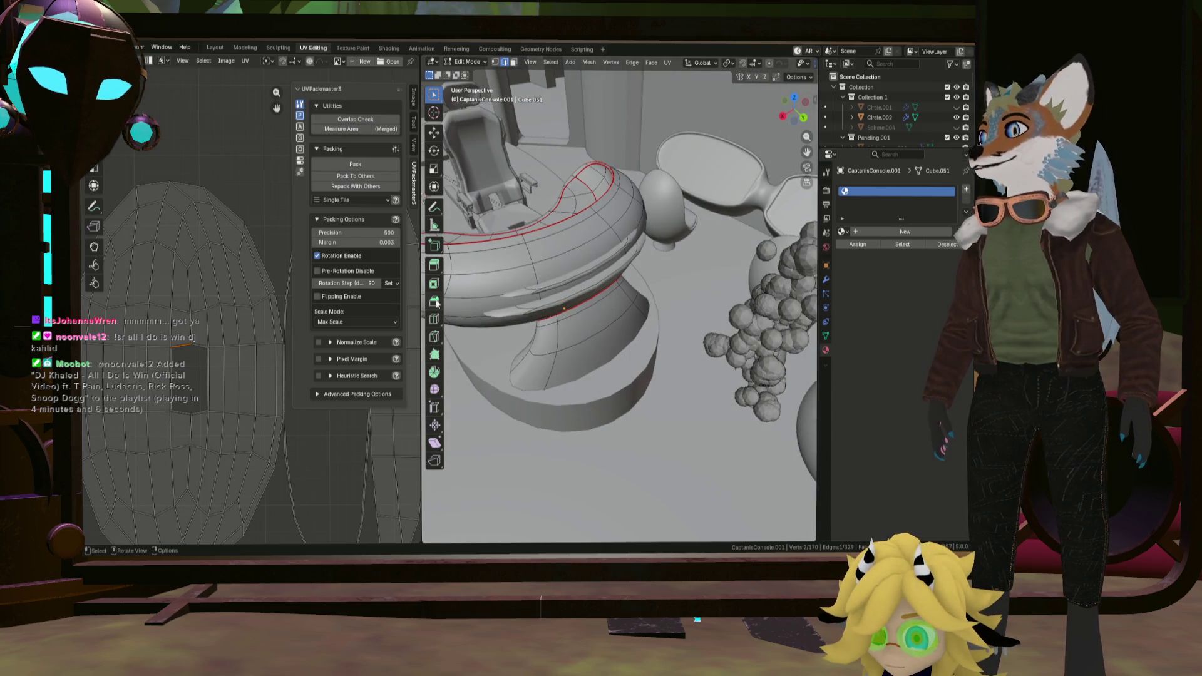
pyautogui.scroll(-5, 228, 295)
pyautogui.scroll(1, 207, 293)
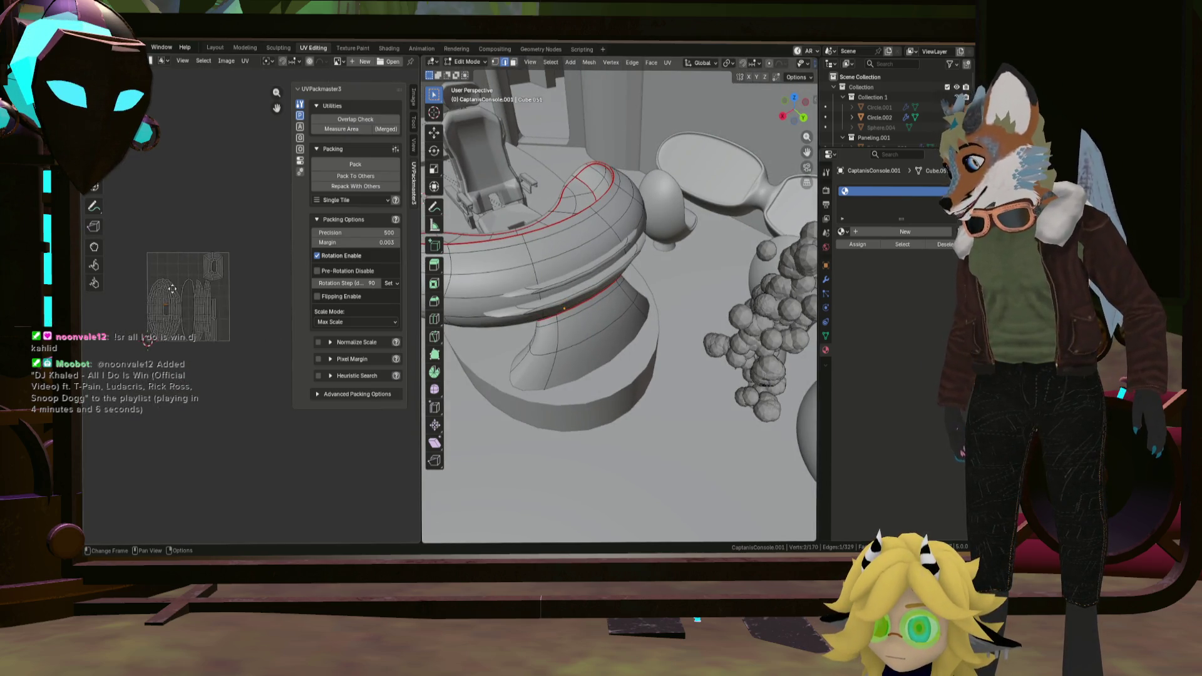
pyautogui.scroll(2, 191, 293)
pyautogui.click(213, 256)
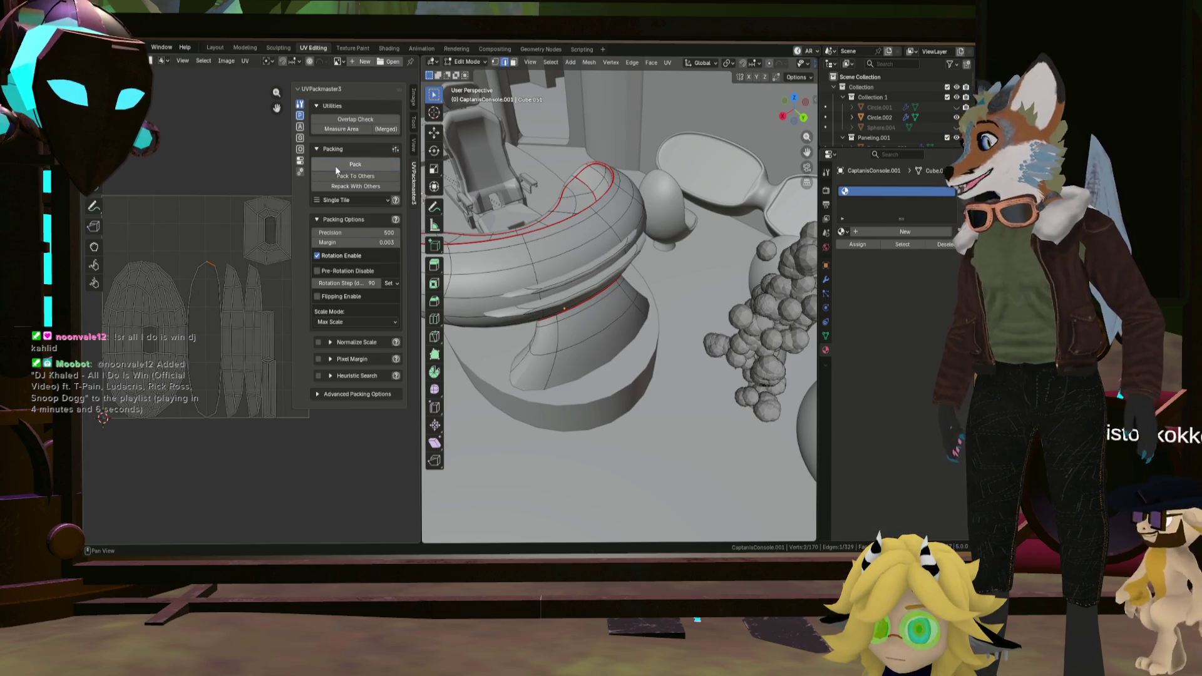
pyautogui.click(335, 165)
pyautogui.press('a')
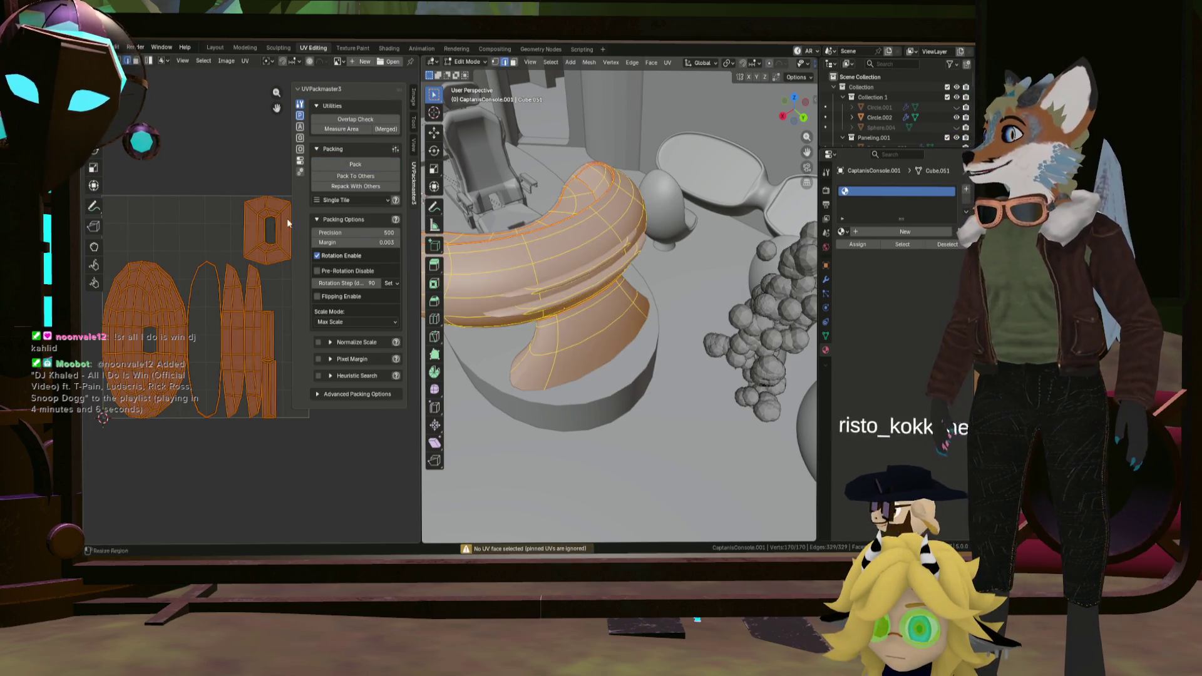
pyautogui.click(355, 163)
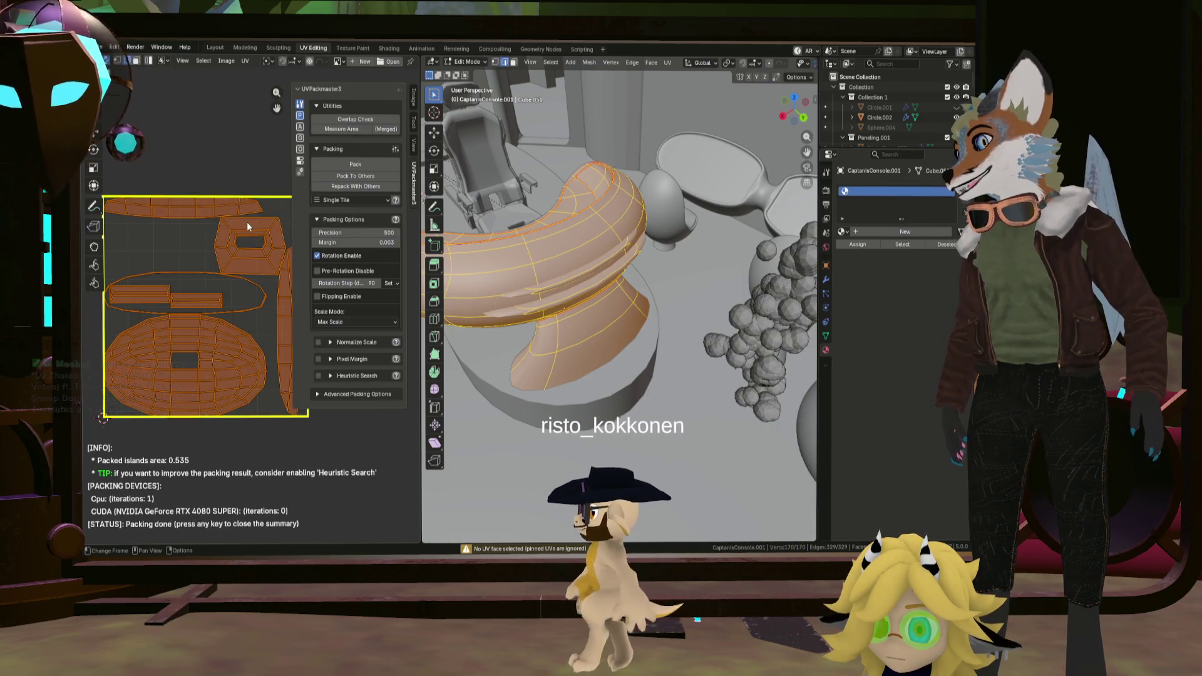
pyautogui.moveTo(602, 282)
pyautogui.mouseDown(button='middle')
pyautogui.moveTo(573, 279)
pyautogui.moveTo(629, 260)
pyautogui.mouseUp(button='middle')
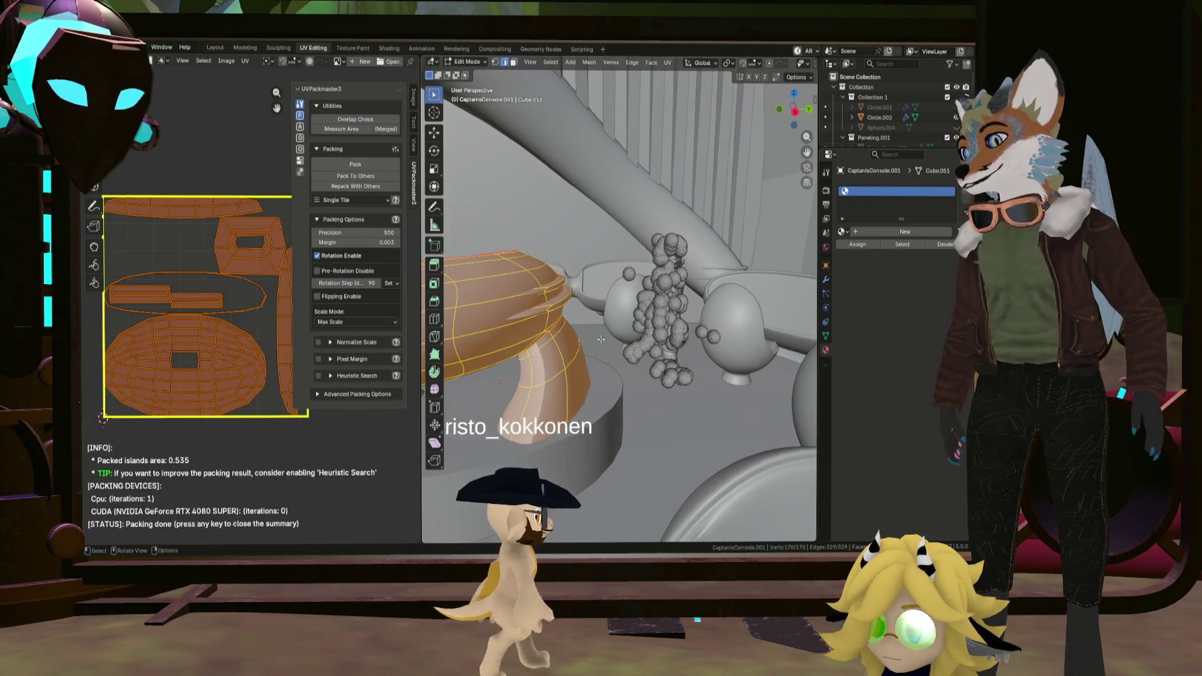
pyautogui.scroll(1, 475, 380)
pyautogui.scroll(1, 474, 380)
# Select an edge on the console and extend a shortest edge path to a vertex on the curved pillar.
pyautogui.click(475, 380)
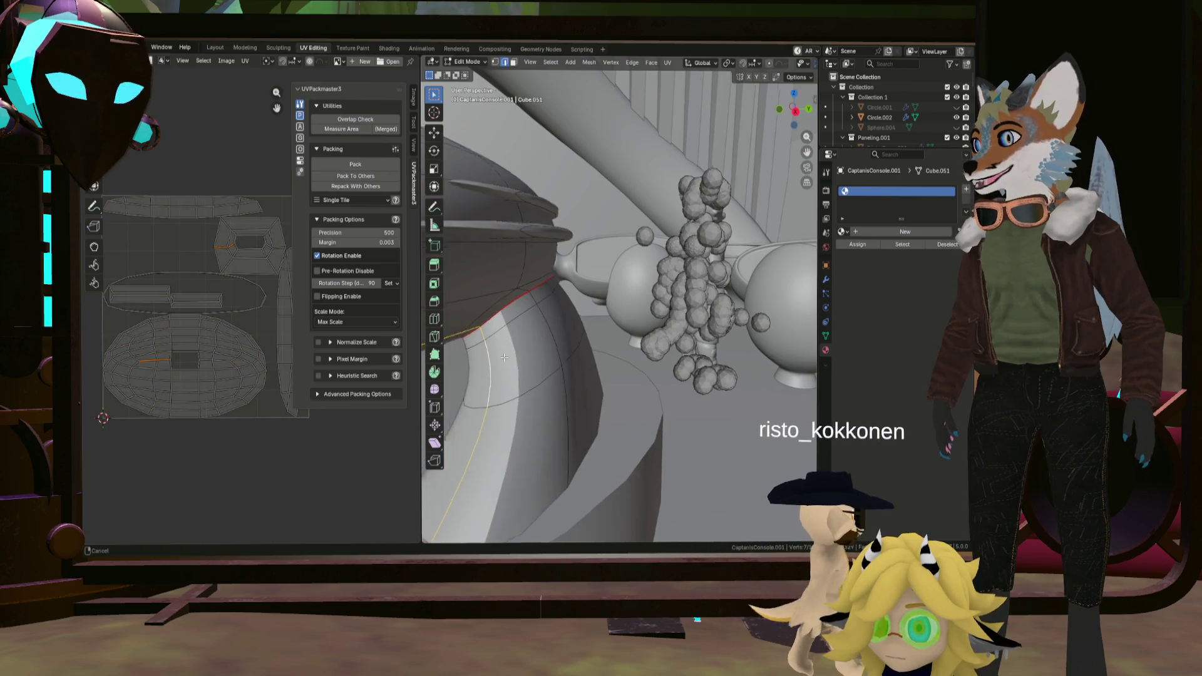
pyautogui.moveTo(474, 380)
pyautogui.mouseDown(button='middle')
pyautogui.moveTo(632, 362)
pyautogui.moveTo(716, 303)
pyautogui.mouseUp(button='middle')
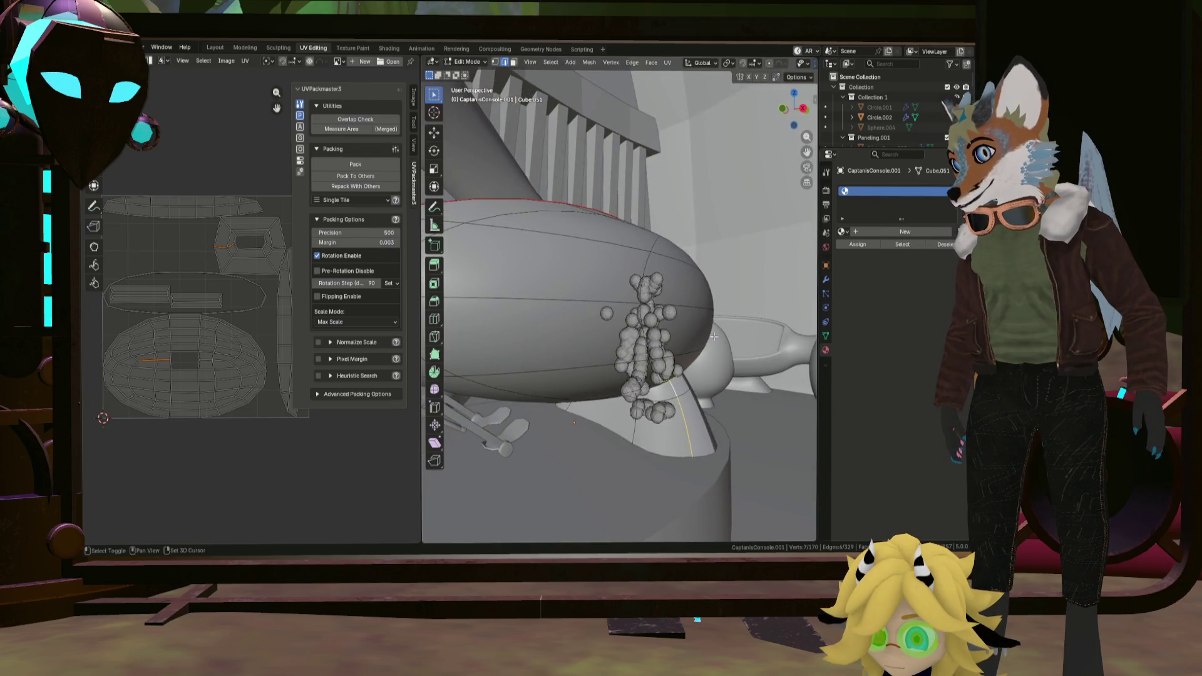
pyautogui.moveTo(715, 302); pyautogui.dragTo(657, 359, button='middle')
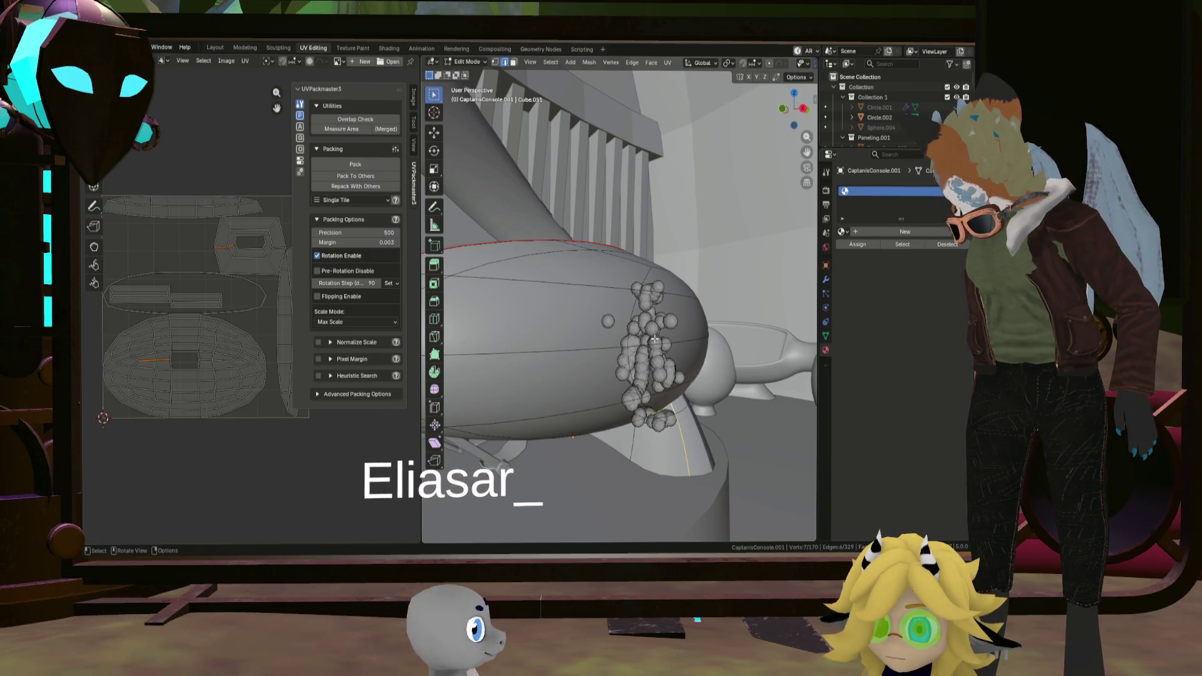
pyautogui.moveTo(649, 339); pyautogui.dragTo(617, 391, button='middle')
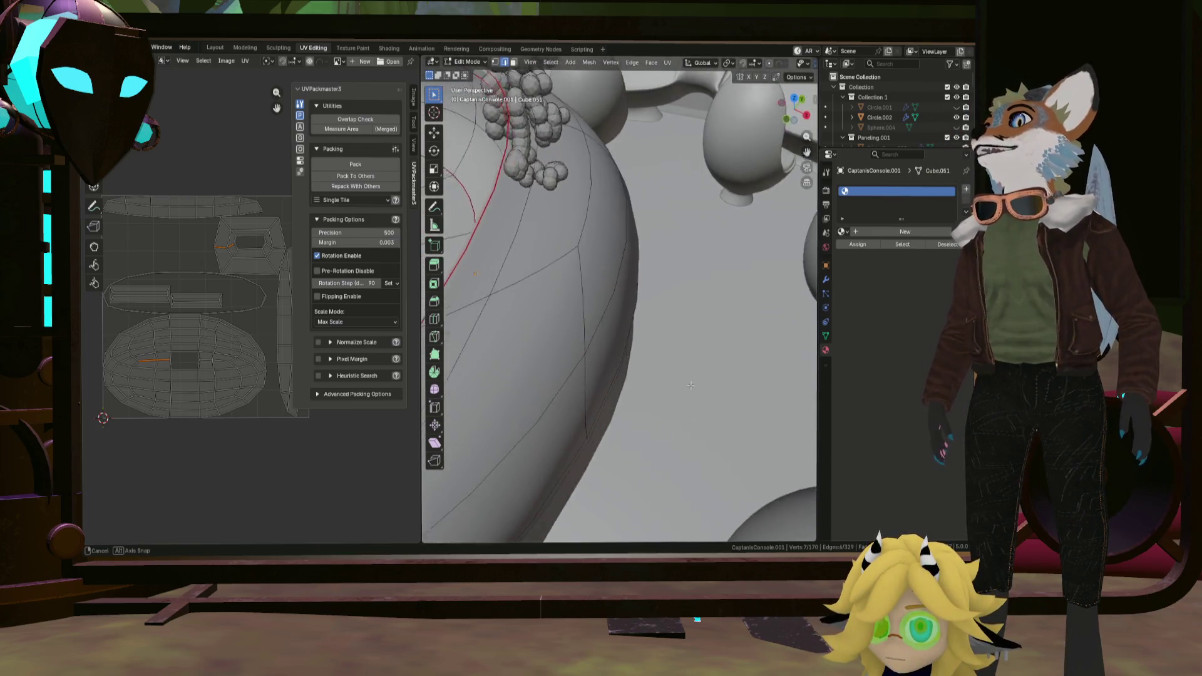
pyautogui.moveTo(617, 391)
pyautogui.mouseDown(button='middle')
pyautogui.moveTo(554, 337)
pyautogui.moveTo(589, 292)
pyautogui.mouseUp(button='middle')
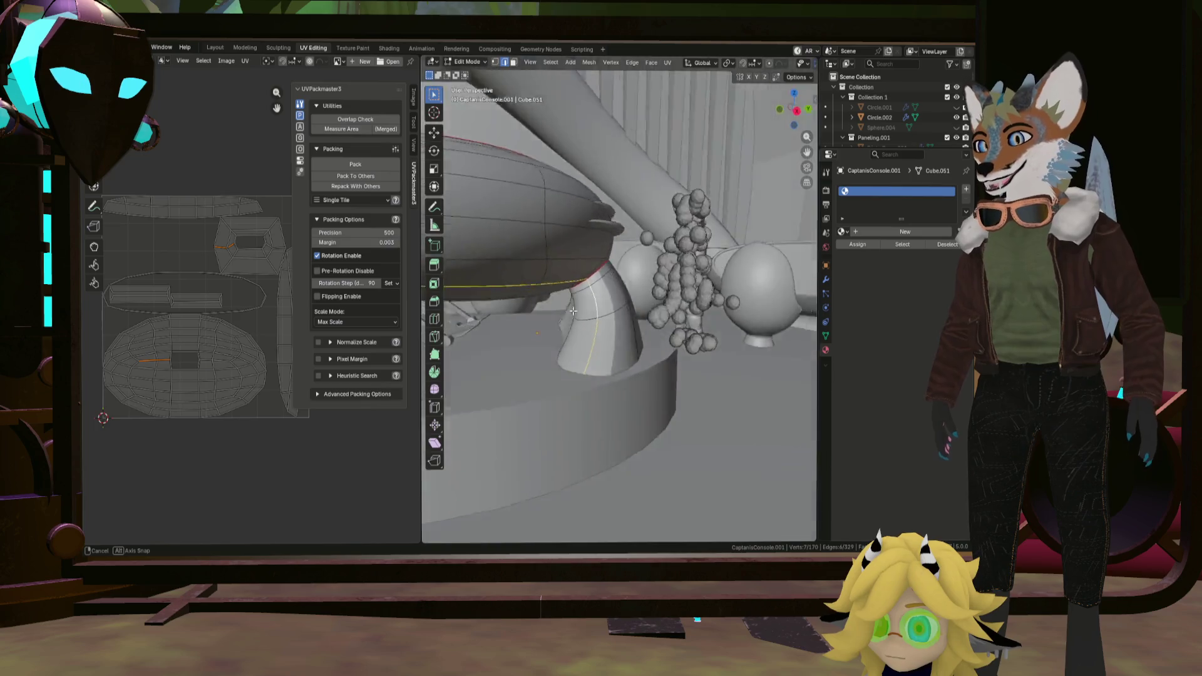
pyautogui.scroll(2, 588, 299)
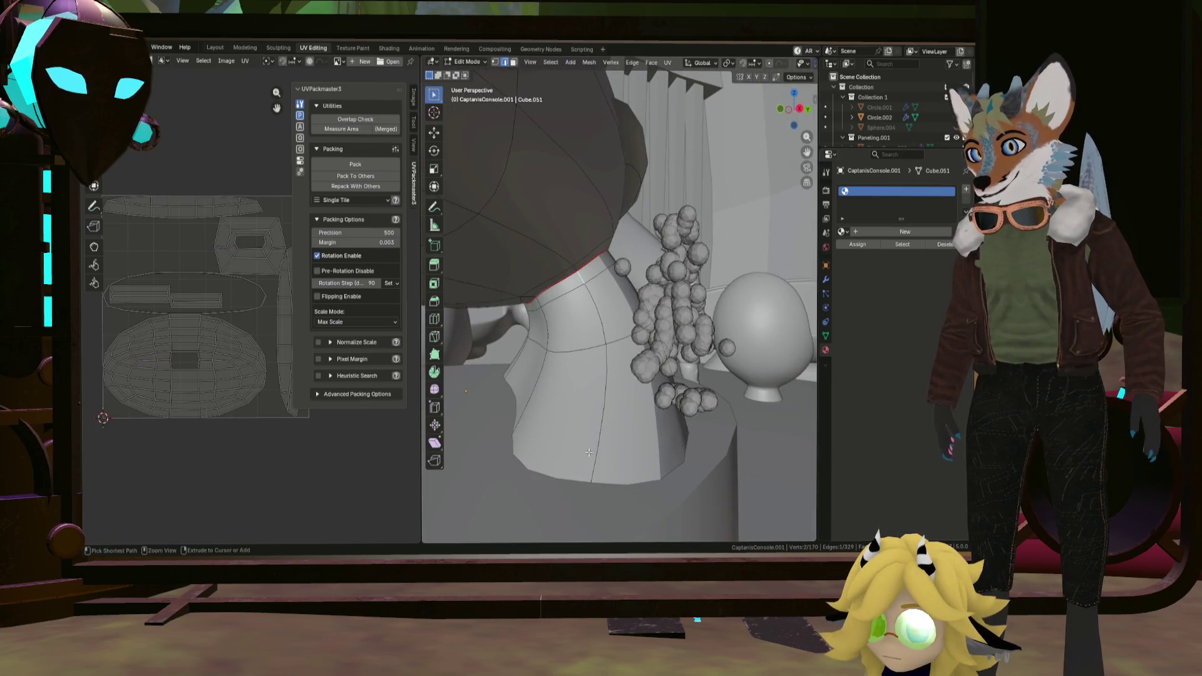
pyautogui.keyDown('ctrl'); pyautogui.click(590, 452); pyautogui.keyUp('ctrl')
pyautogui.press('KP_Decimal')
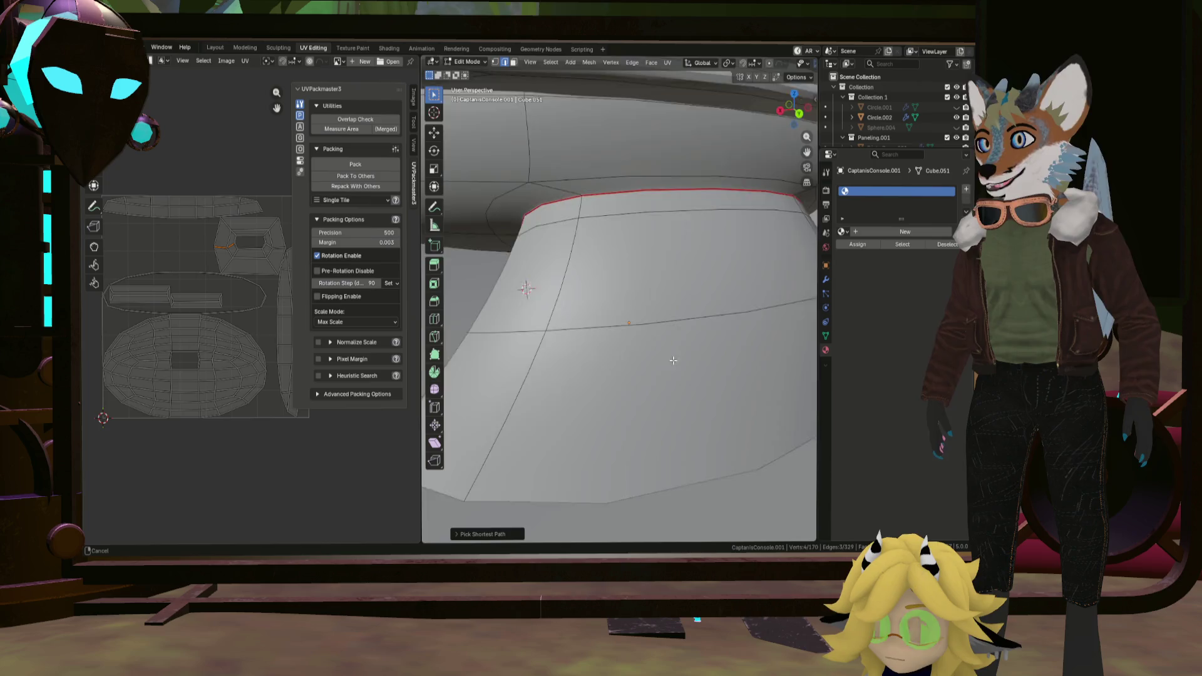
# Extend the path by the short edge where the support meets the shell and mark it as a seam.
pyautogui.moveTo(672, 361)
pyautogui.mouseDown(button='middle')
pyautogui.moveTo(538, 344)
pyautogui.moveTo(580, 341)
pyautogui.mouseUp(button='middle')
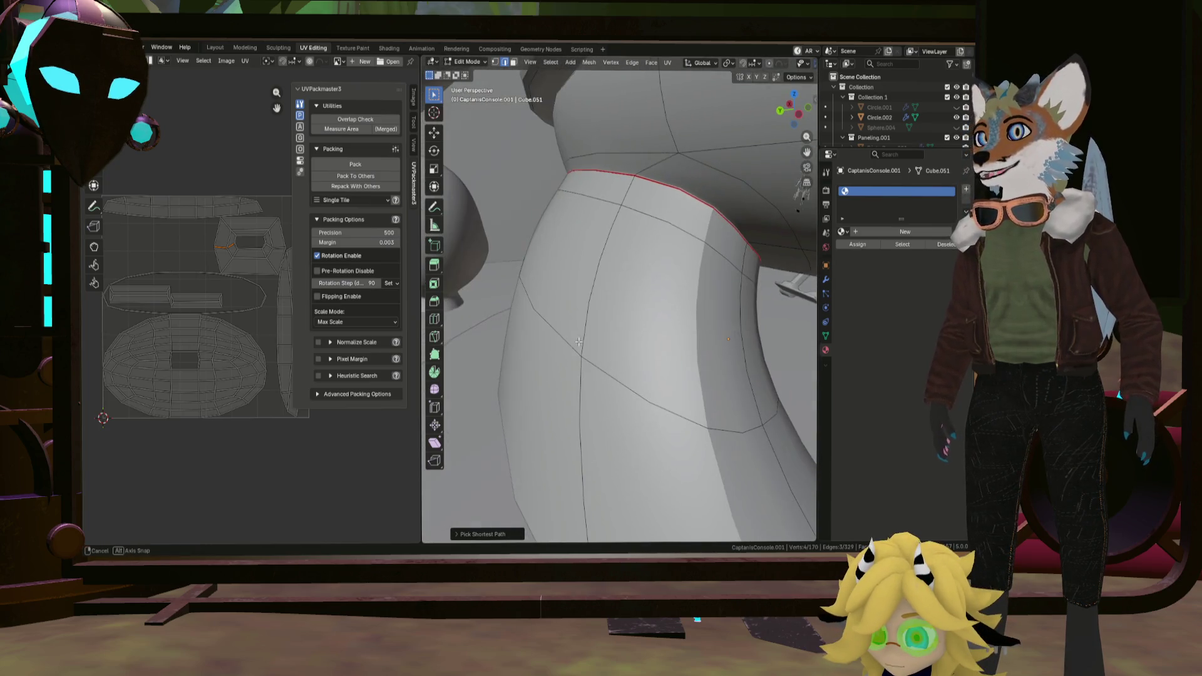
pyautogui.keyDown('shift'); pyautogui.click(742, 262); pyautogui.keyUp('shift')
pyautogui.moveTo(775, 461); pyautogui.dragTo(700, 366, button='middle')
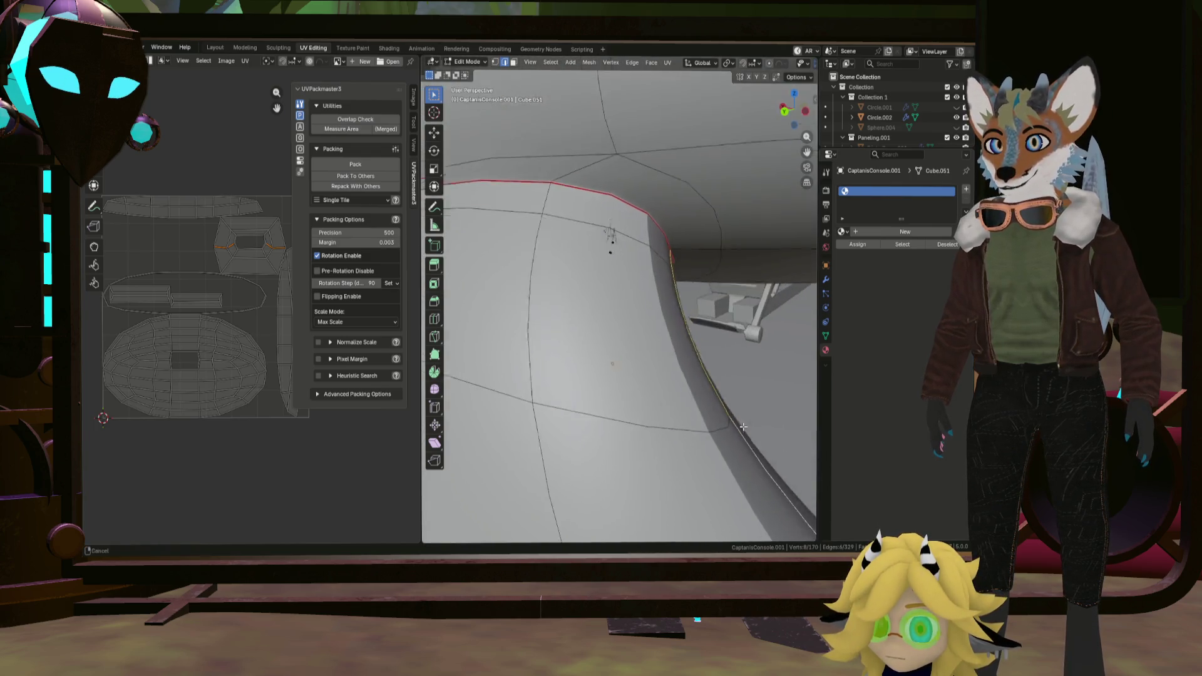
pyautogui.scroll(4, 249, 211)
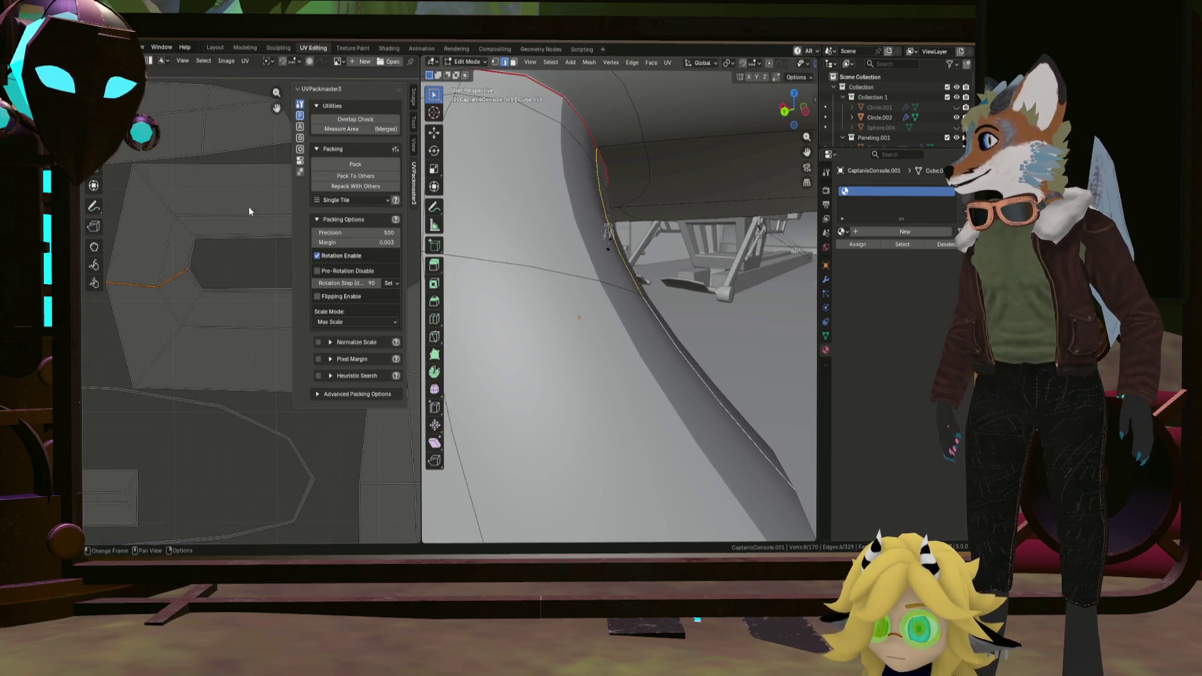
pyautogui.moveTo(261, 249); pyautogui.dragTo(183, 243, button='middle')
pyautogui.scroll(-5, 213, 256)
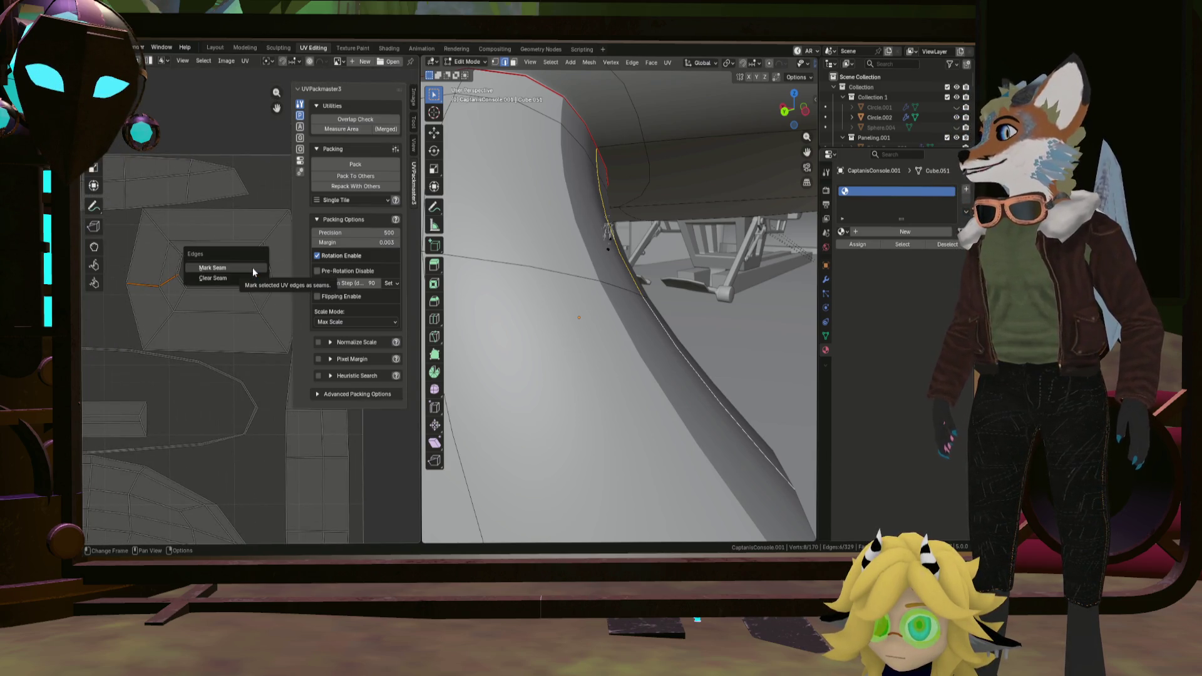
pyautogui.scroll(-2, 252, 268)
pyautogui.scroll(2, 252, 271)
pyautogui.scroll(-2, 252, 271)
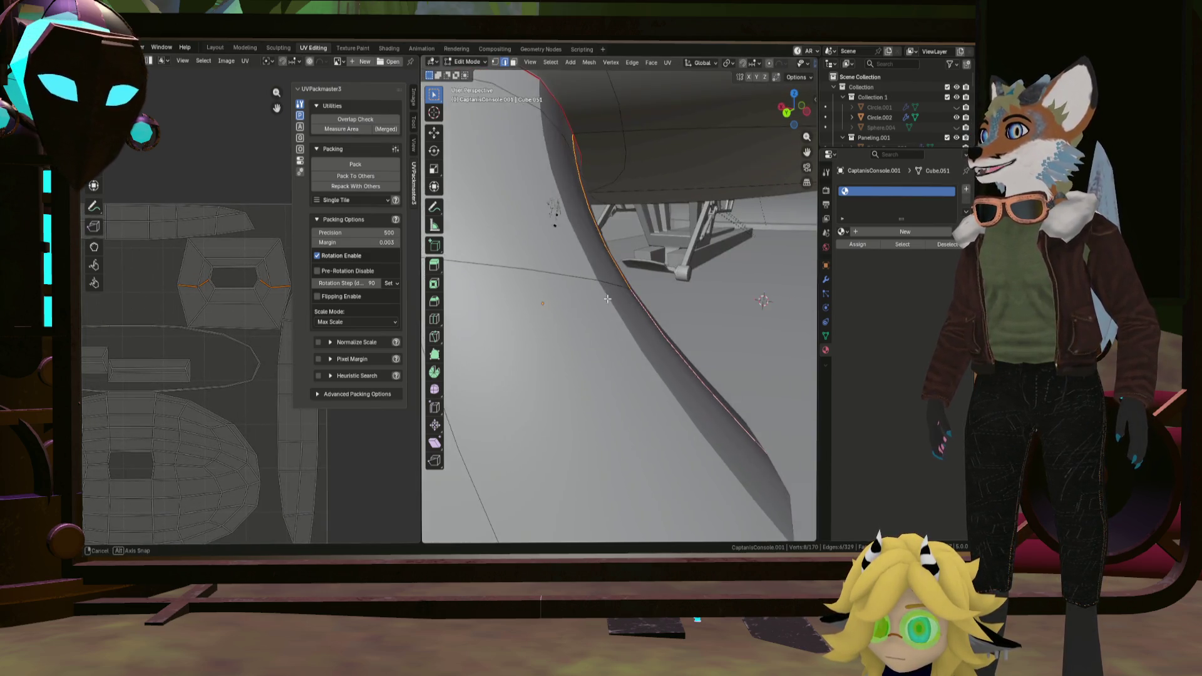
pyautogui.moveTo(609, 231); pyautogui.dragTo(624, 282, button='middle')
pyautogui.scroll(-3, 624, 283)
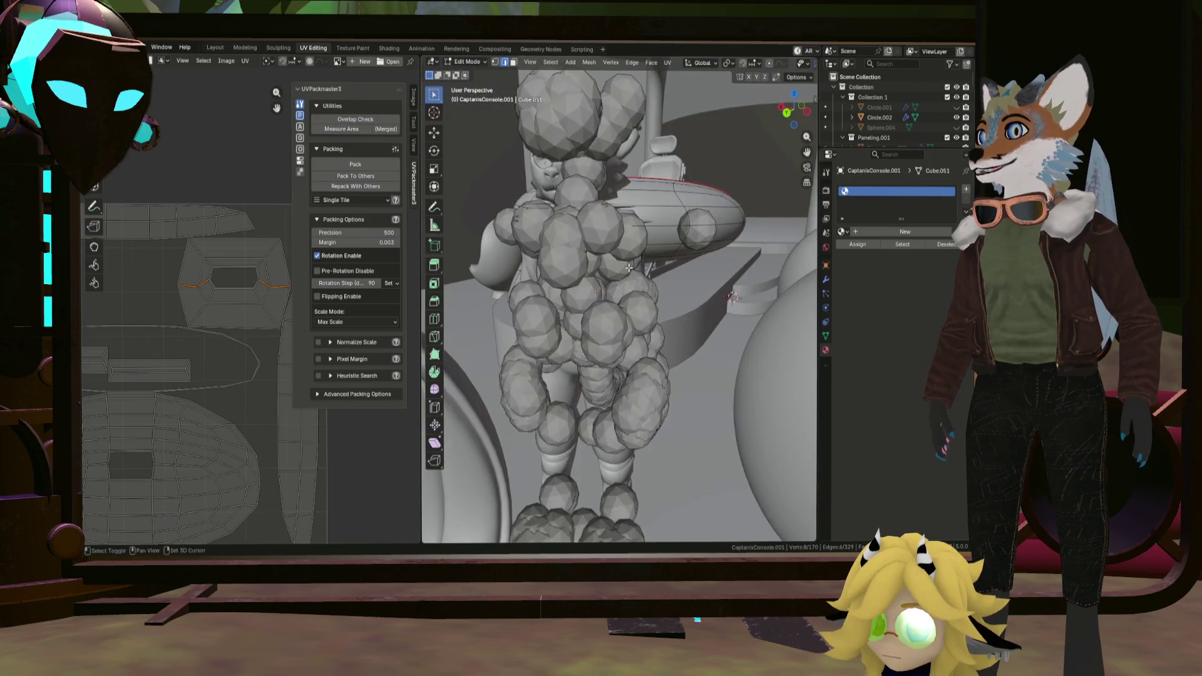
pyautogui.scroll(-3, 624, 300)
pyautogui.scroll(-3, 624, 324)
pyautogui.scroll(-2, 624, 354)
# Select the edge loop where the curved pillar meets the dome underside.
pyautogui.moveTo(623, 354)
pyautogui.mouseDown(button='middle')
pyautogui.moveTo(586, 299)
pyautogui.moveTo(518, 282)
pyautogui.moveTo(574, 306)
pyautogui.mouseUp(button='middle')
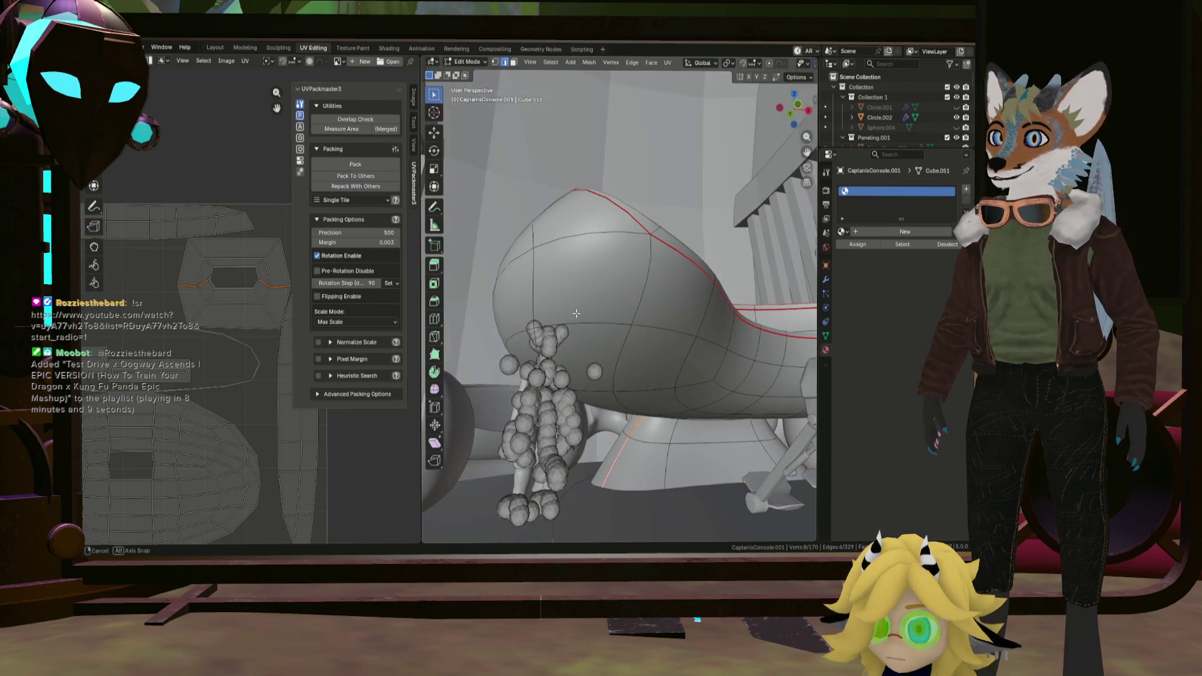
pyautogui.moveTo(573, 306); pyautogui.dragTo(620, 297, button='middle')
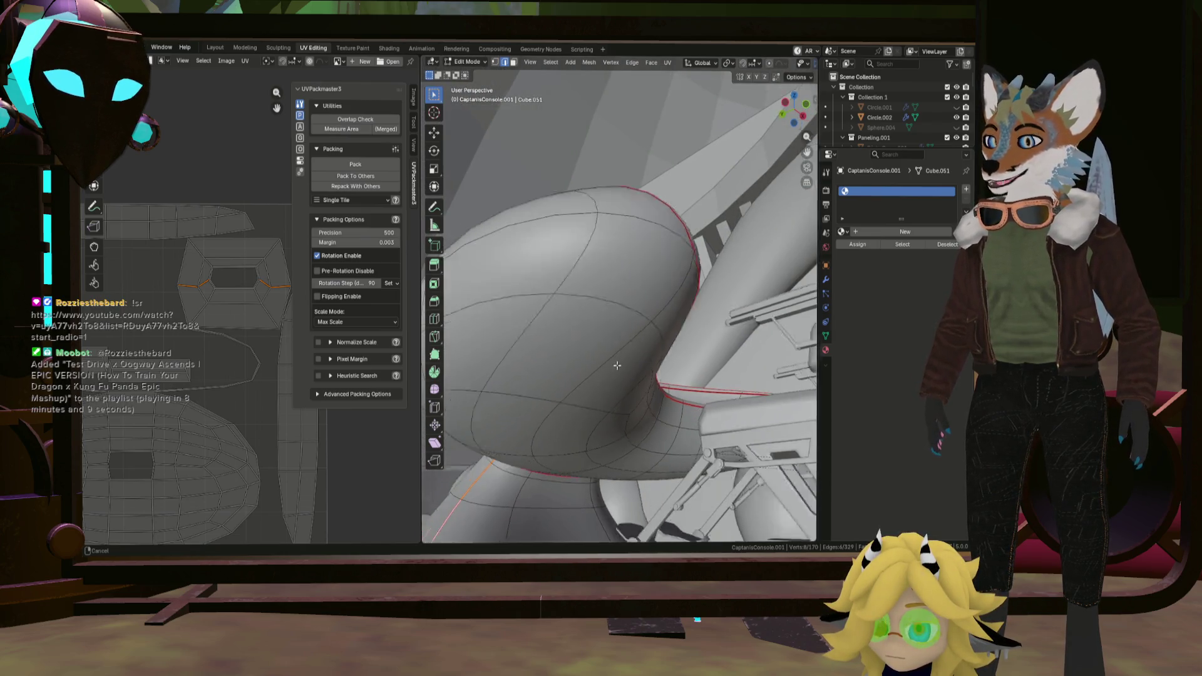
pyautogui.moveTo(636, 420)
pyautogui.keyDown('shift'); pyautogui.mouseDown(button='middle')
pyautogui.moveTo(662, 393)
pyautogui.moveTo(560, 374)
pyautogui.mouseUp(button='middle'); pyautogui.keyUp('shift')
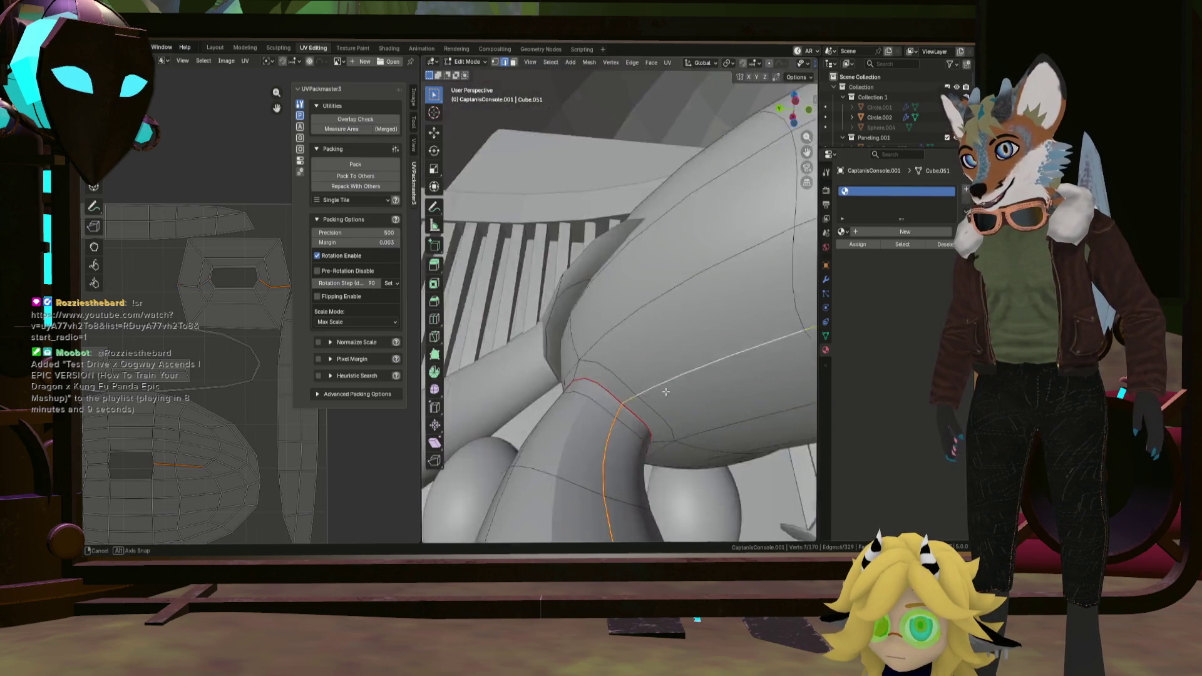
pyautogui.moveTo(646, 384); pyautogui.dragTo(541, 387, button='middle')
pyautogui.keyDown('alt'); pyautogui.click(541, 387); pyautogui.keyUp('alt')
pyautogui.scroll(3, 541, 388)
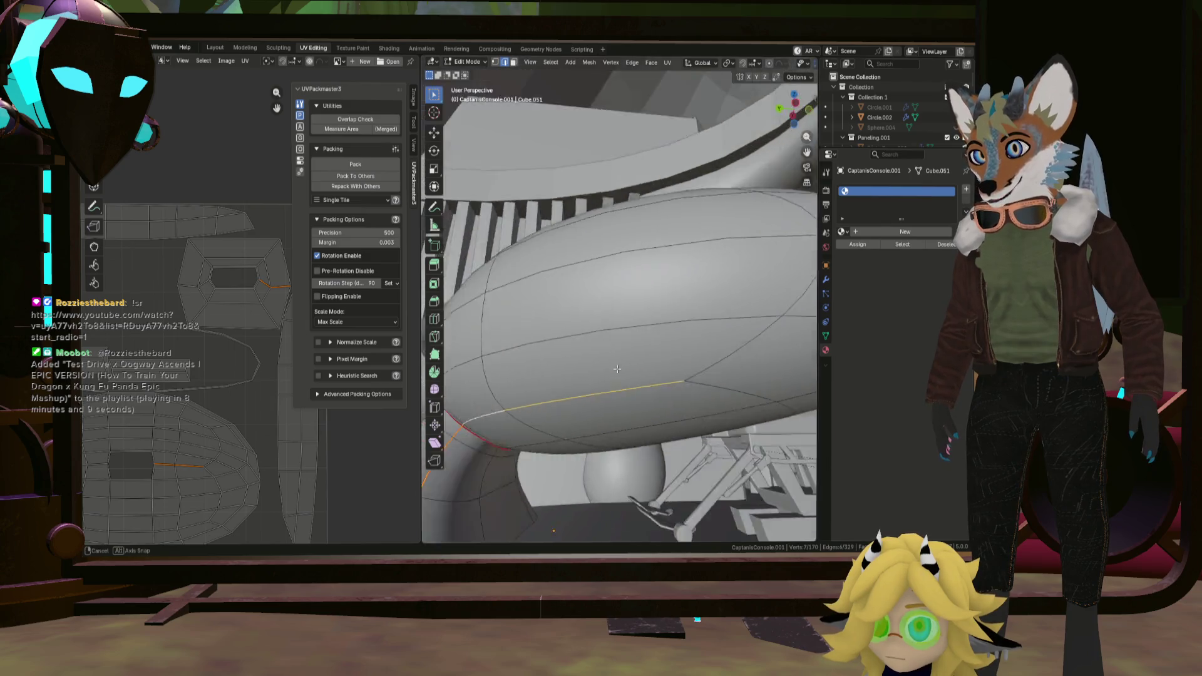
pyautogui.scroll(5, 680, 368)
pyautogui.scroll(4, 245, 478)
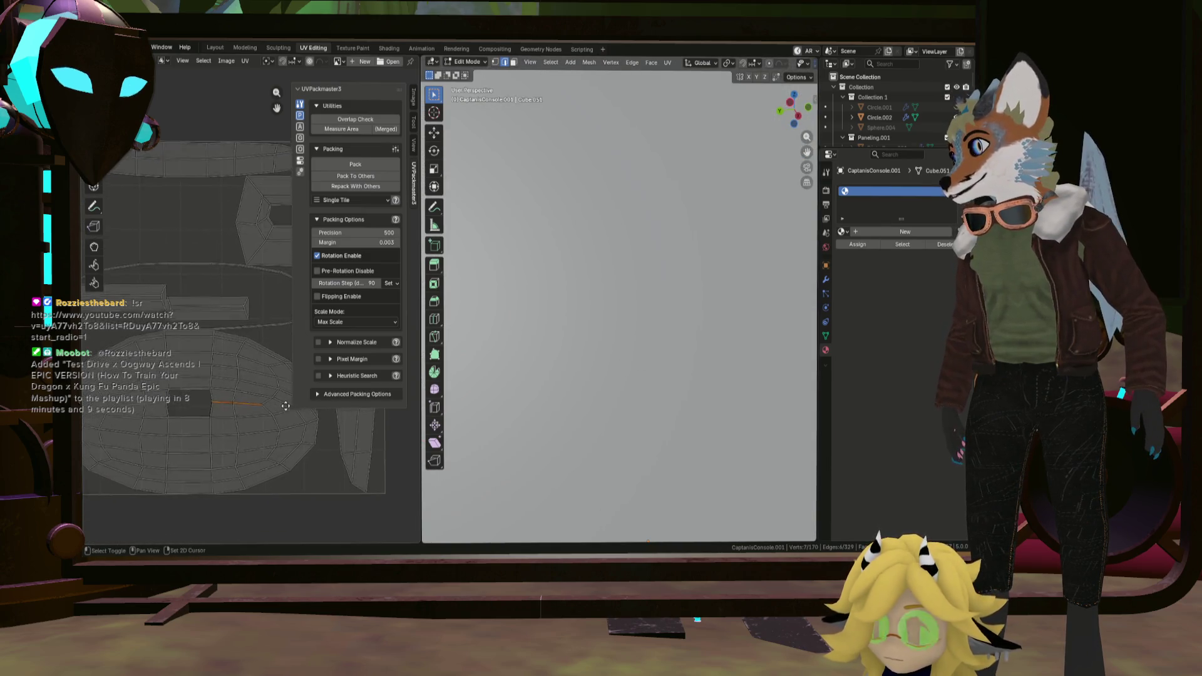
pyautogui.scroll(-2, 273, 421)
pyautogui.scroll(-5, 610, 369)
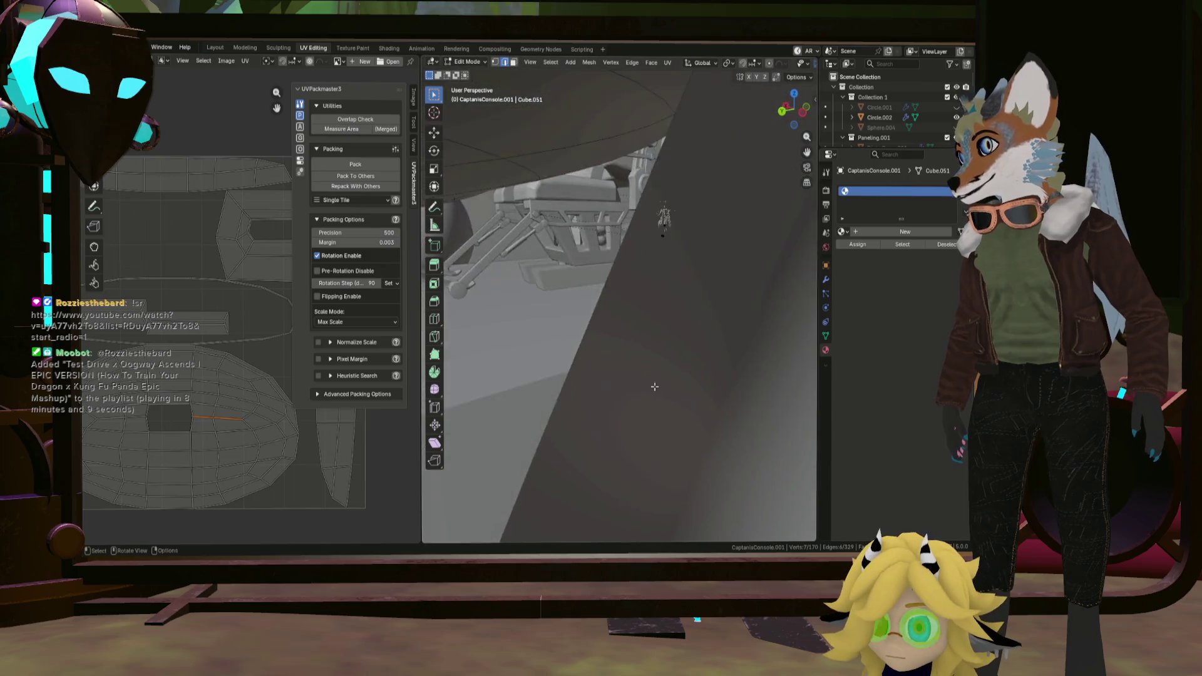
# Carry the seam down the pillar's length and pick its UV edge along the hole's top.
pyautogui.moveTo(520, 247)
pyautogui.mouseDown(button='middle')
pyautogui.moveTo(530, 280)
pyautogui.moveTo(561, 269)
pyautogui.mouseUp(button='middle')
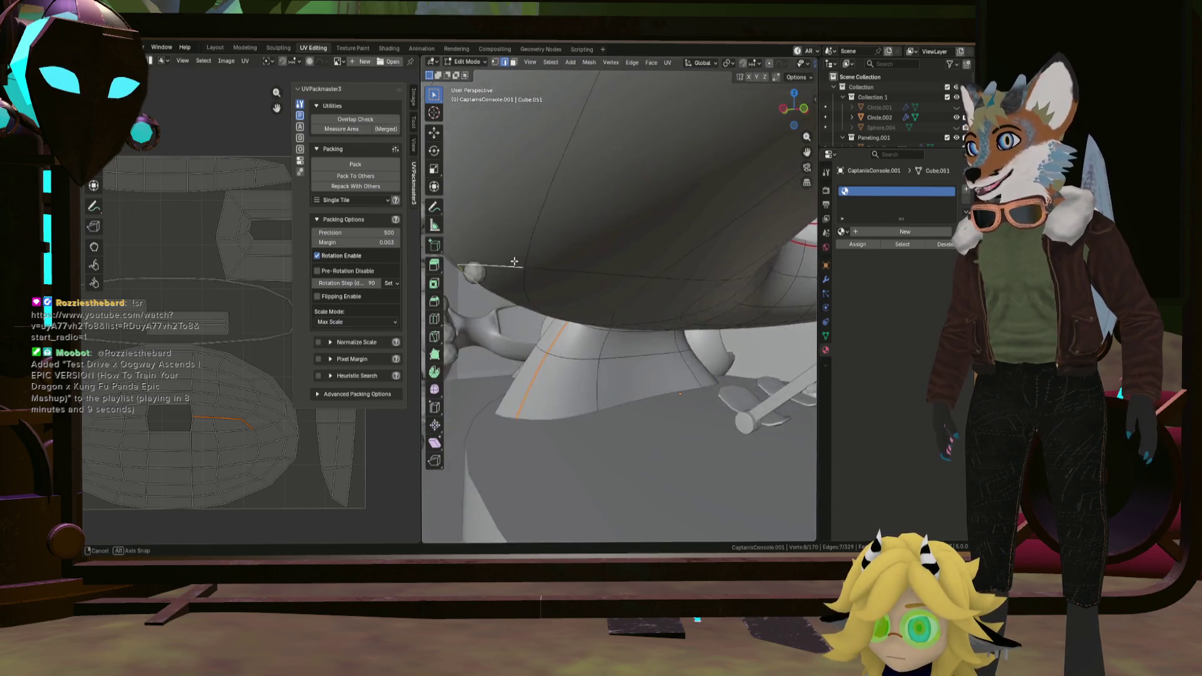
pyautogui.moveTo(631, 276); pyautogui.dragTo(478, 289, button='middle')
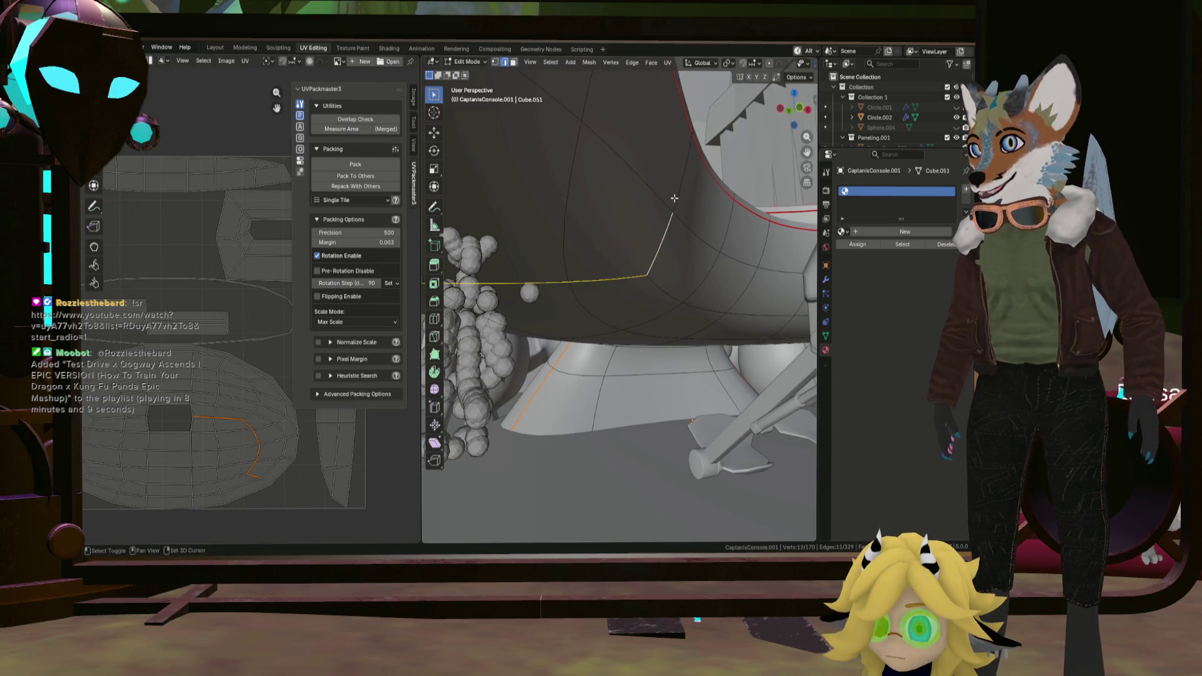
pyautogui.moveTo(612, 327)
pyautogui.mouseDown(button='middle')
pyautogui.moveTo(701, 351)
pyautogui.moveTo(699, 263)
pyautogui.moveTo(453, 264)
pyautogui.moveTo(757, 260)
pyautogui.mouseUp(button='middle')
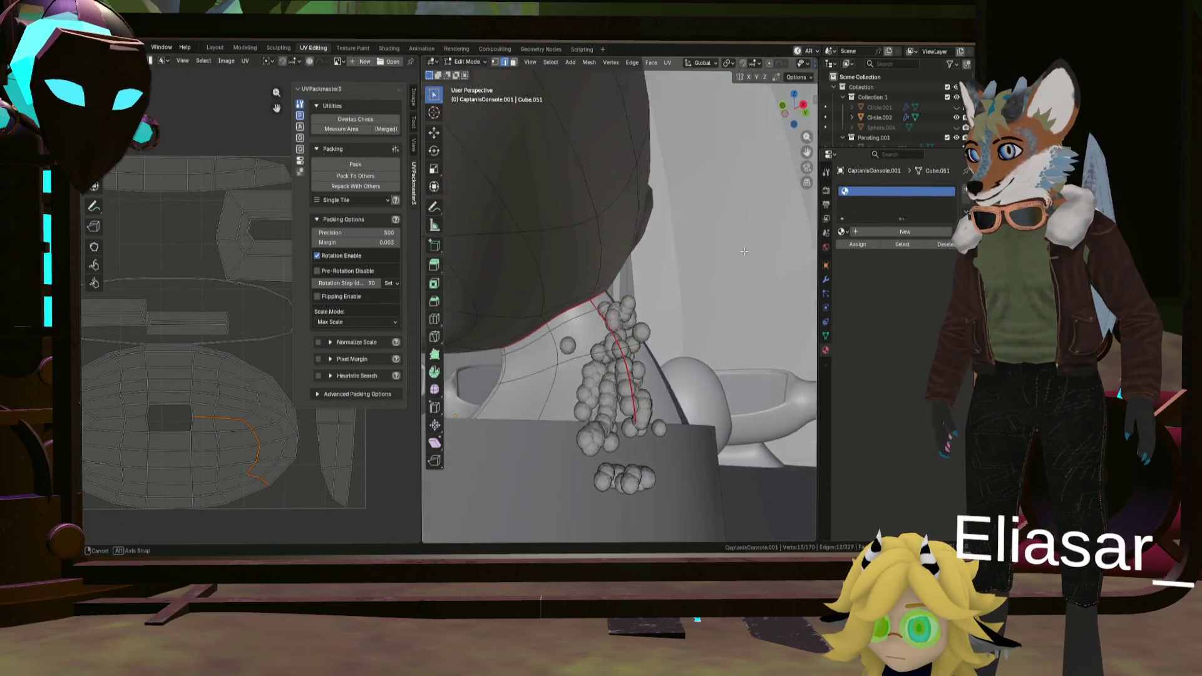
pyautogui.moveTo(758, 260); pyautogui.dragTo(698, 282, button='middle')
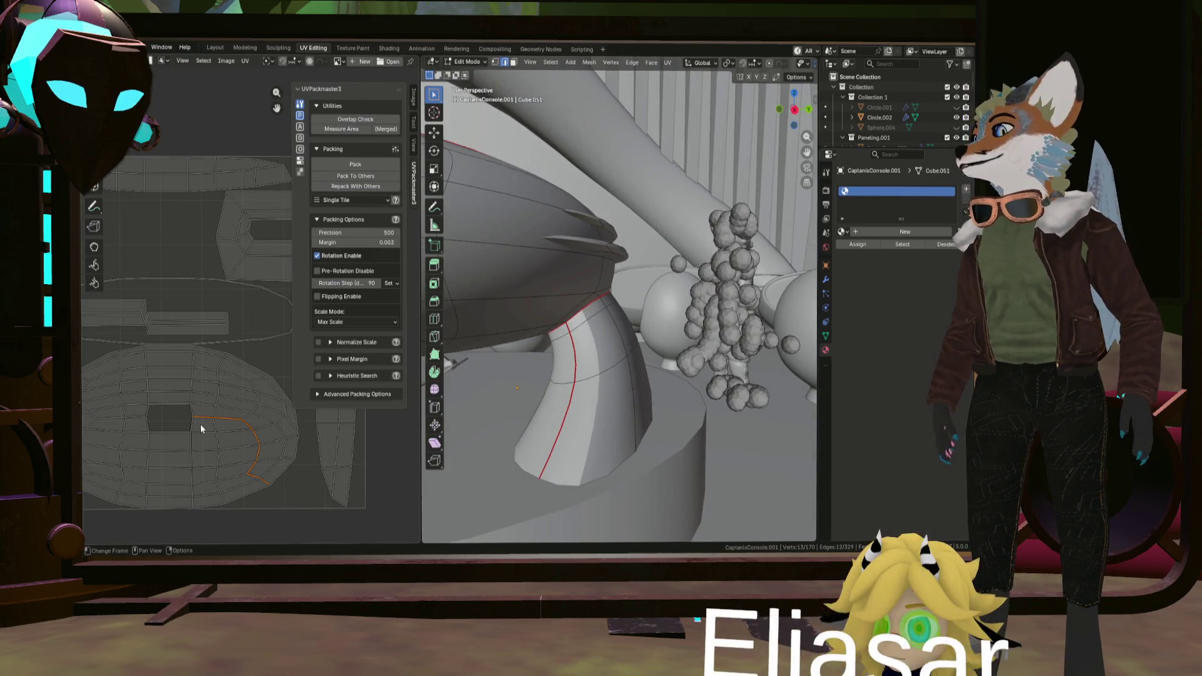
pyautogui.click(152, 414)
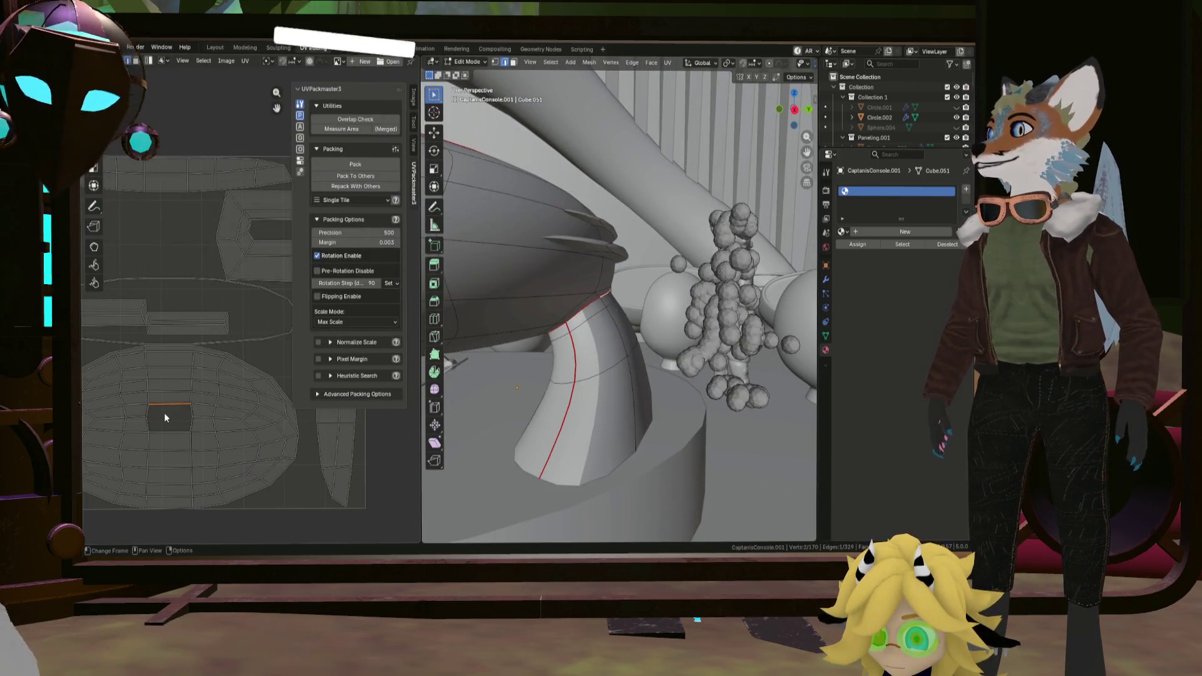
pyautogui.scroll(-3, 164, 413)
# Select the whole console, apply its scale in Object Mode (Ctrl+A > Scale), and re-enter mesh editing.
pyautogui.moveTo(162, 312); pyautogui.dragTo(162, 396, button='middle')
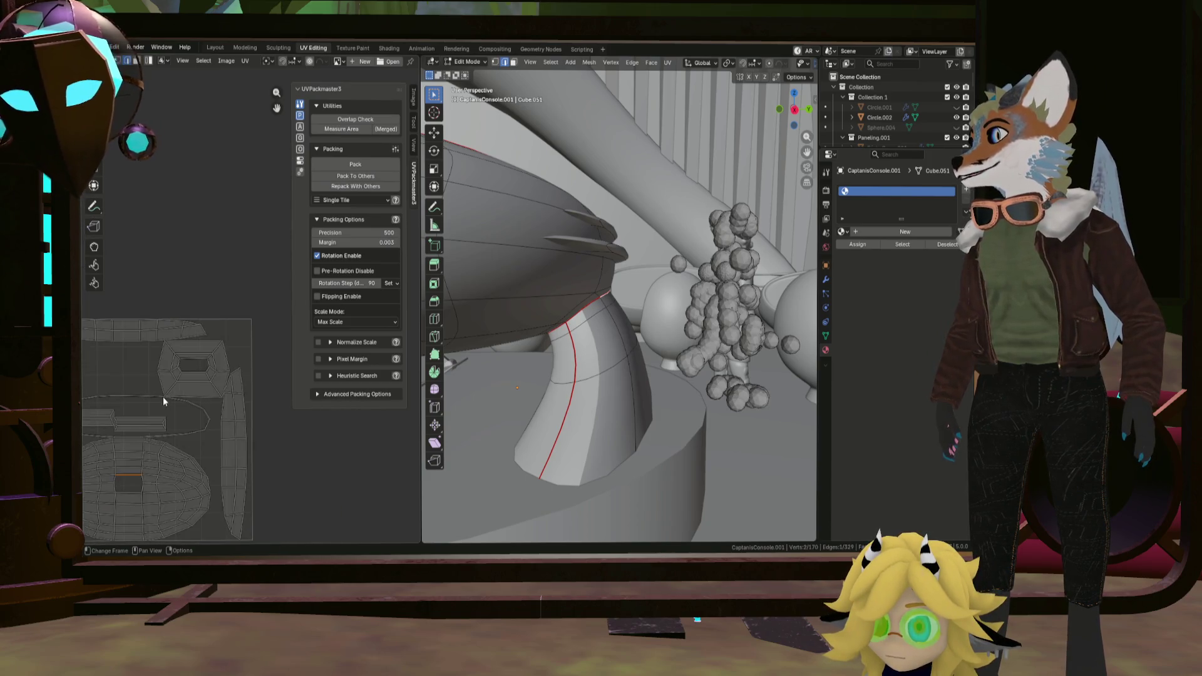
pyautogui.scroll(-2, 163, 396)
pyautogui.scroll(1, 162, 397)
pyautogui.press('a')
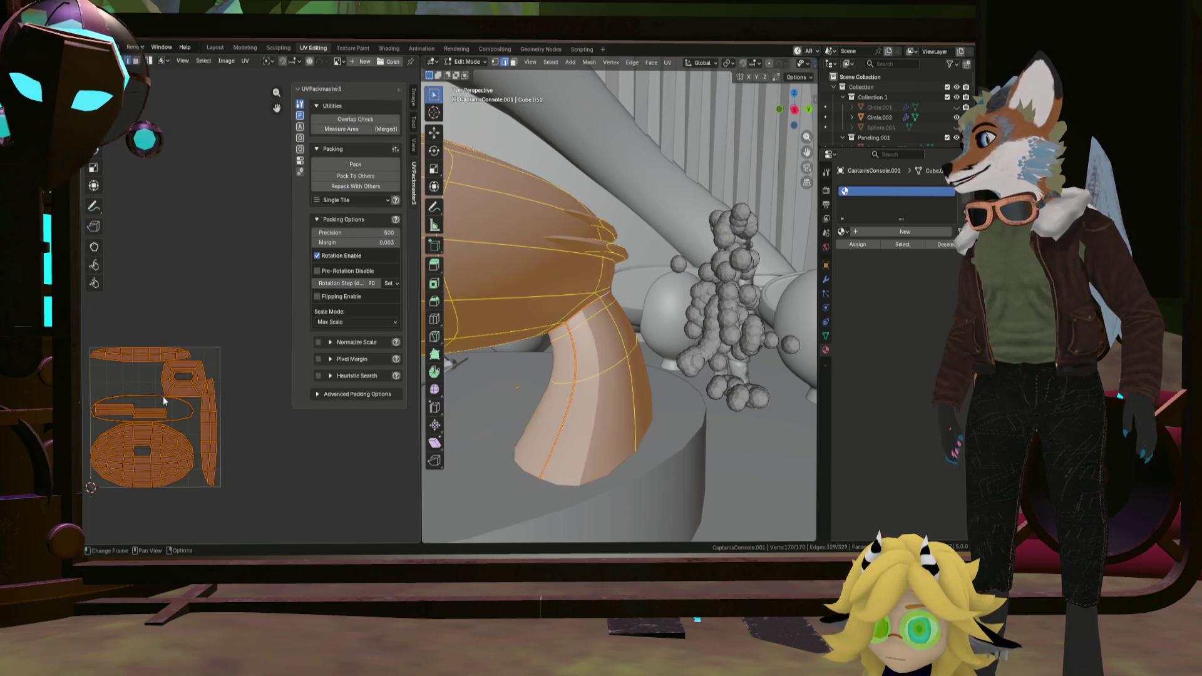
pyautogui.moveTo(526, 310); pyautogui.dragTo(510, 387, button='middle')
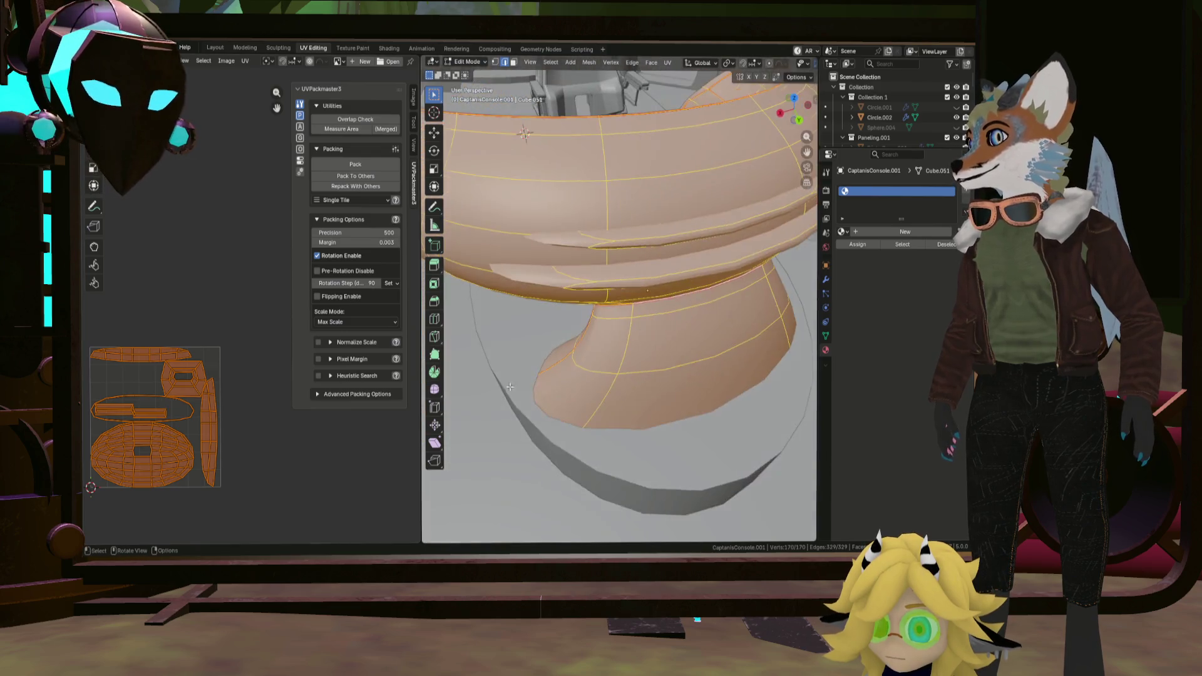
pyautogui.moveTo(604, 302); pyautogui.dragTo(587, 300, button='middle')
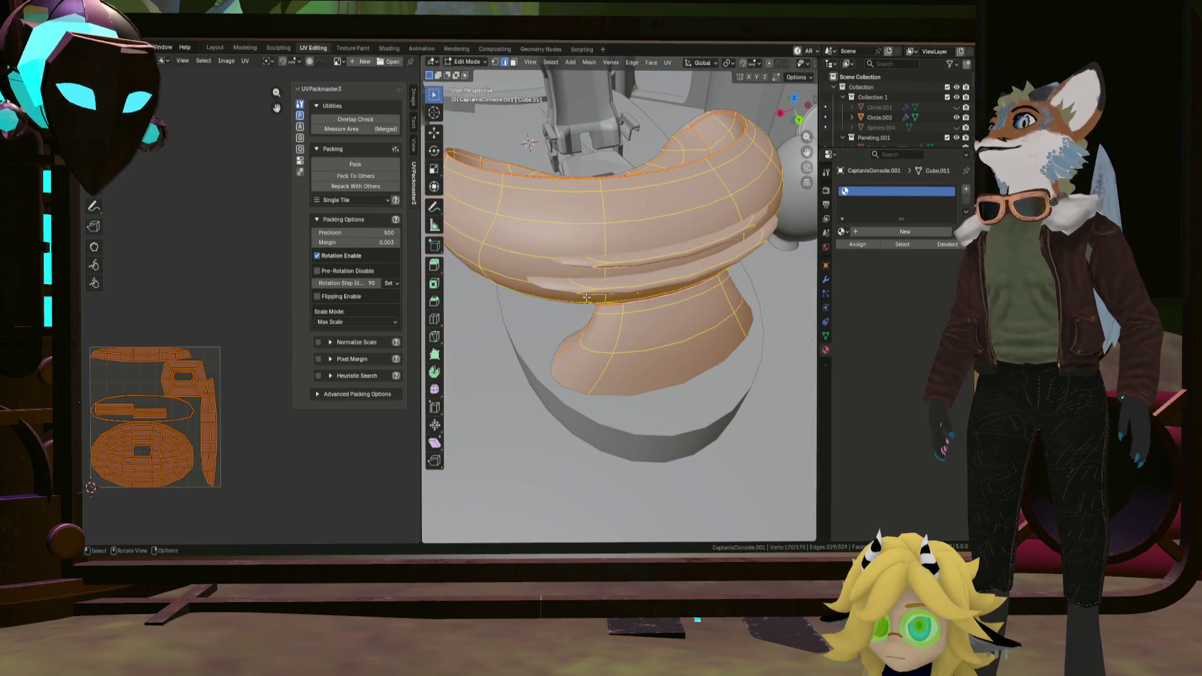
pyautogui.press('Tab')
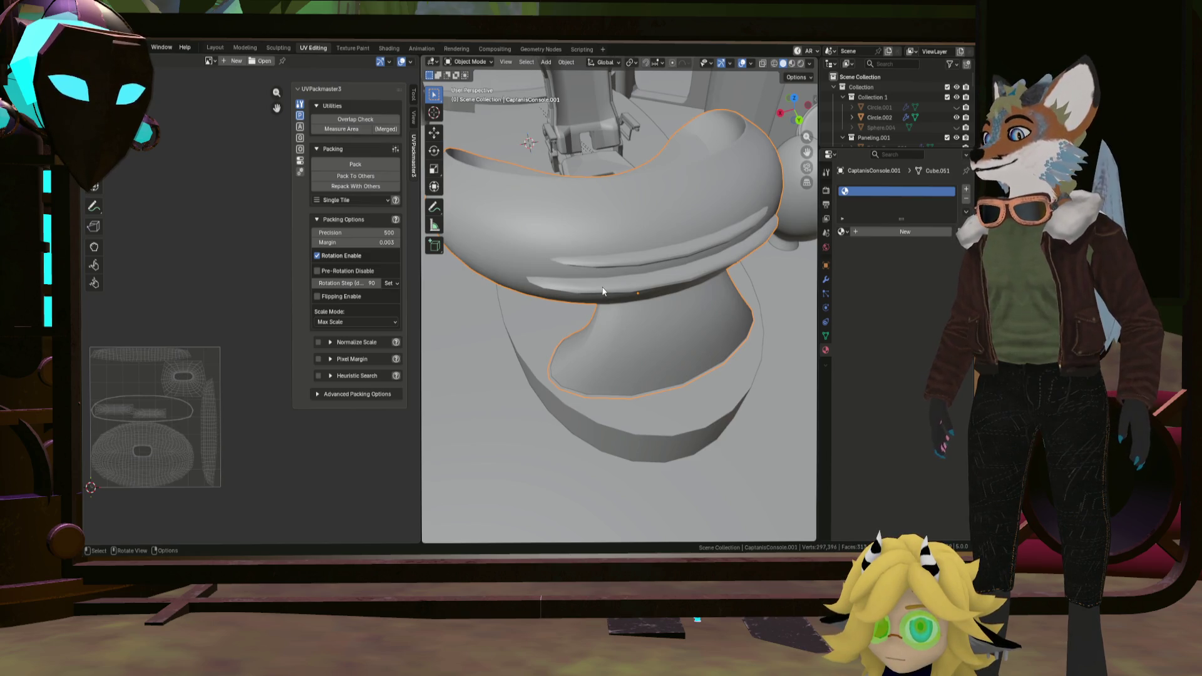
pyautogui.rightClick(602, 292)
pyautogui.press('Escape')
pyautogui.hotkey('ctrl', 'a')
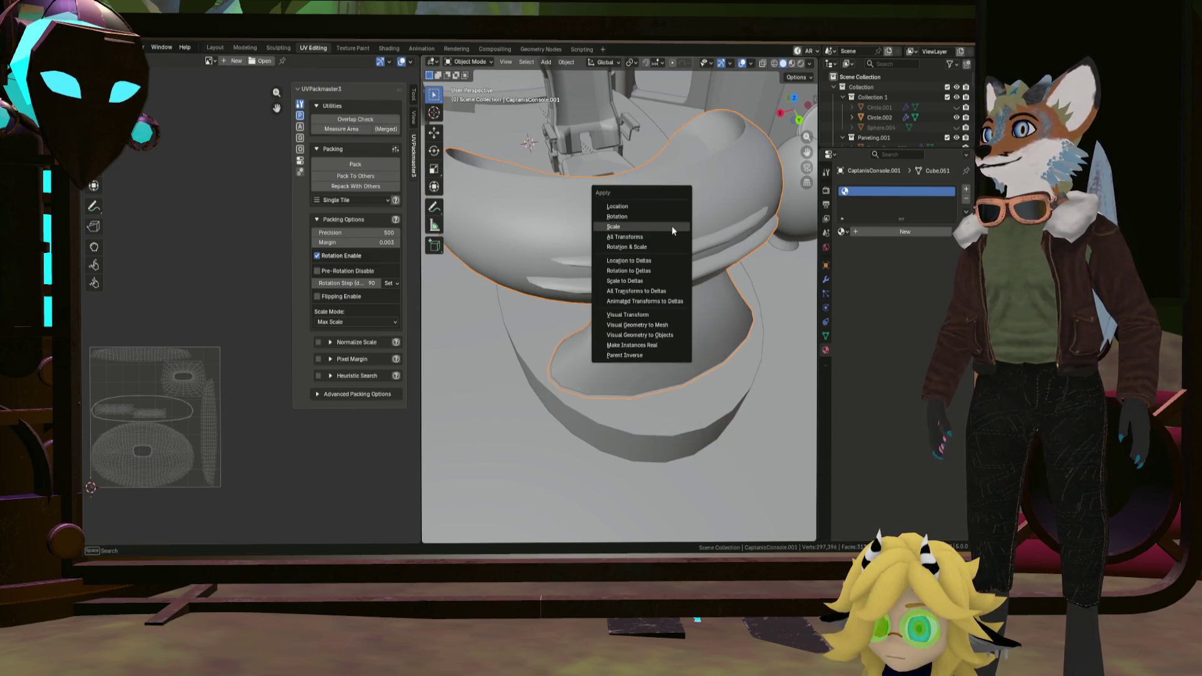
pyautogui.click(673, 231)
pyautogui.press('Tab')
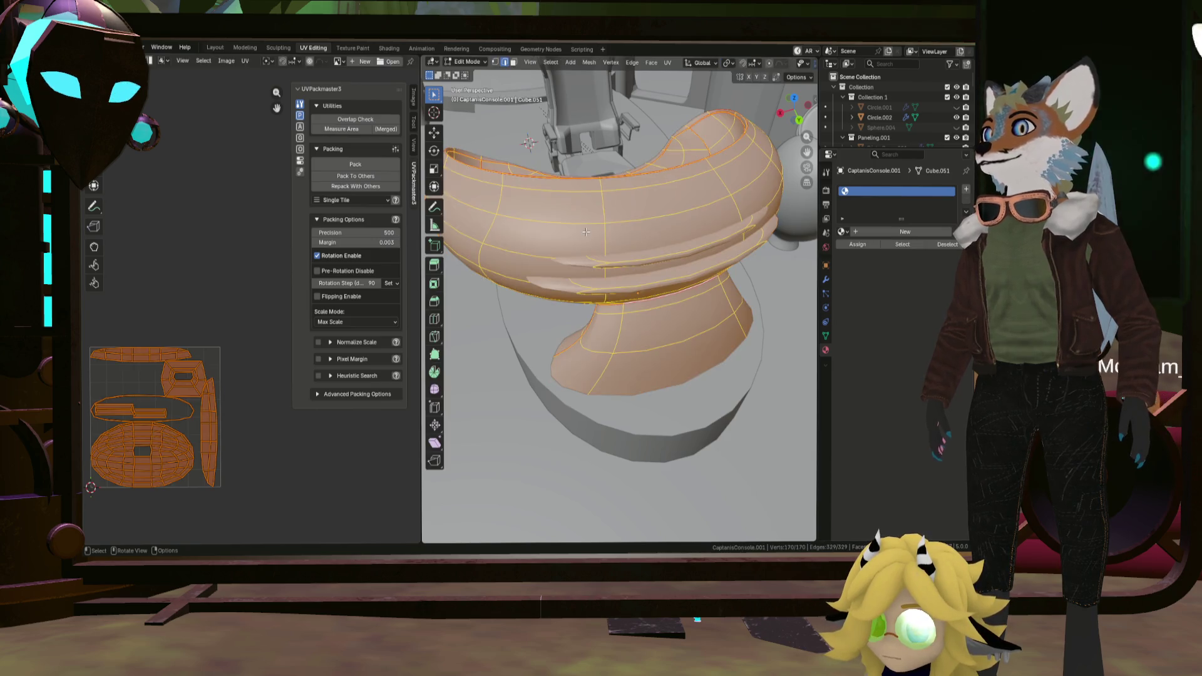
# Unwrap with Minimum Stretch and repack the islands in UVPackmaster at a 0.020 margin.
pyautogui.click(668, 63)
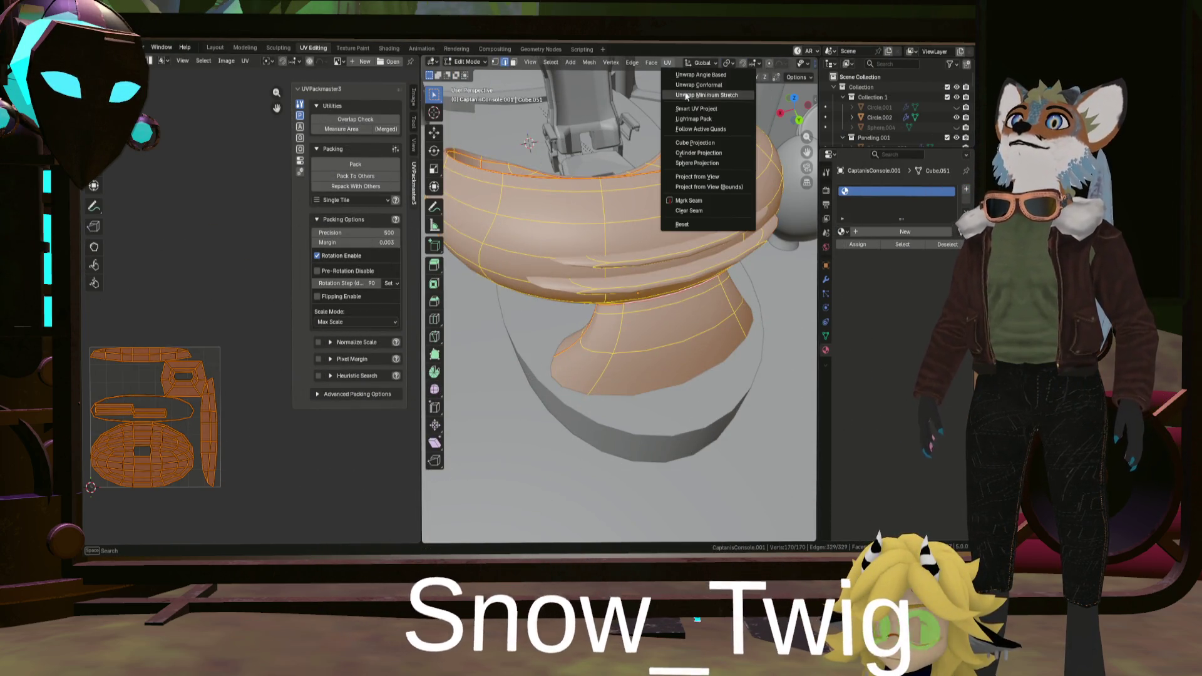
pyautogui.click(708, 95)
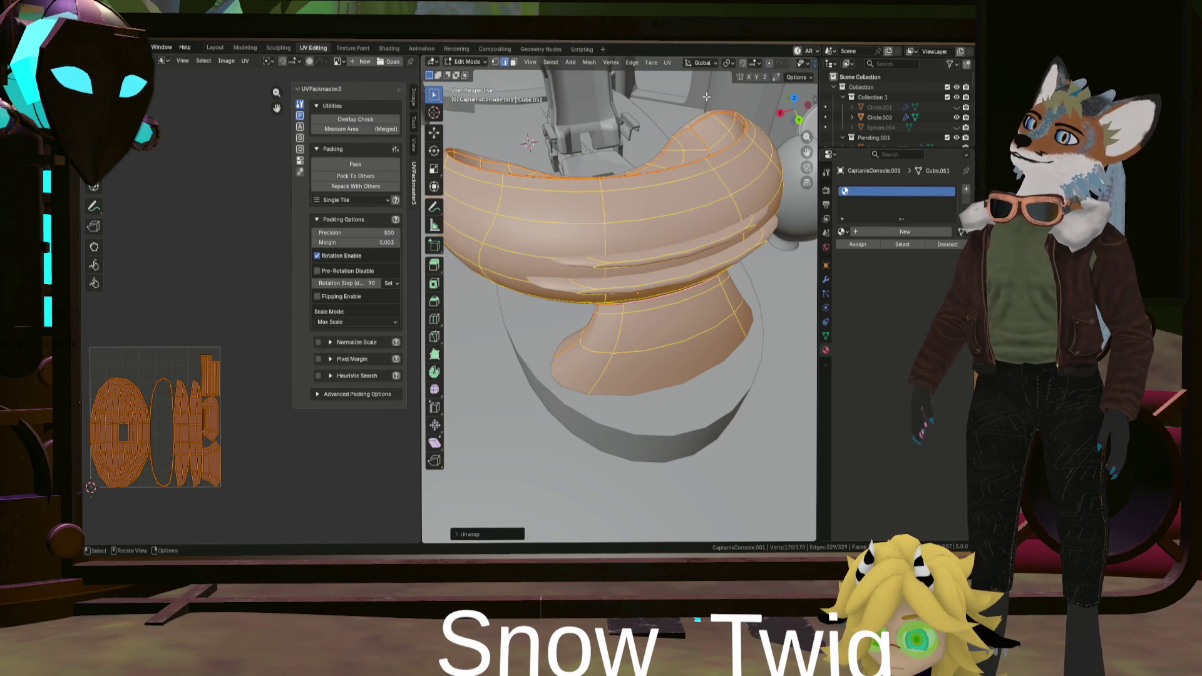
pyautogui.scroll(4, 212, 364)
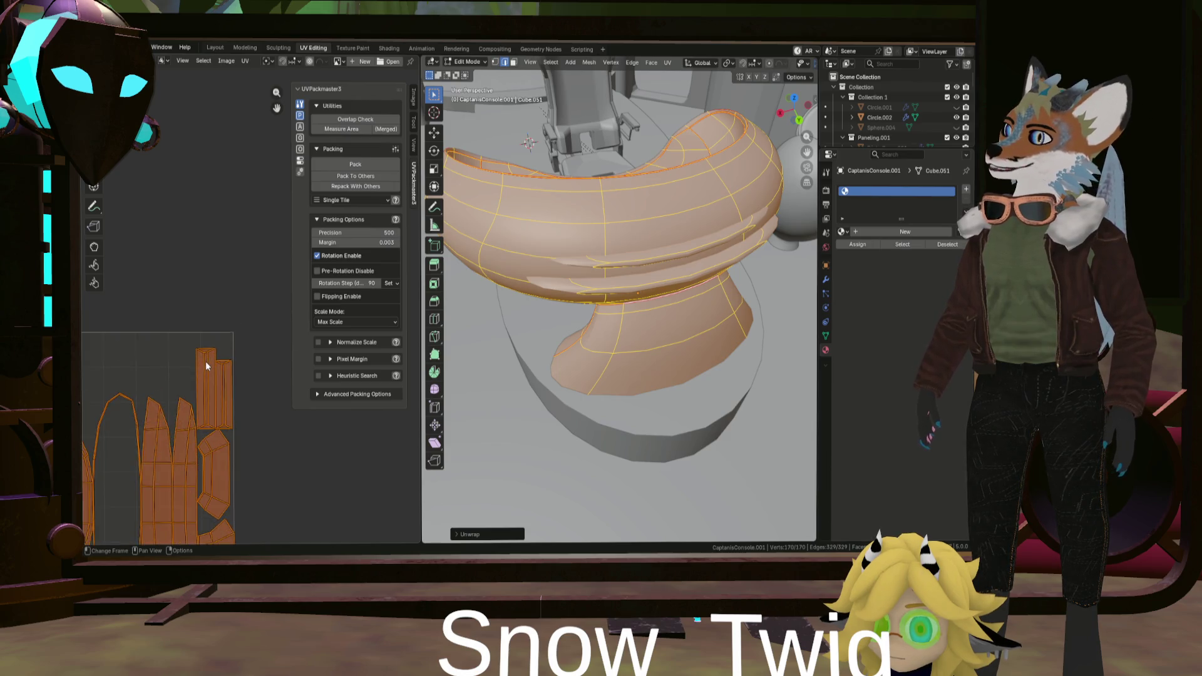
pyautogui.scroll(5, 206, 362)
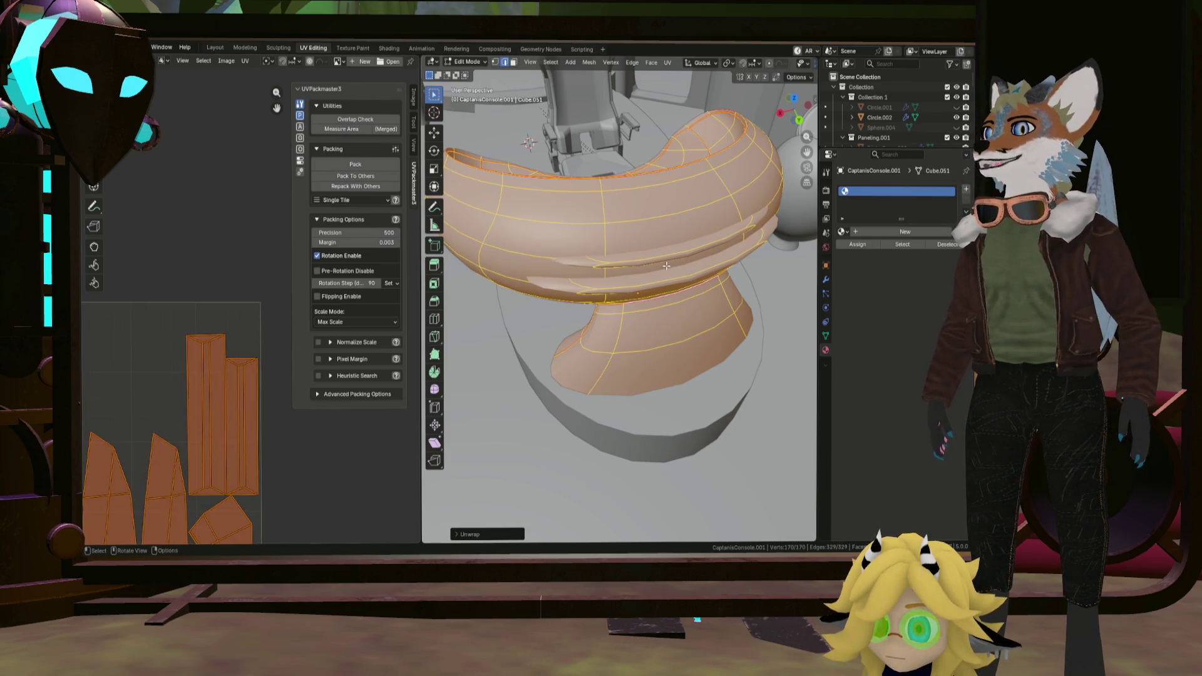
pyautogui.scroll(-4, 188, 423)
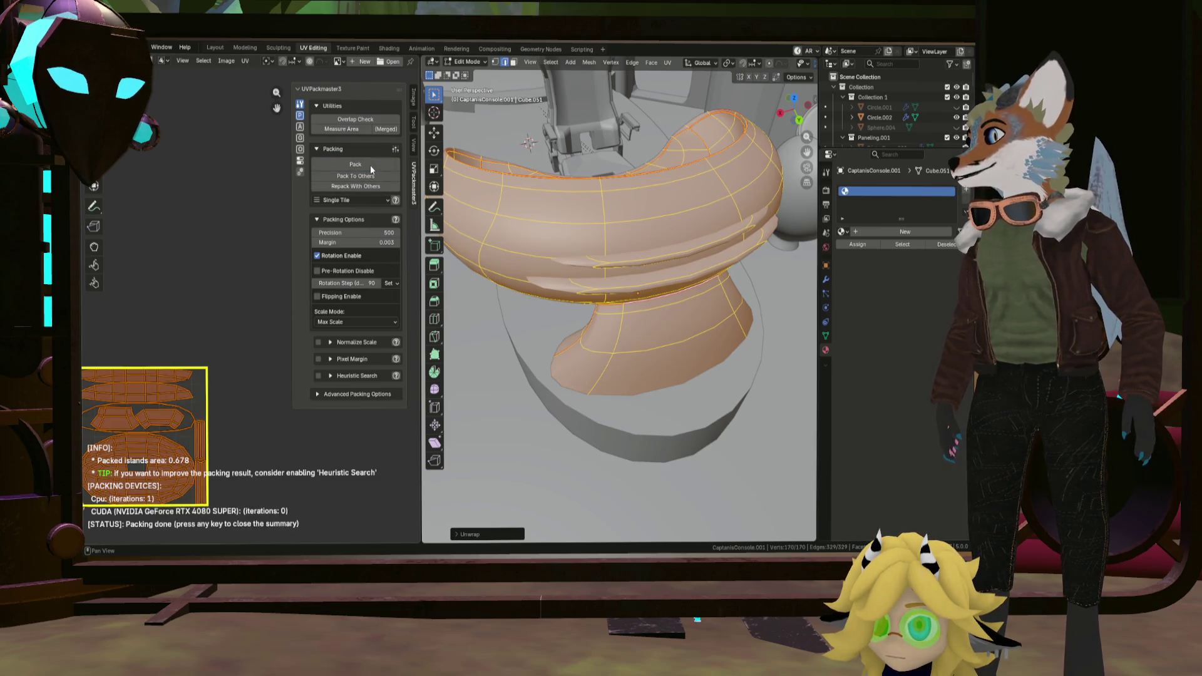
pyautogui.scroll(1, 181, 399)
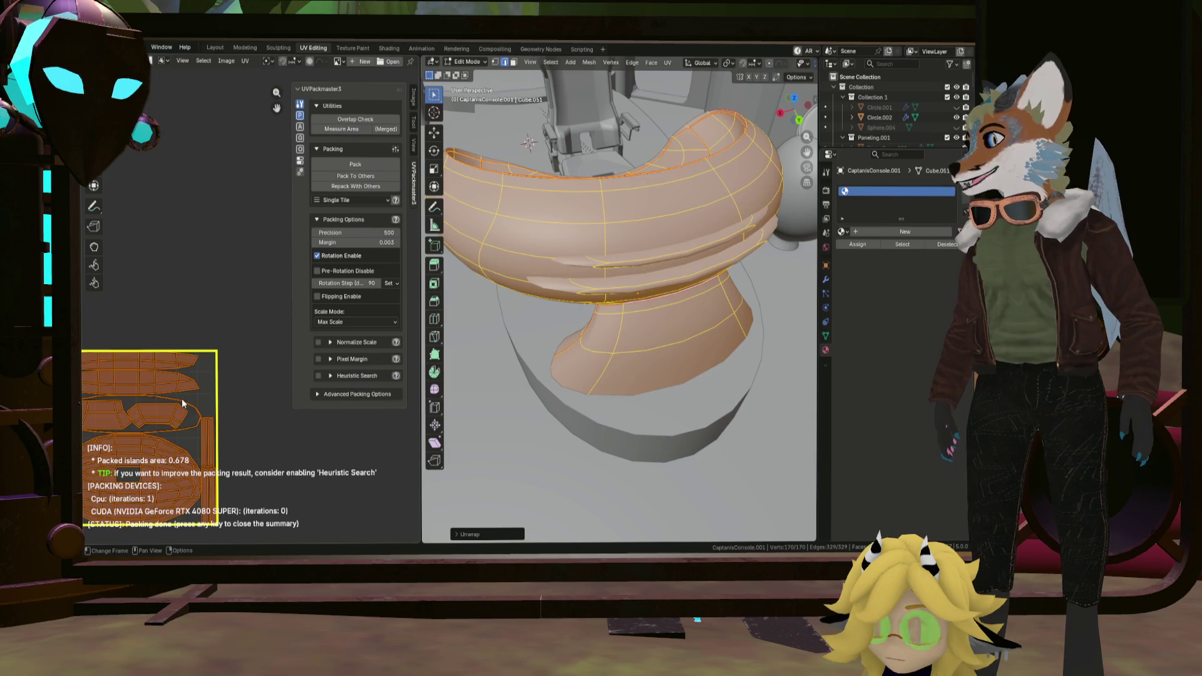
pyautogui.scroll(2, 150, 407)
pyautogui.scroll(2, 150, 407)
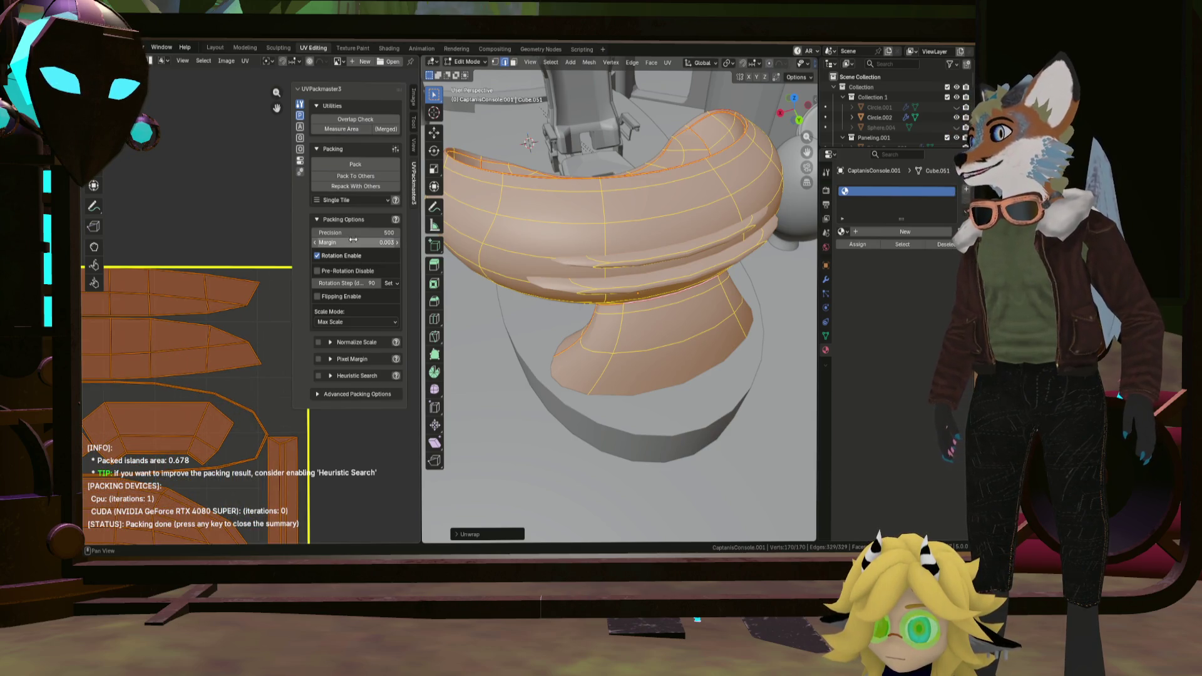
pyautogui.moveTo(399, 246); pyautogui.dragTo(414, 247)
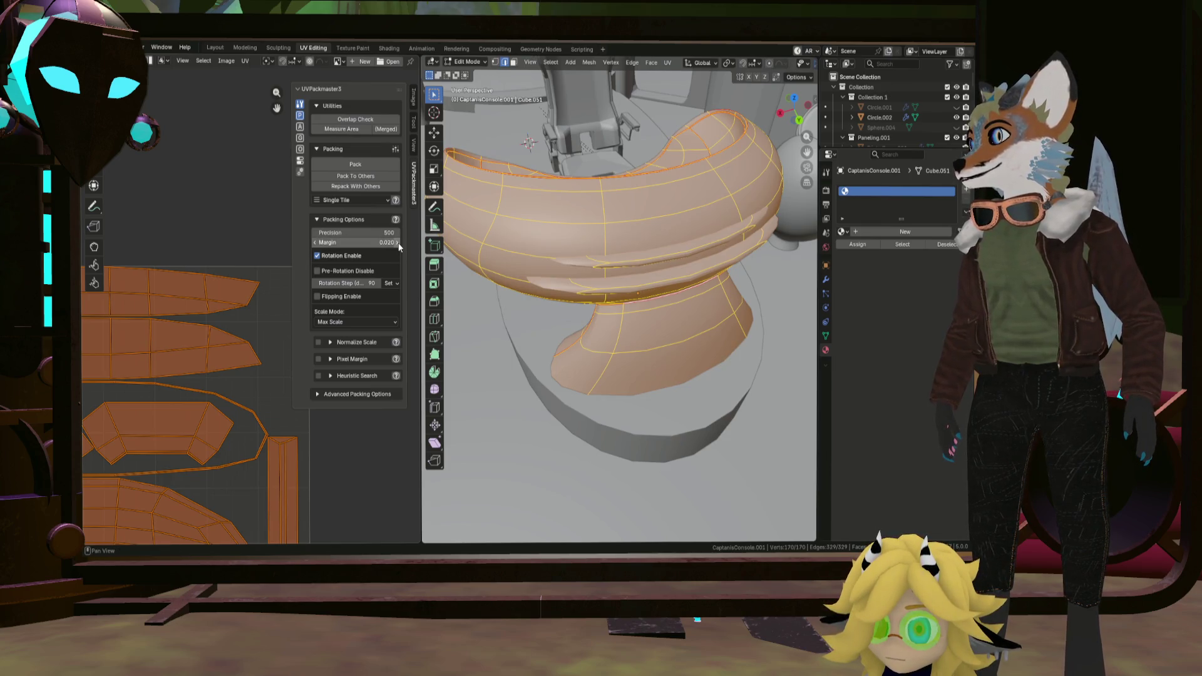
pyautogui.click(369, 162)
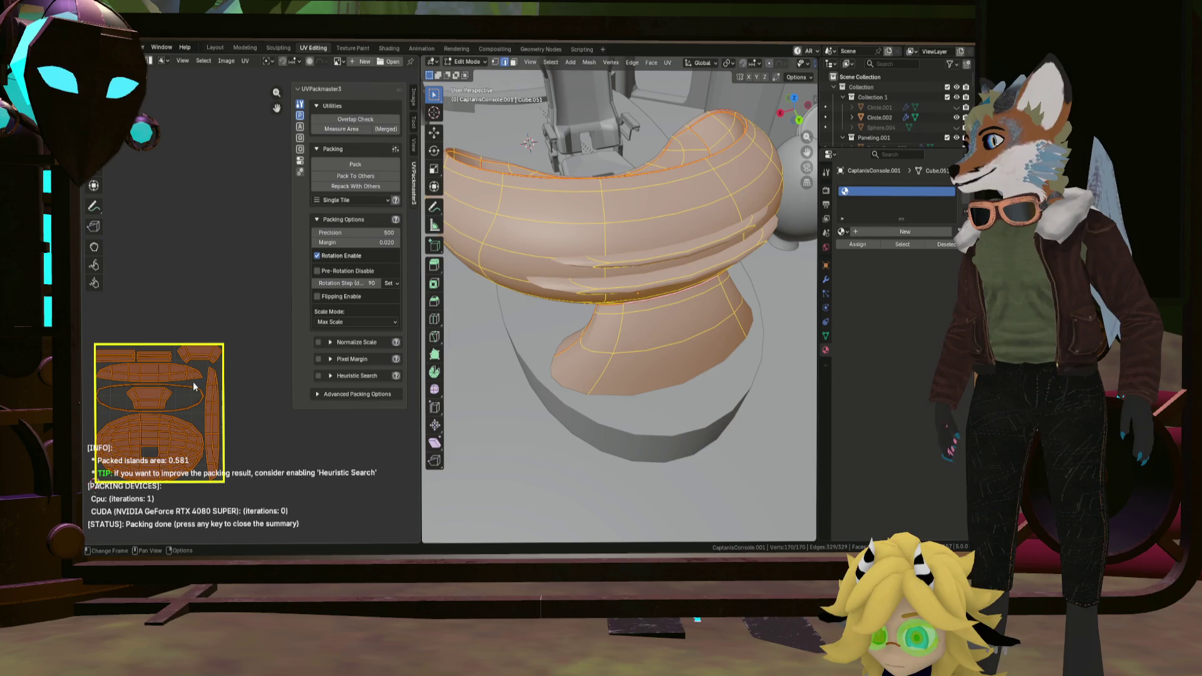
pyautogui.scroll(1, 193, 383)
pyautogui.scroll(1, 189, 383)
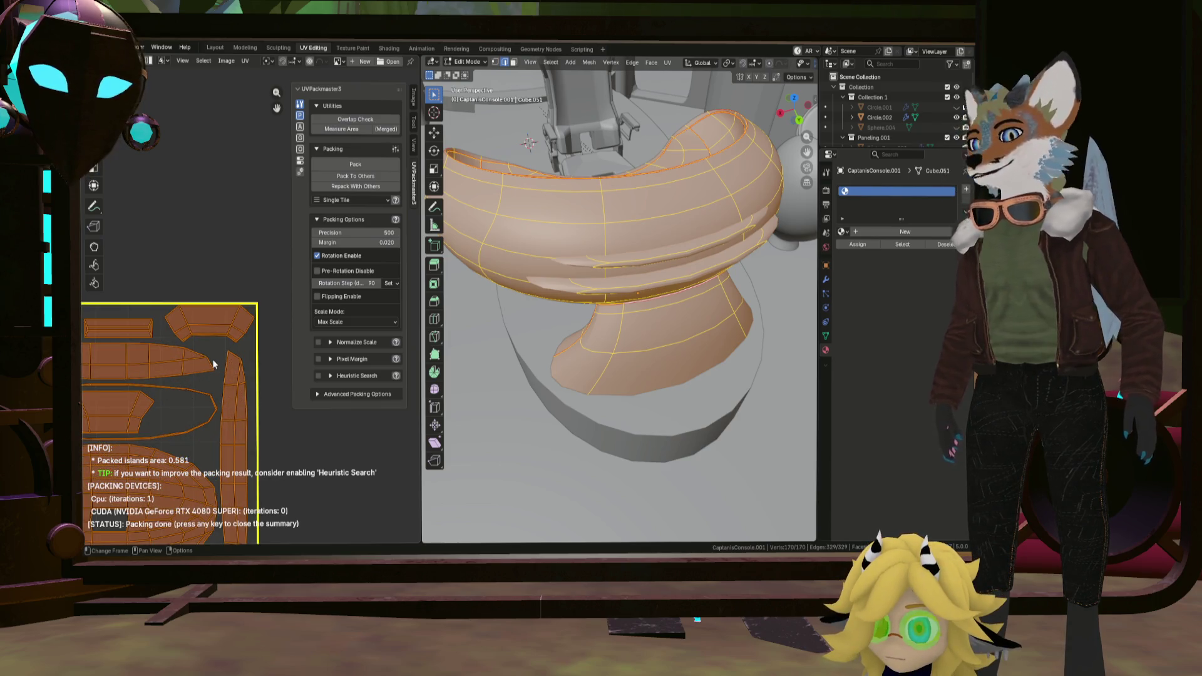
# Check the dome in the viewport and switch back to the Layout workspace.
pyautogui.moveTo(564, 310); pyautogui.dragTo(622, 310, button='middle')
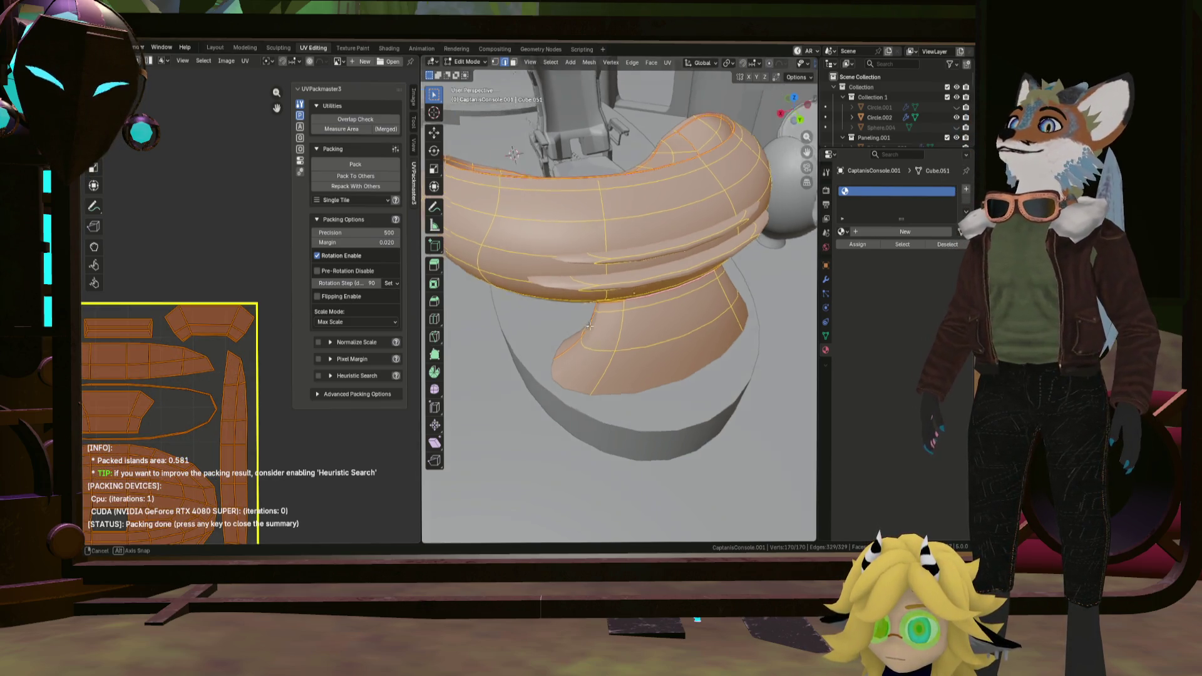
pyautogui.moveTo(511, 249)
pyautogui.mouseDown(button='middle')
pyautogui.moveTo(570, 288)
pyautogui.moveTo(539, 261)
pyautogui.moveTo(550, 277)
pyautogui.moveTo(605, 279)
pyautogui.mouseUp(button='middle')
pyautogui.scroll(-4, 604, 278)
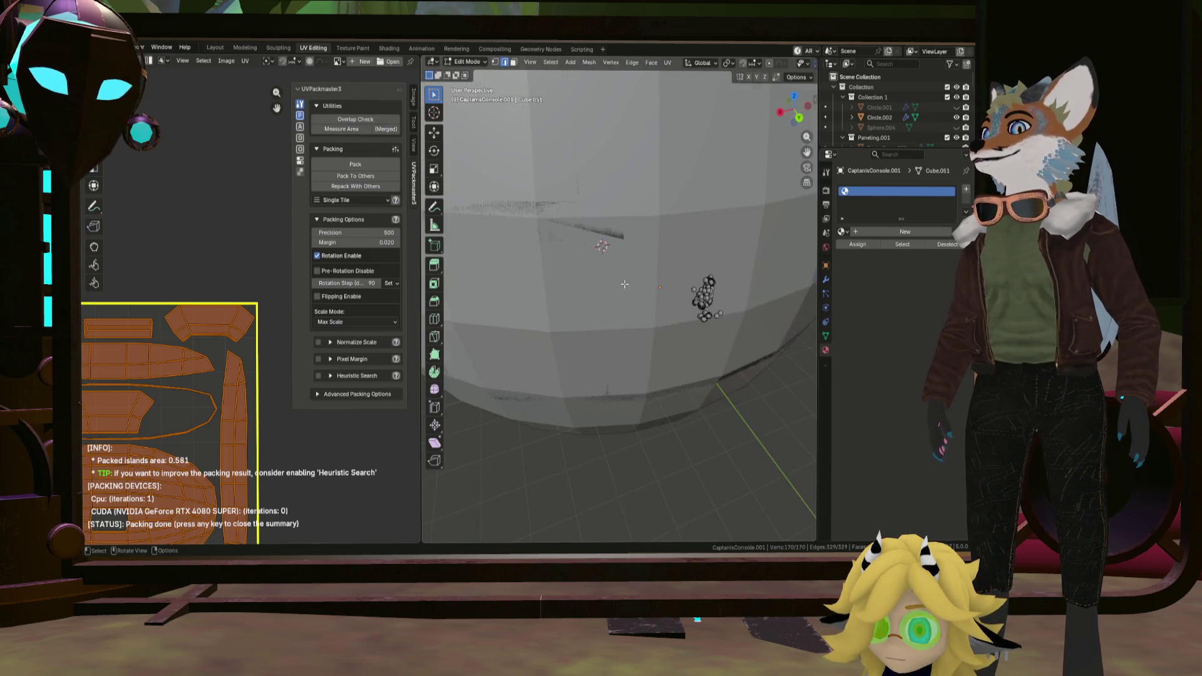
pyautogui.scroll(-3, 640, 298)
pyautogui.click(216, 47)
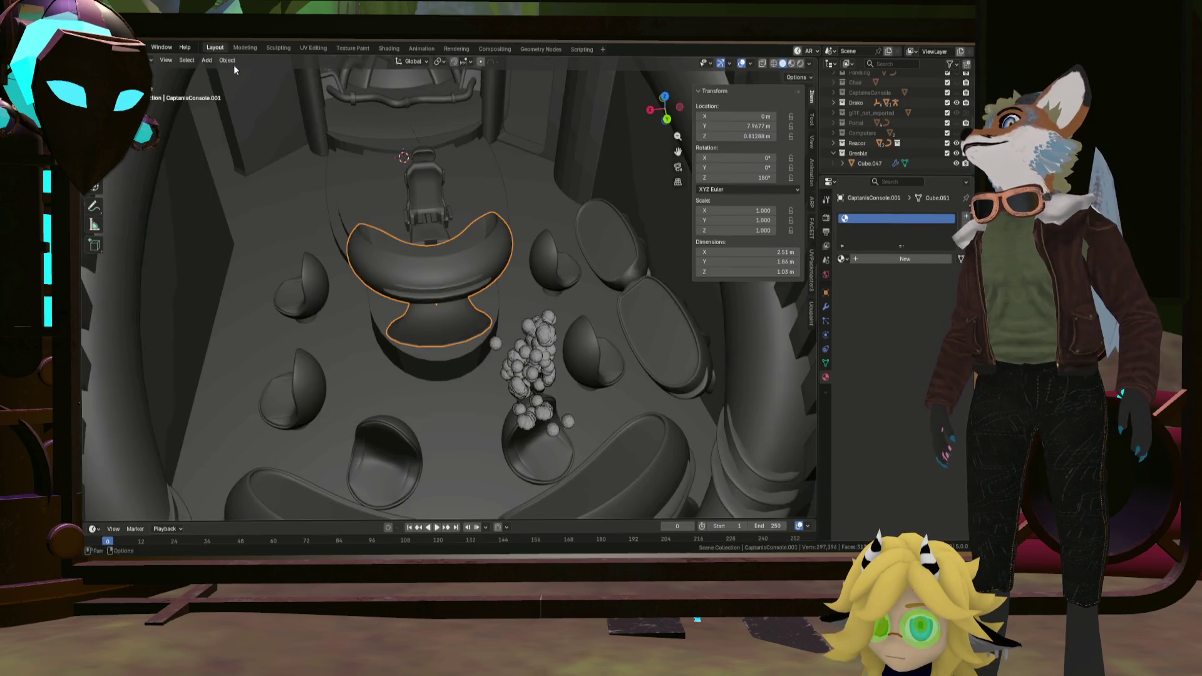
pyautogui.scroll(3, 467, 251)
pyautogui.moveTo(468, 251)
pyautogui.mouseDown(button='middle')
pyautogui.moveTo(475, 233)
pyautogui.moveTo(482, 277)
pyautogui.moveTo(446, 246)
pyautogui.moveTo(503, 305)
pyautogui.mouseUp(button='middle')
pyautogui.scroll(-4, 481, 268)
pyautogui.scroll(5, 462, 257)
pyautogui.scroll(3, 445, 247)
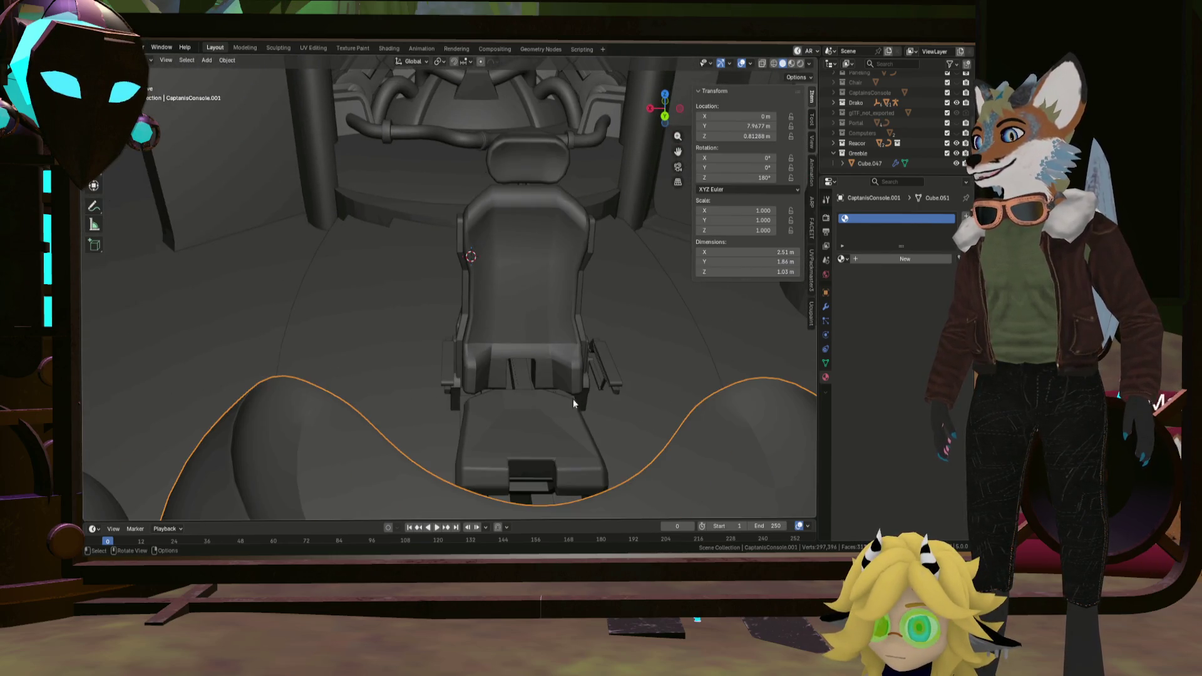
pyautogui.moveTo(507, 361)
pyautogui.mouseDown(button='middle')
pyautogui.moveTo(429, 371)
pyautogui.moveTo(526, 301)
pyautogui.moveTo(507, 287)
pyautogui.moveTo(617, 154)
pyautogui.mouseUp(button='middle')
pyautogui.scroll(3, 544, 271)
pyautogui.scroll(-2, 506, 287)
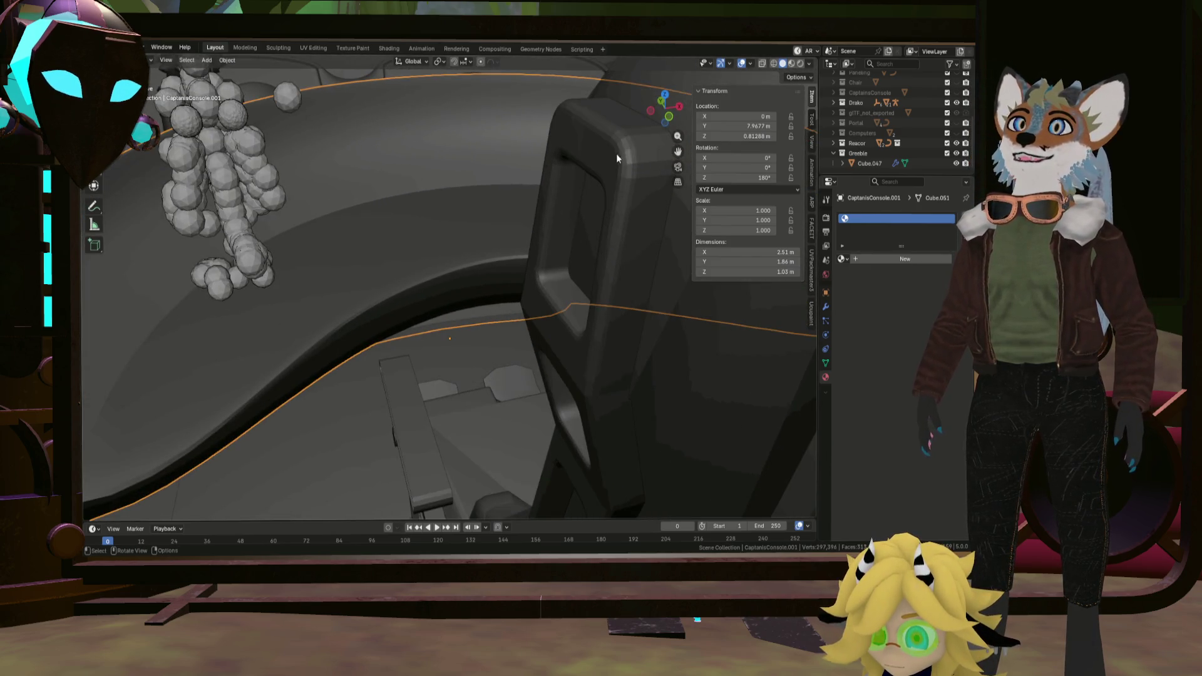
pyautogui.moveTo(627, 241)
pyautogui.mouseDown(button='middle')
pyautogui.moveTo(621, 300)
pyautogui.moveTo(480, 242)
pyautogui.moveTo(538, 278)
pyautogui.moveTo(508, 258)
pyautogui.moveTo(482, 262)
pyautogui.moveTo(486, 299)
pyautogui.moveTo(611, 300)
pyautogui.moveTo(502, 272)
pyautogui.moveTo(583, 278)
pyautogui.moveTo(487, 295)
pyautogui.moveTo(492, 341)
pyautogui.moveTo(498, 267)
pyautogui.moveTo(638, 217)
pyautogui.moveTo(607, 193)
pyautogui.moveTo(667, 367)
pyautogui.mouseUp(button='middle')
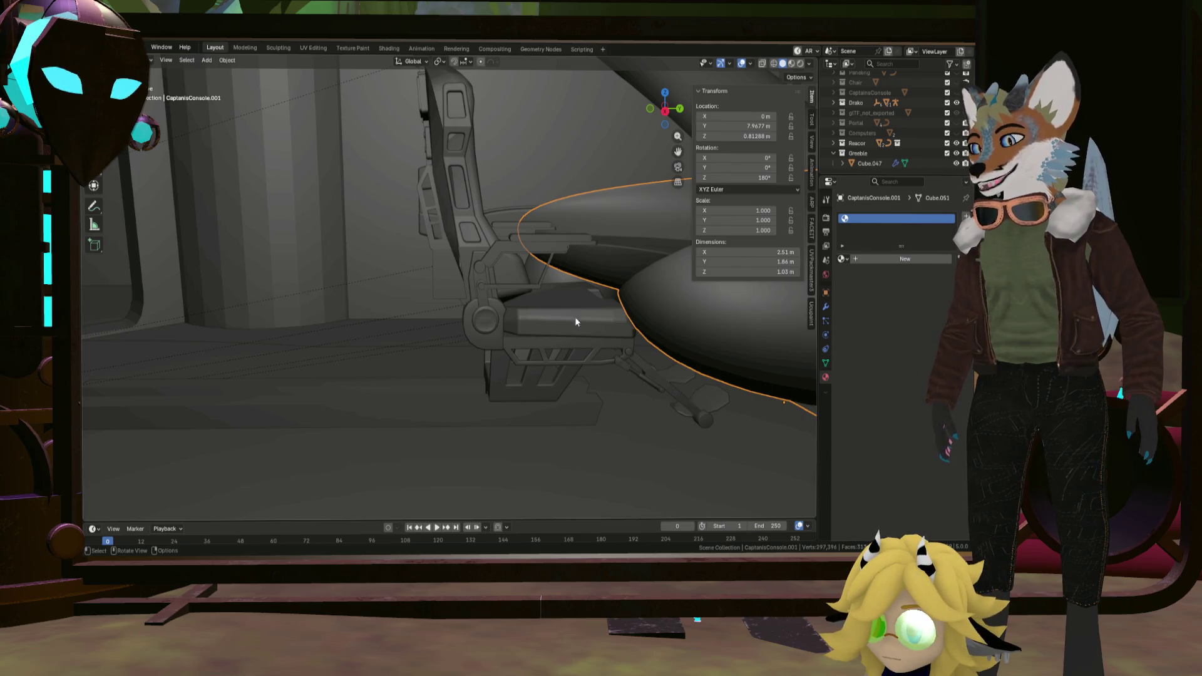
pyautogui.moveTo(576, 321)
pyautogui.mouseDown(button='middle')
pyautogui.moveTo(529, 281)
pyautogui.moveTo(554, 288)
pyautogui.mouseUp(button='middle')
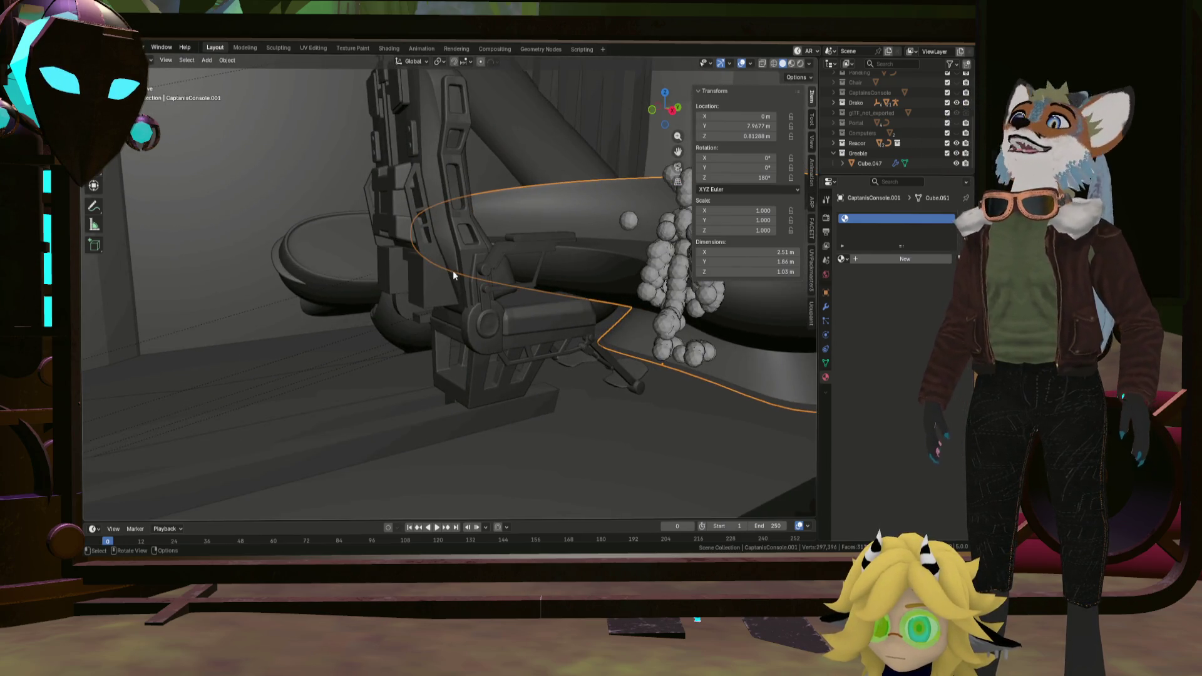
pyautogui.moveTo(455, 270)
pyautogui.mouseDown(button='middle')
pyautogui.moveTo(467, 277)
pyautogui.moveTo(439, 258)
pyautogui.mouseUp(button='middle')
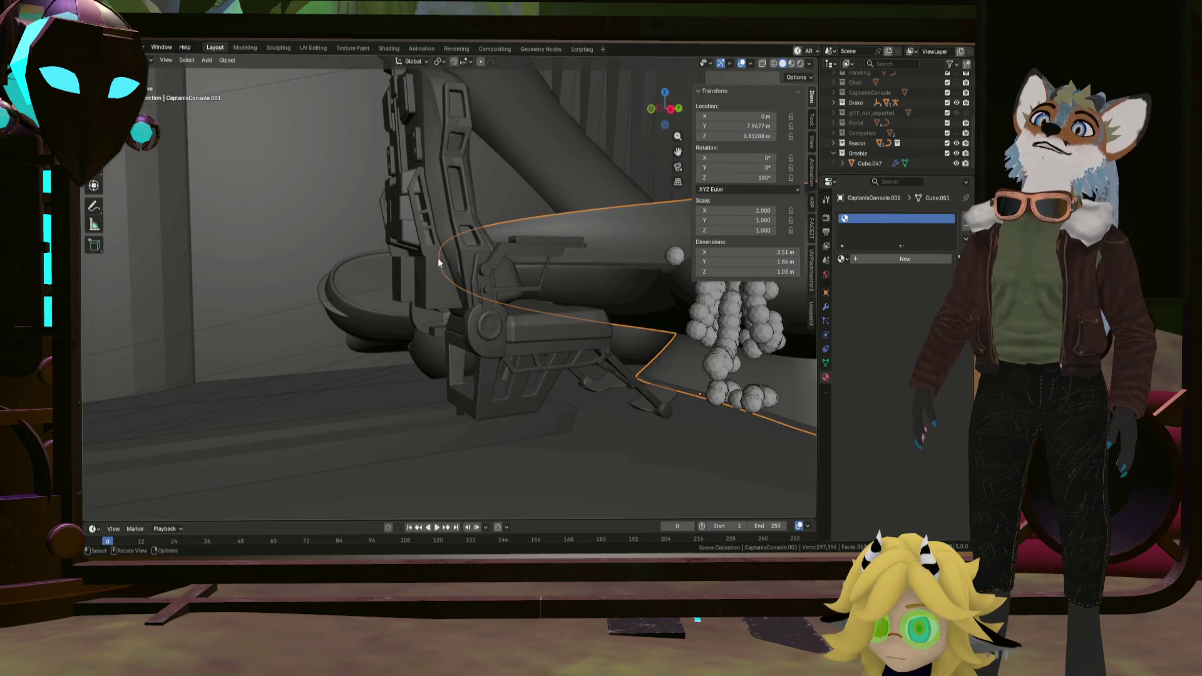
pyautogui.moveTo(667, 371)
pyautogui.mouseDown(button='middle')
pyautogui.moveTo(619, 330)
pyautogui.moveTo(666, 352)
pyautogui.moveTo(711, 353)
pyautogui.moveTo(569, 332)
pyautogui.moveTo(488, 302)
pyautogui.moveTo(513, 285)
pyautogui.moveTo(469, 295)
pyautogui.moveTo(562, 308)
pyautogui.moveTo(353, 293)
pyautogui.moveTo(349, 309)
pyautogui.moveTo(402, 268)
pyautogui.moveTo(372, 255)
pyautogui.moveTo(388, 267)
pyautogui.moveTo(353, 270)
pyautogui.mouseUp(button='middle')
pyautogui.scroll(-10, 568, 331)
pyautogui.scroll(6, 561, 308)
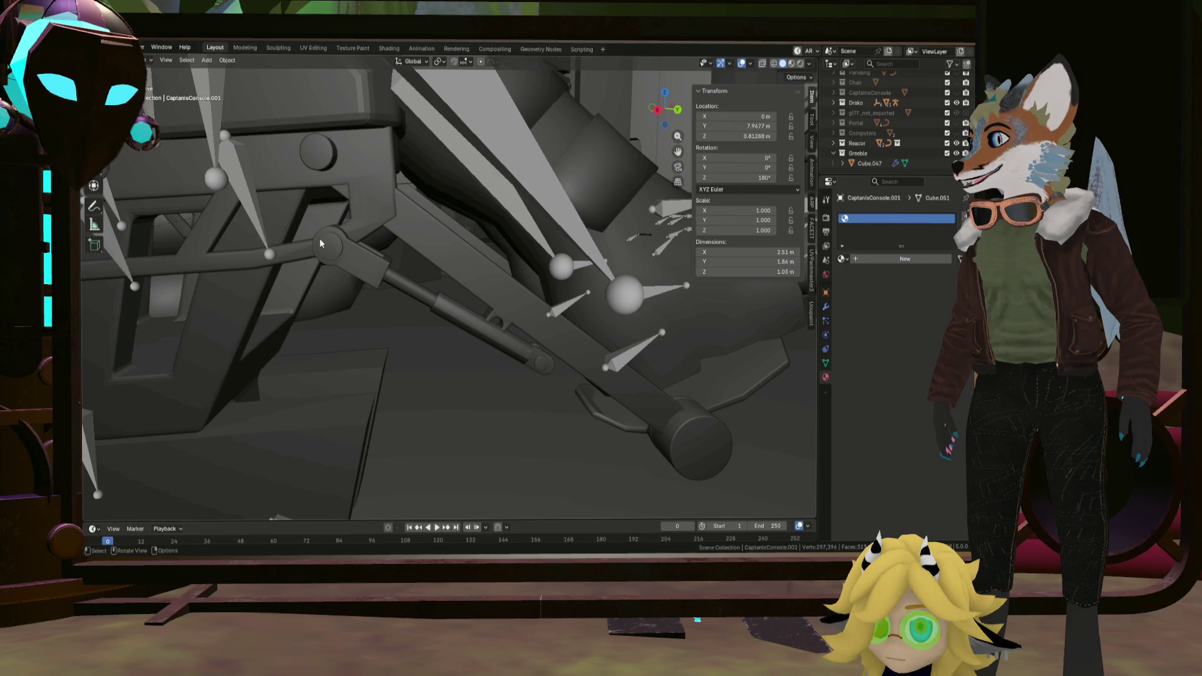
# Enter Edit Mode on the pedal hydraulics and select the piston sleeve's linked geometry.
pyautogui.click(500, 325)
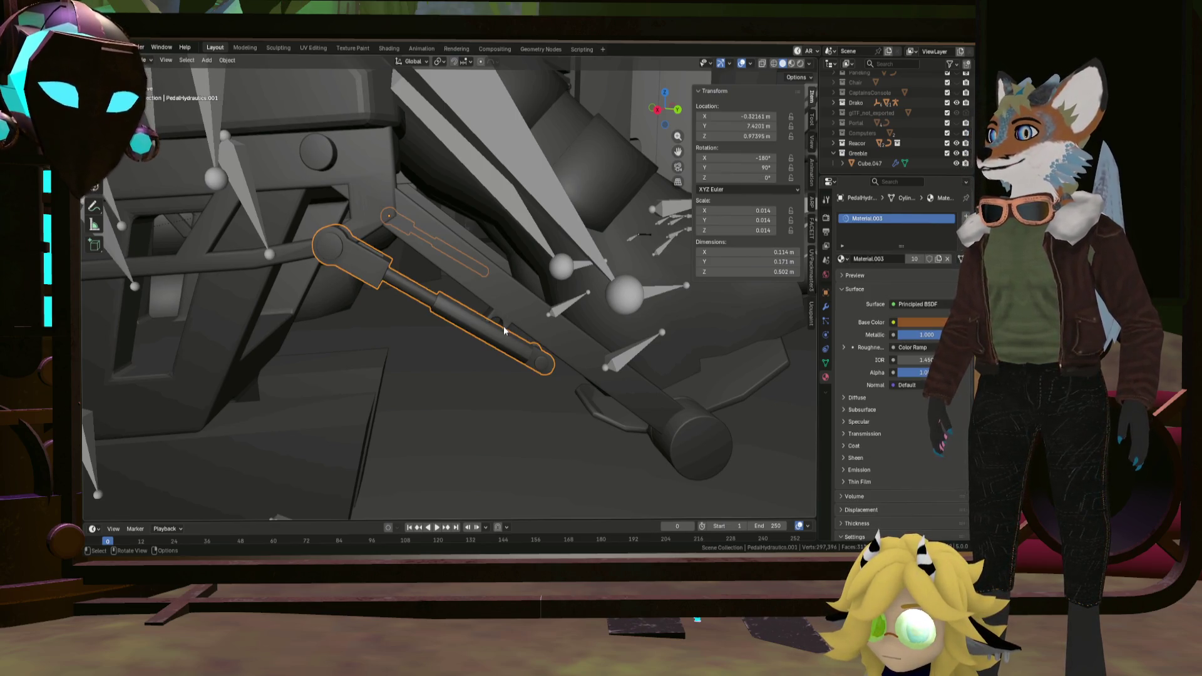
pyautogui.moveTo(504, 327); pyautogui.dragTo(506, 342, button='middle')
pyautogui.press('Tab')
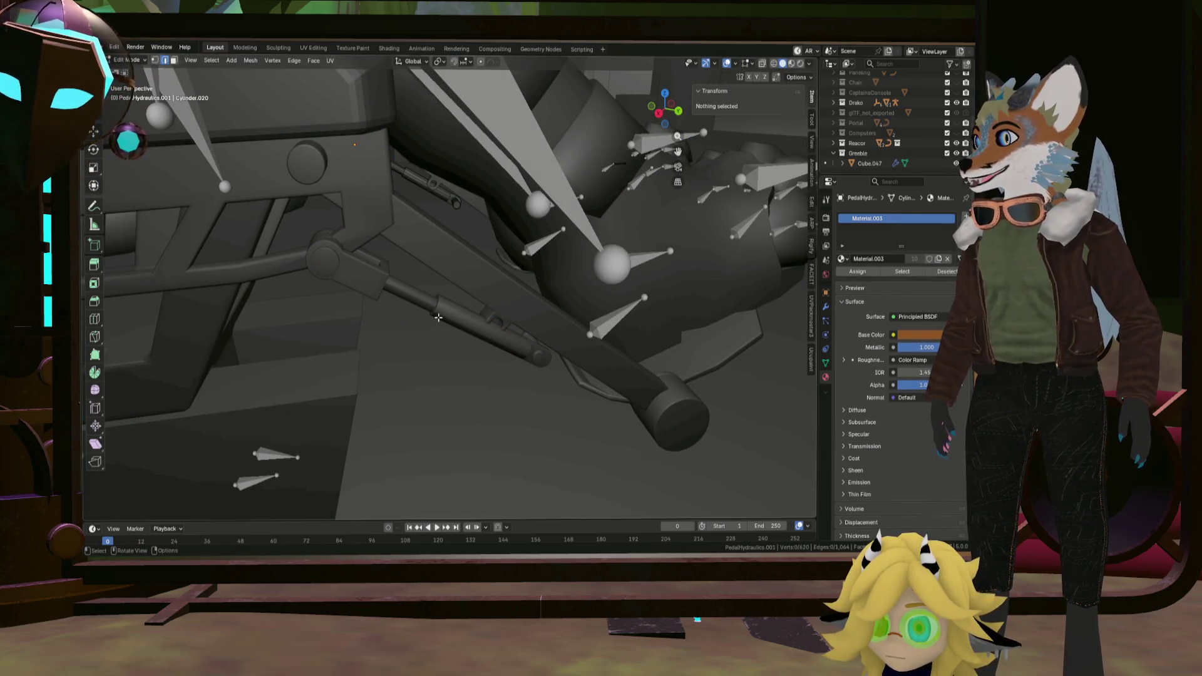
pyautogui.moveTo(437, 317)
pyautogui.mouseDown(button='middle')
pyautogui.moveTo(513, 209)
pyautogui.moveTo(415, 246)
pyautogui.mouseUp(button='middle')
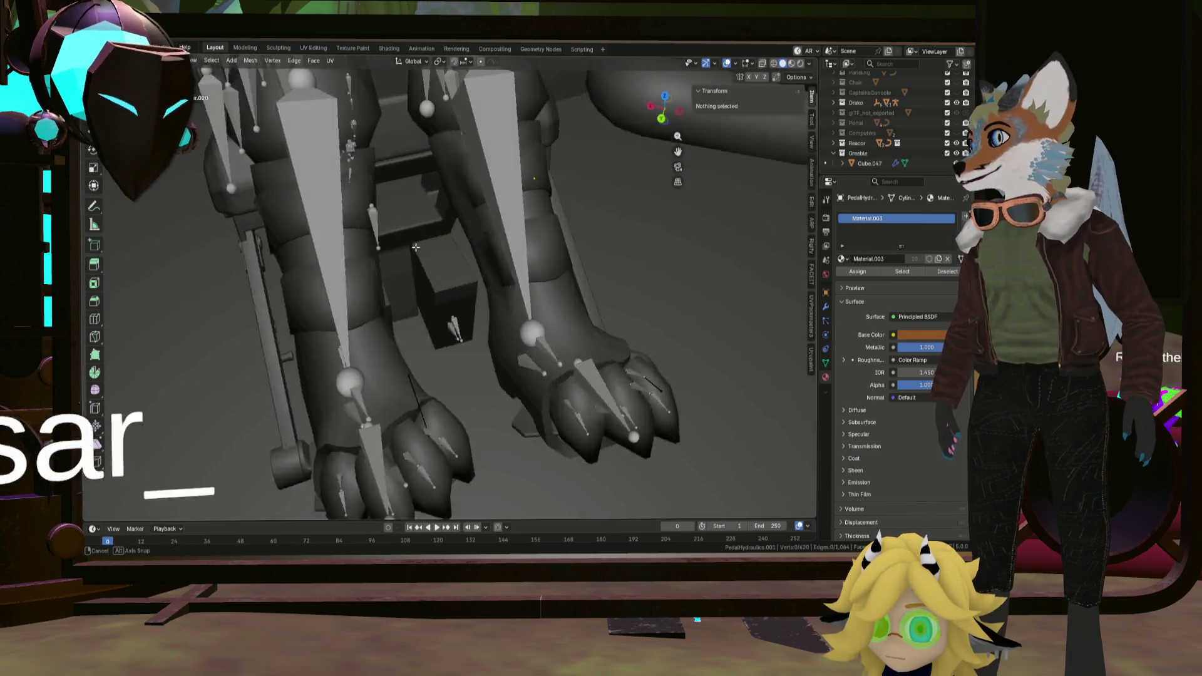
pyautogui.moveTo(415, 247); pyautogui.dragTo(475, 255, button='middle')
pyautogui.click(475, 256)
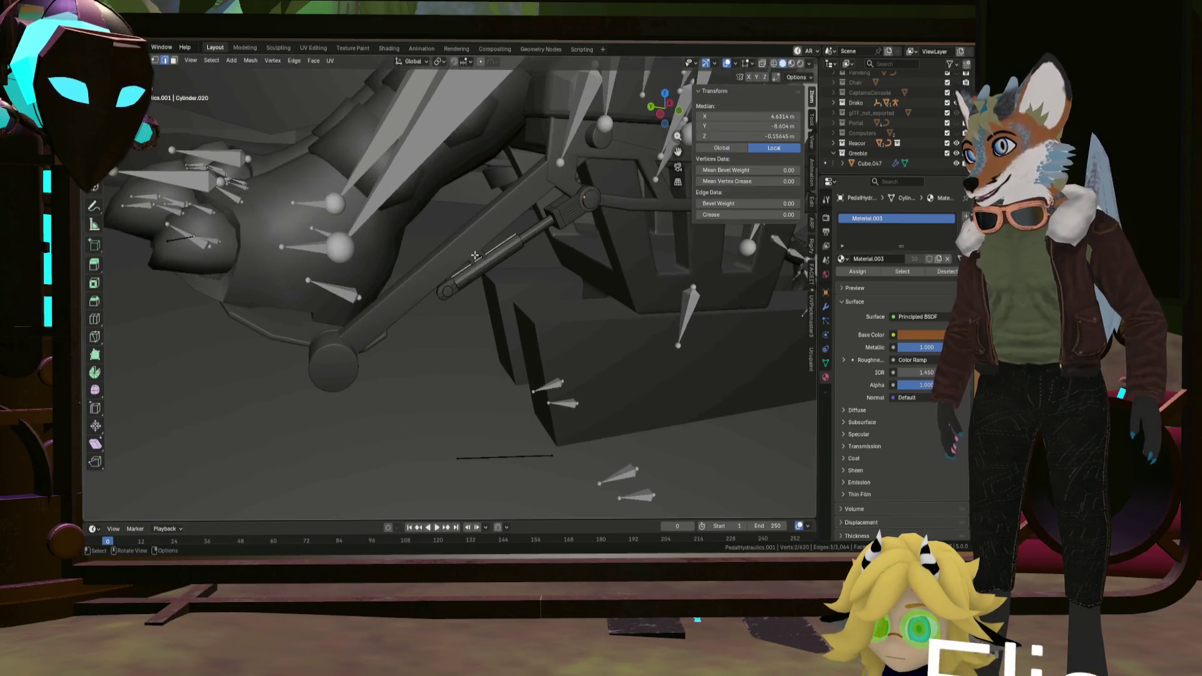
pyautogui.scroll(2, 476, 256)
pyautogui.press('l')
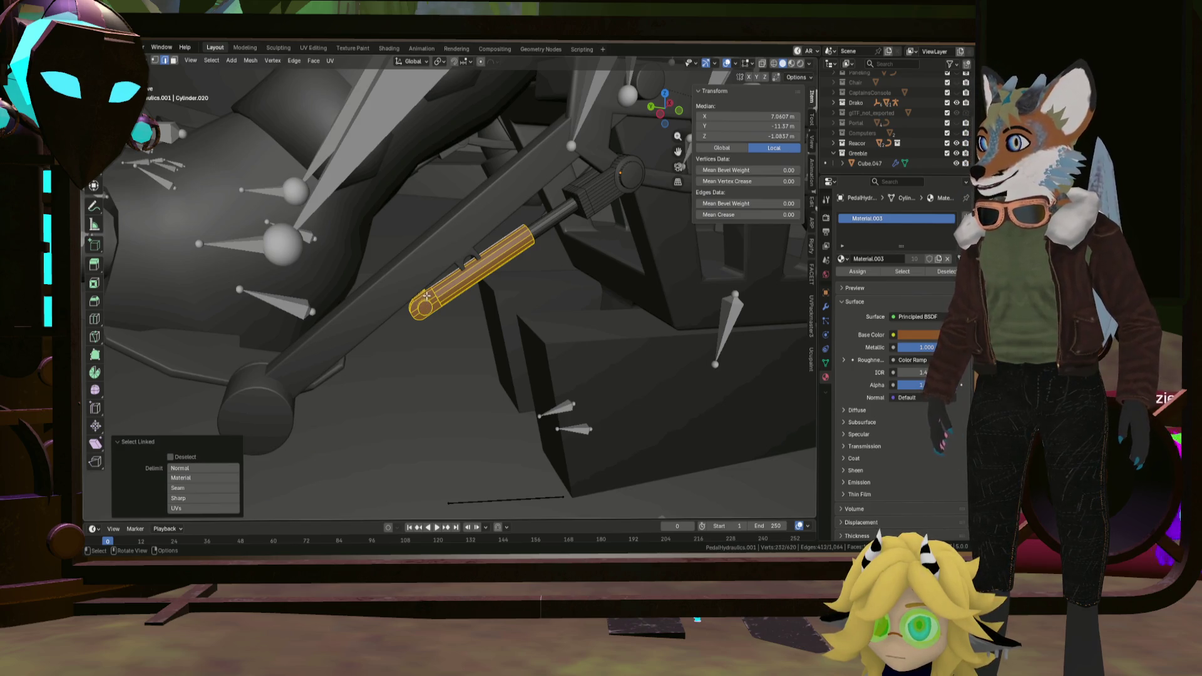
# Grab the sleeve further up its rod toward the upper joint, then reselect it and cancel a stray rotation.
pyautogui.moveTo(426, 297)
pyautogui.mouseDown(button='middle')
pyautogui.moveTo(413, 276)
pyautogui.moveTo(462, 287)
pyautogui.moveTo(405, 254)
pyautogui.mouseUp(button='middle')
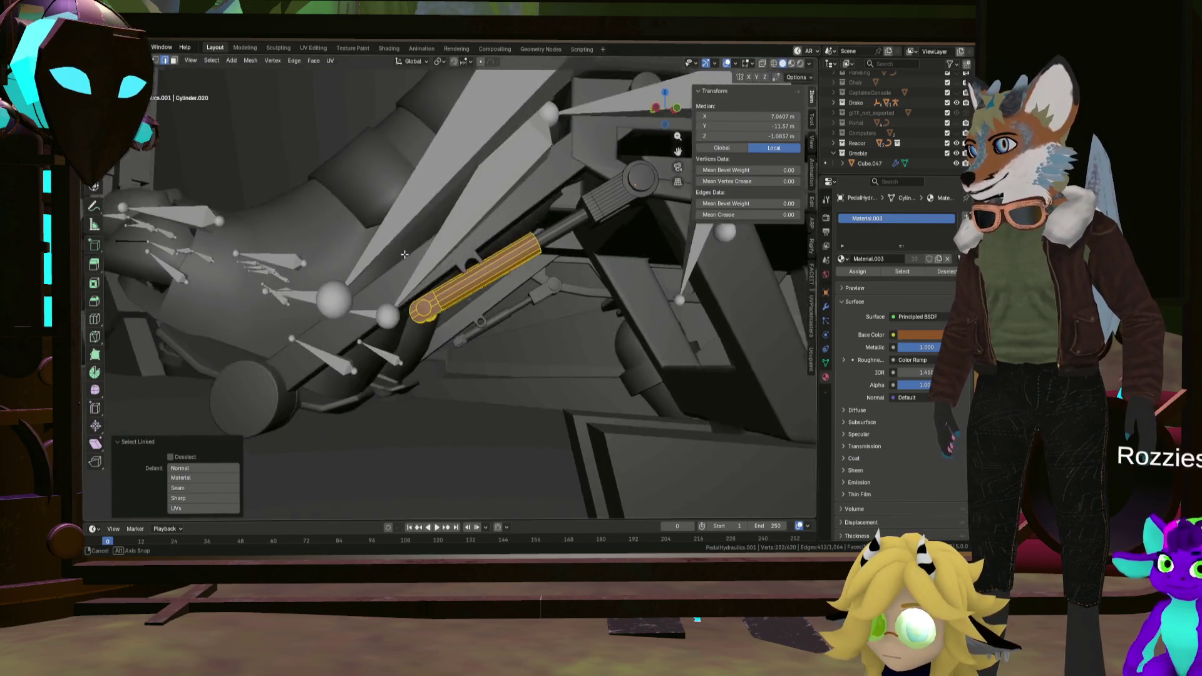
pyautogui.moveTo(404, 254); pyautogui.dragTo(431, 273, button='middle')
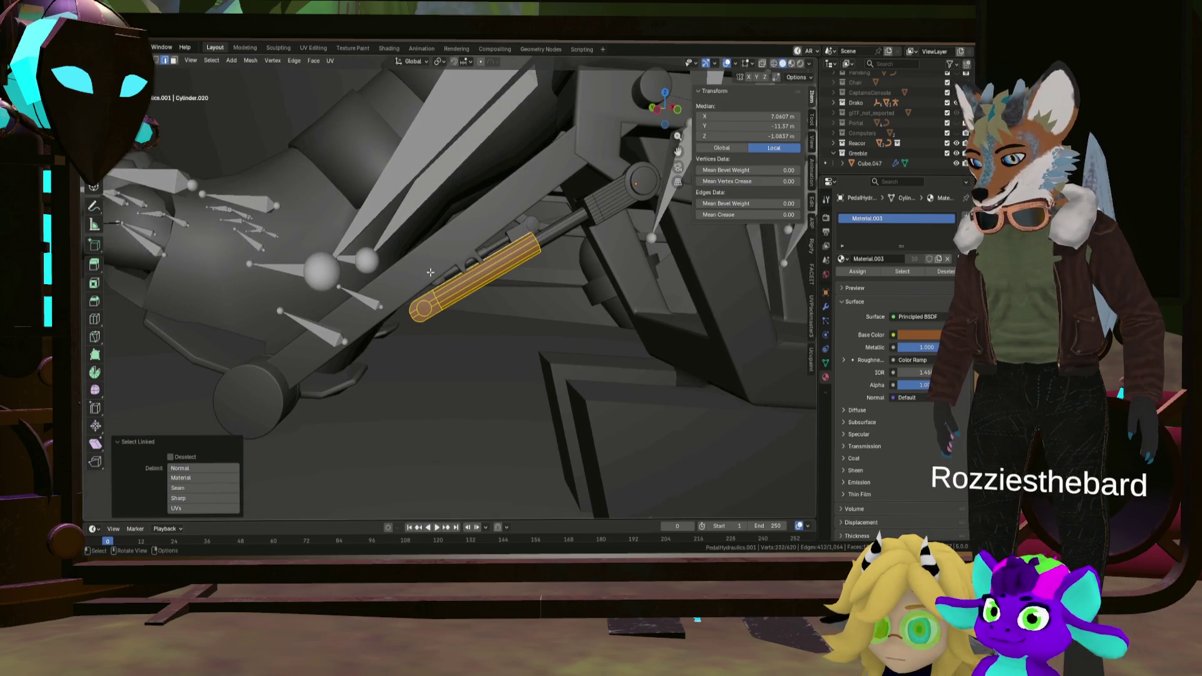
pyautogui.press('g')
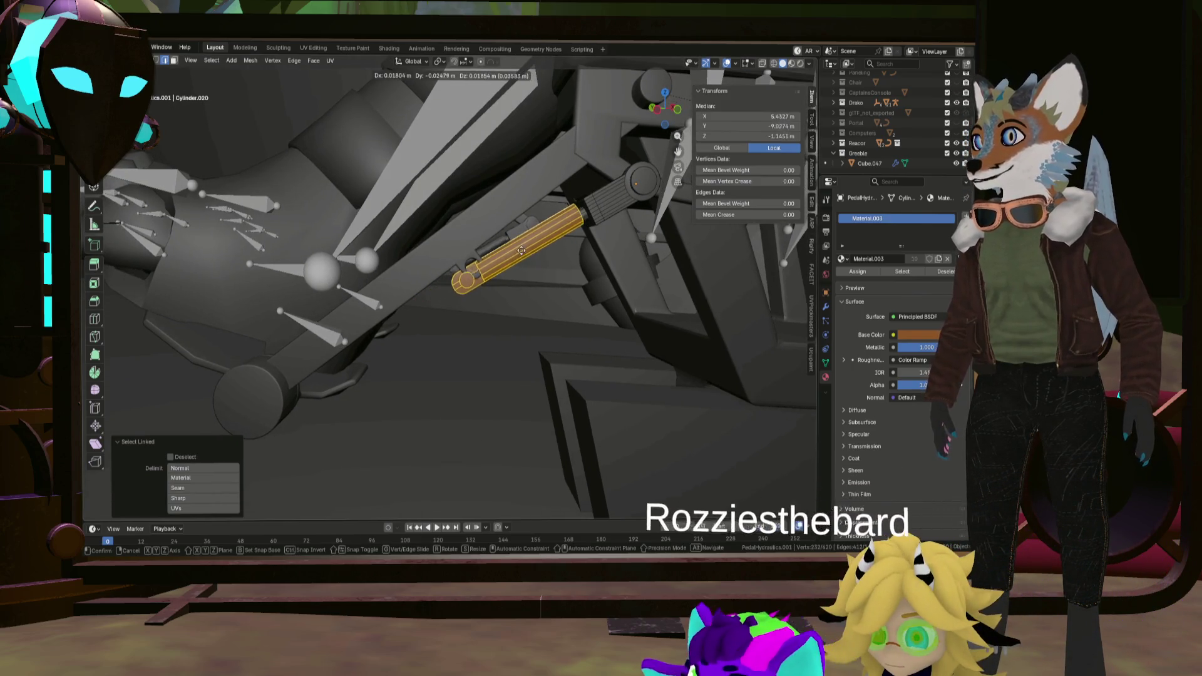
pyautogui.click(525, 239)
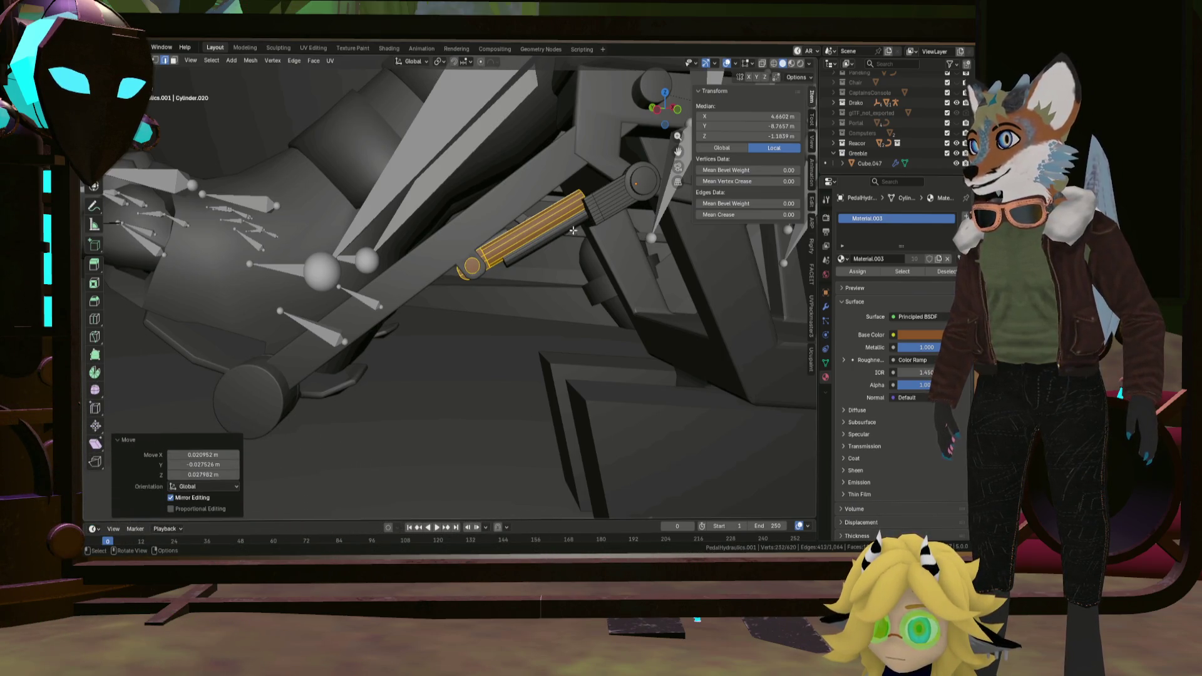
pyautogui.moveTo(608, 206)
pyautogui.mouseDown(button='middle')
pyautogui.moveTo(581, 261)
pyautogui.moveTo(581, 232)
pyautogui.mouseUp(button='middle')
pyautogui.hotkey('alt', 'a')
pyautogui.press('l')
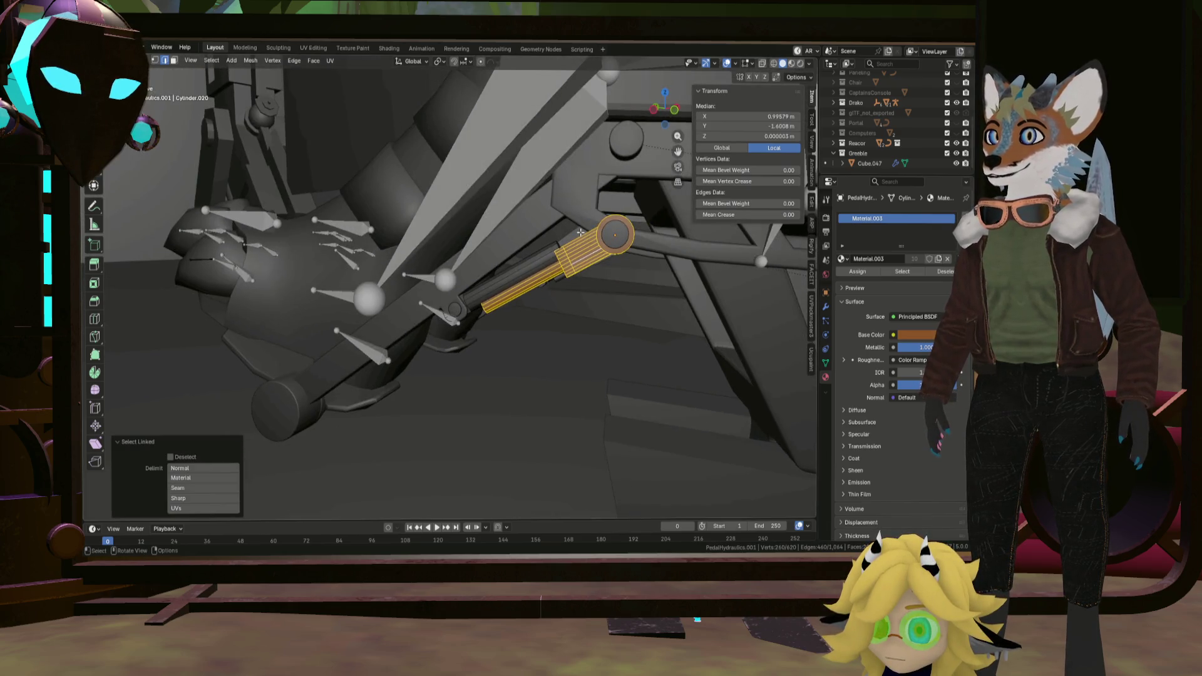
pyautogui.press('Escape')
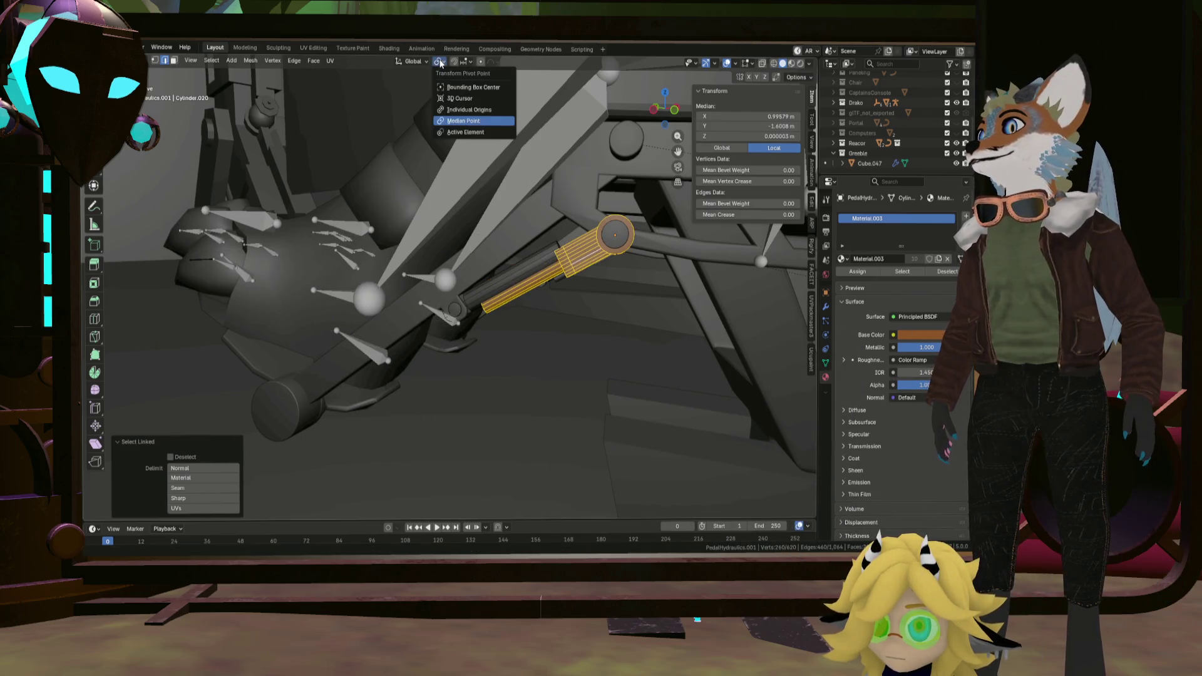
# Set the pivot to Active Element and tilt the piston sleeve with a rotation.
pyautogui.click(482, 134)
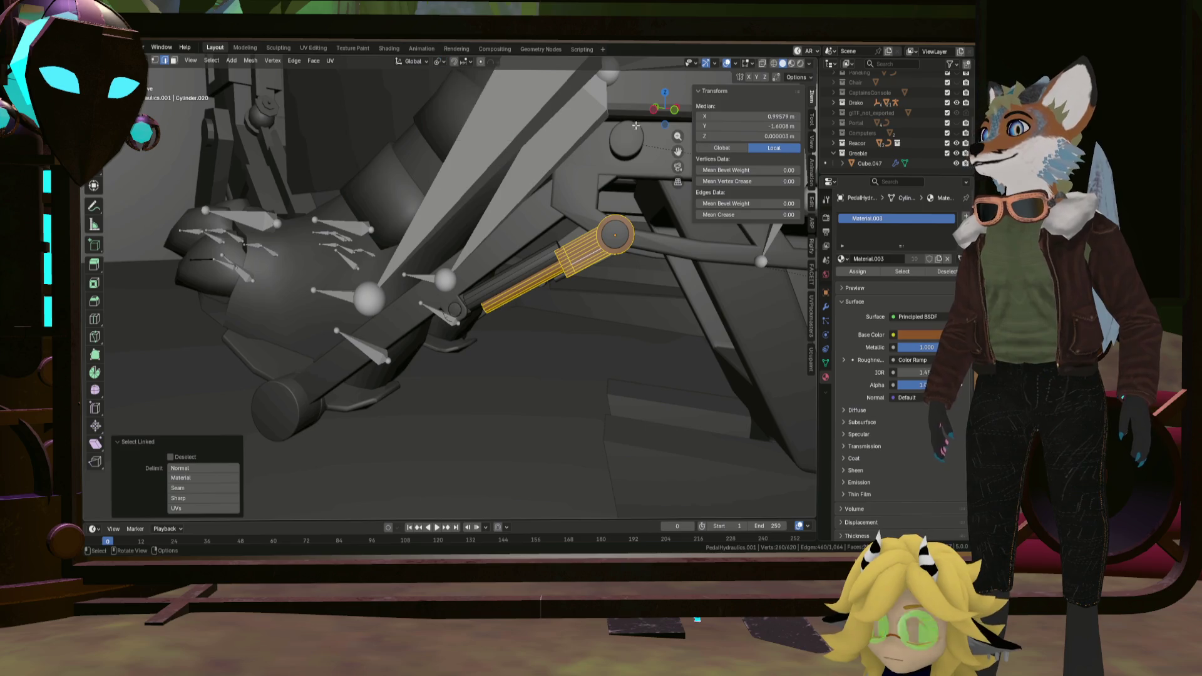
pyautogui.press('r')
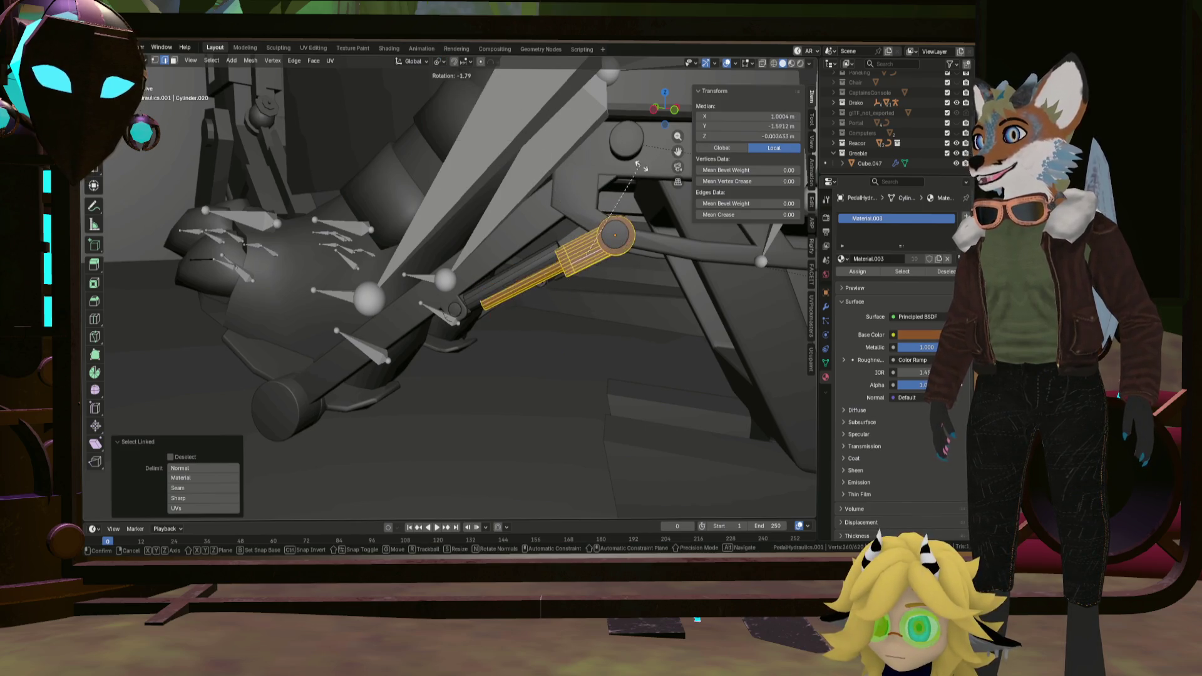
pyautogui.click(614, 195)
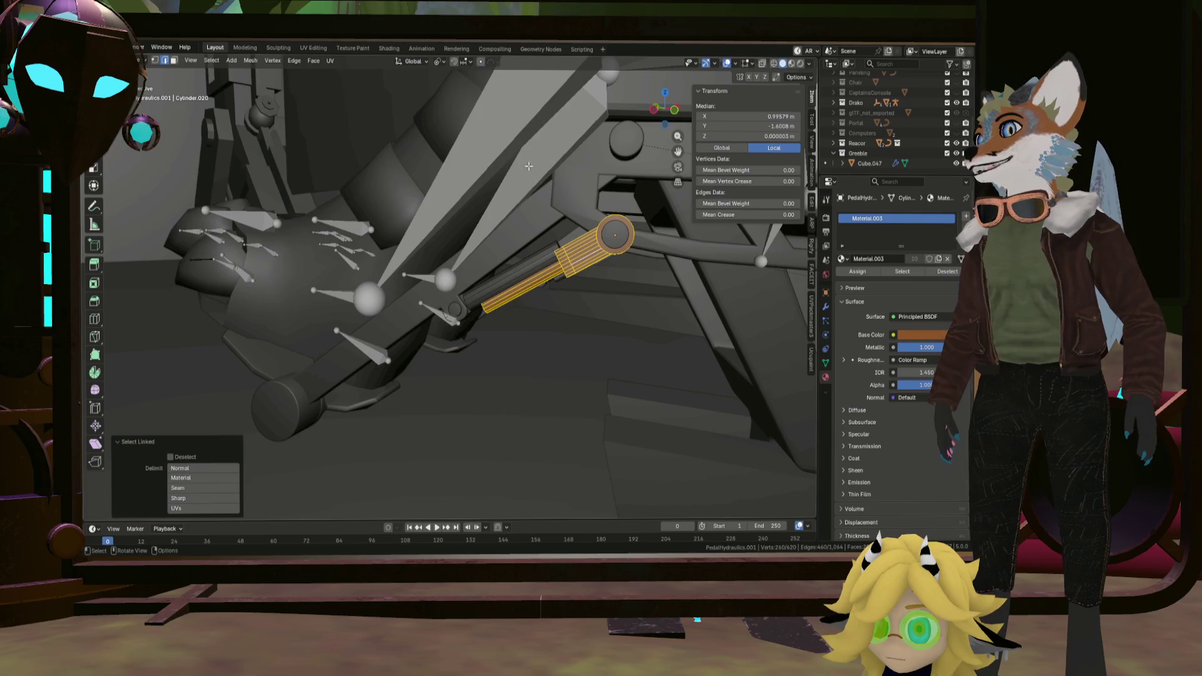
pyautogui.moveTo(529, 167); pyautogui.dragTo(611, 236, button='middle')
pyautogui.hotkey('shift', 'a')
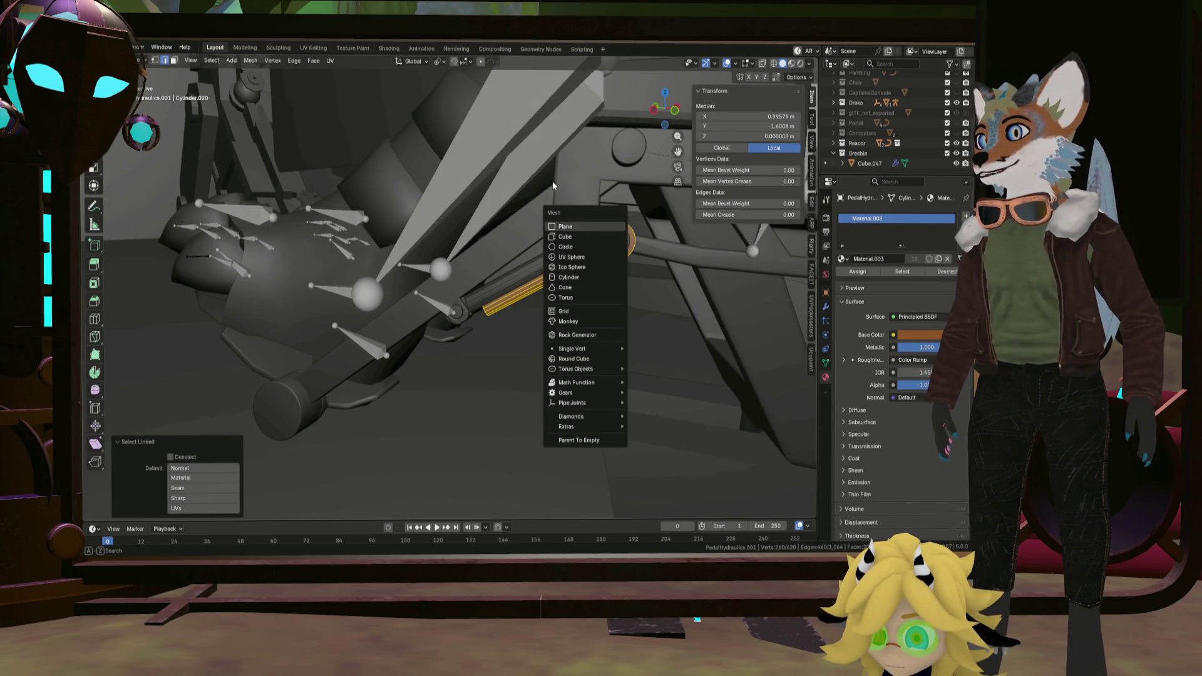
pyautogui.press('Escape')
# Snap the cursor to the sleeve, snap a cap vertex to it, and select the whole circular end cap.
pyautogui.hotkey('shift', 's')
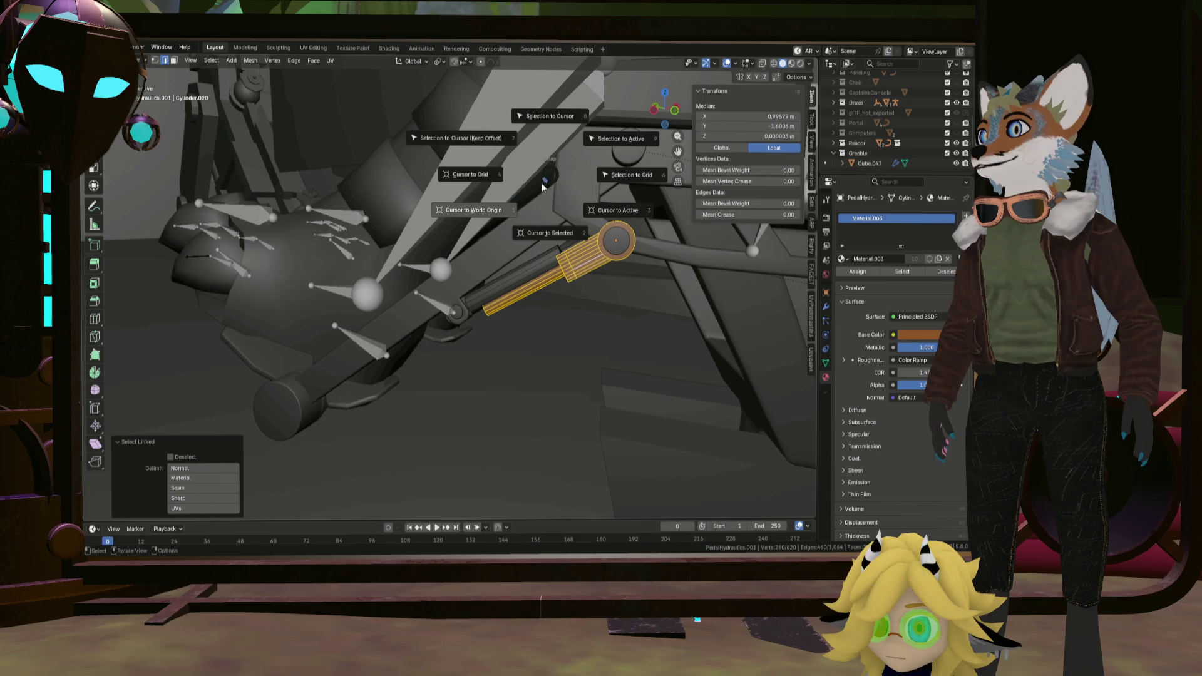
pyautogui.click(556, 235)
pyautogui.click(622, 244)
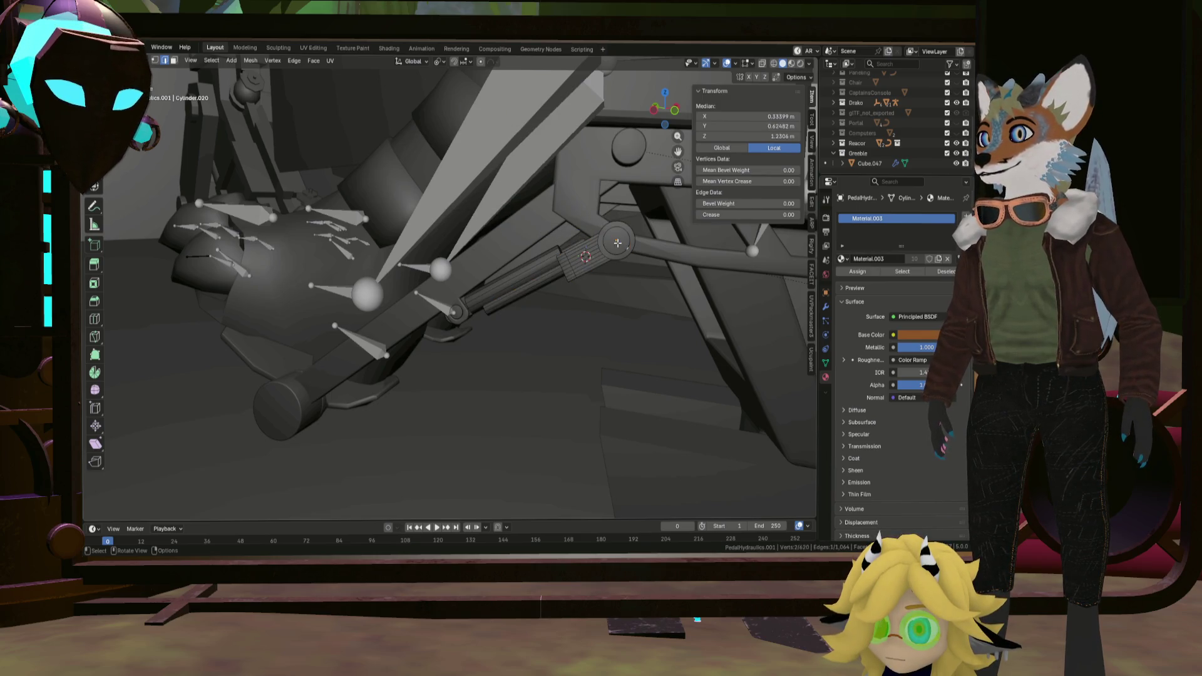
pyautogui.hotkey('shift', 's')
pyautogui.press('8')
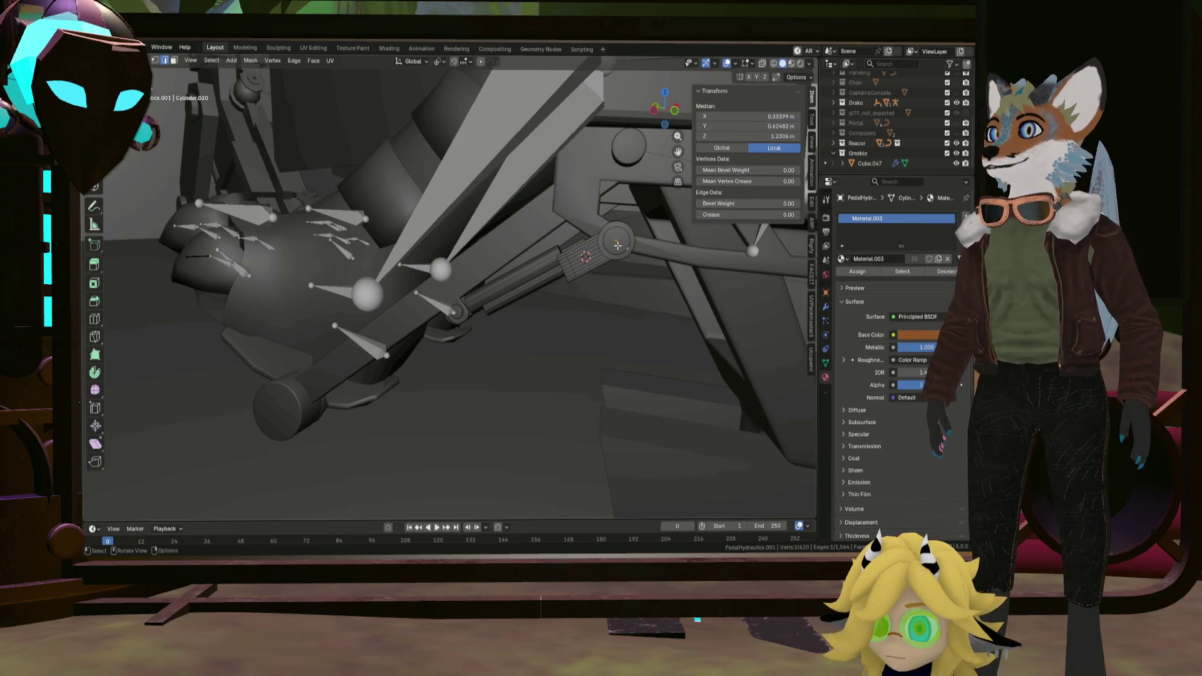
pyautogui.scroll(3, 616, 245)
pyautogui.hotkey('ctrl', 'l')
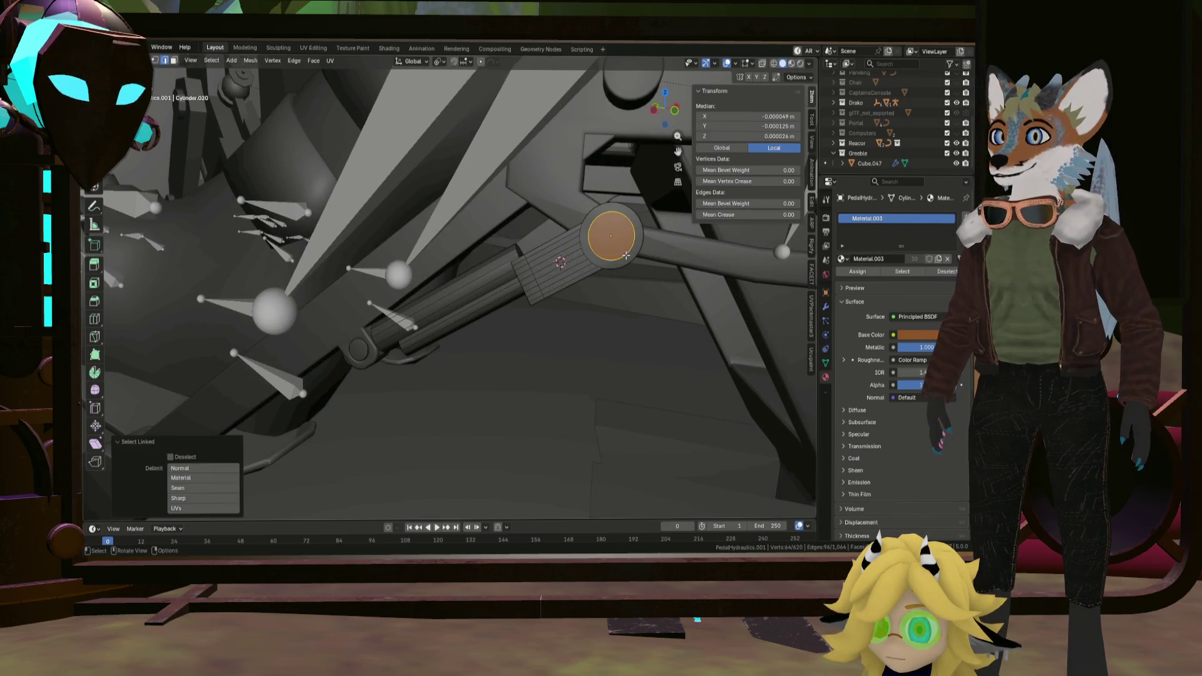
pyautogui.hotkey('shift', 's')
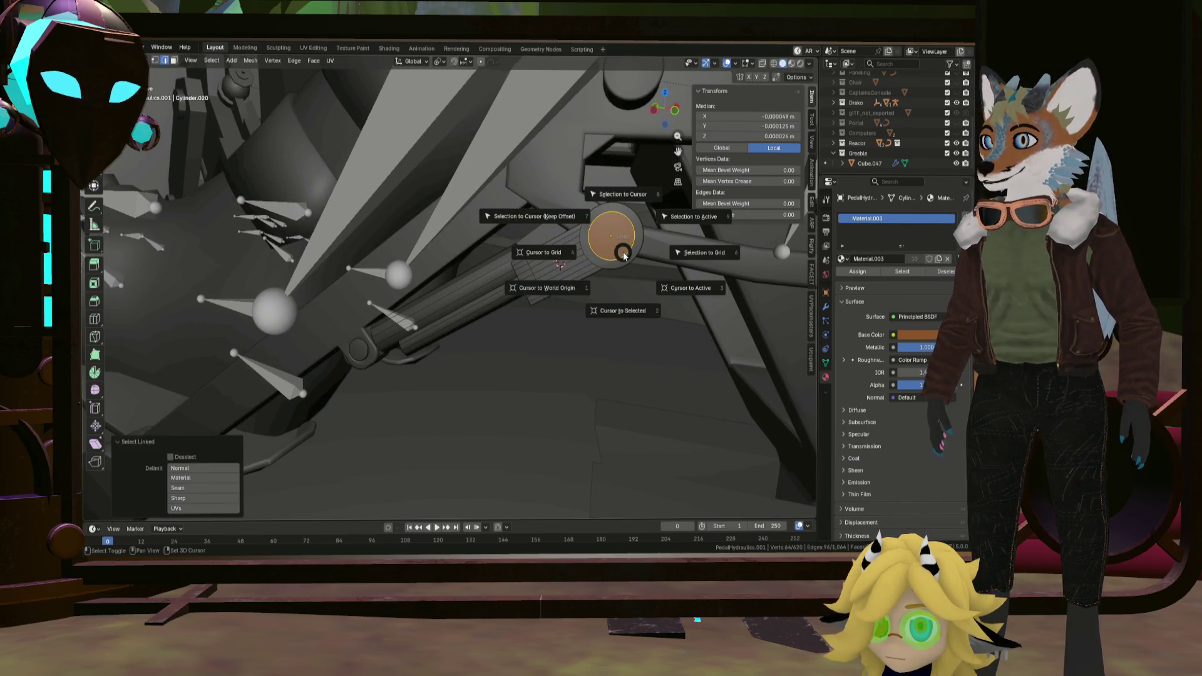
# Extend the selection to the entire rod-end piece around the pivot joint.
pyautogui.keyDown('shift'); pyautogui.moveTo(613, 280); pyautogui.dragTo(428, 64, button='middle'); pyautogui.keyUp('shift')
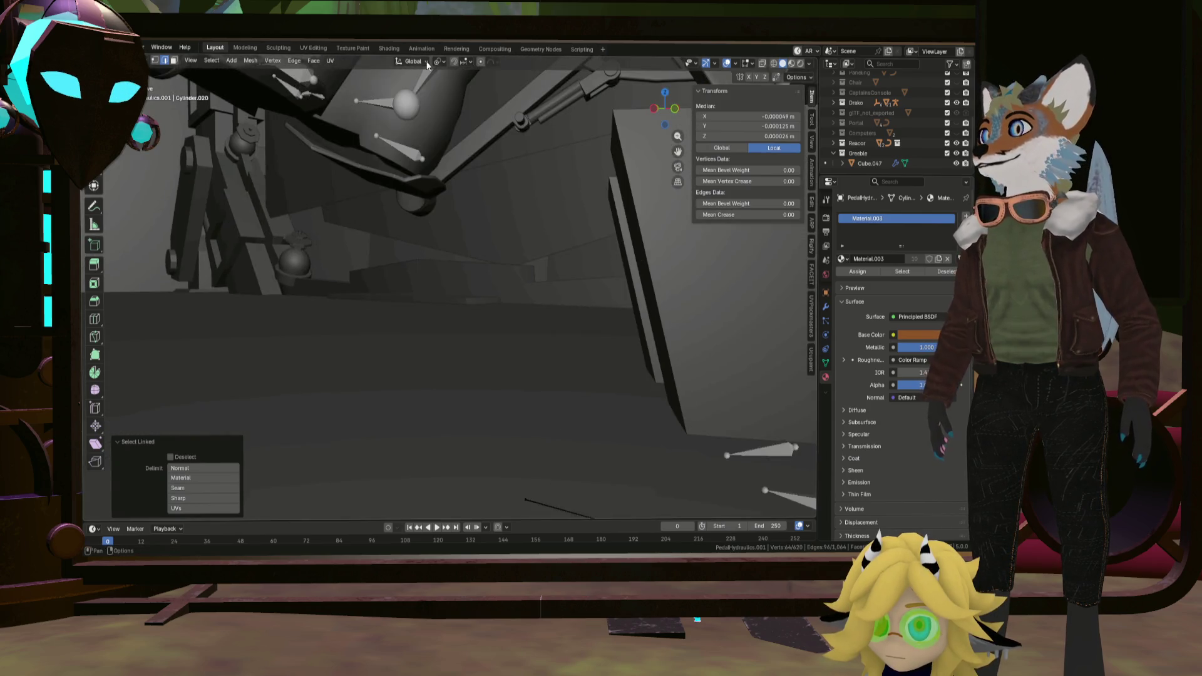
pyautogui.moveTo(485, 111)
pyautogui.mouseDown(button='middle')
pyautogui.moveTo(584, 208)
pyautogui.moveTo(494, 279)
pyautogui.mouseUp(button='middle')
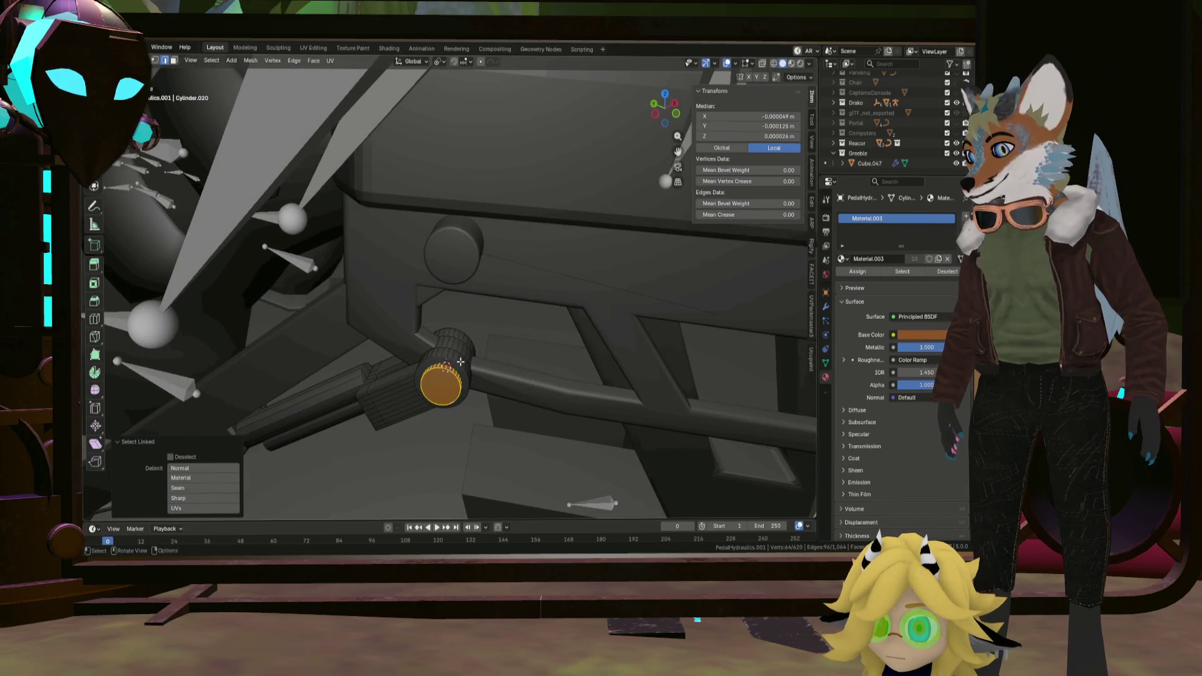
pyautogui.press('l')
pyautogui.moveTo(460, 359)
pyautogui.mouseDown(button='middle')
pyautogui.moveTo(420, 327)
pyautogui.moveTo(533, 301)
pyautogui.moveTo(526, 292)
pyautogui.mouseUp(button='middle')
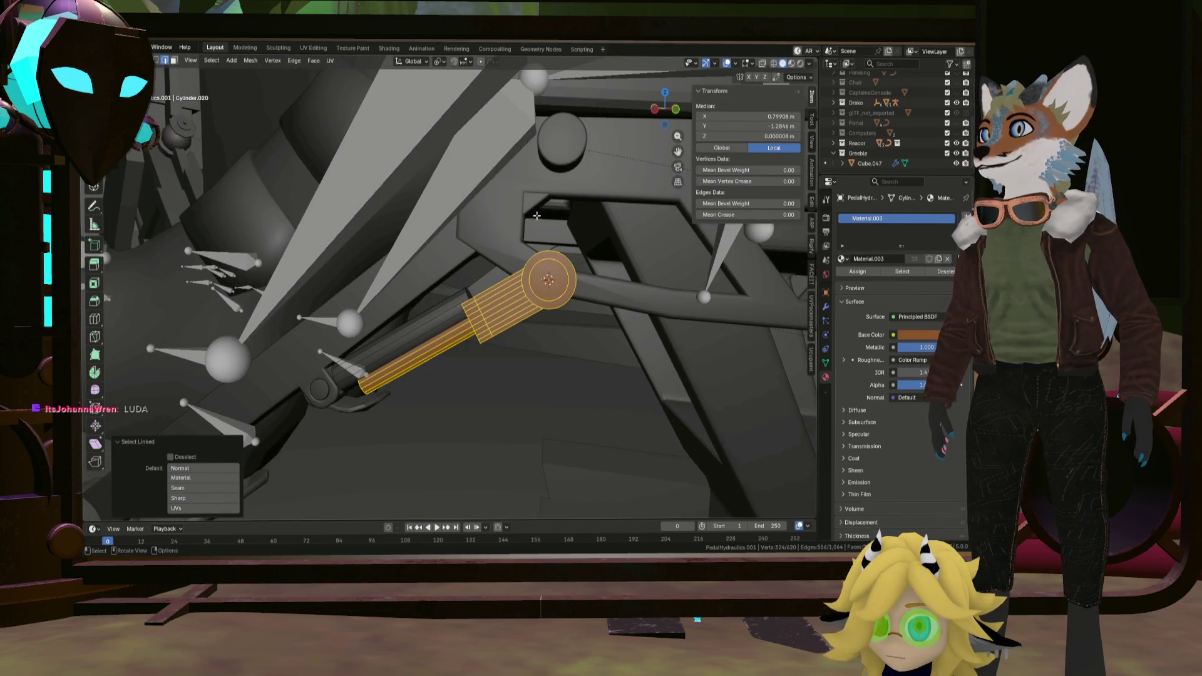
pyautogui.click(424, 65)
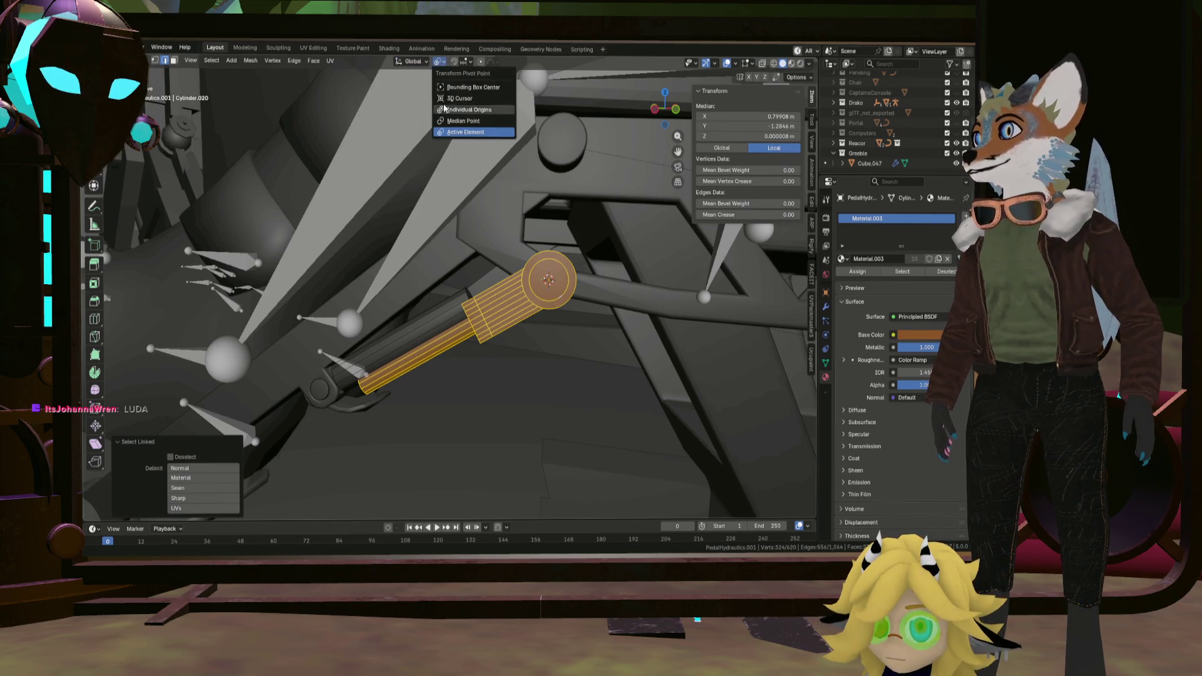
# Rotate the piston sleeve about −9.22° around its pivot so it follows the rod, then inspect it.
pyautogui.moveTo(533, 260)
pyautogui.mouseDown(button='middle')
pyautogui.moveTo(538, 242)
pyautogui.moveTo(484, 284)
pyautogui.moveTo(400, 272)
pyautogui.moveTo(517, 251)
pyautogui.moveTo(468, 259)
pyautogui.moveTo(413, 295)
pyautogui.moveTo(577, 270)
pyautogui.mouseUp(button='middle')
pyautogui.press('t')
pyautogui.click(540, 247)
pyautogui.press('r')
pyautogui.click(521, 259)
pyautogui.scroll(5, 514, 280)
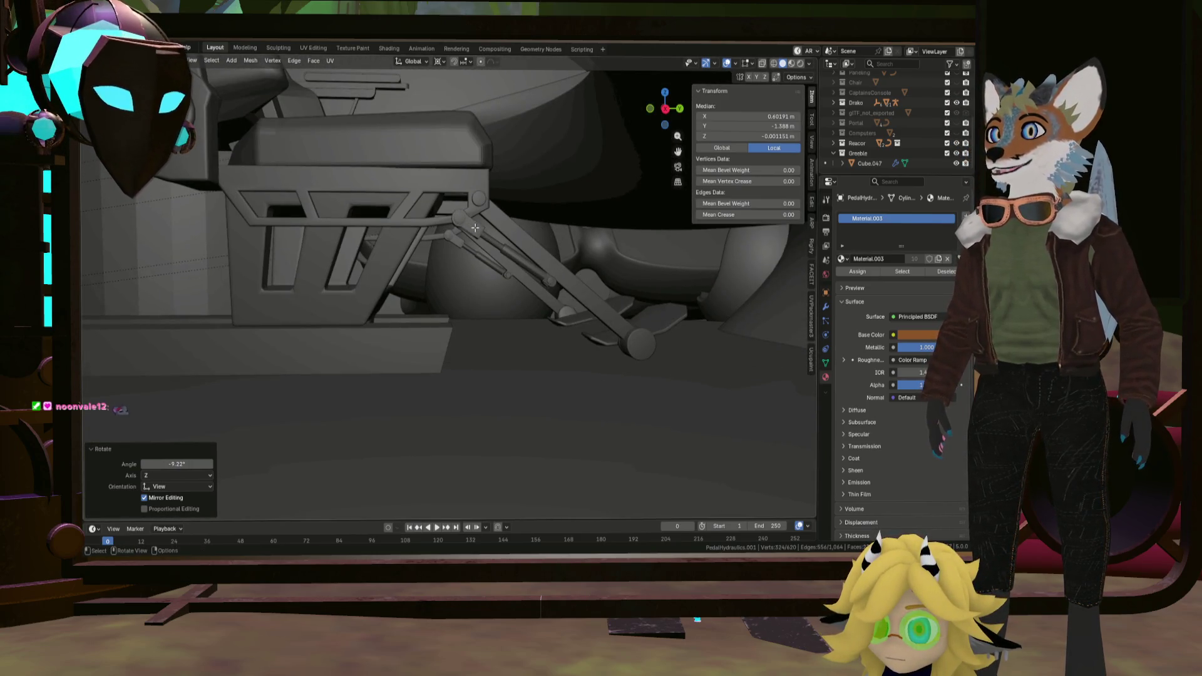
pyautogui.scroll(-10, 541, 272)
pyautogui.scroll(-5, 529, 277)
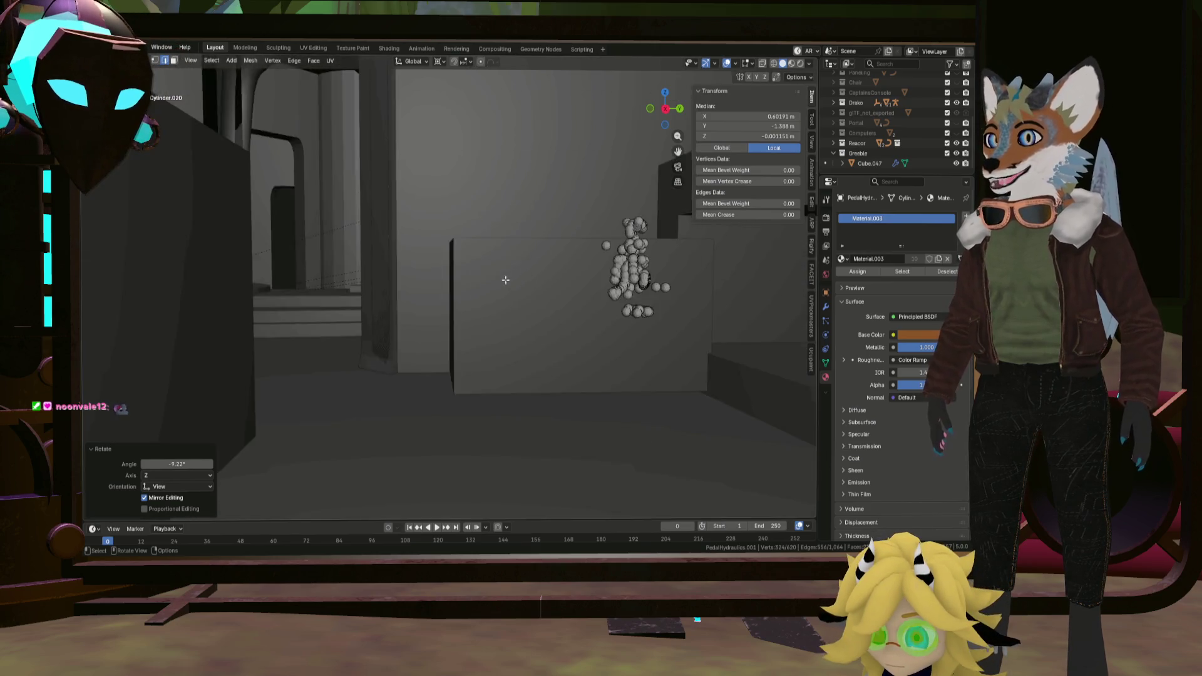
pyautogui.moveTo(502, 278)
pyautogui.mouseDown(button='middle')
pyautogui.moveTo(433, 328)
pyautogui.moveTo(515, 321)
pyautogui.moveTo(538, 296)
pyautogui.moveTo(435, 292)
pyautogui.mouseUp(button='middle')
pyautogui.scroll(5, 436, 293)
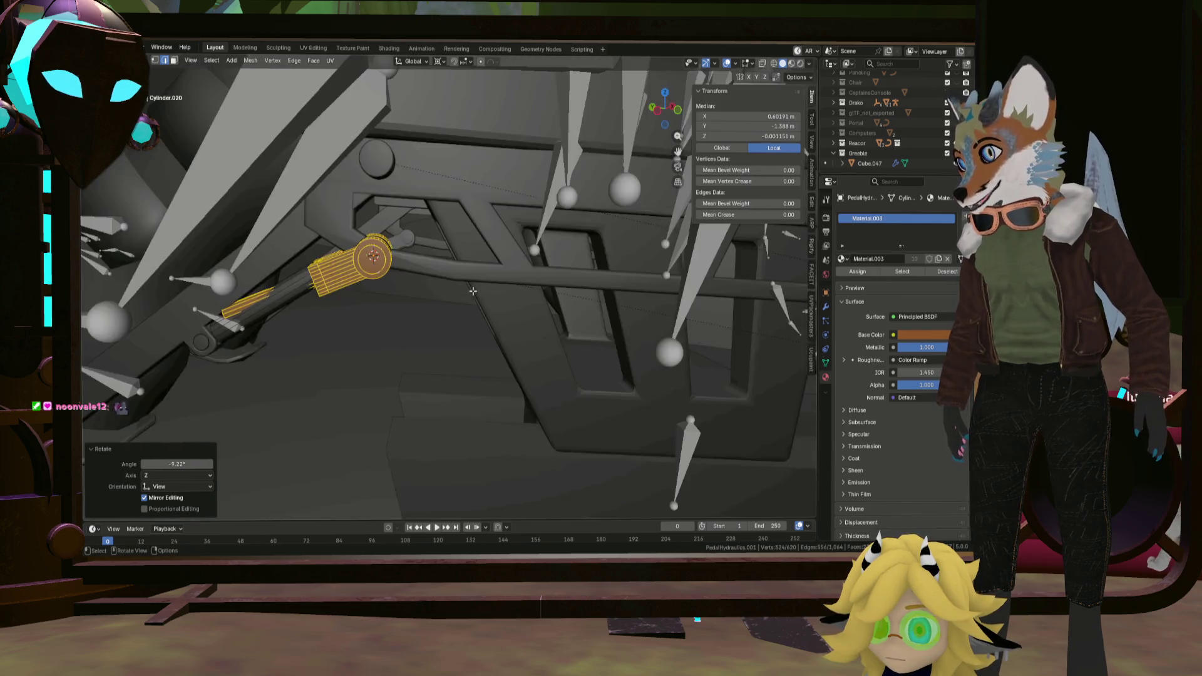
pyautogui.scroll(-4, 434, 293)
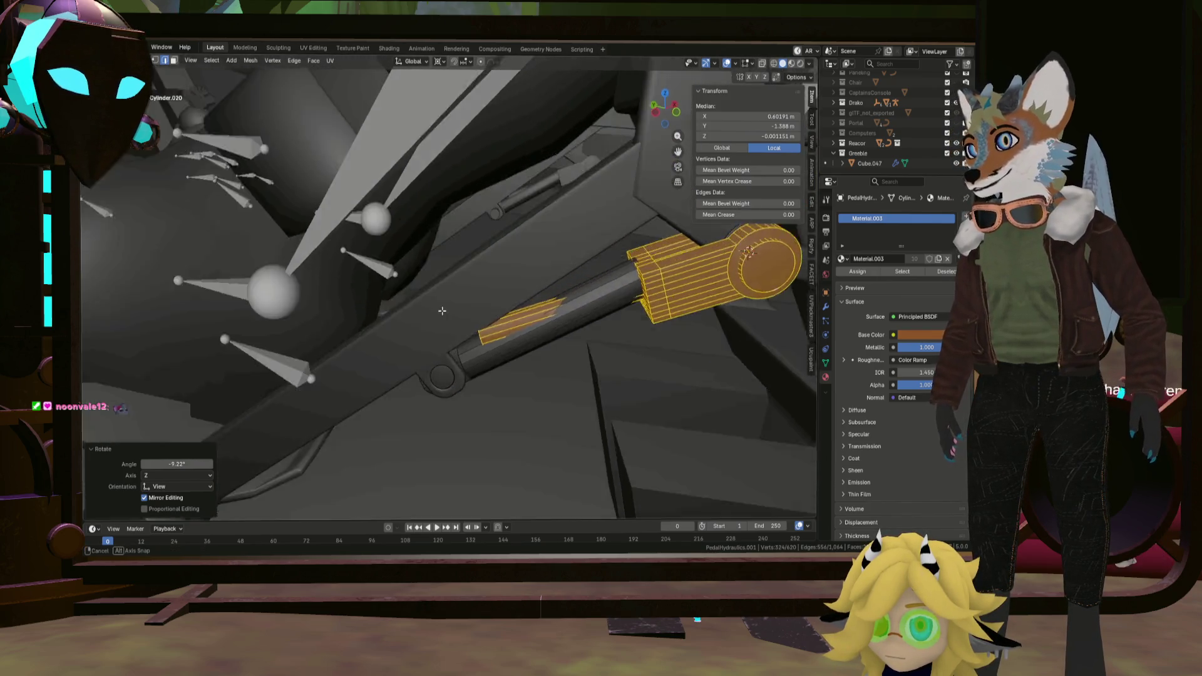
pyautogui.moveTo(434, 293)
pyautogui.mouseDown(button='middle')
pyautogui.moveTo(529, 287)
pyautogui.moveTo(516, 268)
pyautogui.moveTo(501, 293)
pyautogui.mouseUp(button='middle')
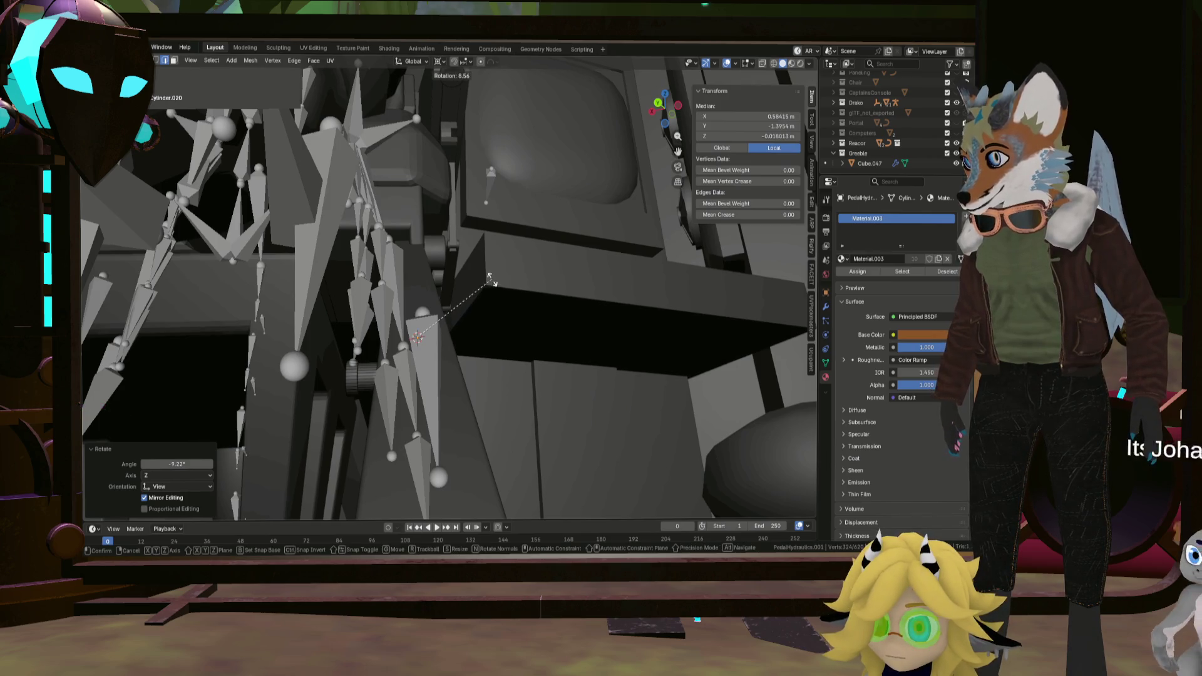
# Confirm the cylinder's rotation, then rotate and move it along the pedal arm.
pyautogui.click(490, 280)
pyautogui.moveTo(489, 280)
pyautogui.mouseDown(button='middle')
pyautogui.moveTo(451, 297)
pyautogui.moveTo(395, 285)
pyautogui.moveTo(409, 246)
pyautogui.mouseUp(button='middle')
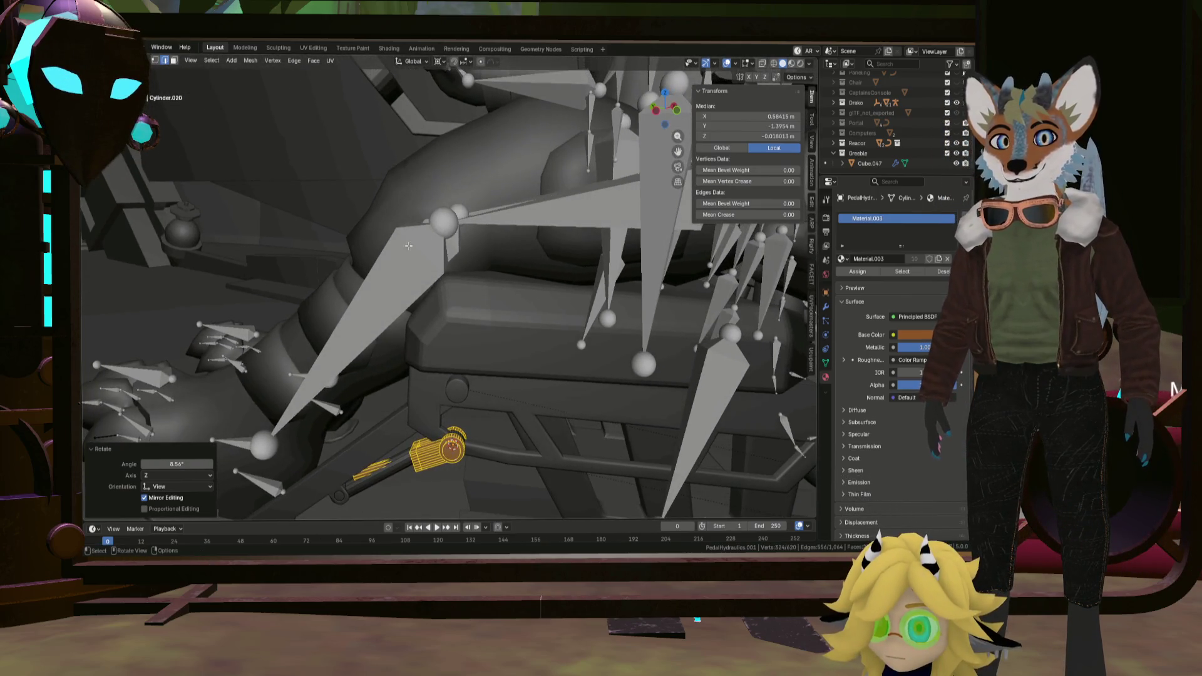
pyautogui.moveTo(459, 294)
pyautogui.mouseDown(button='middle')
pyautogui.moveTo(514, 336)
pyautogui.moveTo(565, 406)
pyautogui.mouseUp(button='middle')
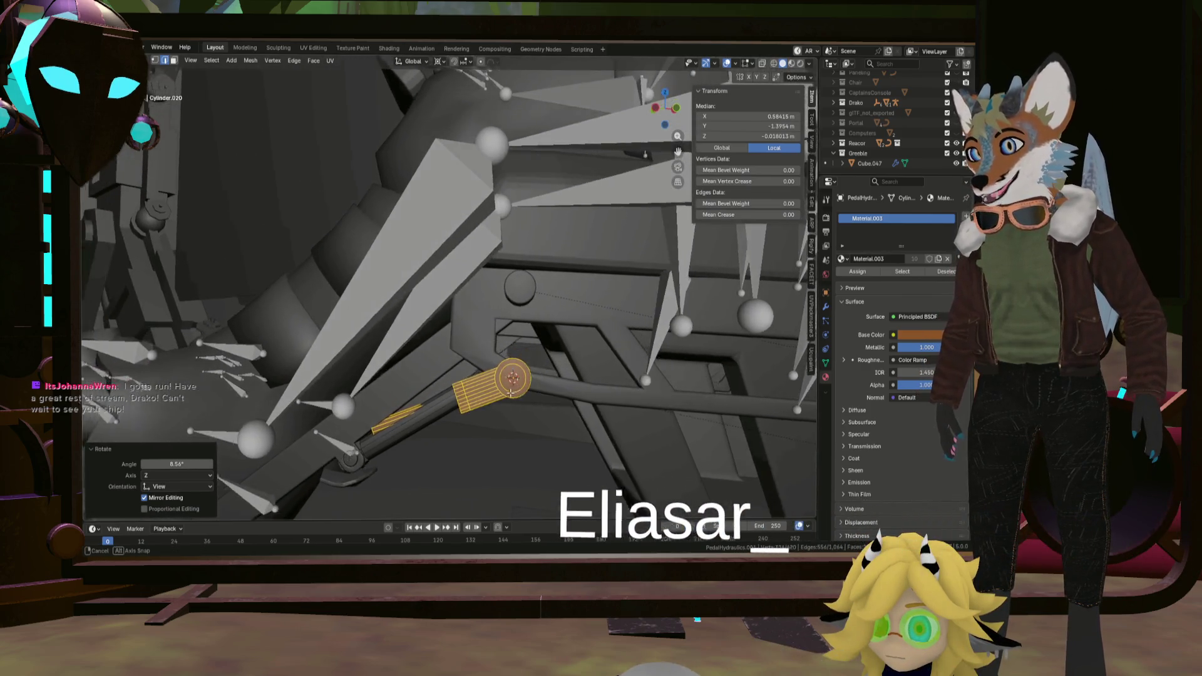
pyautogui.press('r')
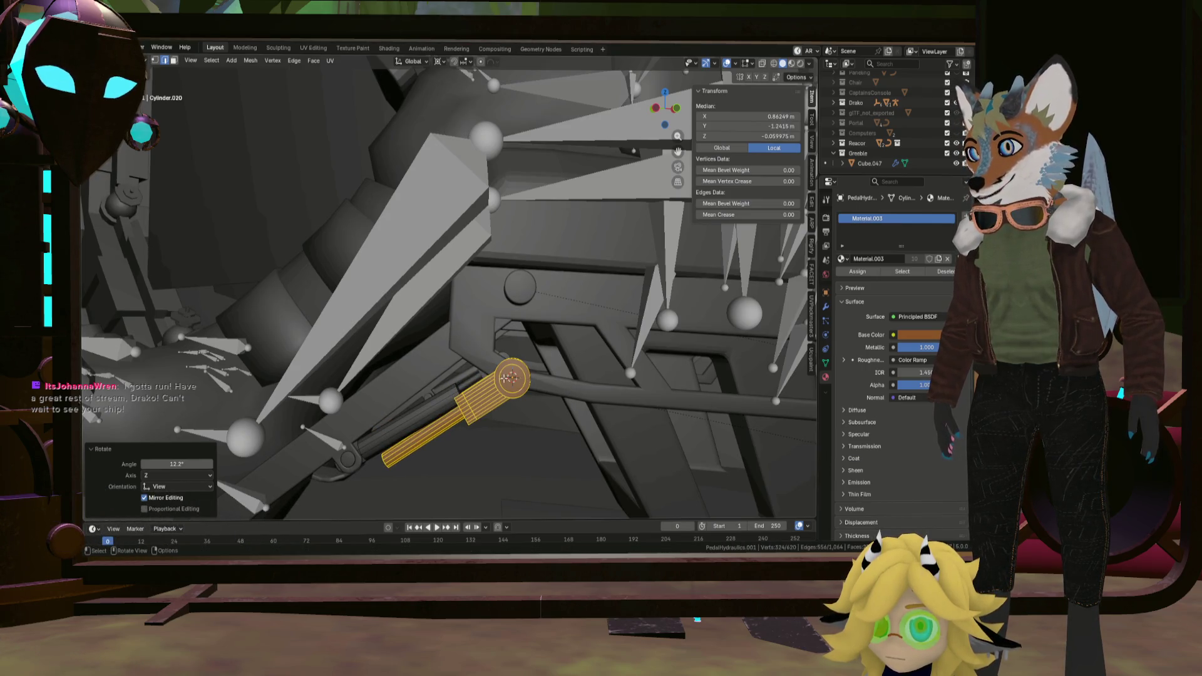
pyautogui.moveTo(509, 379); pyautogui.dragTo(519, 359, button='middle')
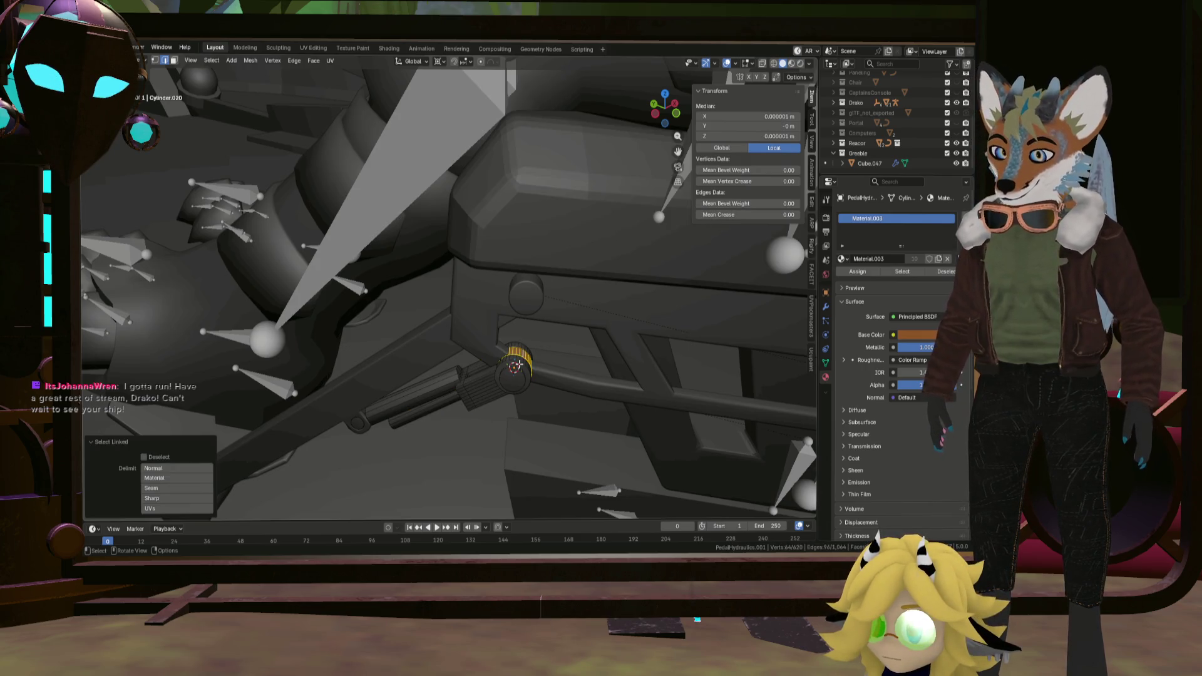
pyautogui.moveTo(513, 384)
pyautogui.mouseDown(button='middle')
pyautogui.moveTo(546, 363)
pyautogui.moveTo(523, 357)
pyautogui.mouseUp(button='middle')
pyautogui.press('g')
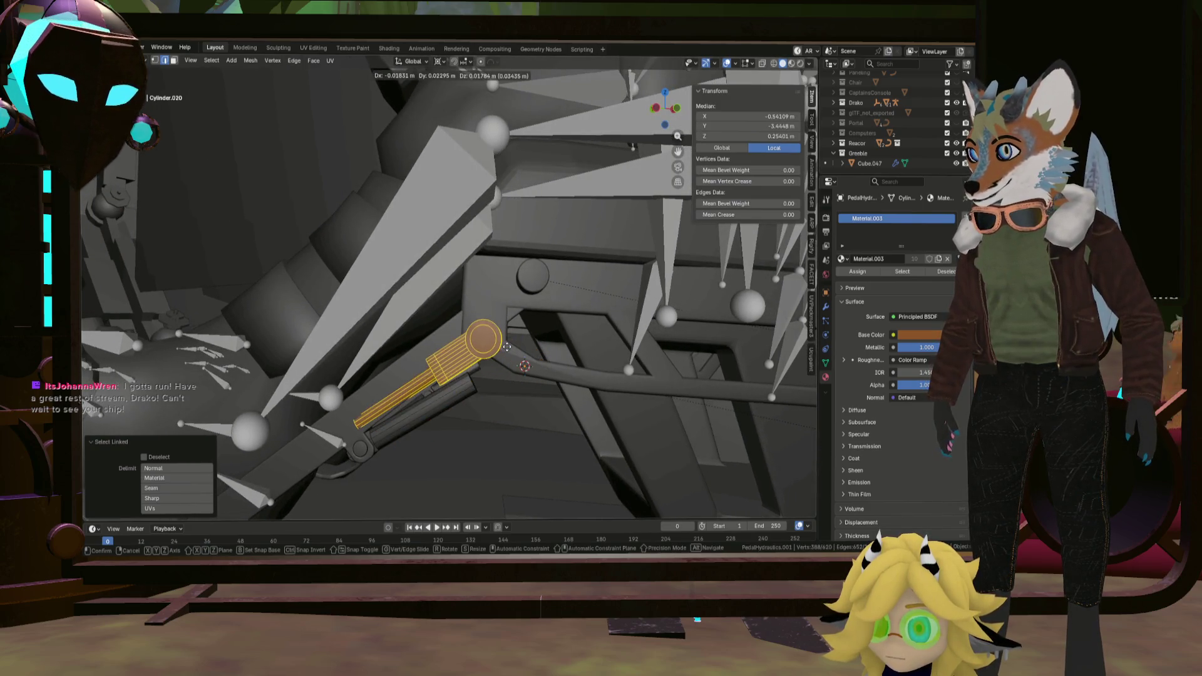
pyautogui.click(509, 344)
# Cancel a bad rotation, undo the last move, and re-rotate the cylinder.
pyautogui.press('r')
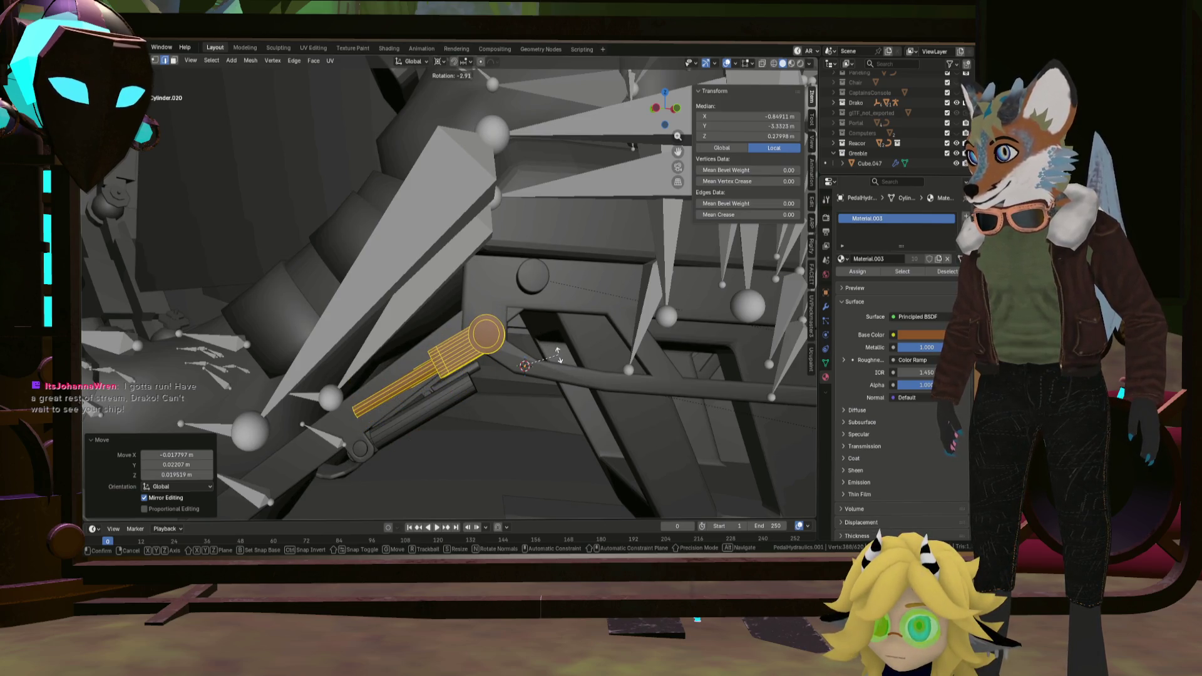
pyautogui.rightClick(559, 355)
pyautogui.moveTo(558, 355)
pyautogui.mouseDown(button='middle')
pyautogui.moveTo(458, 359)
pyautogui.moveTo(513, 374)
pyautogui.moveTo(550, 345)
pyautogui.mouseUp(button='middle')
pyautogui.hotkey('ctrl', 'z')
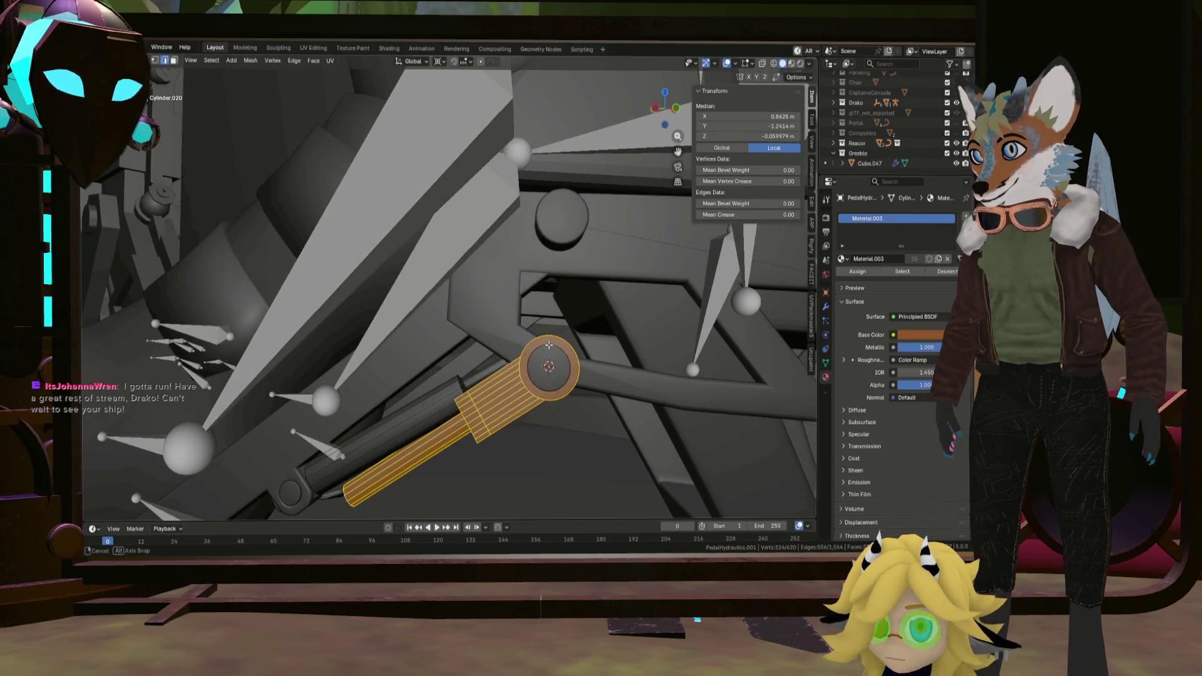
pyautogui.press('r')
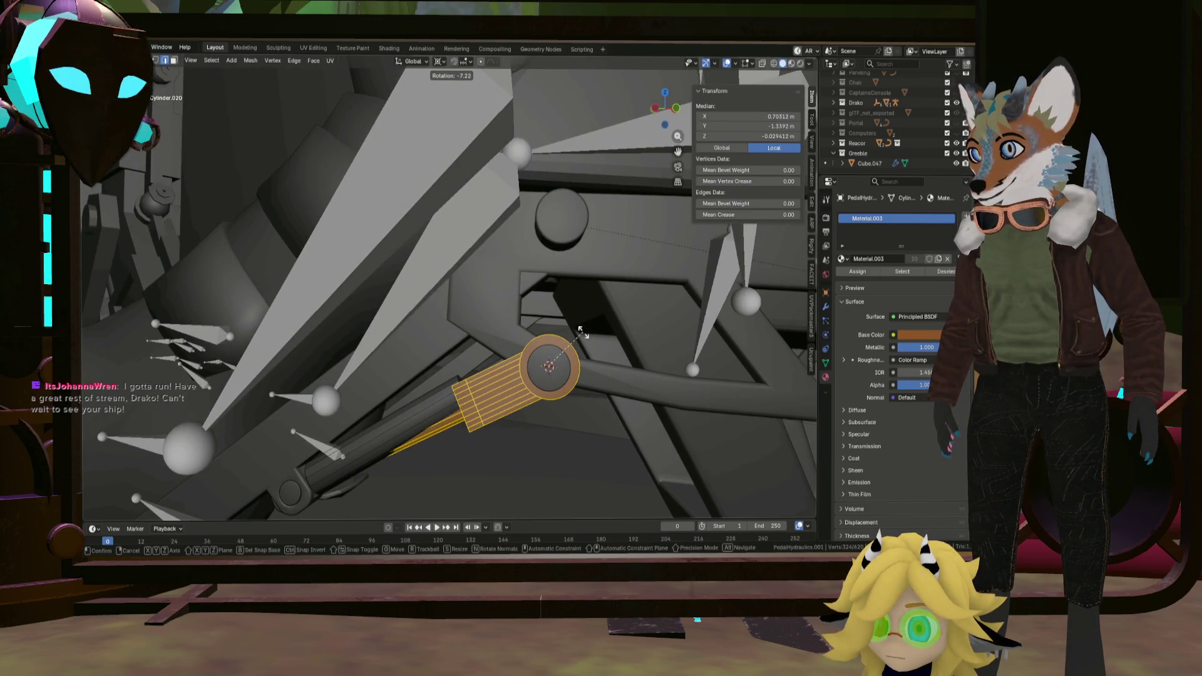
pyautogui.click(580, 329)
pyautogui.moveTo(580, 328); pyautogui.dragTo(455, 411, button='middle')
# Select all the cylinder's faces and rotate, move and counter-tilt it toward its pivot.
pyautogui.click(438, 417)
pyautogui.press('l')
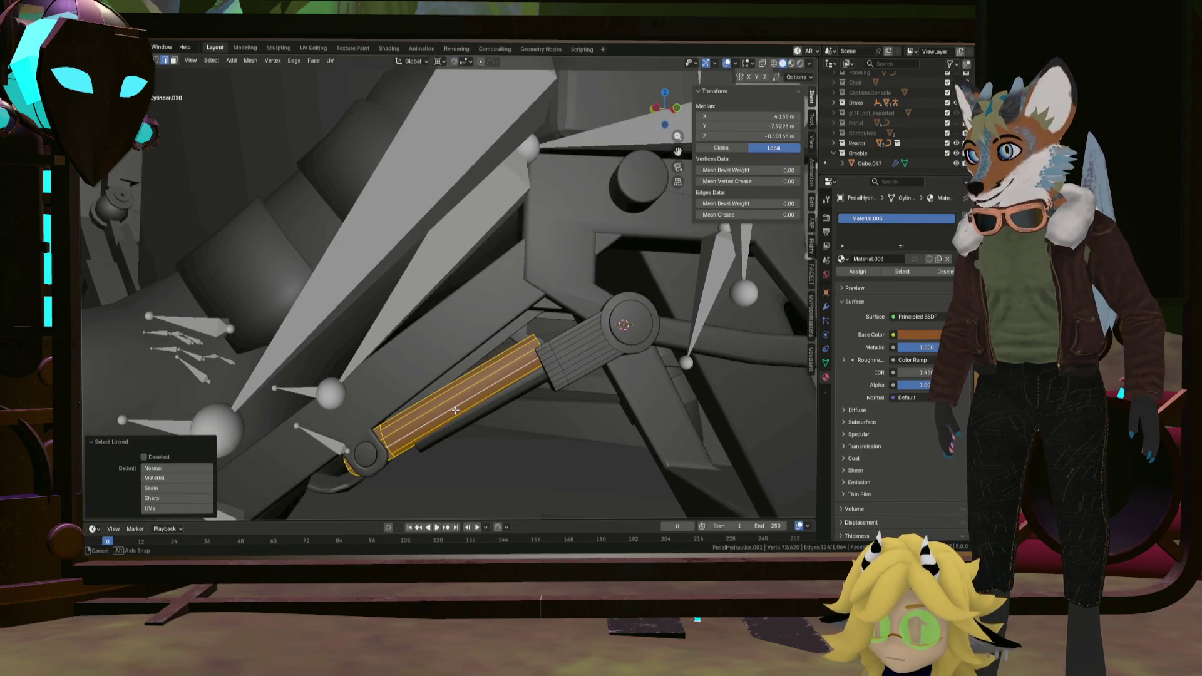
pyautogui.press('r')
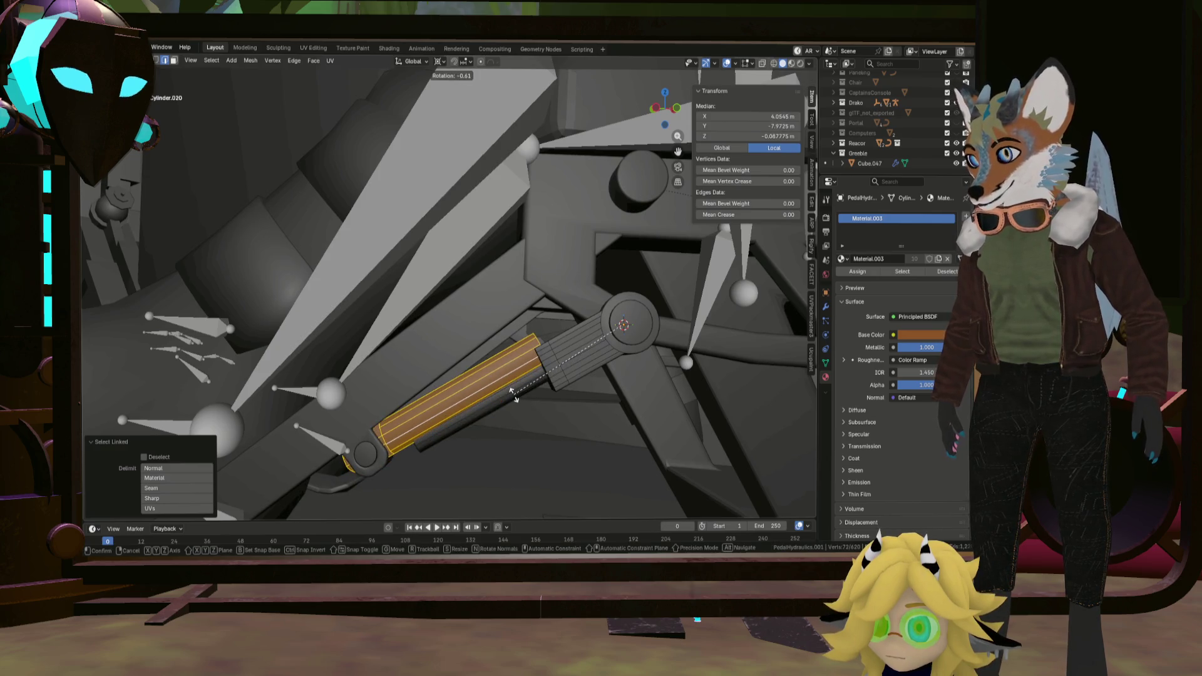
pyautogui.click(595, 384)
pyautogui.press('g')
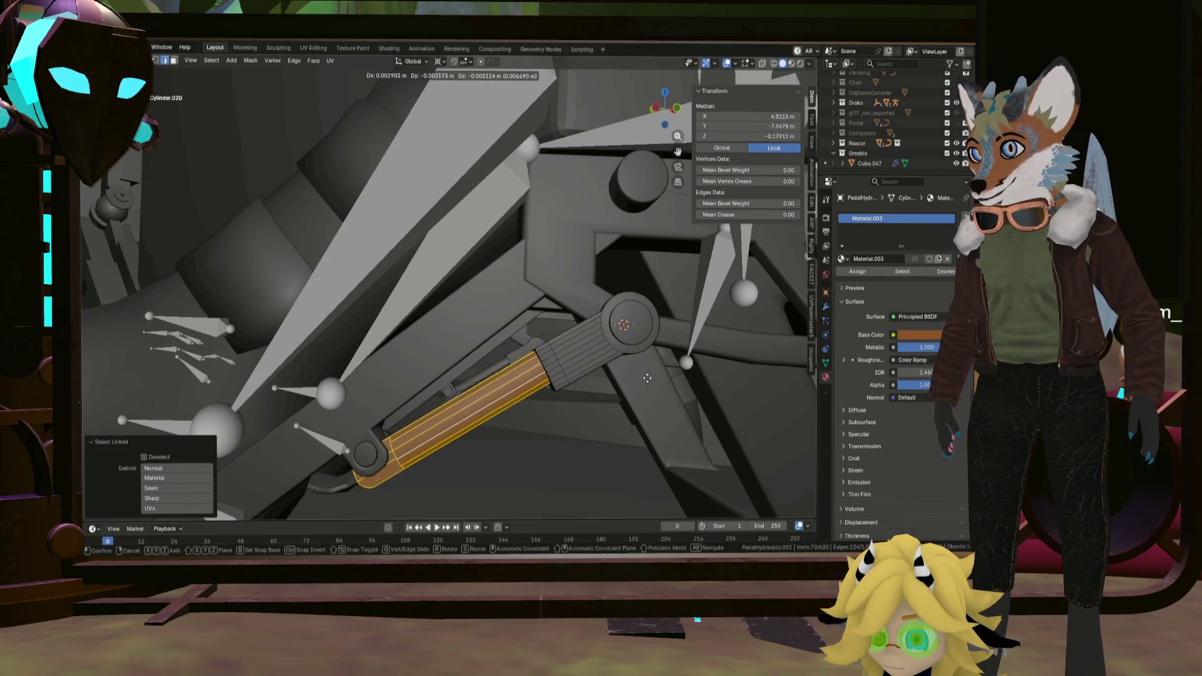
pyautogui.click(650, 388)
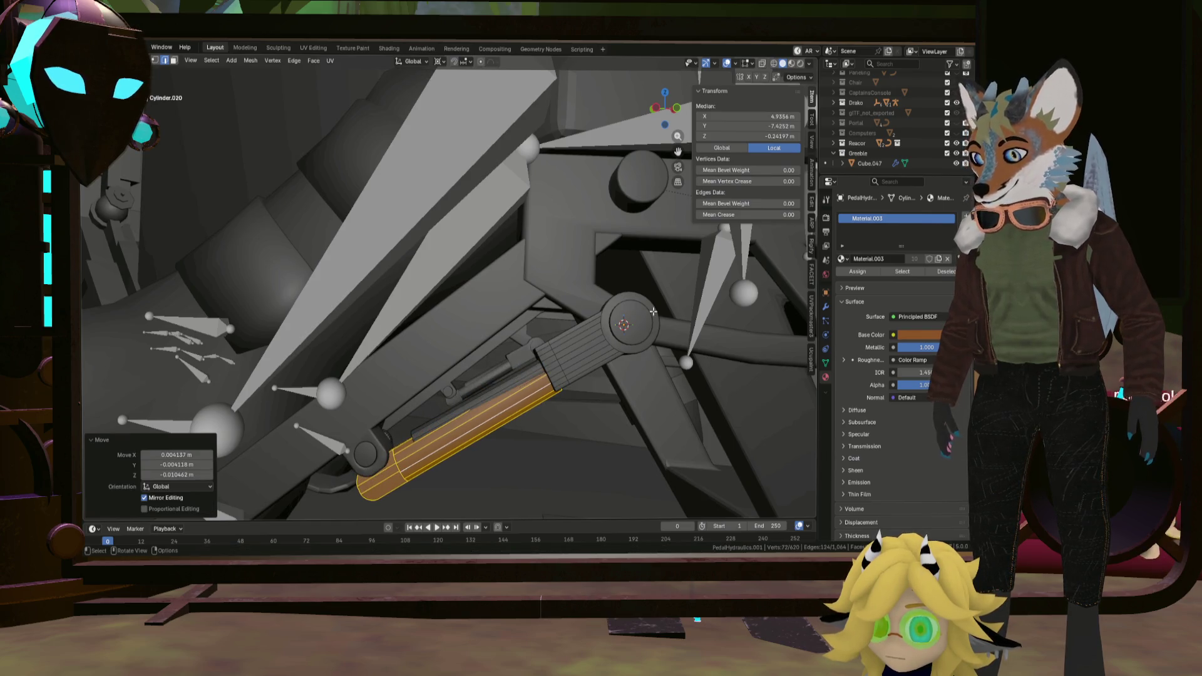
pyautogui.press('r')
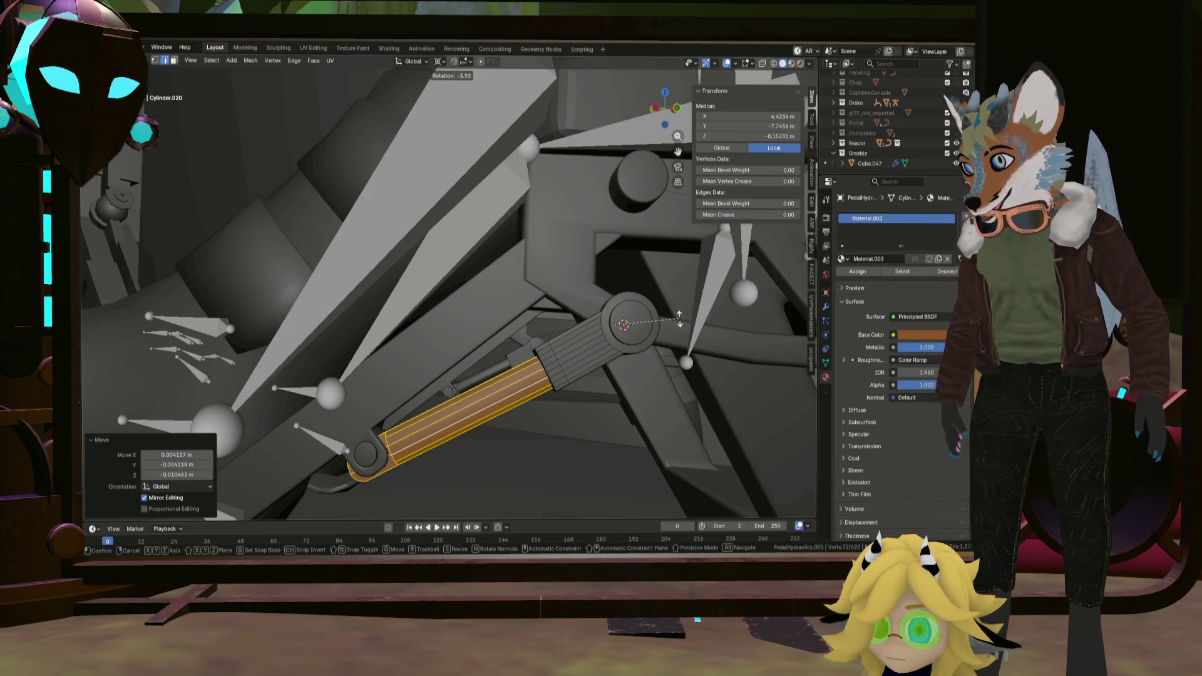
pyautogui.click(678, 320)
pyautogui.moveTo(679, 320); pyautogui.dragTo(678, 345, button='middle')
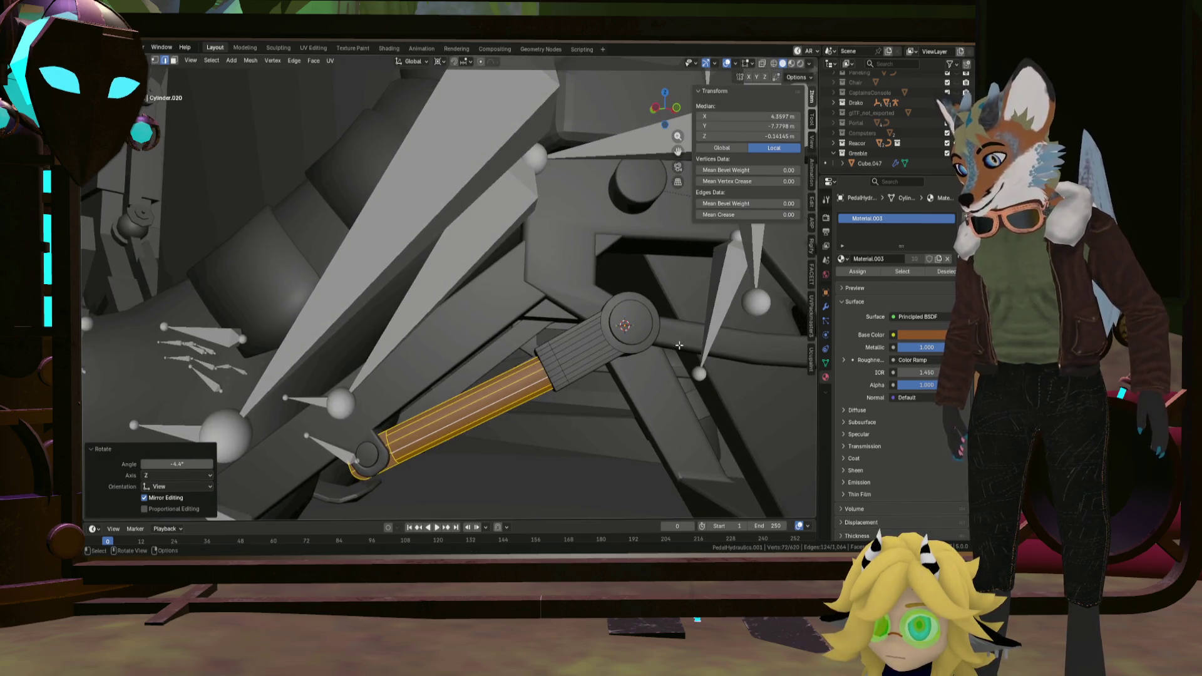
# Make a final ~1° tilt and nudge so the cylinder lies along the arm, then select the linked rod end.
pyautogui.press('r')
pyautogui.press('r')
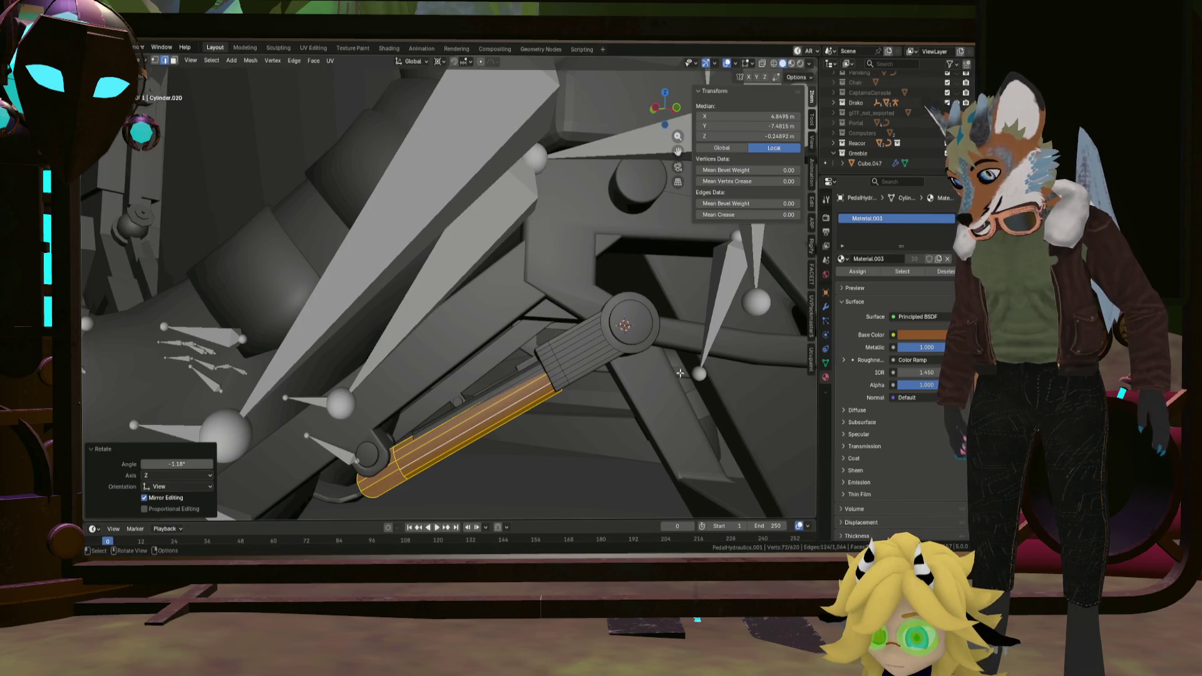
pyautogui.press('g')
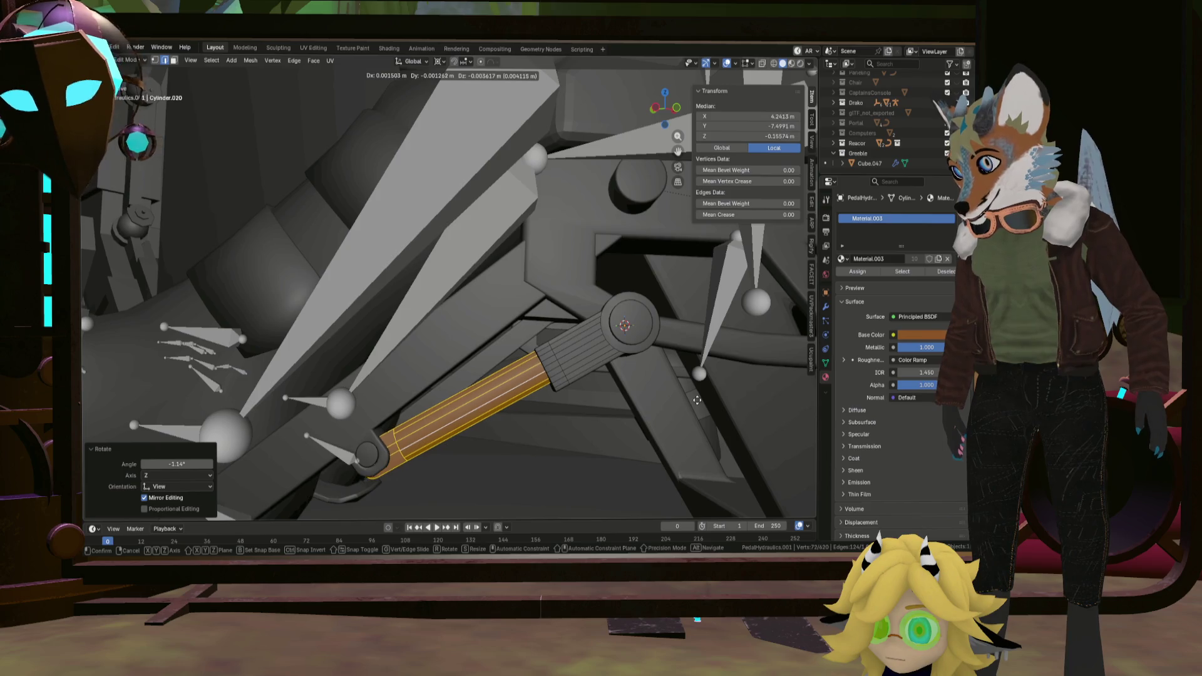
pyautogui.click(695, 399)
pyautogui.hotkey('alt', 'a')
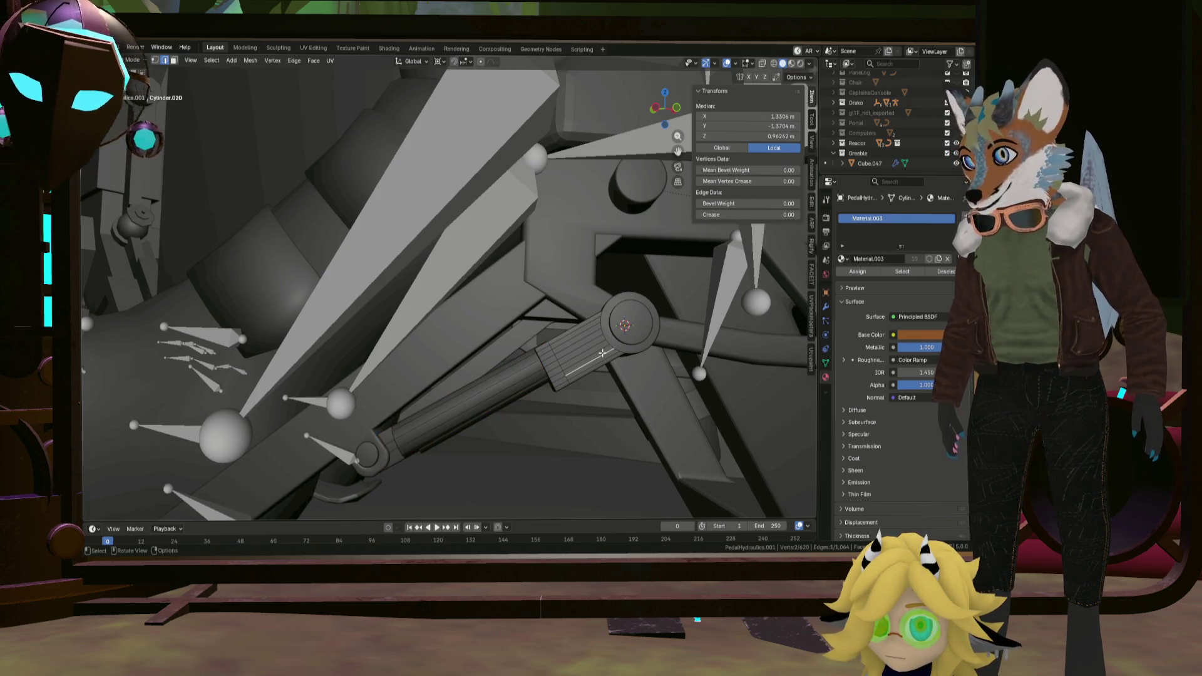
pyautogui.press('l')
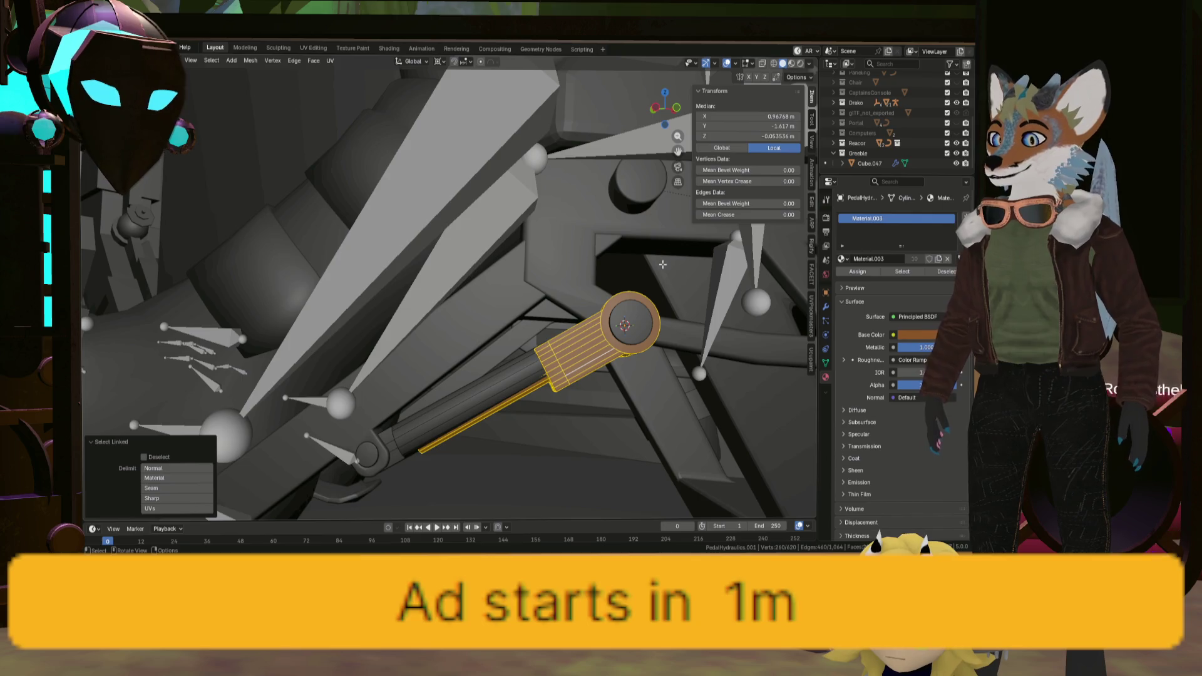
# Rotate the rod end piece by about a degree around its pivot and check the alignment.
pyautogui.press('r')
pyautogui.click(663, 268)
pyautogui.moveTo(664, 269); pyautogui.dragTo(651, 305, button='middle')
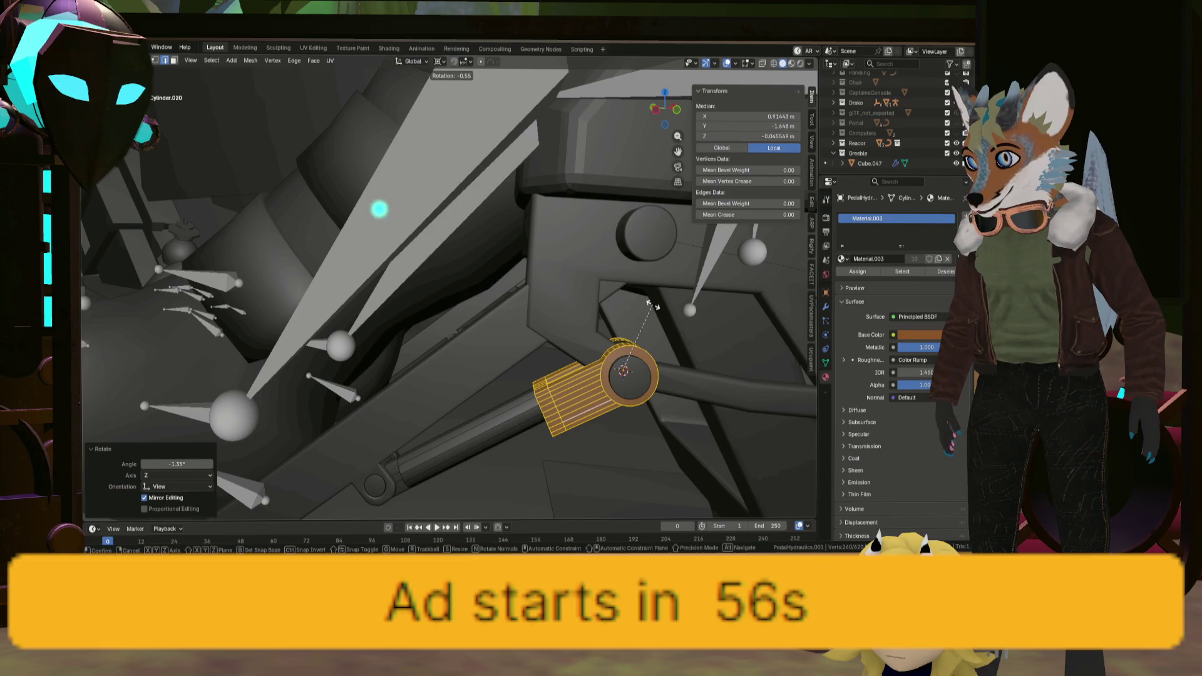
pyautogui.click(653, 306)
pyautogui.moveTo(653, 307); pyautogui.dragTo(583, 345, button='middle')
pyautogui.click(583, 344)
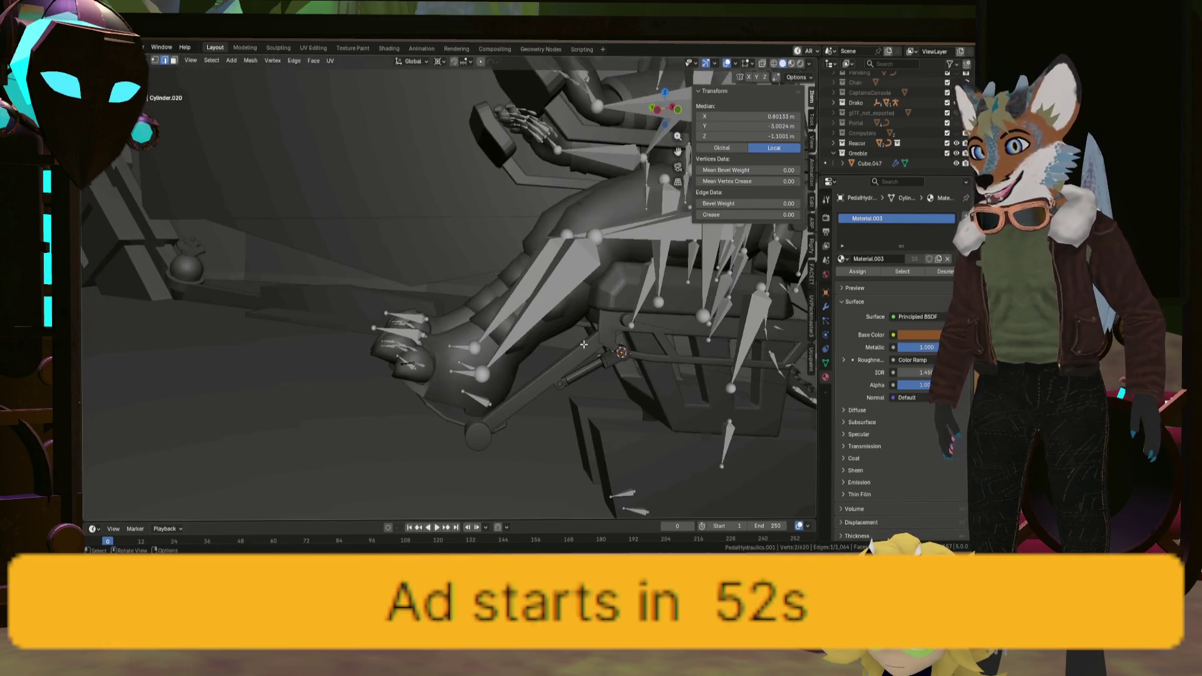
# Leave Edit Mode and select the seat's Rail.001 object.
pyautogui.press('Tab')
pyautogui.click(581, 402)
pyautogui.moveTo(580, 402)
pyautogui.mouseDown(button='middle')
pyautogui.moveTo(699, 422)
pyautogui.moveTo(729, 400)
pyautogui.moveTo(568, 402)
pyautogui.moveTo(570, 380)
pyautogui.moveTo(549, 398)
pyautogui.moveTo(582, 408)
pyautogui.moveTo(547, 367)
pyautogui.moveTo(513, 404)
pyautogui.moveTo(520, 412)
pyautogui.mouseUp(button='middle')
pyautogui.scroll(-5, 540, 385)
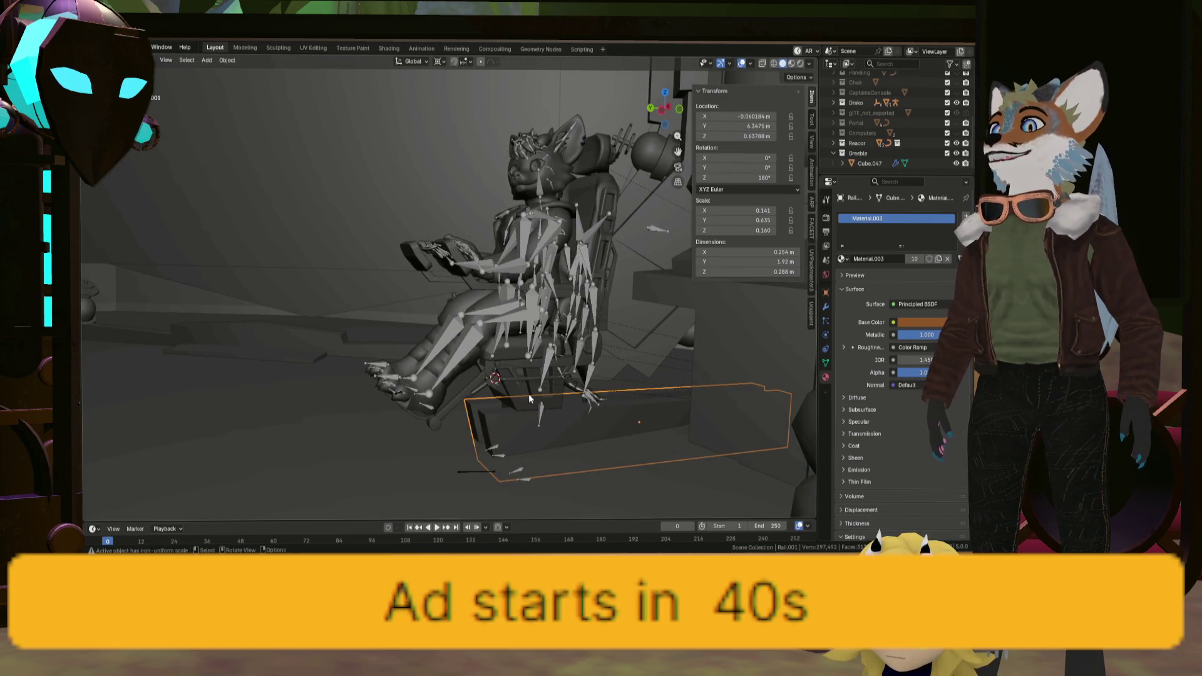
# Select and frame the chair frame, base, pedals, cushion, elbow rest and armature in turn.
pyautogui.click(528, 387)
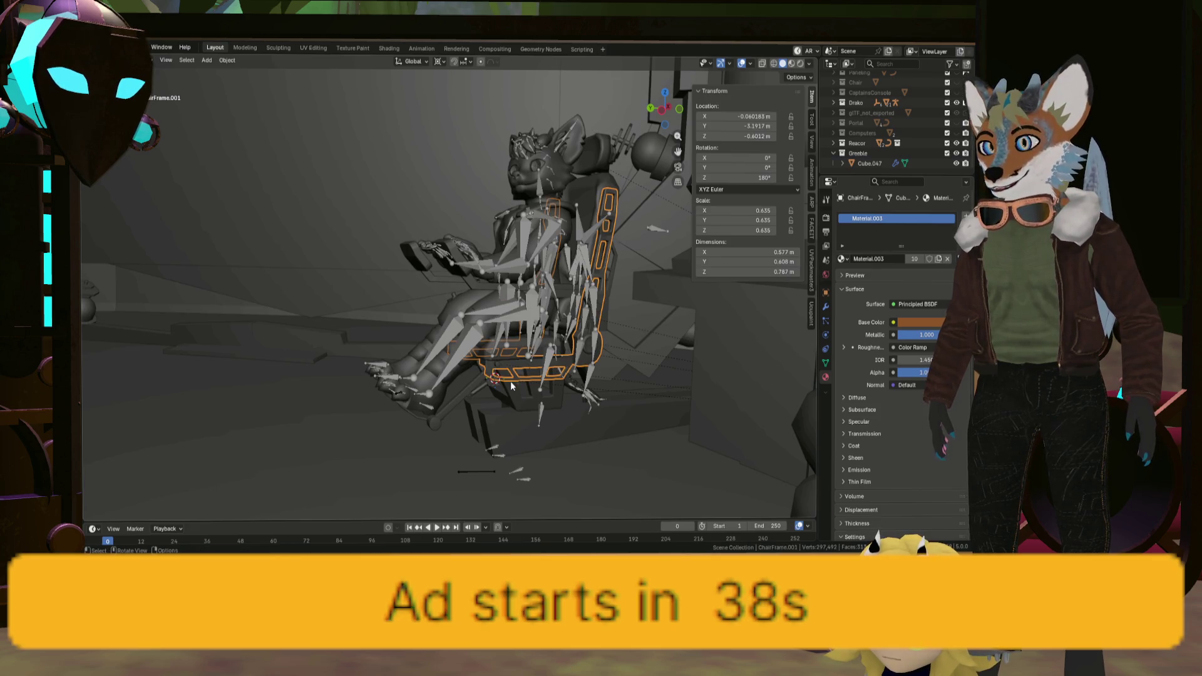
pyautogui.press('a')
pyautogui.click(510, 381)
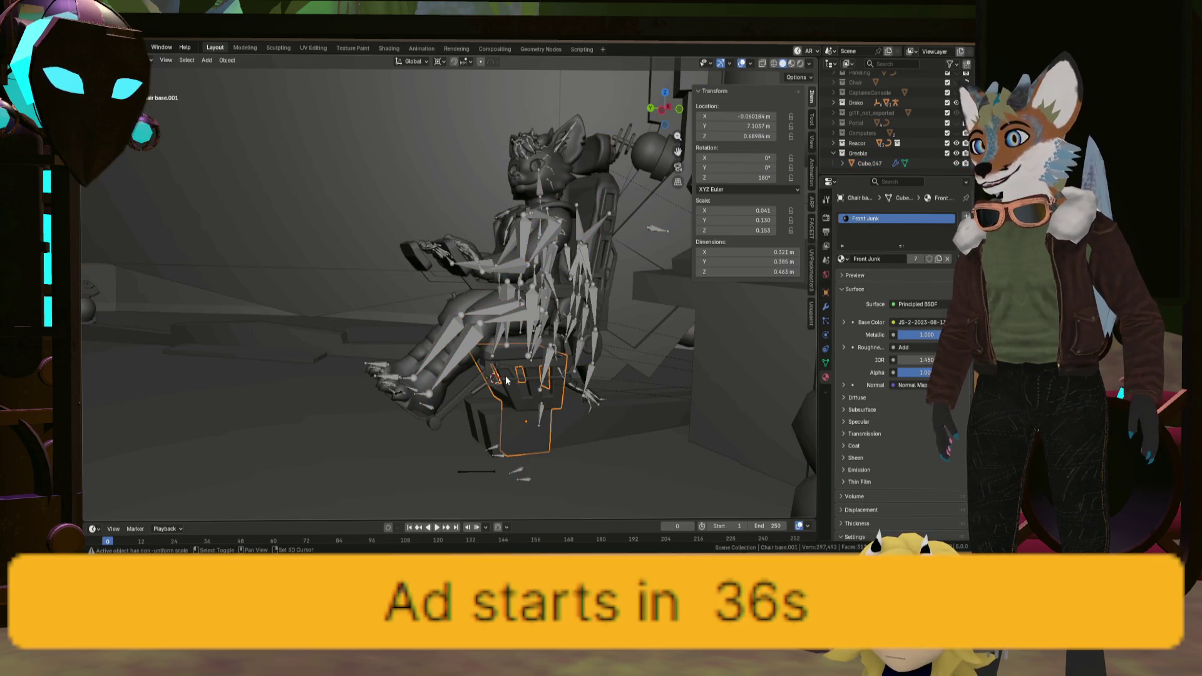
pyautogui.keyDown('shift'); pyautogui.click(472, 386); pyautogui.keyUp('shift')
pyautogui.press('KP_Decimal')
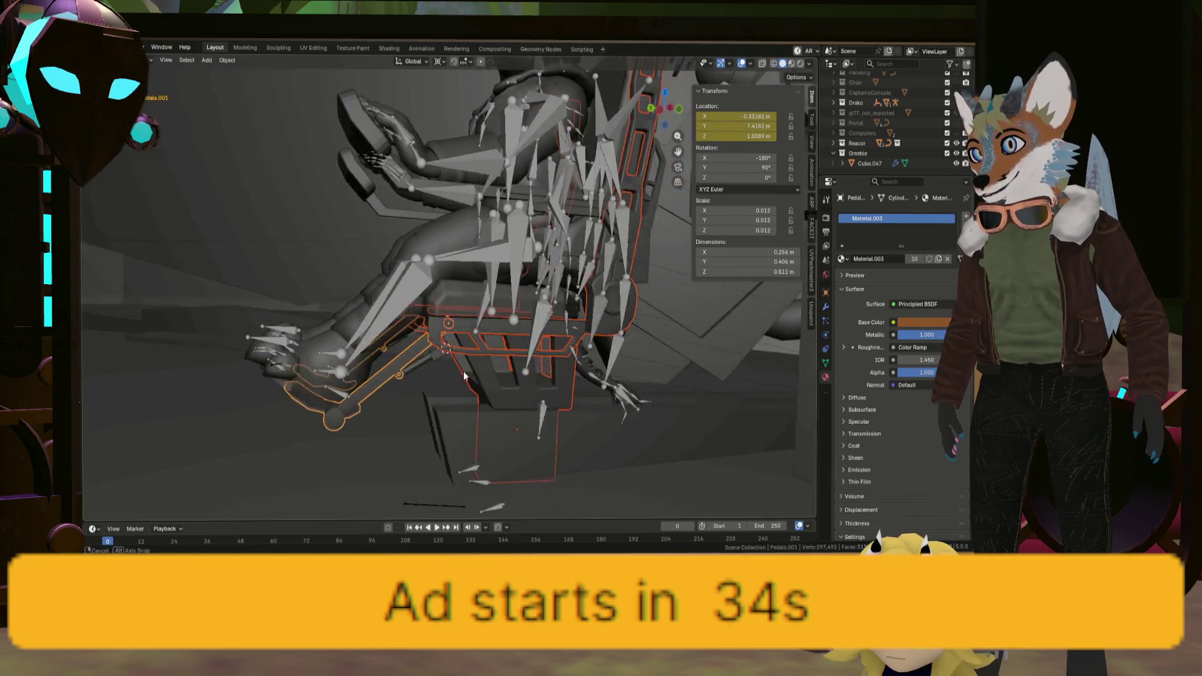
pyautogui.click(405, 319)
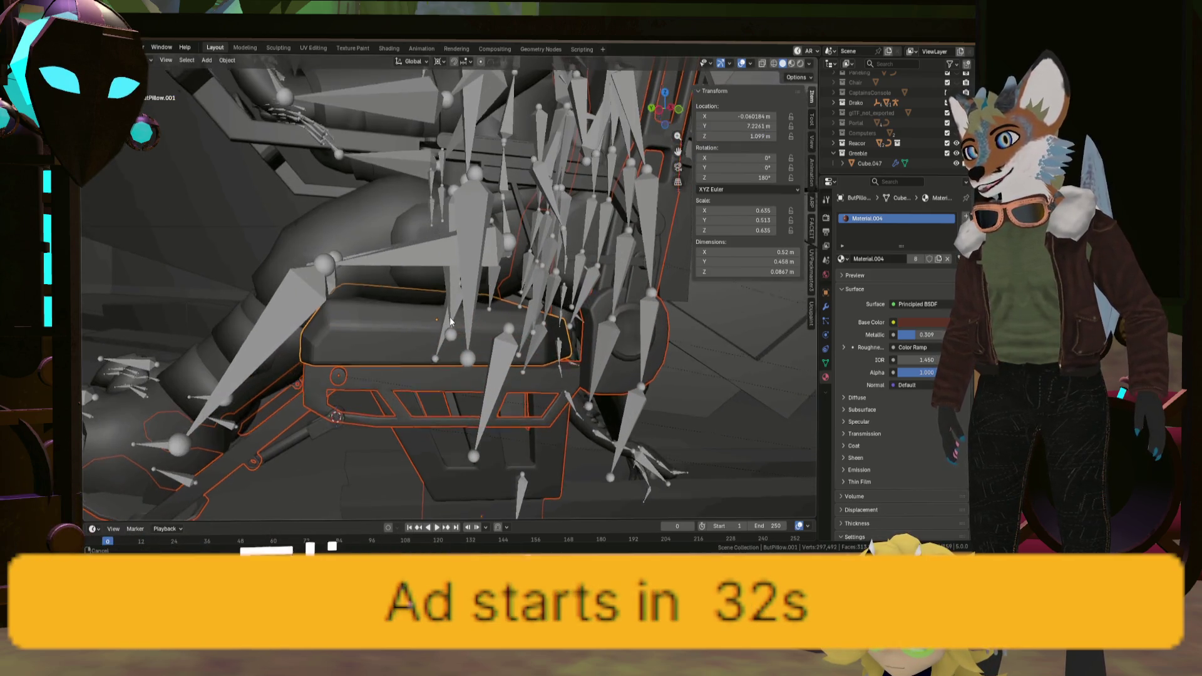
pyautogui.press('KP_Decimal')
pyautogui.click(479, 220)
pyautogui.press('KP_Decimal')
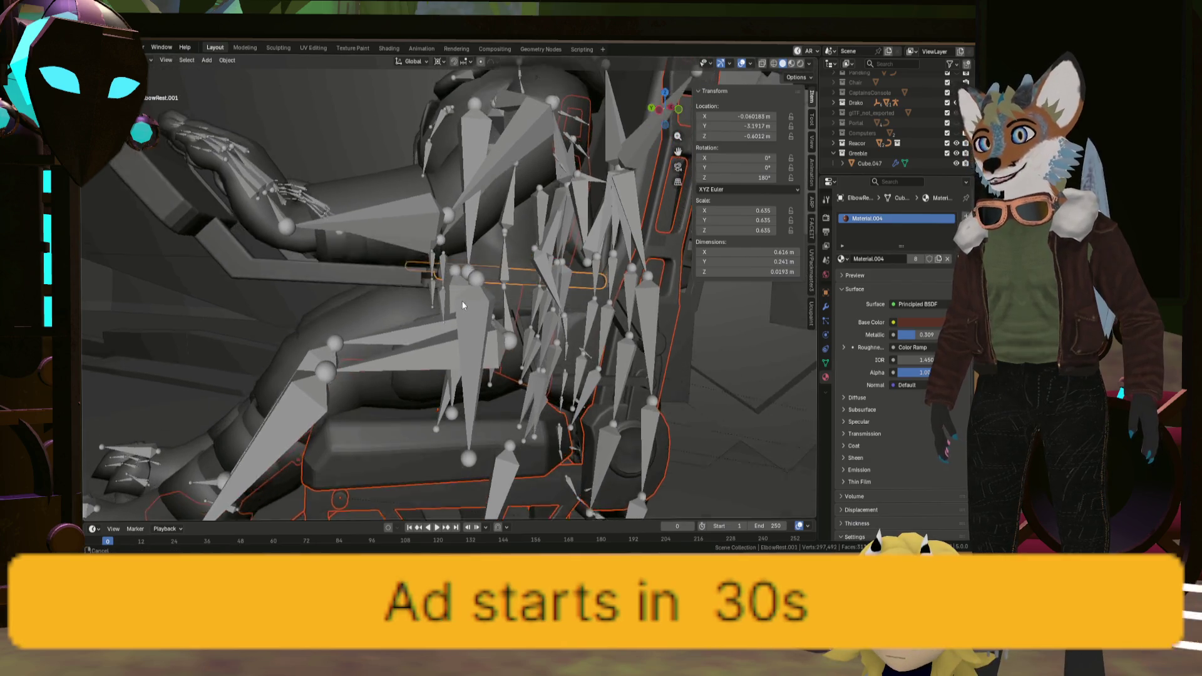
pyautogui.click(375, 277)
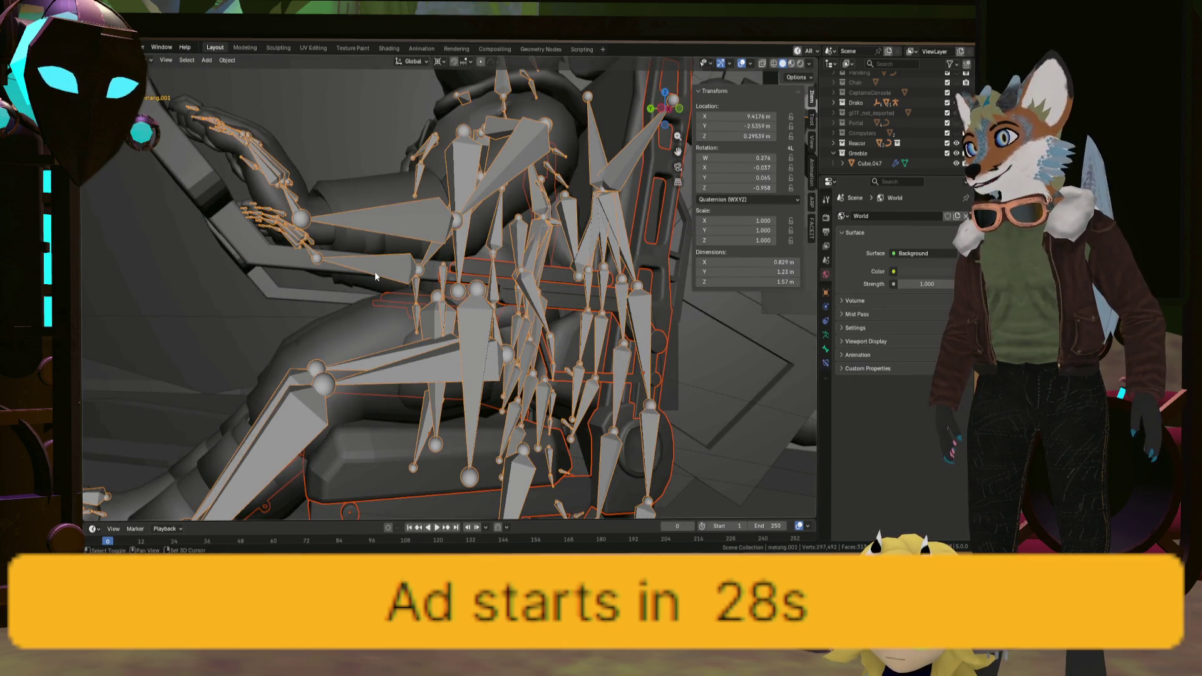
pyautogui.scroll(-5, 312, 261)
# Select Pedals.001 again and isolate it in Local View.
pyautogui.moveTo(311, 278); pyautogui.dragTo(338, 370, button='middle')
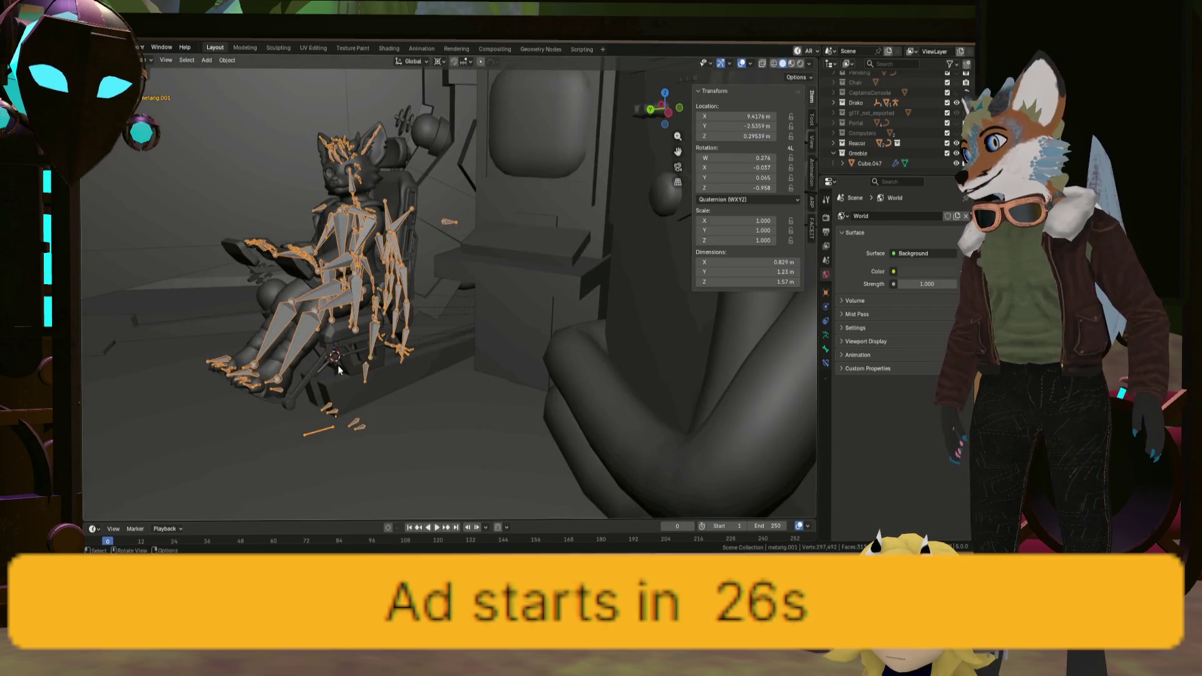
pyautogui.click(319, 372)
pyautogui.press('KP_Divide')
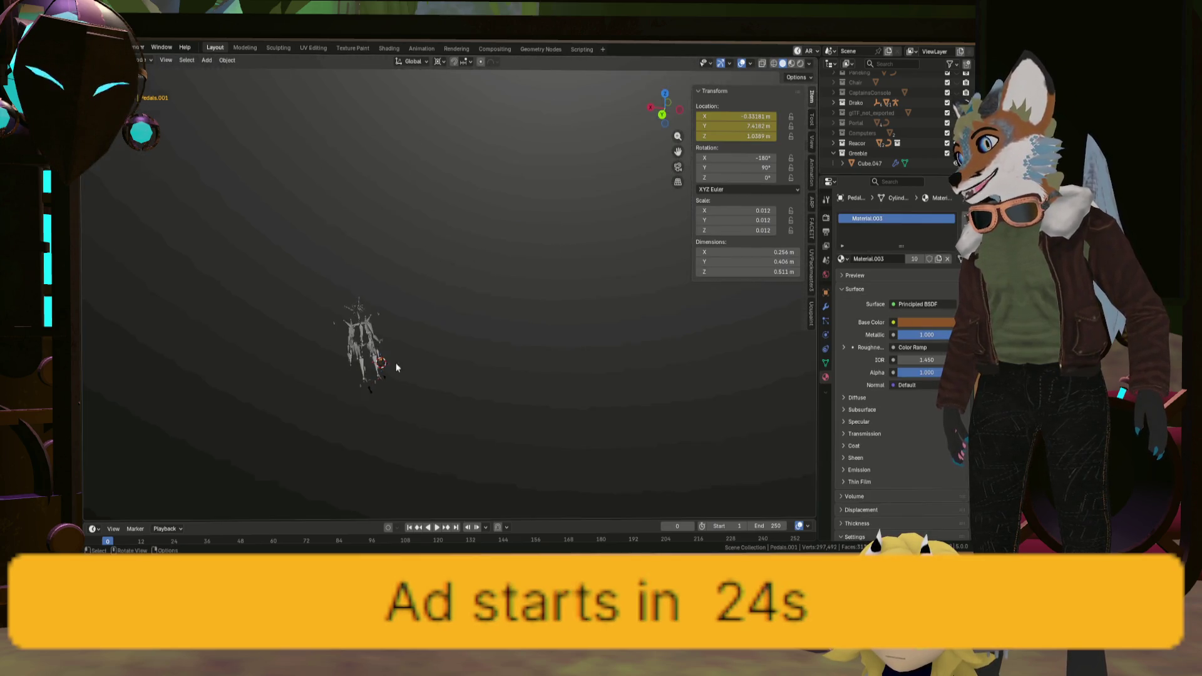
pyautogui.moveTo(444, 328)
pyautogui.mouseDown(button='middle')
pyautogui.moveTo(519, 321)
pyautogui.moveTo(570, 342)
pyautogui.mouseUp(button='middle')
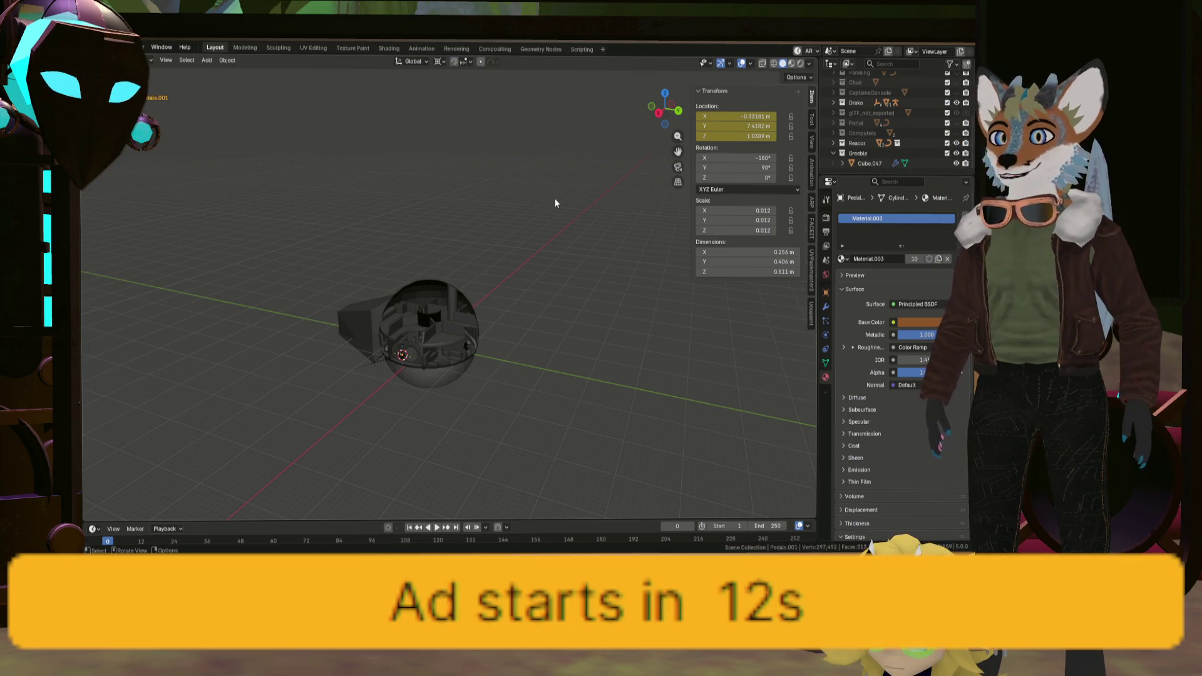
pyautogui.scroll(5, 486, 277)
# Select the two holo-table floor pieces, cancel the stray vertical move and return to Object Mode.
pyautogui.moveTo(436, 305); pyautogui.dragTo(467, 226, button='middle')
pyautogui.scroll(2, 433, 285)
pyautogui.scroll(3, 474, 350)
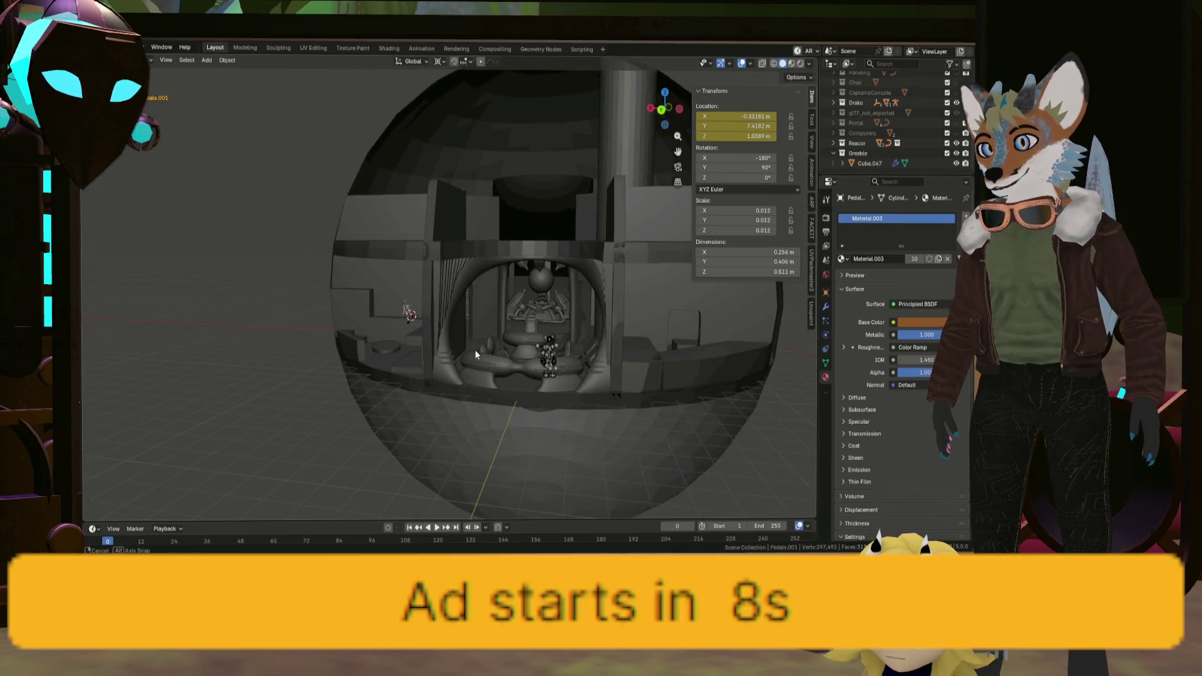
pyautogui.scroll(4, 471, 346)
pyautogui.scroll(5, 471, 345)
pyautogui.scroll(5, 528, 364)
pyautogui.click(491, 311)
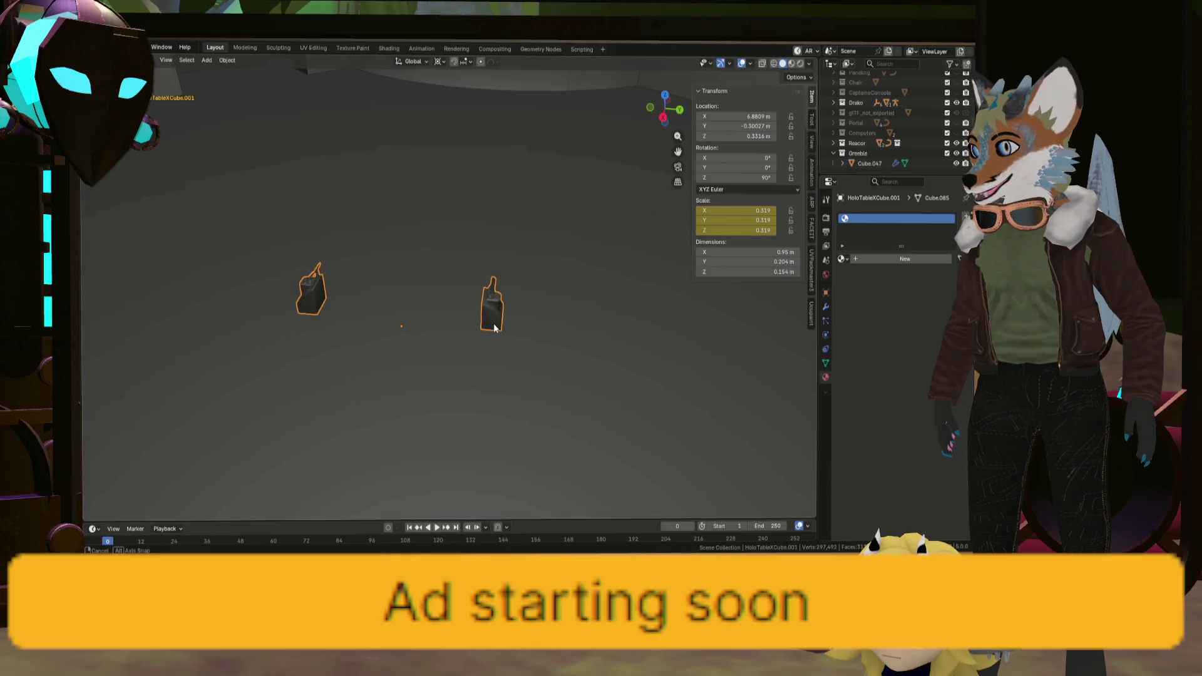
pyautogui.scroll(1, 502, 300)
pyautogui.scroll(-8, 501, 300)
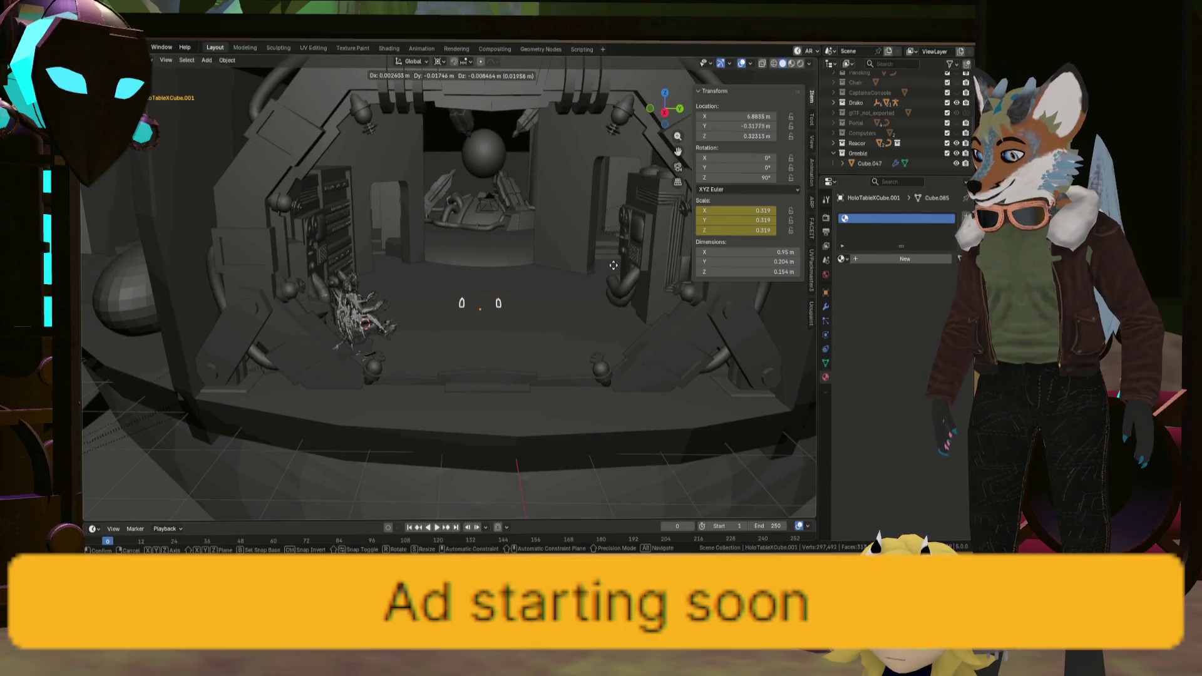
pyautogui.press('Escape')
pyautogui.scroll(3, 536, 270)
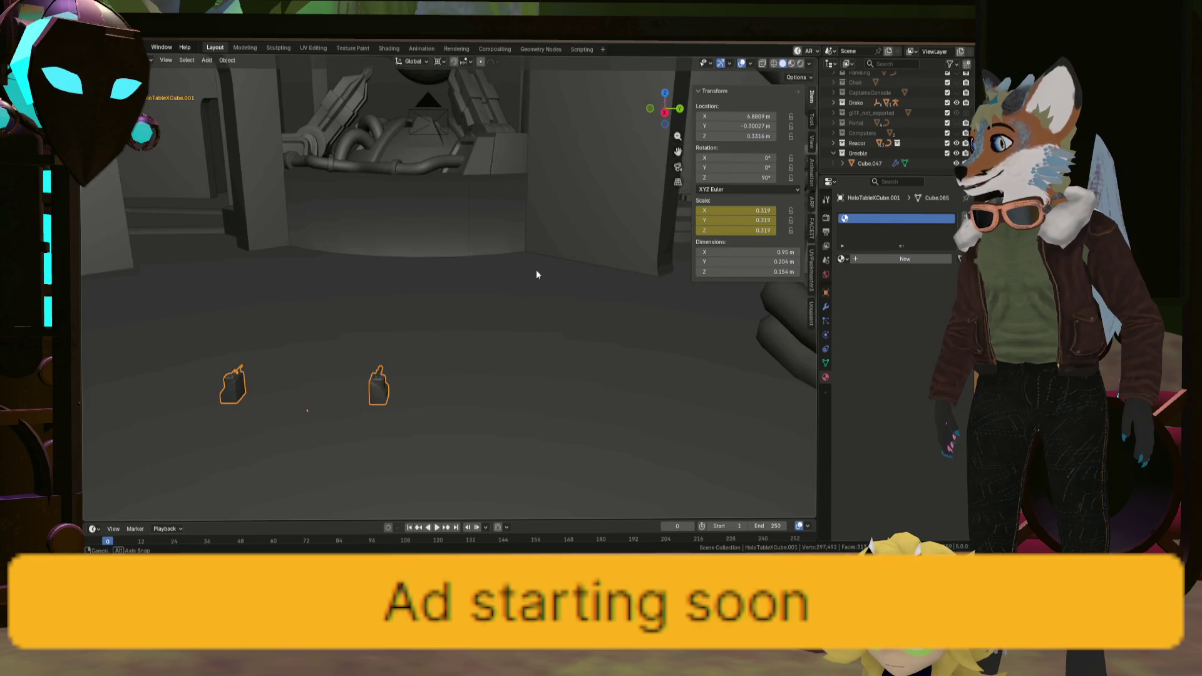
pyautogui.scroll(-3, 540, 285)
pyautogui.scroll(-10, 540, 290)
pyautogui.moveTo(543, 276)
pyautogui.mouseDown(button='middle')
pyautogui.moveTo(393, 221)
pyautogui.moveTo(516, 275)
pyautogui.mouseUp(button='middle')
pyautogui.scroll(8, 516, 276)
pyautogui.scroll(5, 543, 291)
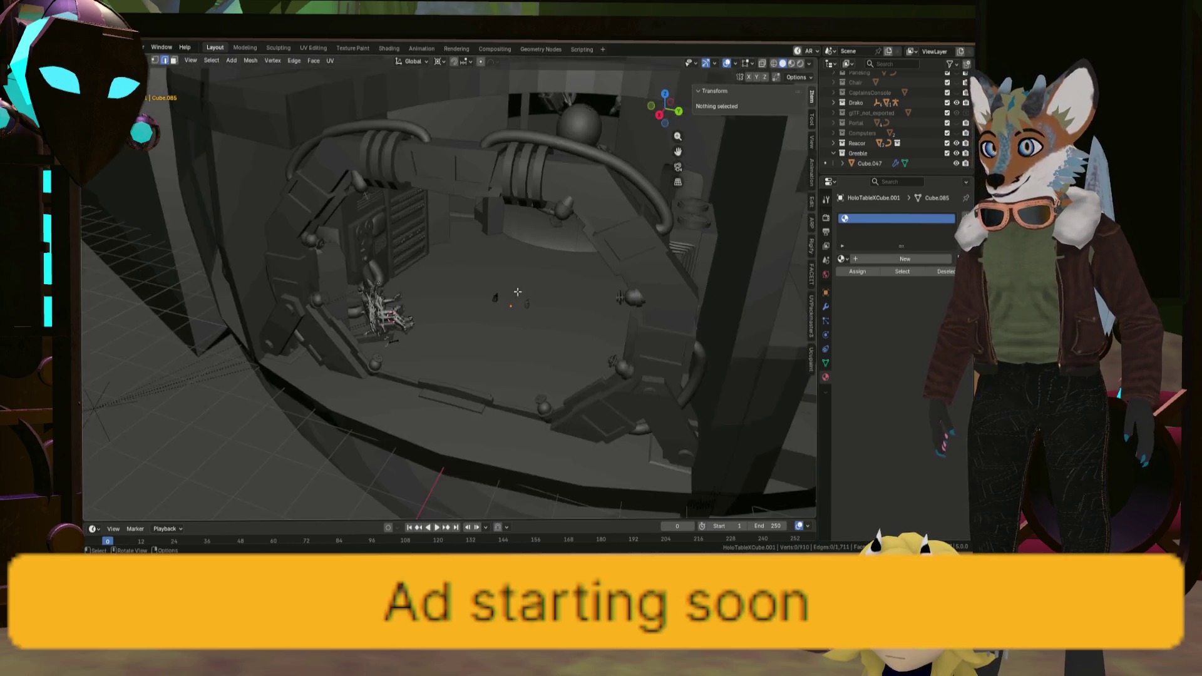
pyautogui.press('Tab')
pyautogui.scroll(4, 530, 312)
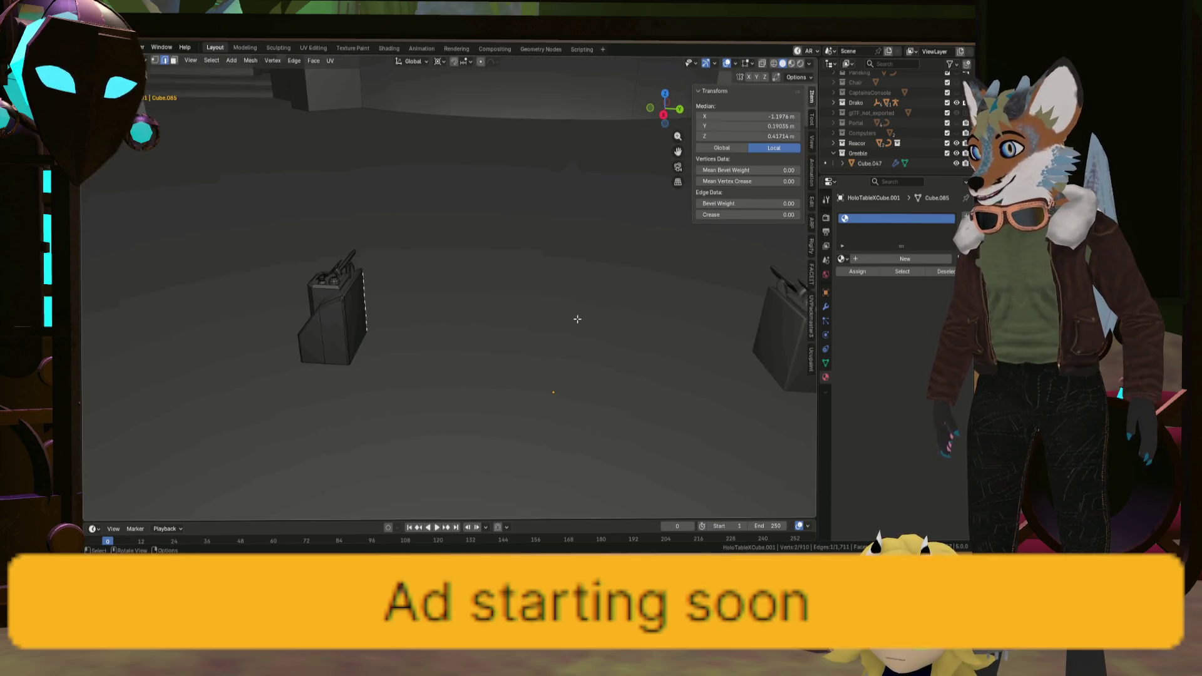
pyautogui.scroll(-4, 529, 313)
pyautogui.moveTo(529, 312); pyautogui.dragTo(584, 297, button='middle')
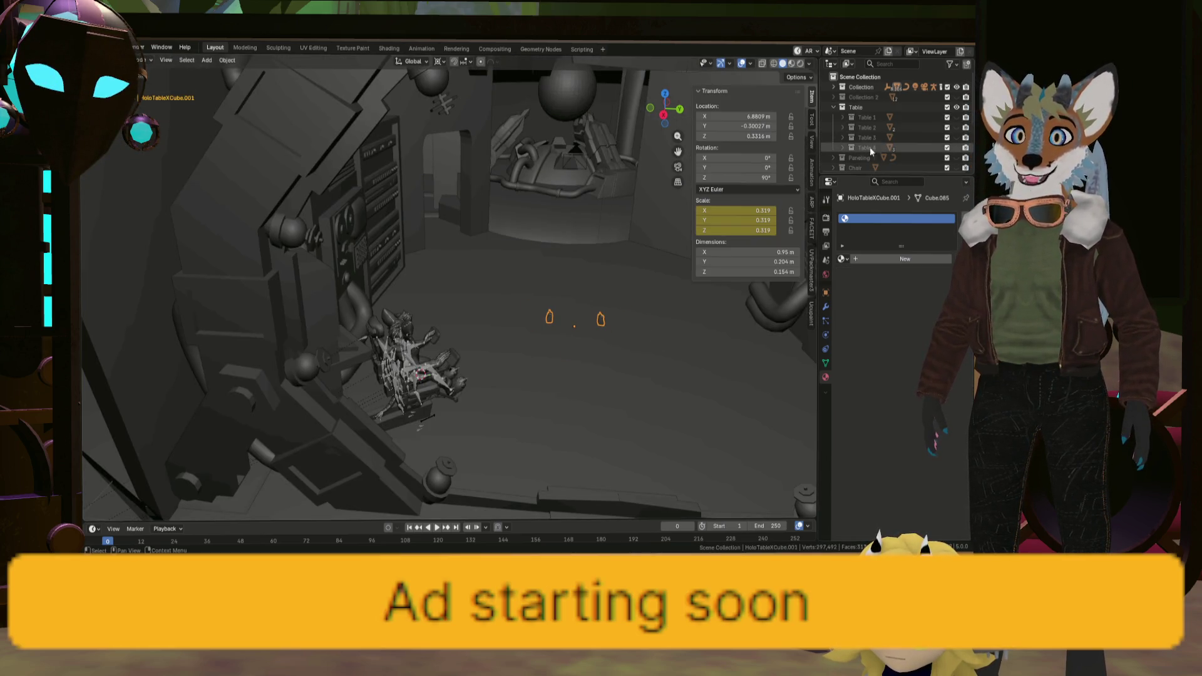
# Frame Table 4, then select Cylinder.006 and look down inside it.
pyautogui.click(867, 146)
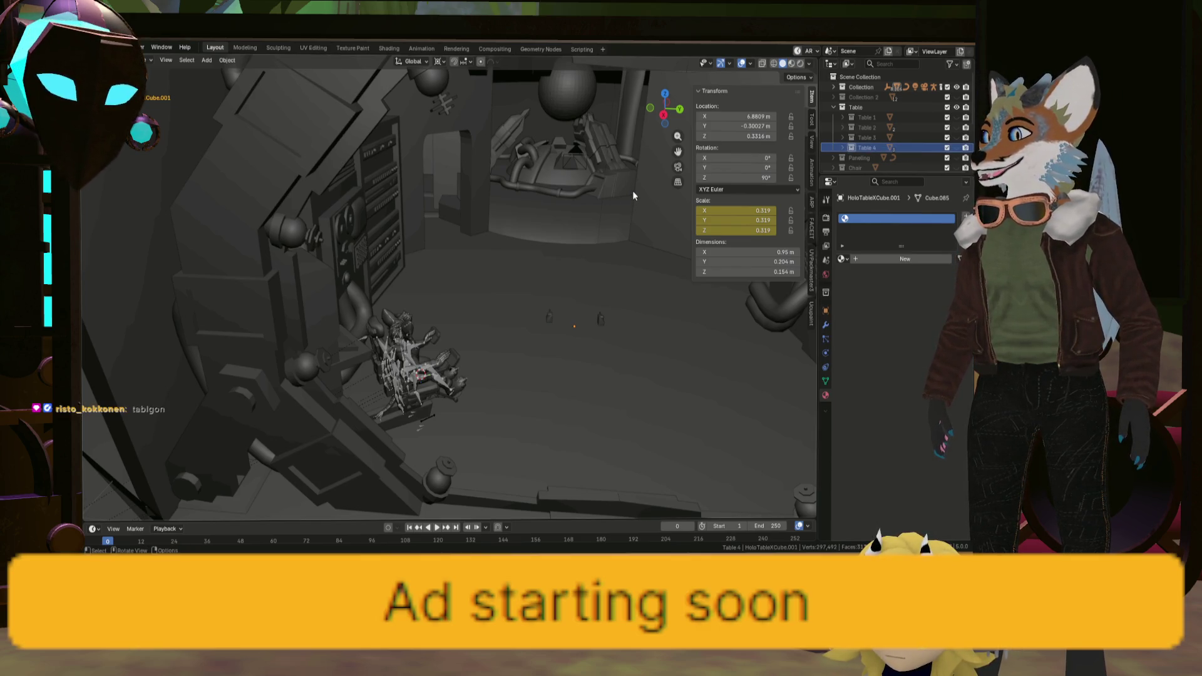
pyautogui.press('KP_Decimal')
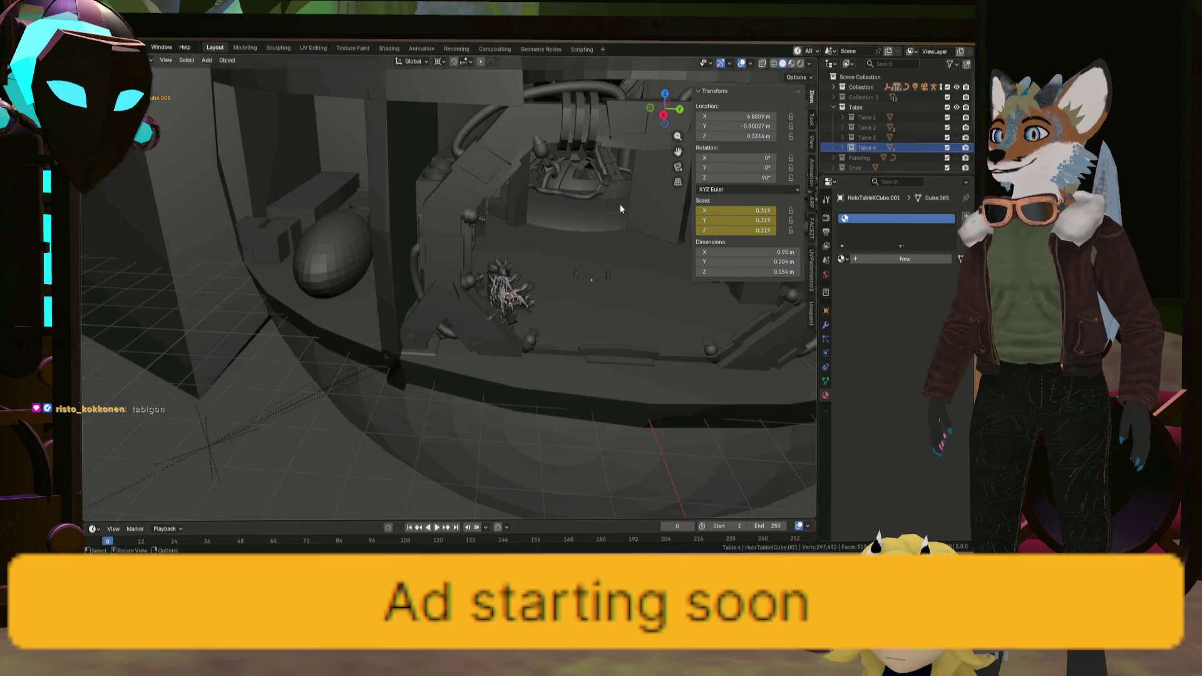
pyautogui.moveTo(621, 208)
pyautogui.mouseDown(button='middle')
pyautogui.moveTo(555, 224)
pyautogui.moveTo(604, 219)
pyautogui.moveTo(581, 231)
pyautogui.moveTo(632, 264)
pyautogui.moveTo(499, 244)
pyautogui.moveTo(465, 208)
pyautogui.mouseUp(button='middle')
pyautogui.click(604, 213)
pyautogui.moveTo(641, 300)
pyautogui.mouseDown(button='middle')
pyautogui.moveTo(493, 292)
pyautogui.moveTo(486, 332)
pyautogui.moveTo(498, 291)
pyautogui.mouseUp(button='middle')
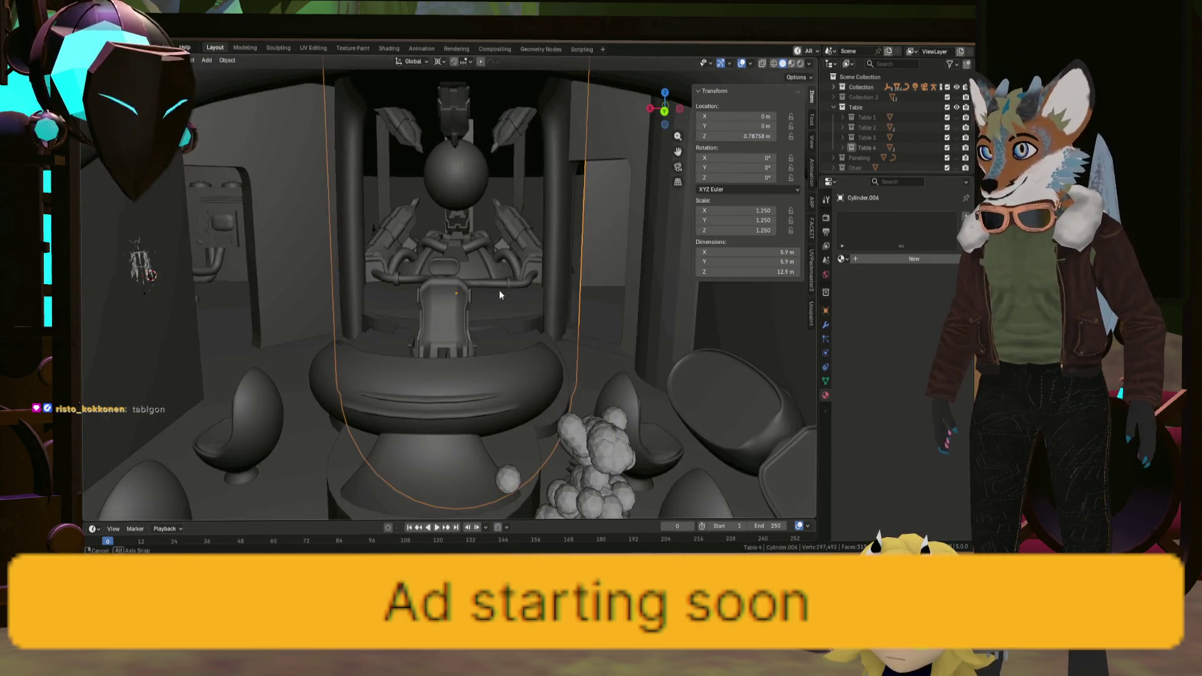
pyautogui.scroll(-5, 499, 290)
# Enlarge the timeline area and orbit into the room interior around the holo-table.
pyautogui.moveTo(606, 324)
pyautogui.mouseDown(button='middle')
pyautogui.moveTo(547, 304)
pyautogui.moveTo(583, 305)
pyautogui.mouseUp(button='middle')
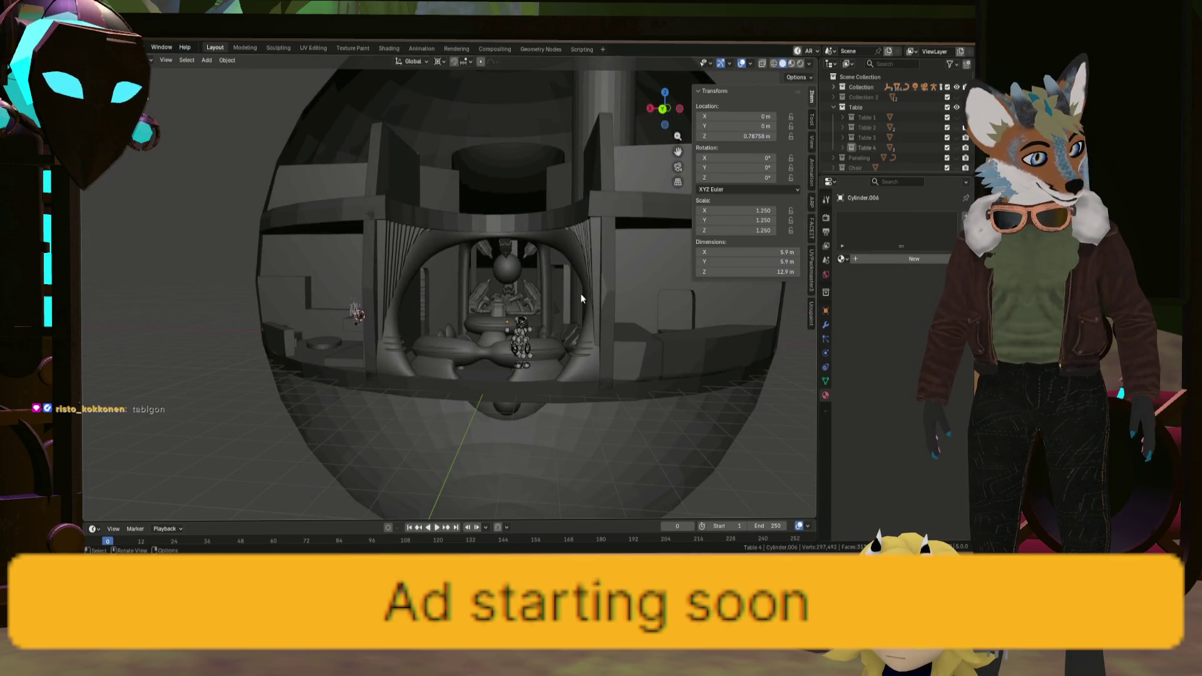
pyautogui.moveTo(581, 299)
pyautogui.mouseDown(button='middle')
pyautogui.moveTo(542, 307)
pyautogui.moveTo(543, 376)
pyautogui.moveTo(544, 301)
pyautogui.mouseUp(button='middle')
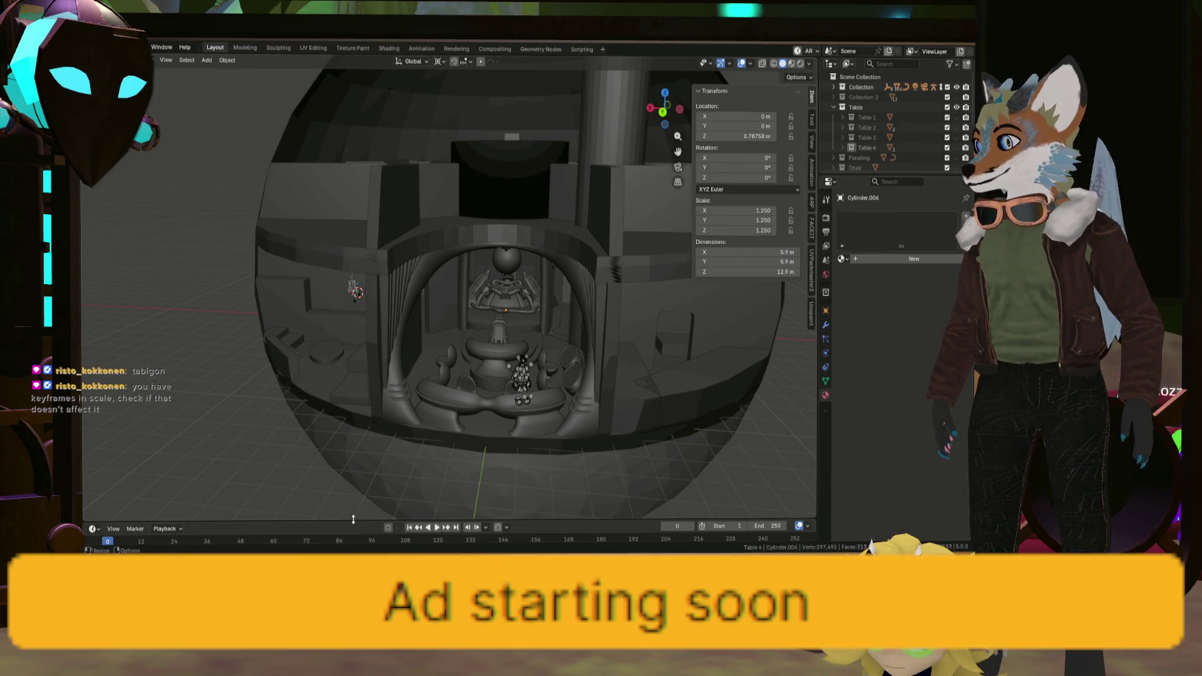
pyautogui.moveTo(354, 519); pyautogui.dragTo(320, 363)
pyautogui.moveTo(293, 364)
pyautogui.mouseDown(button='middle')
pyautogui.moveTo(352, 297)
pyautogui.moveTo(381, 303)
pyautogui.mouseUp(button='middle')
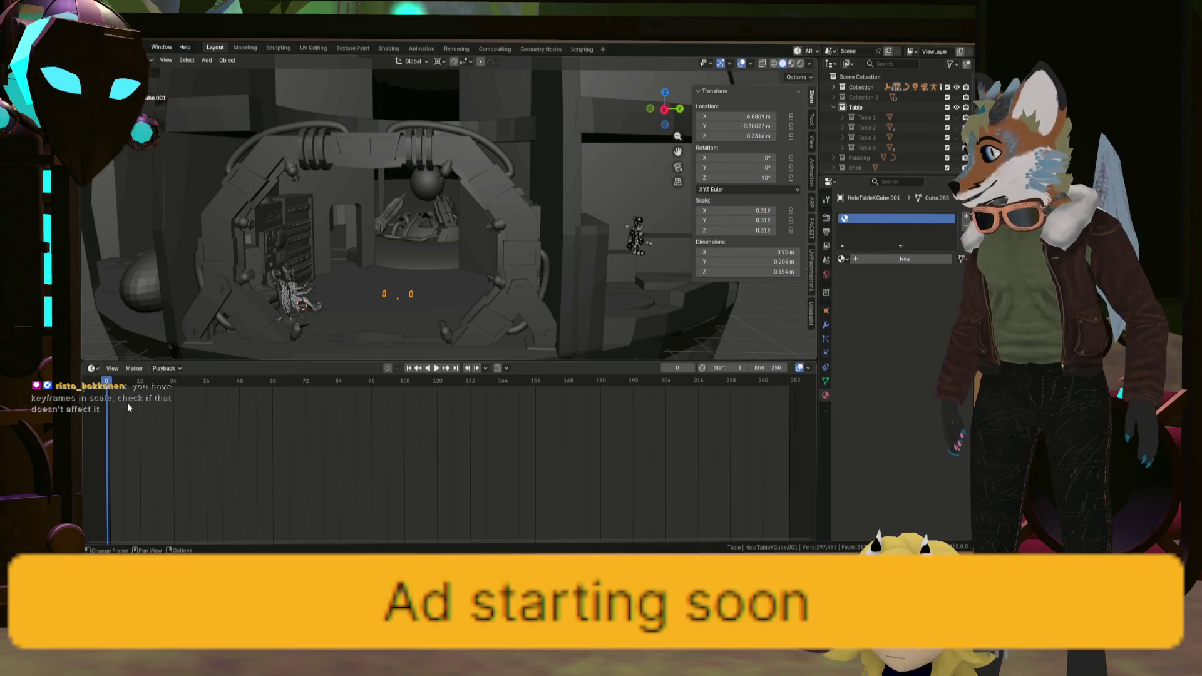
# Delete all keyframes, including the scale keys, from the ring-shaped holo-table.
pyautogui.moveTo(310, 343)
pyautogui.mouseDown(button='middle')
pyautogui.moveTo(354, 290)
pyautogui.moveTo(403, 300)
pyautogui.mouseUp(button='middle')
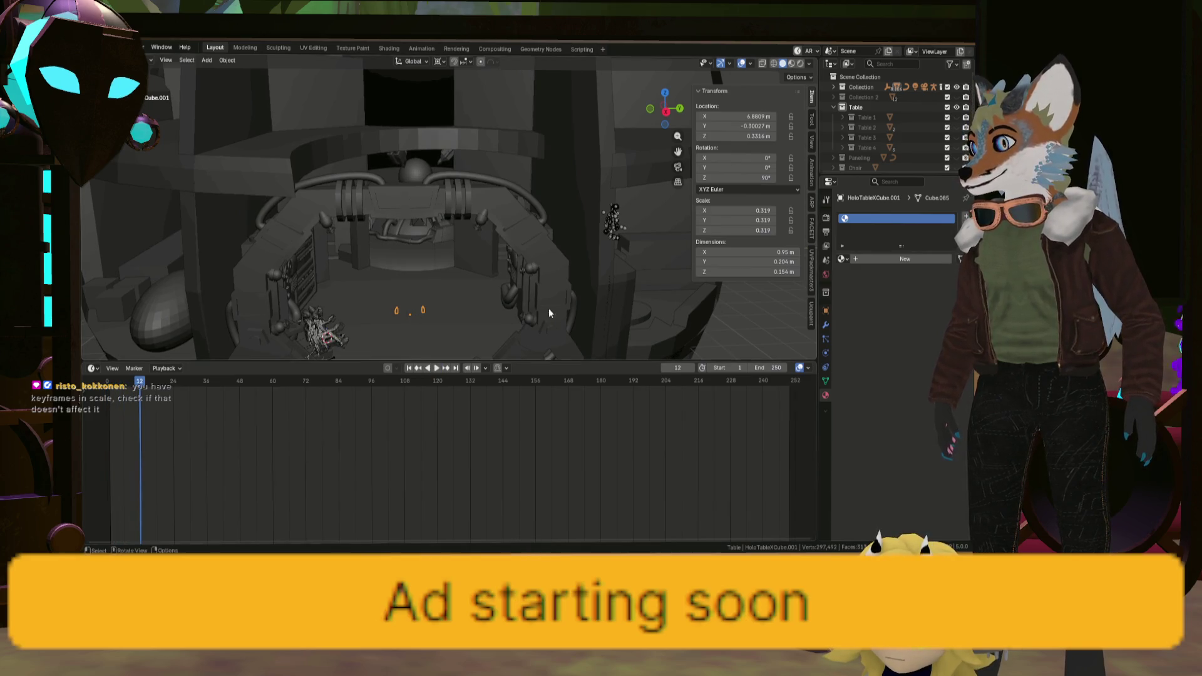
pyautogui.moveTo(549, 308)
pyautogui.mouseDown(button='middle')
pyautogui.moveTo(477, 279)
pyautogui.moveTo(502, 272)
pyautogui.moveTo(590, 296)
pyautogui.moveTo(530, 310)
pyautogui.moveTo(573, 296)
pyautogui.moveTo(538, 295)
pyautogui.mouseUp(button='middle')
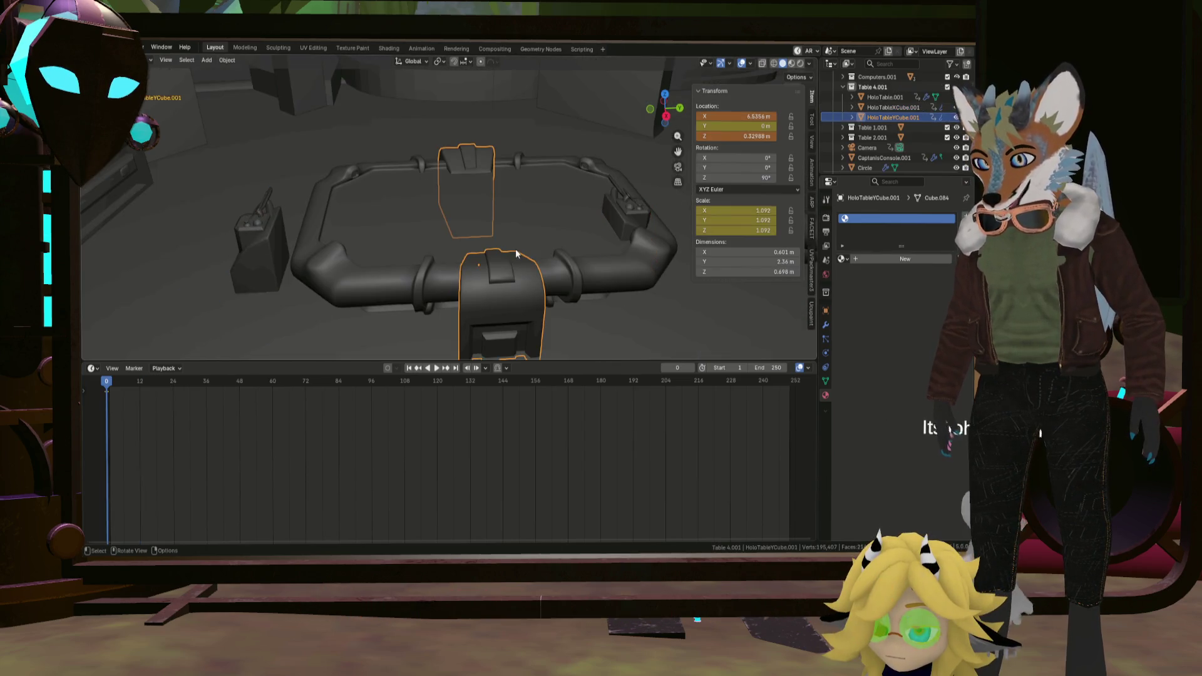
pyautogui.keyDown('shift'); pyautogui.click(570, 253); pyautogui.keyUp('shift')
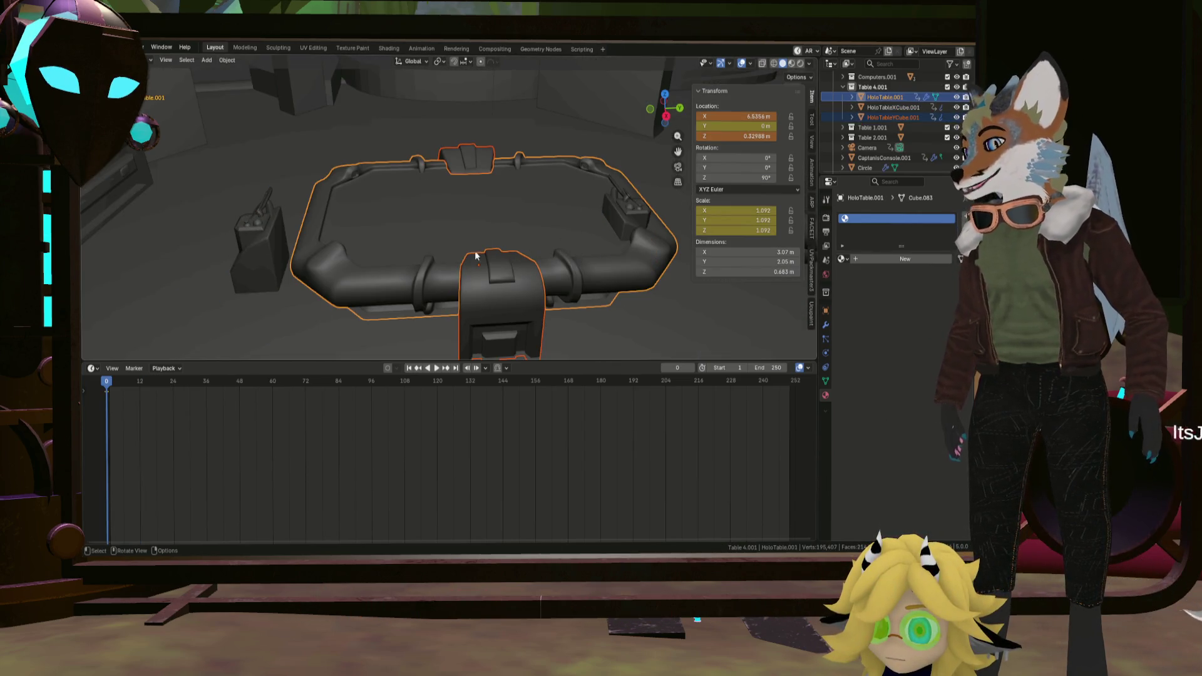
pyautogui.press('i')
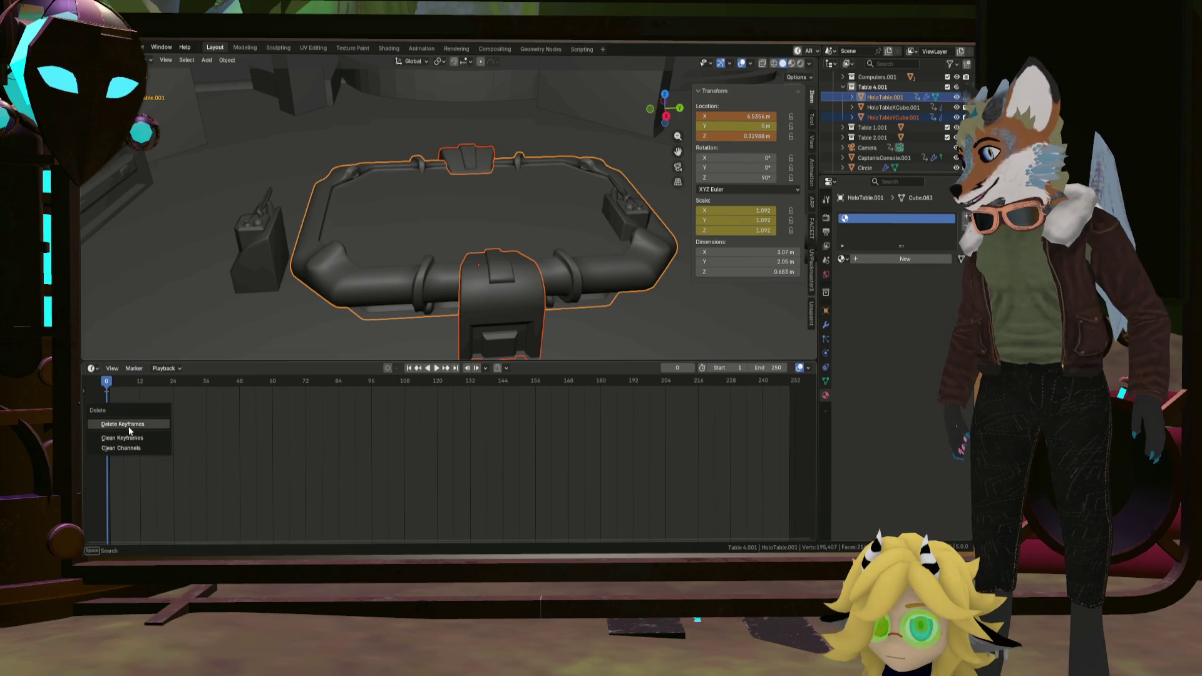
pyautogui.click(129, 428)
pyautogui.press('i')
pyautogui.click(181, 427)
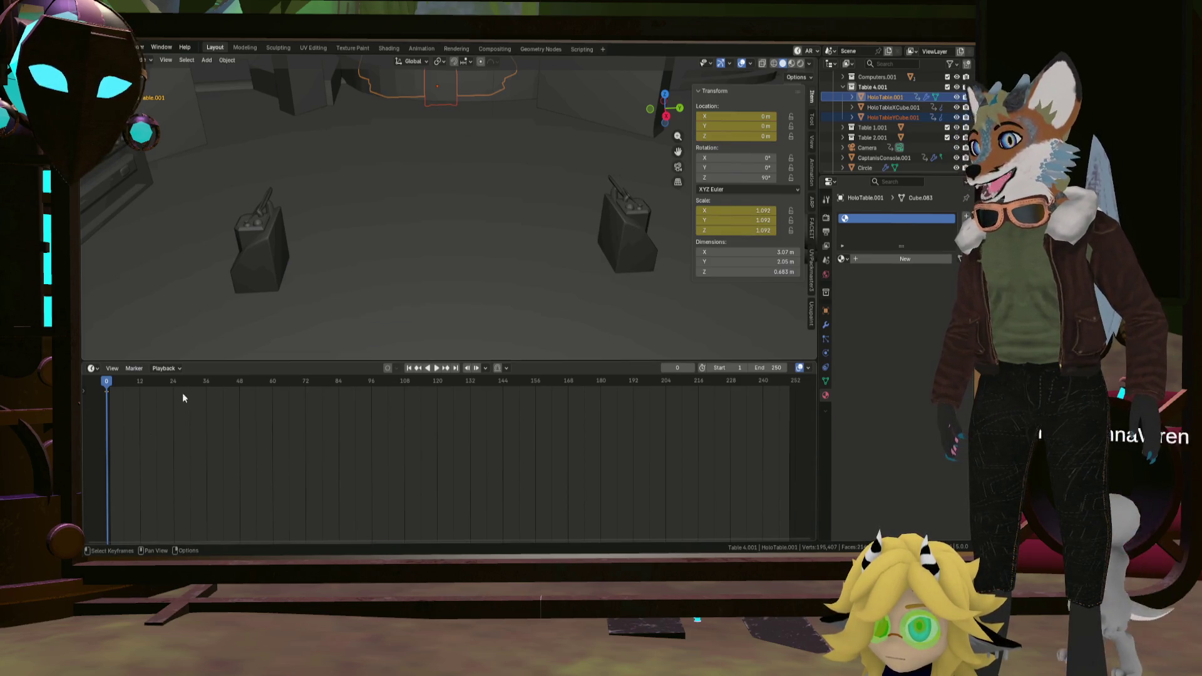
pyautogui.press('x')
pyautogui.click(111, 396)
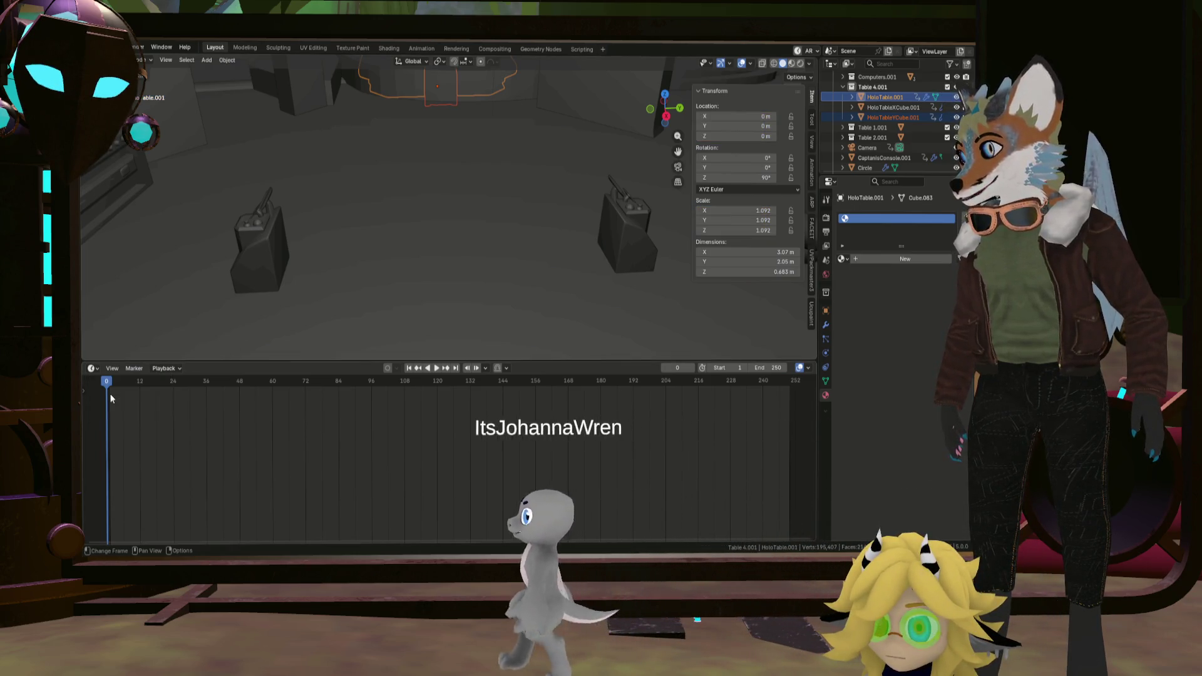
# Select HoloTable.001 and HoloTableXCube.001 together in the Outliner.
pyautogui.click(450, 97)
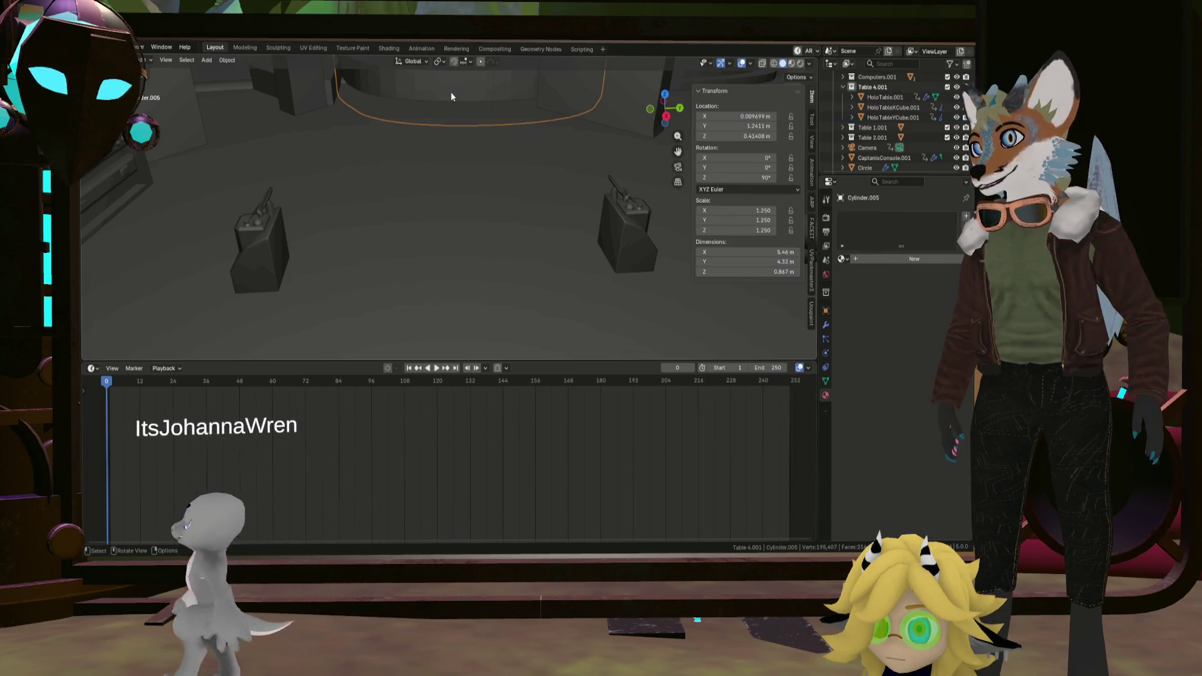
pyautogui.click(902, 107)
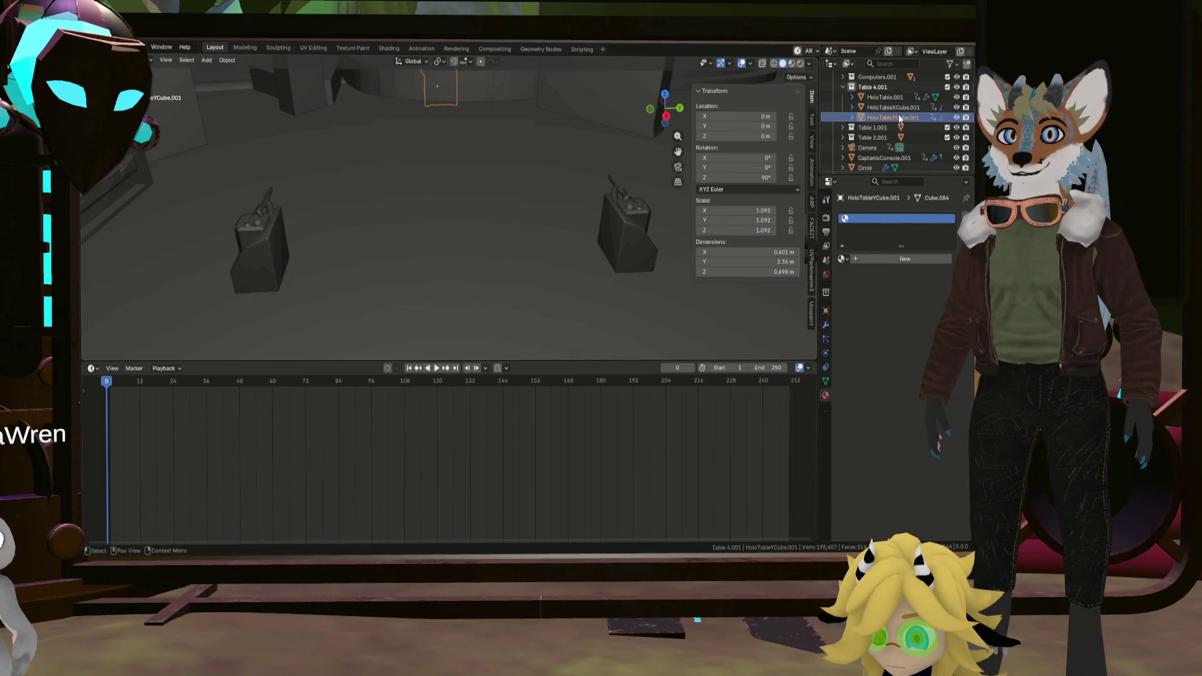
pyautogui.click(893, 97)
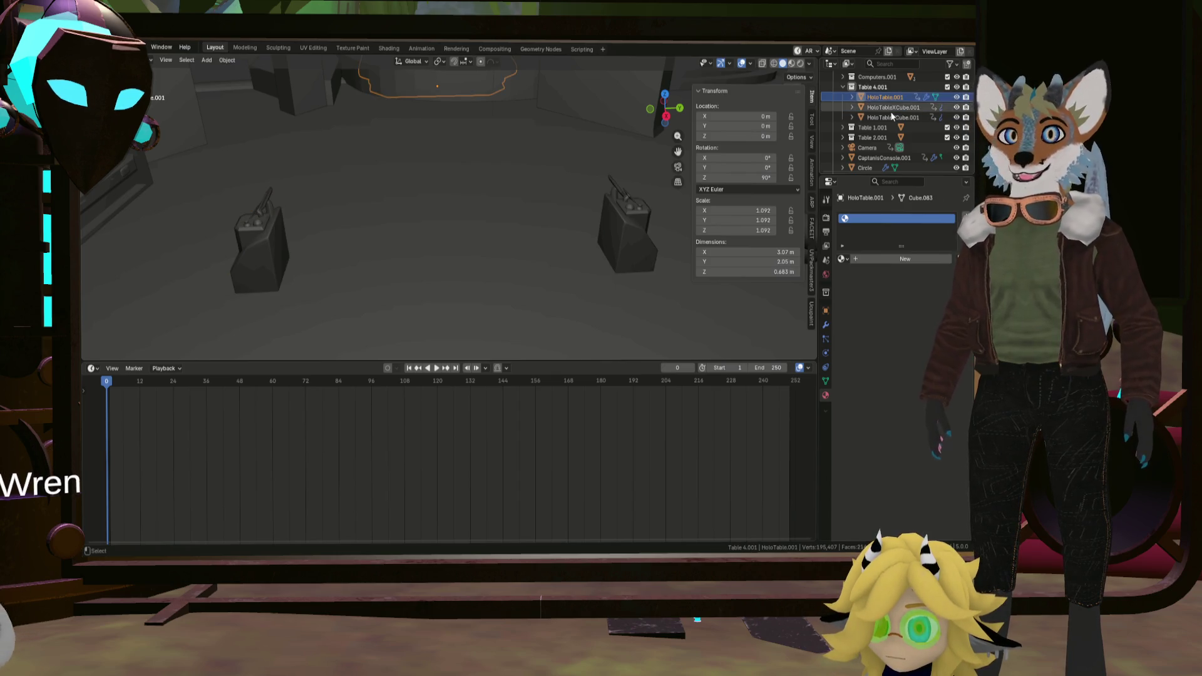
pyautogui.click(893, 107)
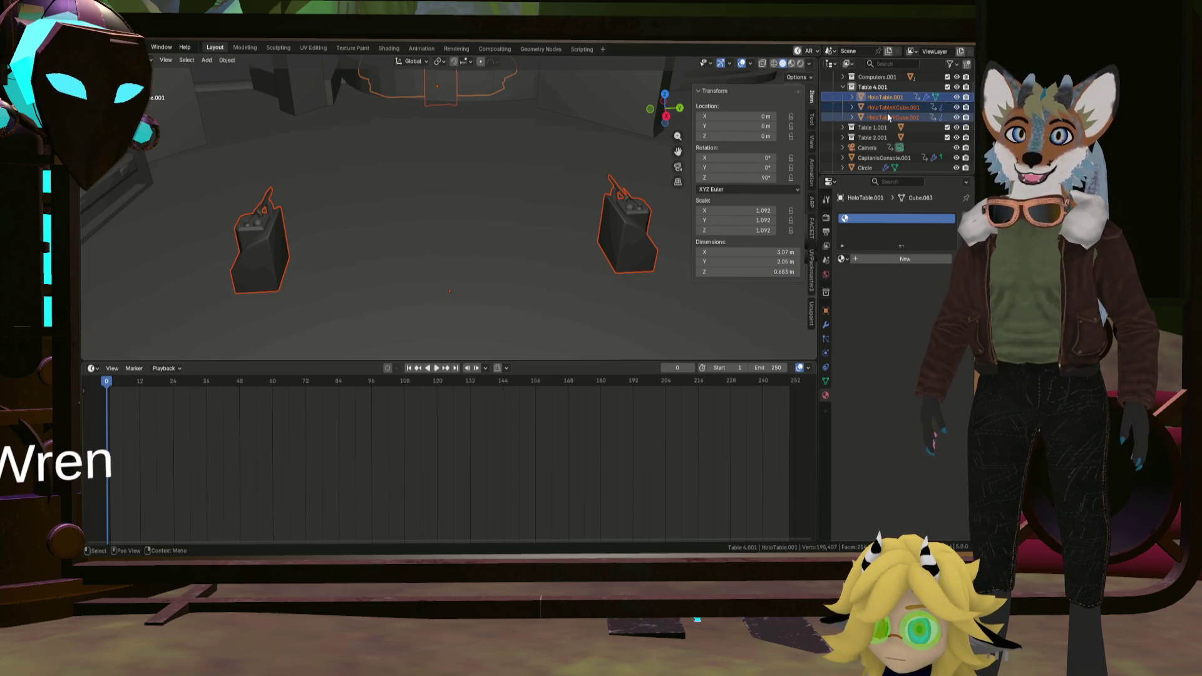
# Add HoloTableYCube.001 to the selection and move the table pieces into the room along X.
pyautogui.click(889, 117)
pyautogui.press('g')
pyautogui.press('y')
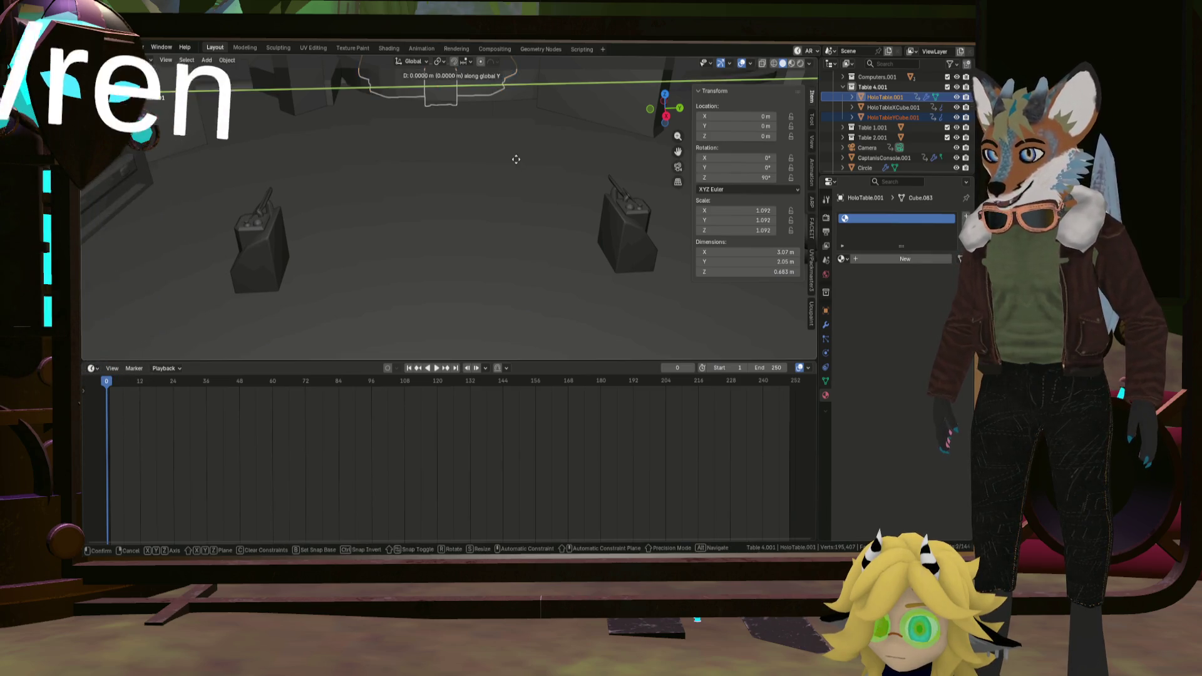
pyautogui.press('x')
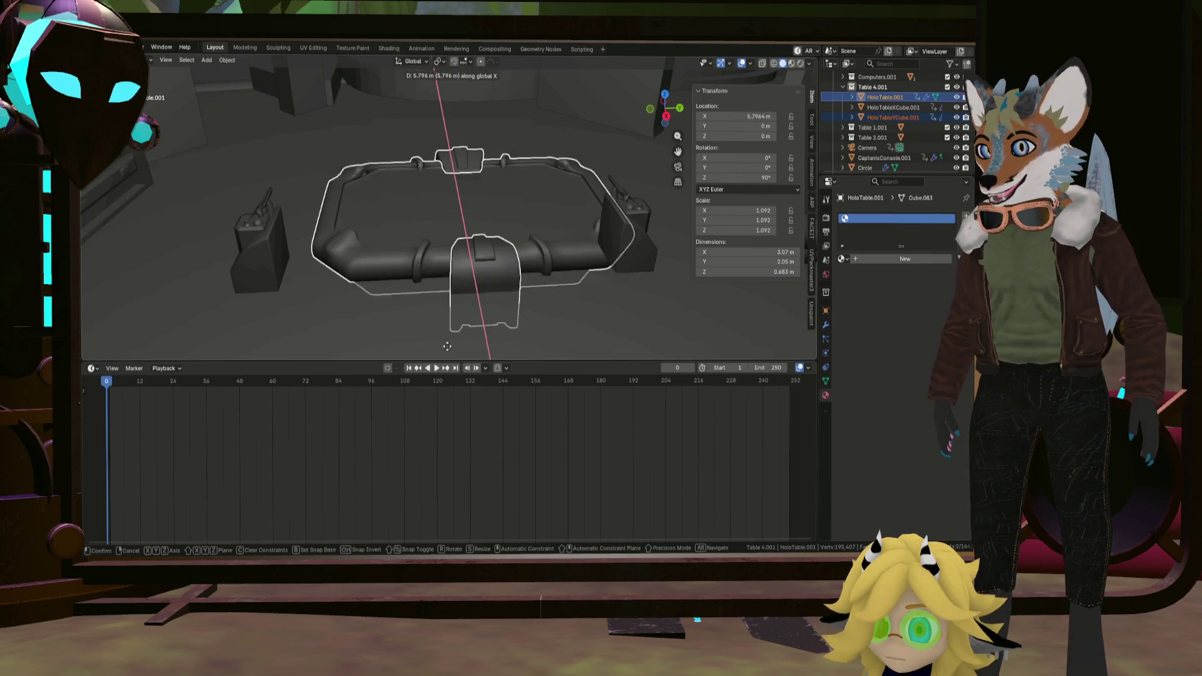
pyautogui.click(505, 216)
pyautogui.scroll(-5, 505, 216)
# Raise the holo-table slightly along Z to about 0.33 m.
pyautogui.moveTo(505, 216); pyautogui.dragTo(506, 185, button='middle')
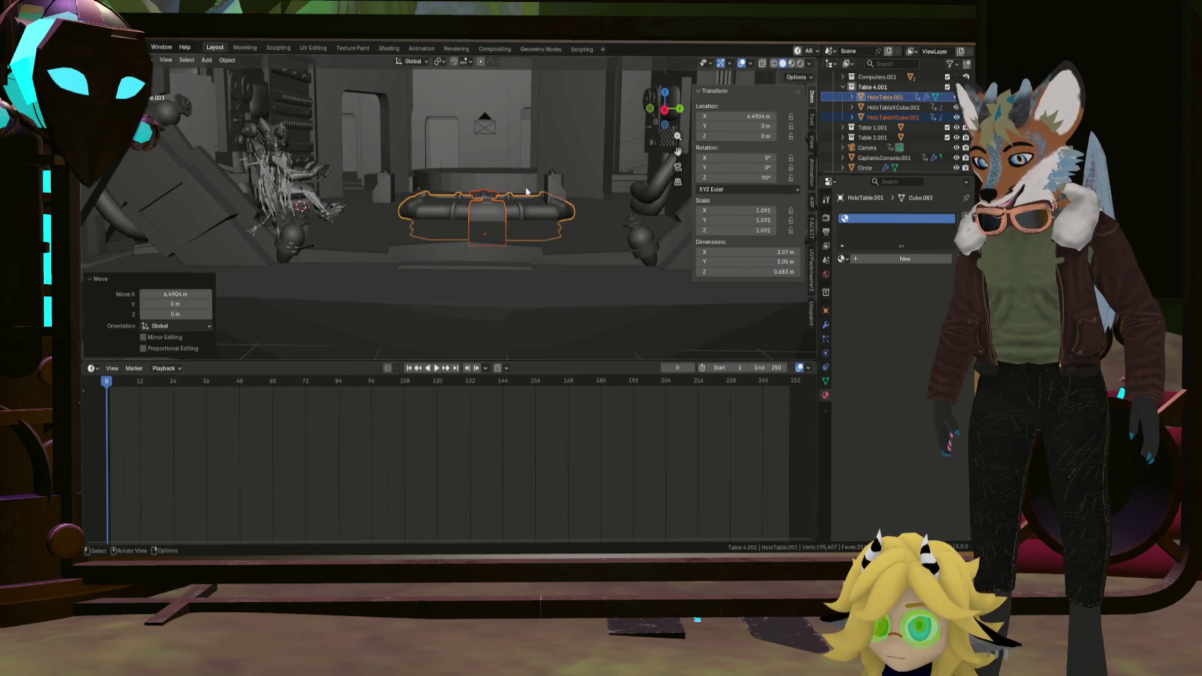
pyautogui.press('g')
pyautogui.press('z')
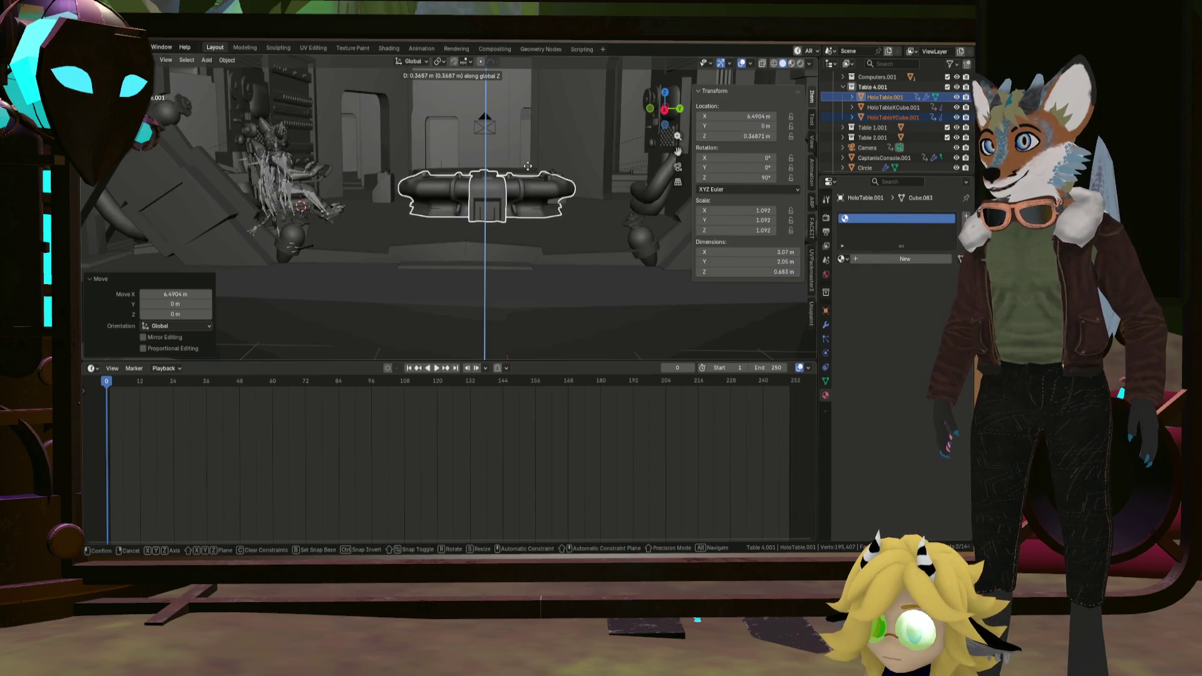
pyautogui.click(527, 169)
pyautogui.moveTo(546, 189); pyautogui.dragTo(541, 174, button='middle')
pyautogui.scroll(3, 538, 165)
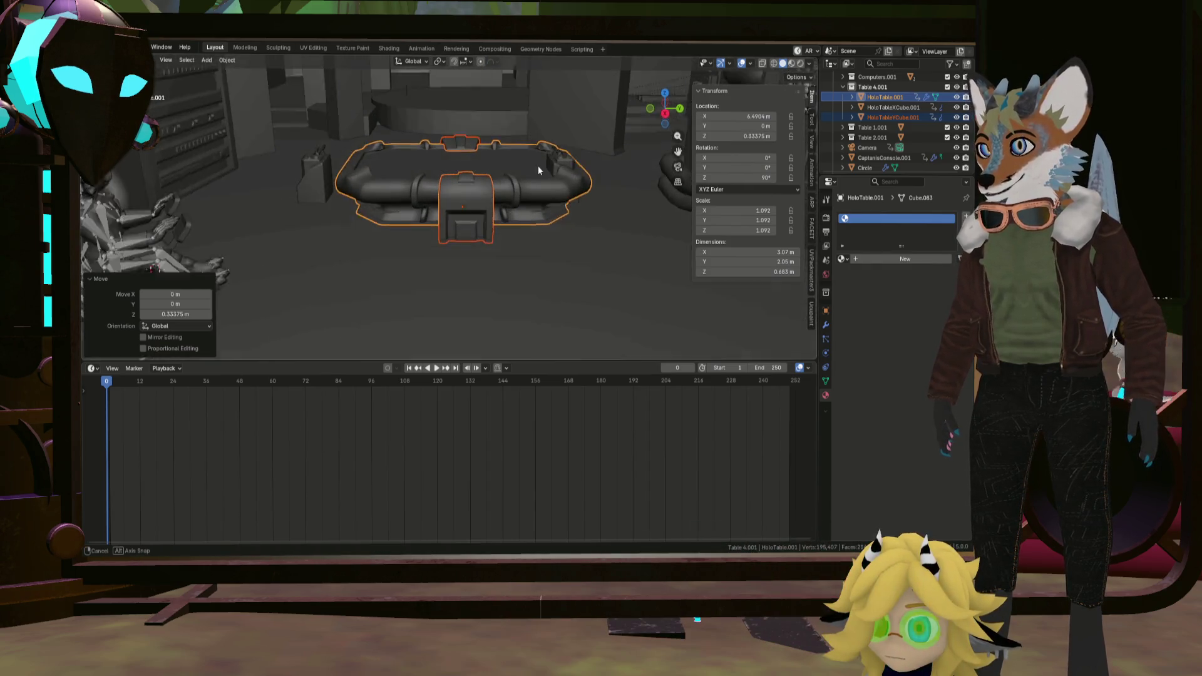
# From a top-down view, nudge the table sideways along X between the consoles.
pyautogui.click(666, 112)
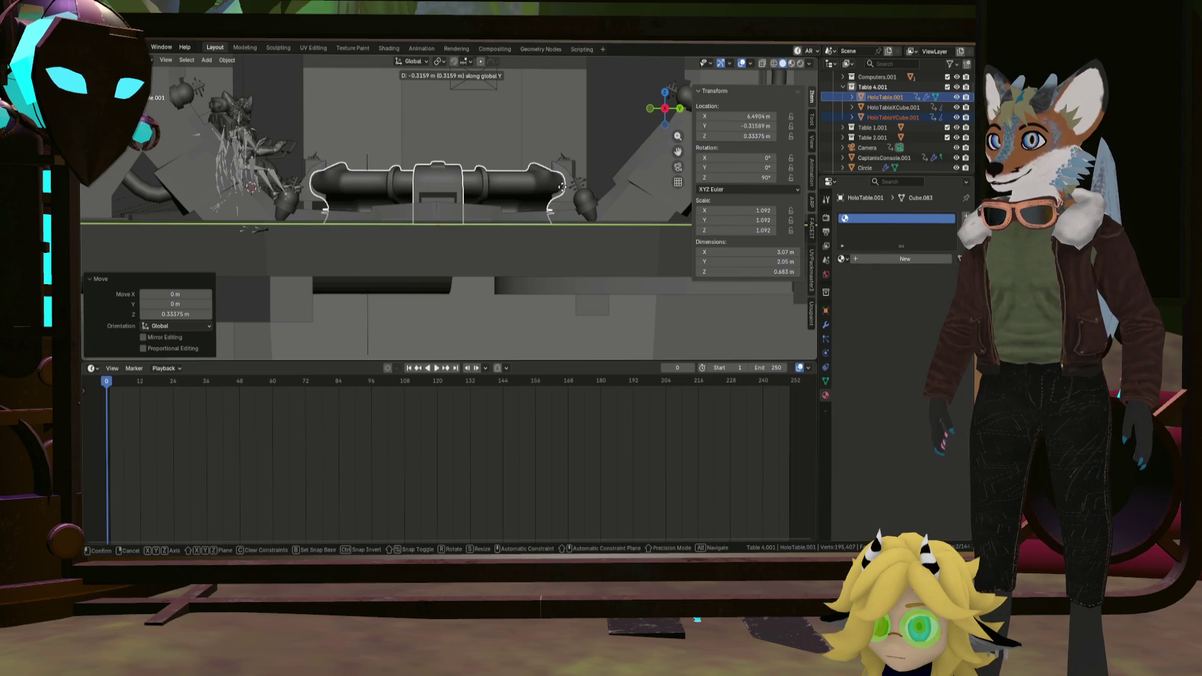
pyautogui.moveTo(566, 193); pyautogui.dragTo(533, 297, button='middle')
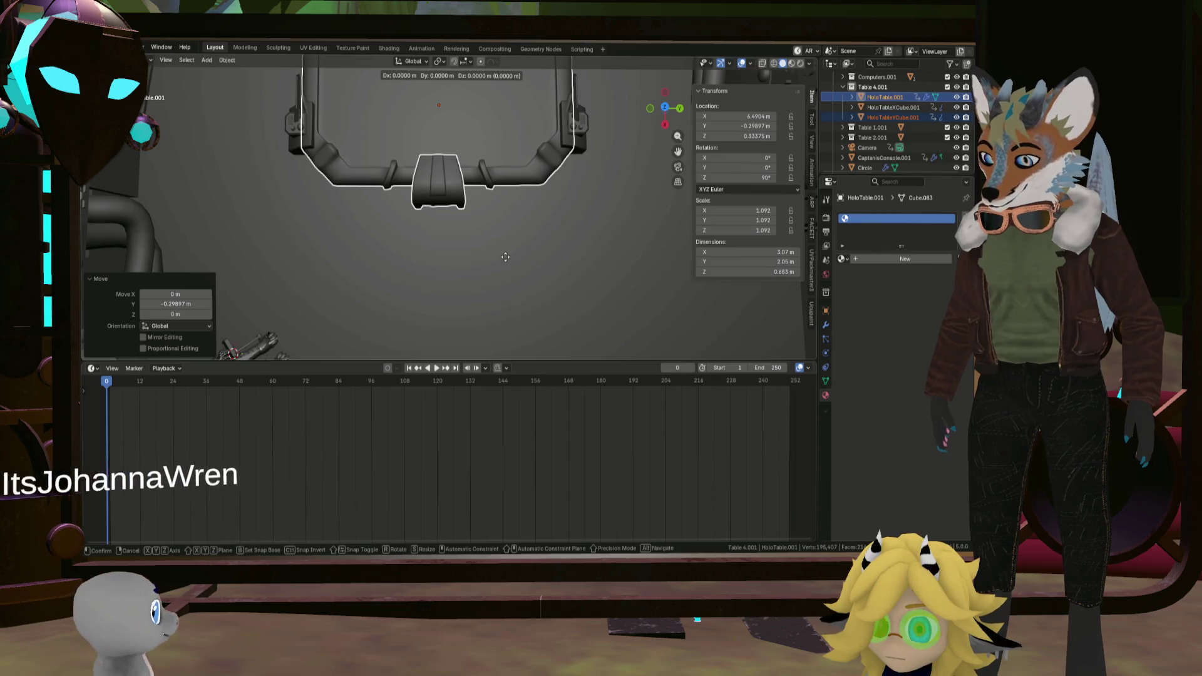
pyautogui.press('x')
pyautogui.click(514, 298)
pyautogui.moveTo(513, 298); pyautogui.dragTo(414, 228, button='middle')
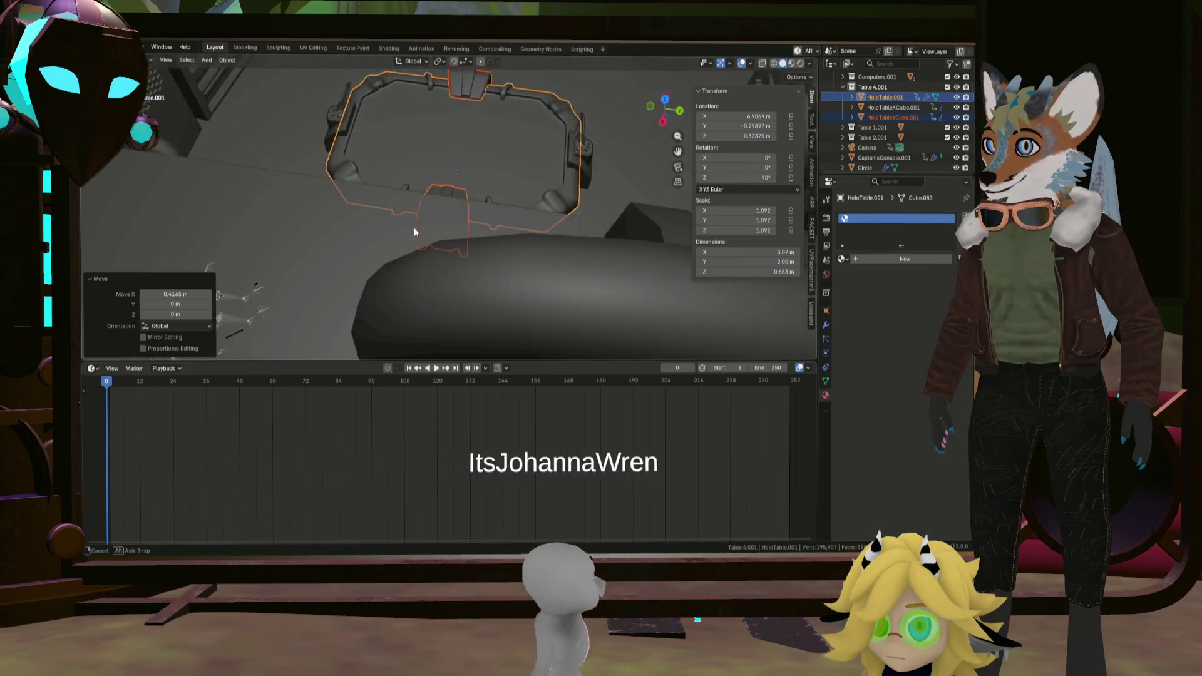
pyautogui.scroll(-3, 436, 178)
pyautogui.moveTo(426, 177)
pyautogui.mouseDown(button='middle')
pyautogui.moveTo(410, 211)
pyautogui.moveTo(414, 151)
pyautogui.mouseUp(button='middle')
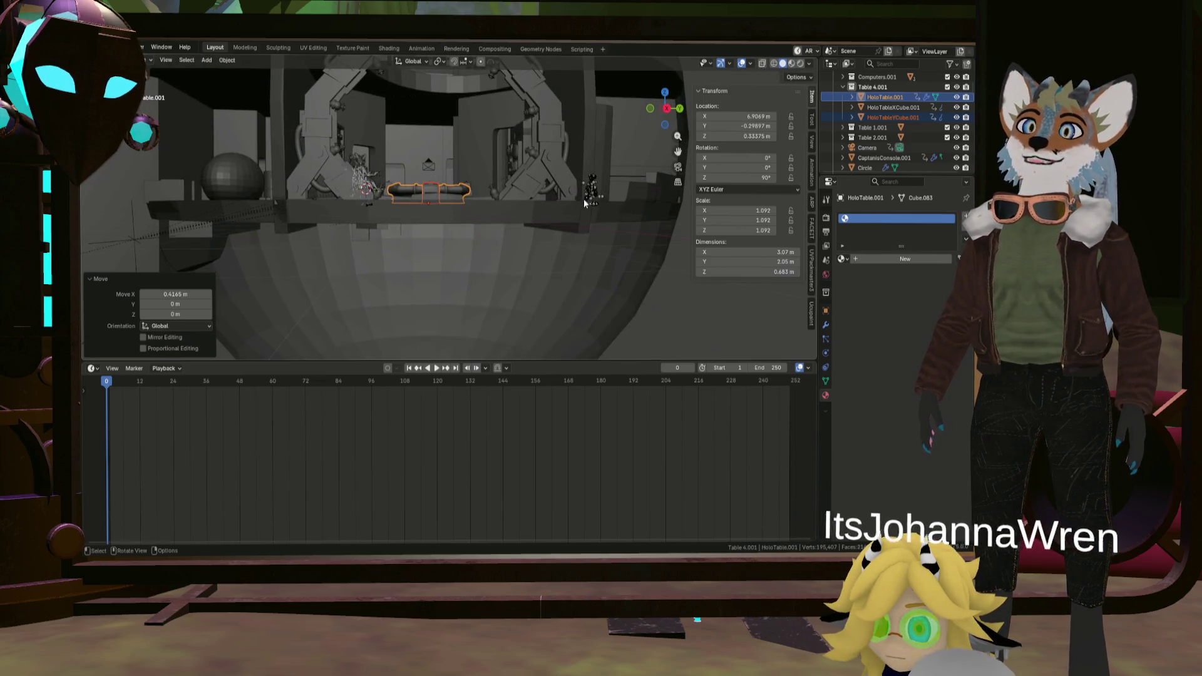
pyautogui.moveTo(585, 184); pyautogui.dragTo(592, 206, button='middle')
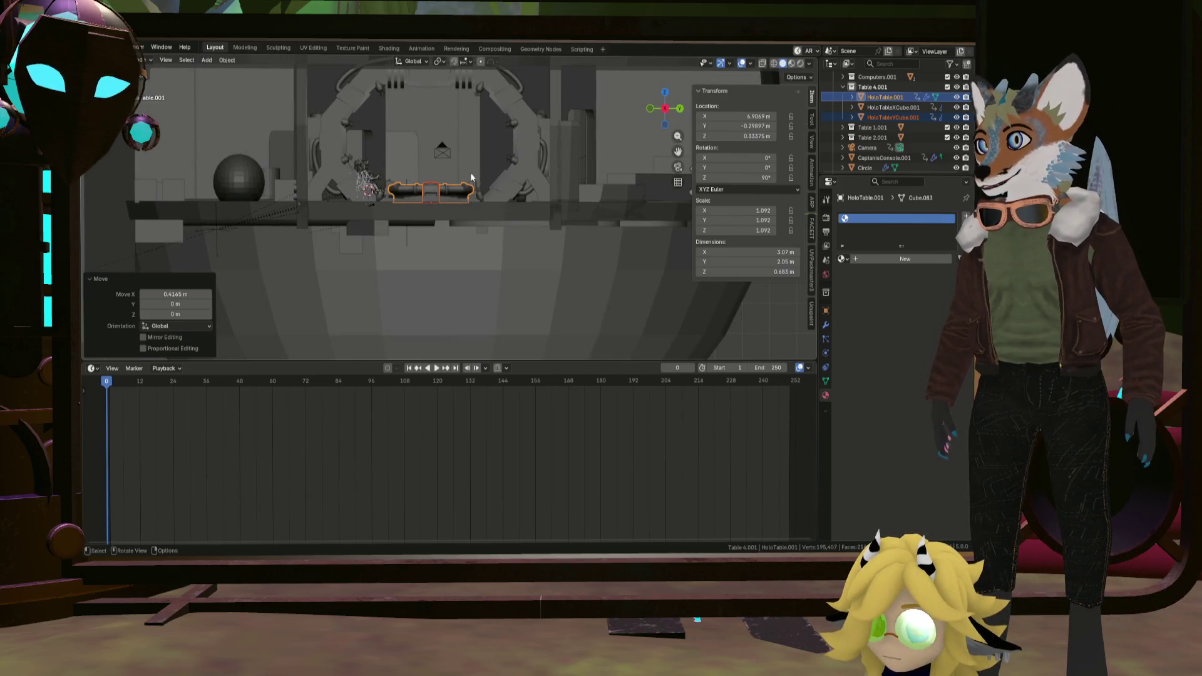
pyautogui.moveTo(456, 145)
pyautogui.mouseDown(button='middle')
pyautogui.moveTo(455, 238)
pyautogui.moveTo(503, 118)
pyautogui.moveTo(494, 190)
pyautogui.mouseUp(button='middle')
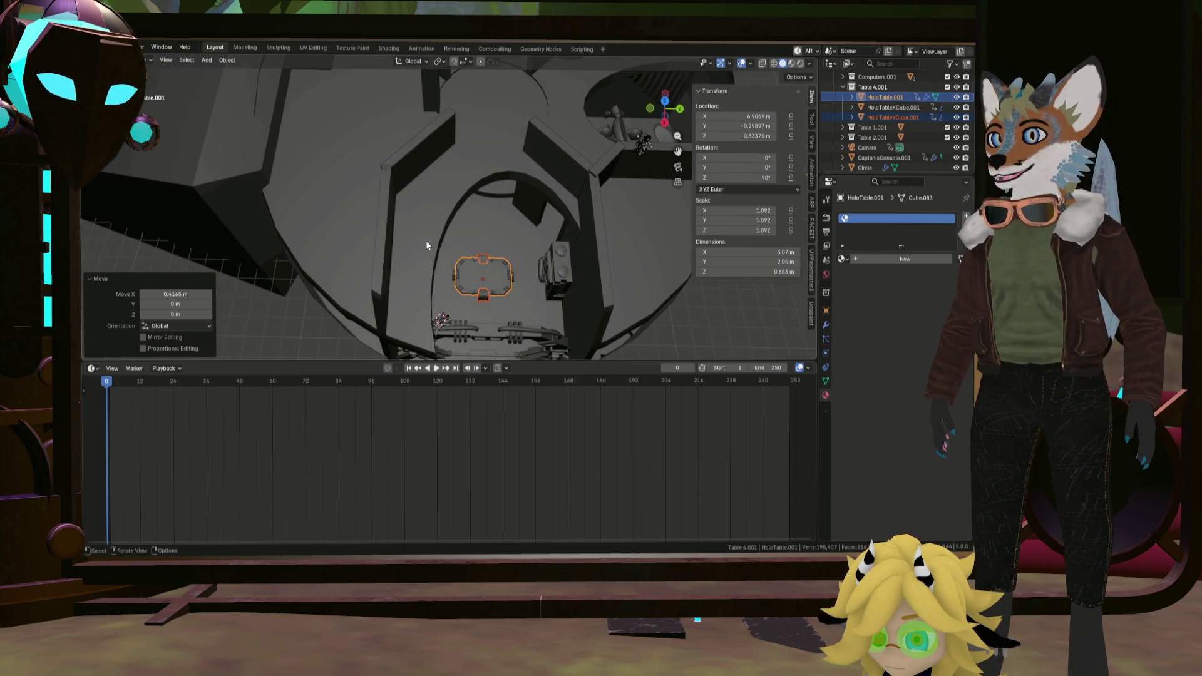
pyautogui.scroll(-2, 522, 211)
pyautogui.scroll(-5, 521, 211)
pyautogui.moveTo(529, 243)
pyautogui.mouseDown(button='middle')
pyautogui.moveTo(410, 143)
pyautogui.moveTo(417, 111)
pyautogui.moveTo(411, 130)
pyautogui.mouseUp(button='middle')
pyautogui.scroll(4, 411, 130)
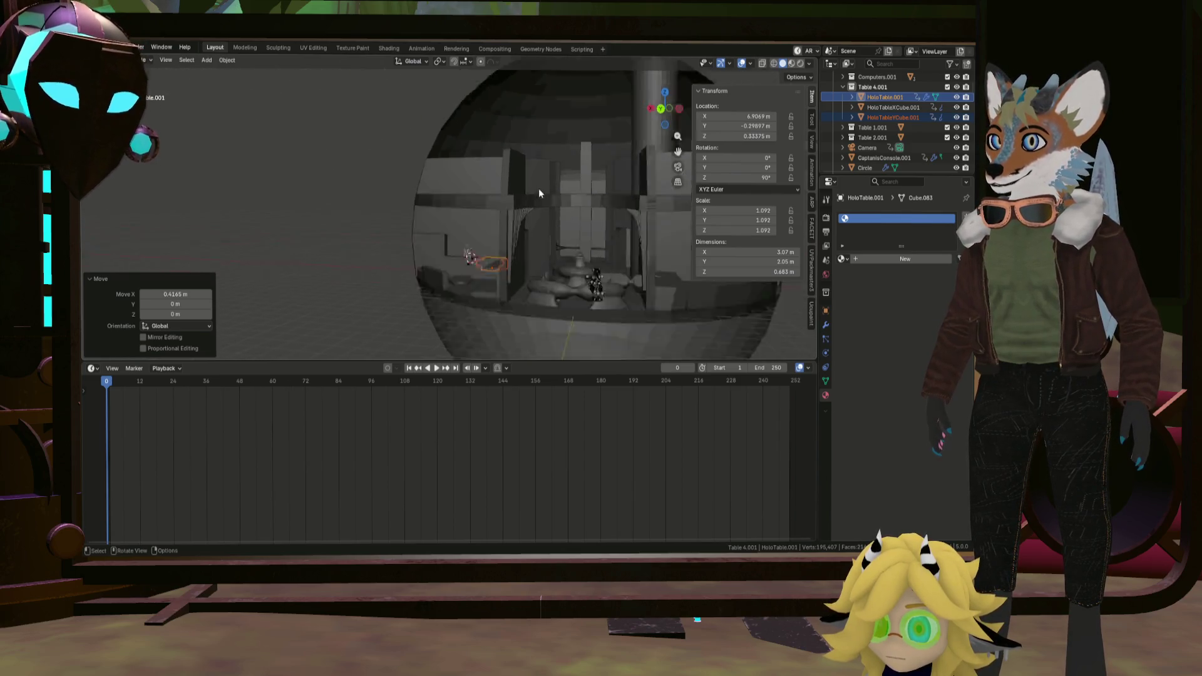
pyautogui.moveTo(538, 189); pyautogui.dragTo(587, 242, button='middle')
pyautogui.scroll(-4, 587, 242)
pyautogui.moveTo(563, 189); pyautogui.dragTo(529, 151, button='middle')
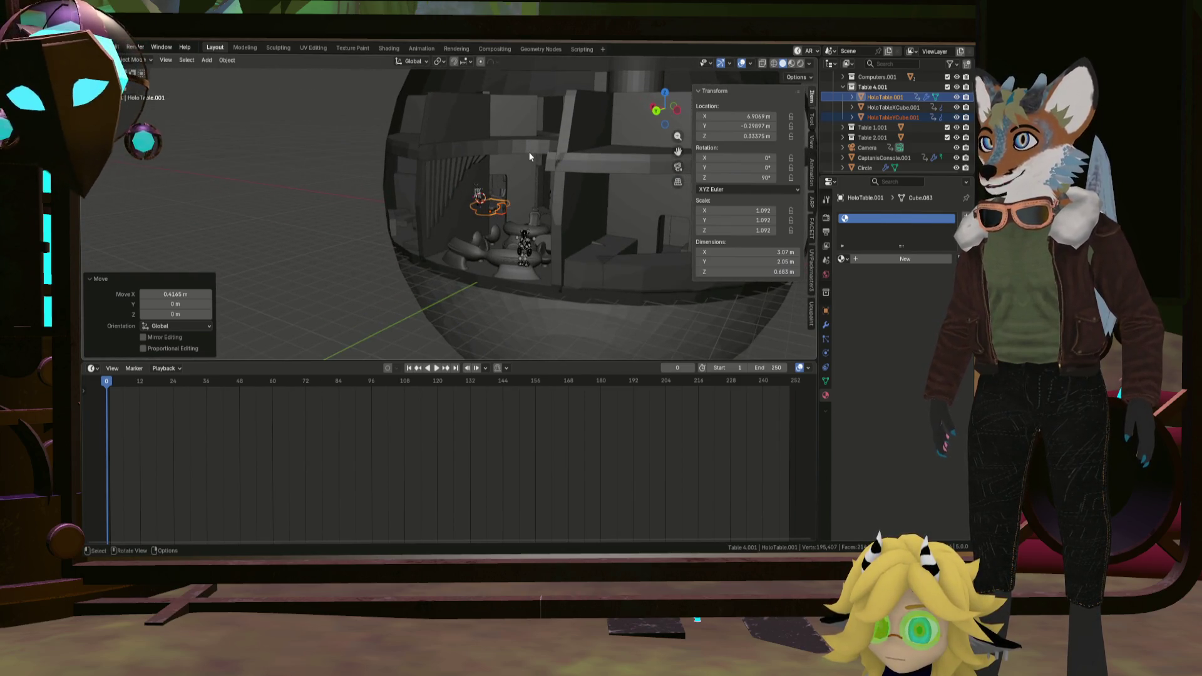
pyautogui.scroll(4, 499, 226)
pyautogui.moveTo(499, 227)
pyautogui.mouseDown(button='middle')
pyautogui.moveTo(635, 244)
pyautogui.moveTo(506, 240)
pyautogui.moveTo(480, 129)
pyautogui.moveTo(538, 178)
pyautogui.moveTo(694, 210)
pyautogui.moveTo(465, 285)
pyautogui.moveTo(468, 305)
pyautogui.moveTo(478, 266)
pyautogui.moveTo(307, 184)
pyautogui.moveTo(285, 205)
pyautogui.moveTo(373, 161)
pyautogui.moveTo(514, 216)
pyautogui.moveTo(503, 240)
pyautogui.moveTo(521, 266)
pyautogui.moveTo(557, 266)
pyautogui.moveTo(573, 287)
pyautogui.moveTo(622, 227)
pyautogui.moveTo(576, 103)
pyautogui.mouseUp(button='middle')
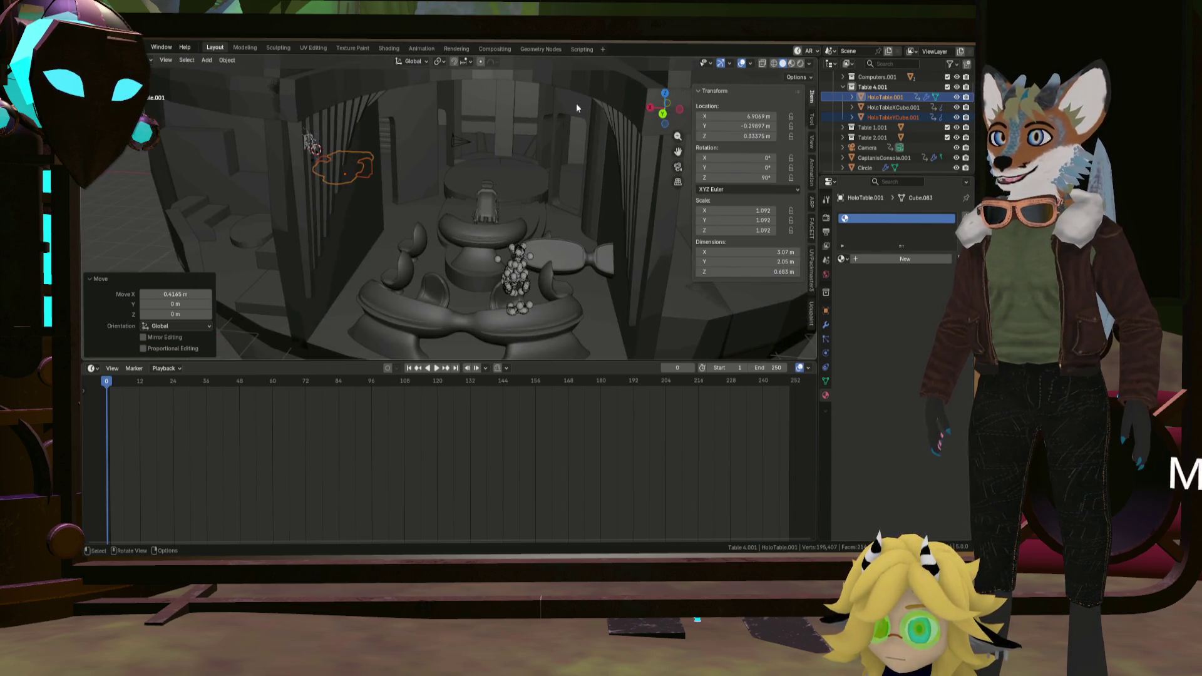
pyautogui.click(607, 268)
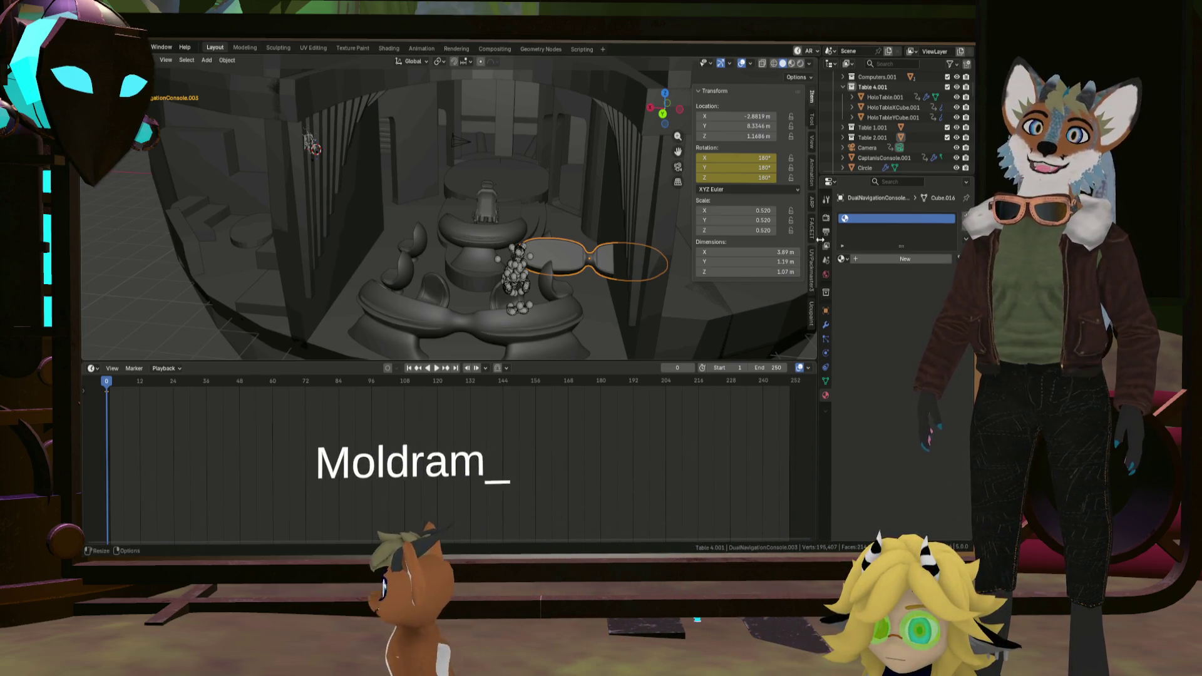
# Set the Mirror modifier's Mirror Object to the Cylinder picked from the viewport.
pyautogui.click(827, 327)
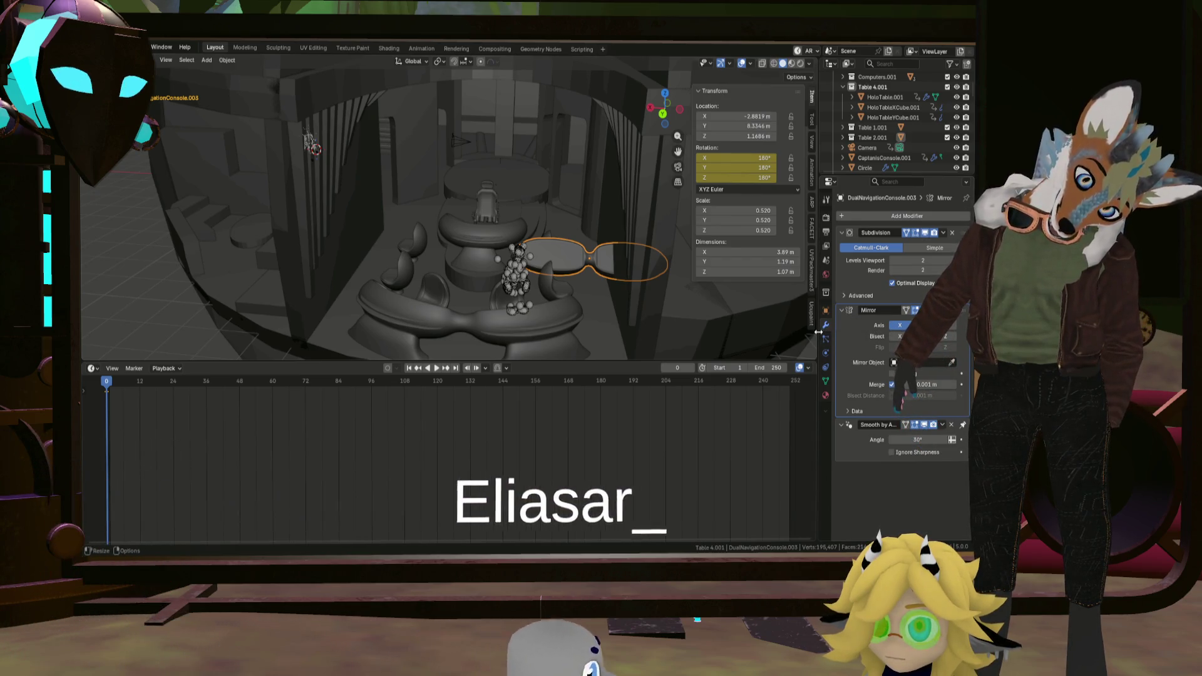
pyautogui.click(952, 362)
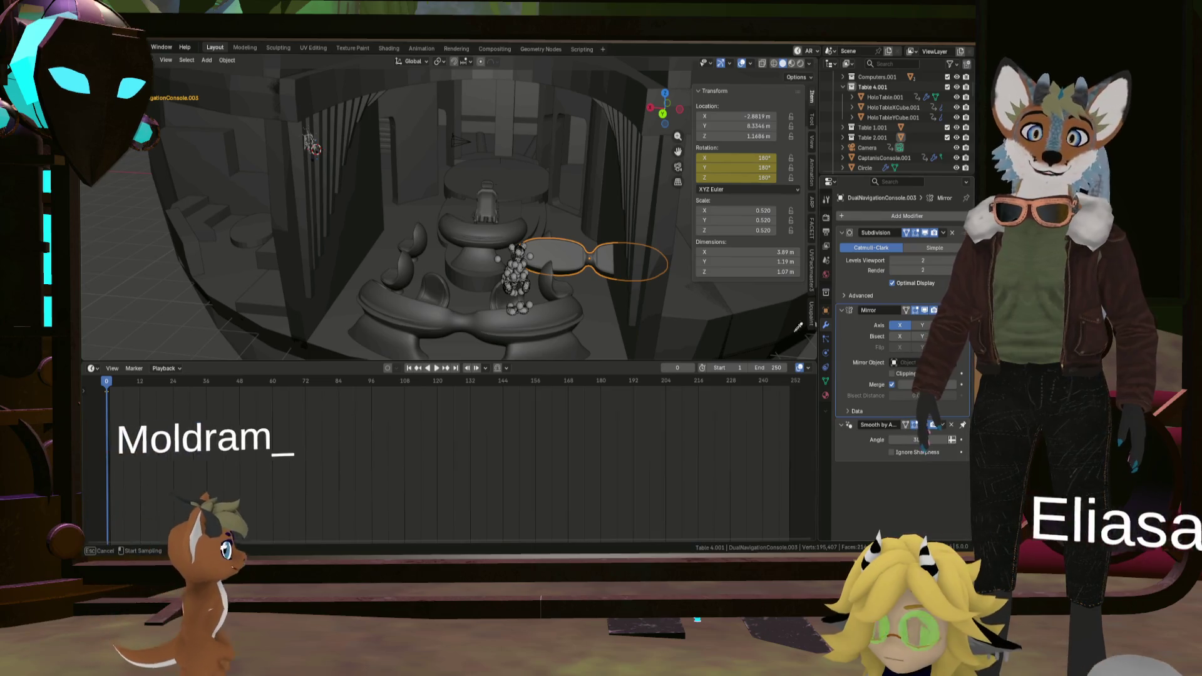
pyautogui.click(468, 268)
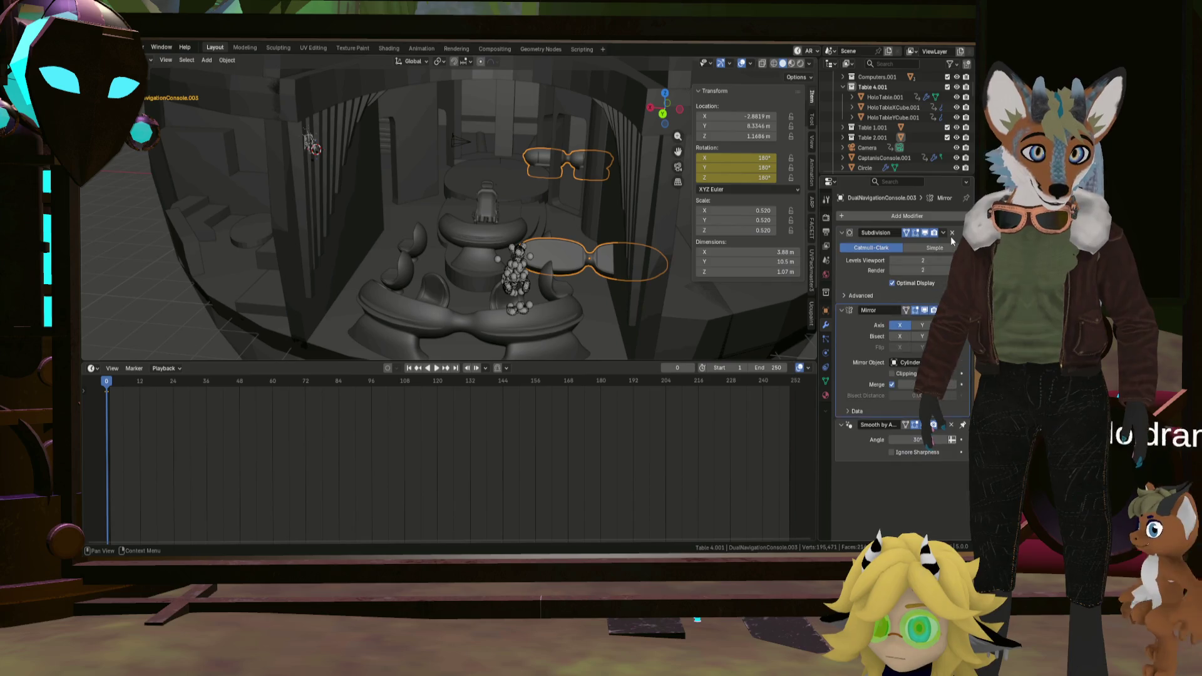
pyautogui.moveTo(964, 311)
pyautogui.mouseDown()
pyautogui.moveTo(959, 466)
pyautogui.moveTo(939, 315)
pyautogui.mouseUp()
# Switch the mirror axis to Y and rotate the console pair 90° about Z.
pyautogui.click(899, 325)
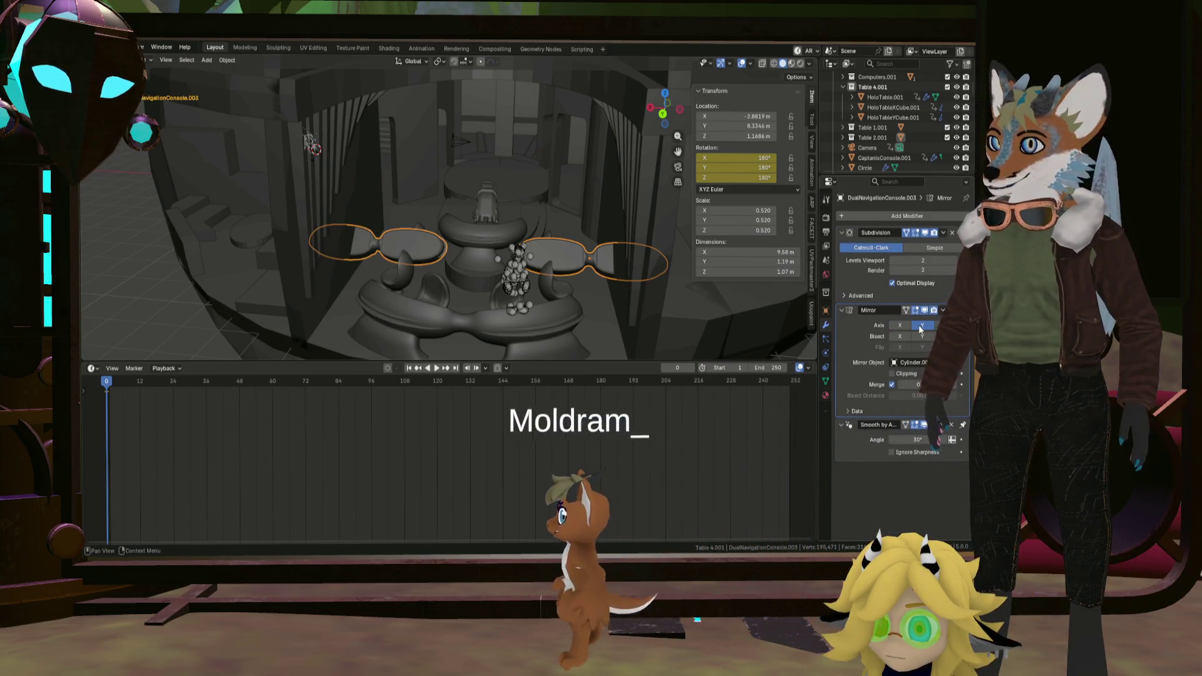
pyautogui.press('r')
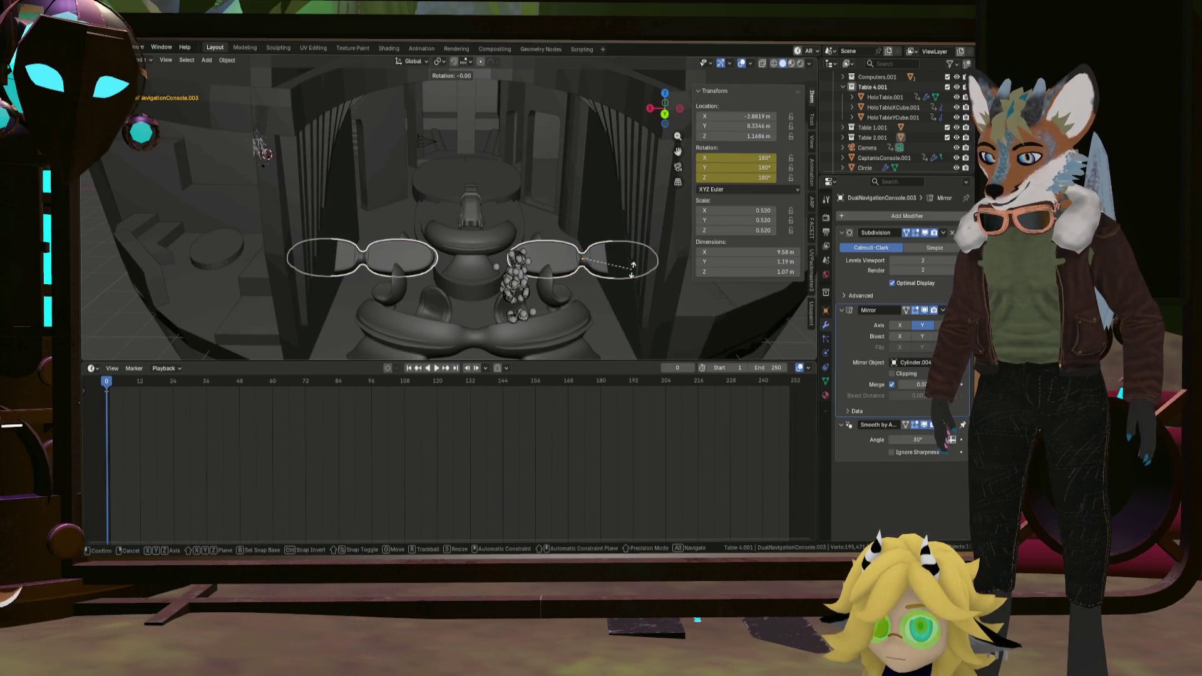
pyautogui.write('90')
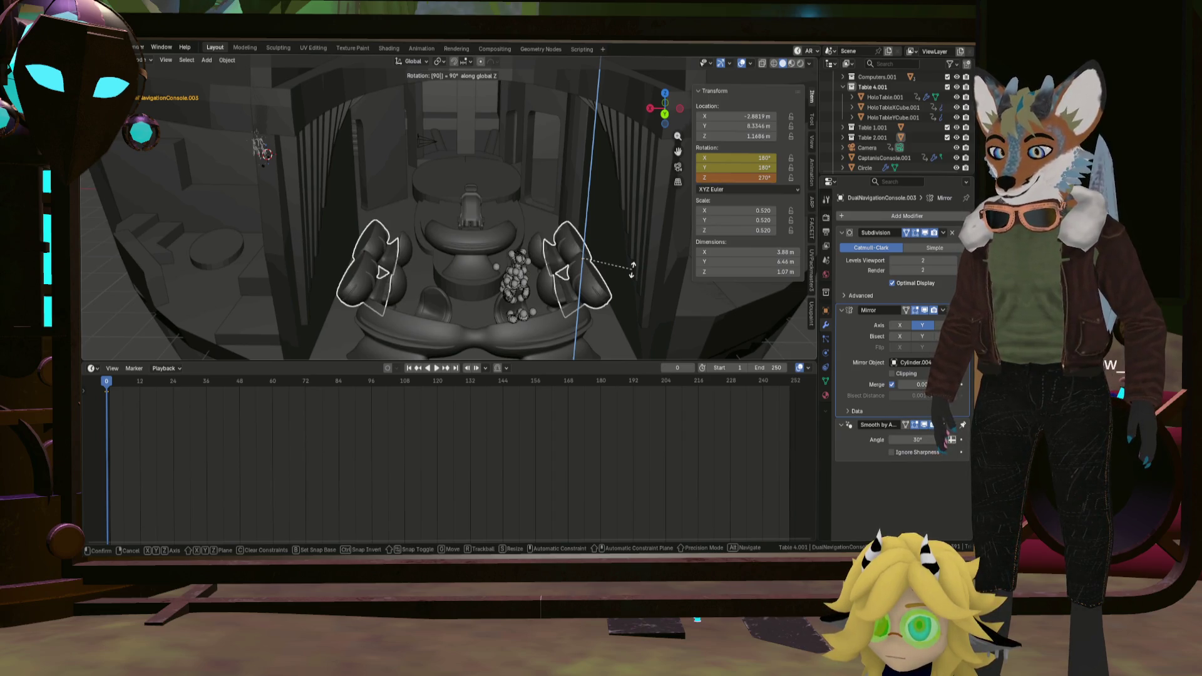
pyautogui.press('Return')
pyautogui.moveTo(604, 293)
pyautogui.mouseDown(button='middle')
pyautogui.moveTo(488, 202)
pyautogui.moveTo(494, 239)
pyautogui.mouseUp(button='middle')
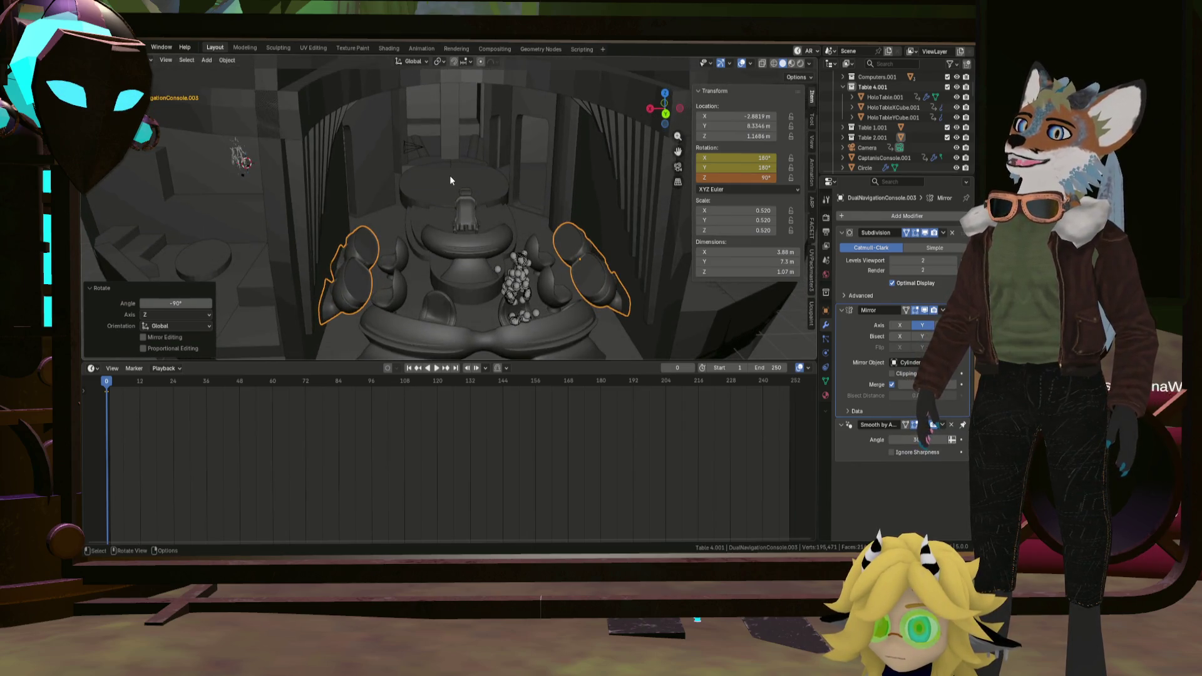
pyautogui.click(451, 175)
pyautogui.moveTo(450, 178)
pyautogui.mouseDown(button='middle')
pyautogui.moveTo(438, 202)
pyautogui.moveTo(458, 168)
pyautogui.moveTo(553, 166)
pyautogui.moveTo(545, 203)
pyautogui.moveTo(508, 145)
pyautogui.moveTo(539, 239)
pyautogui.moveTo(514, 166)
pyautogui.moveTo(531, 165)
pyautogui.mouseUp(button='middle')
pyautogui.scroll(5, 537, 243)
pyautogui.scroll(-2, 528, 204)
pyautogui.scroll(-2, 528, 214)
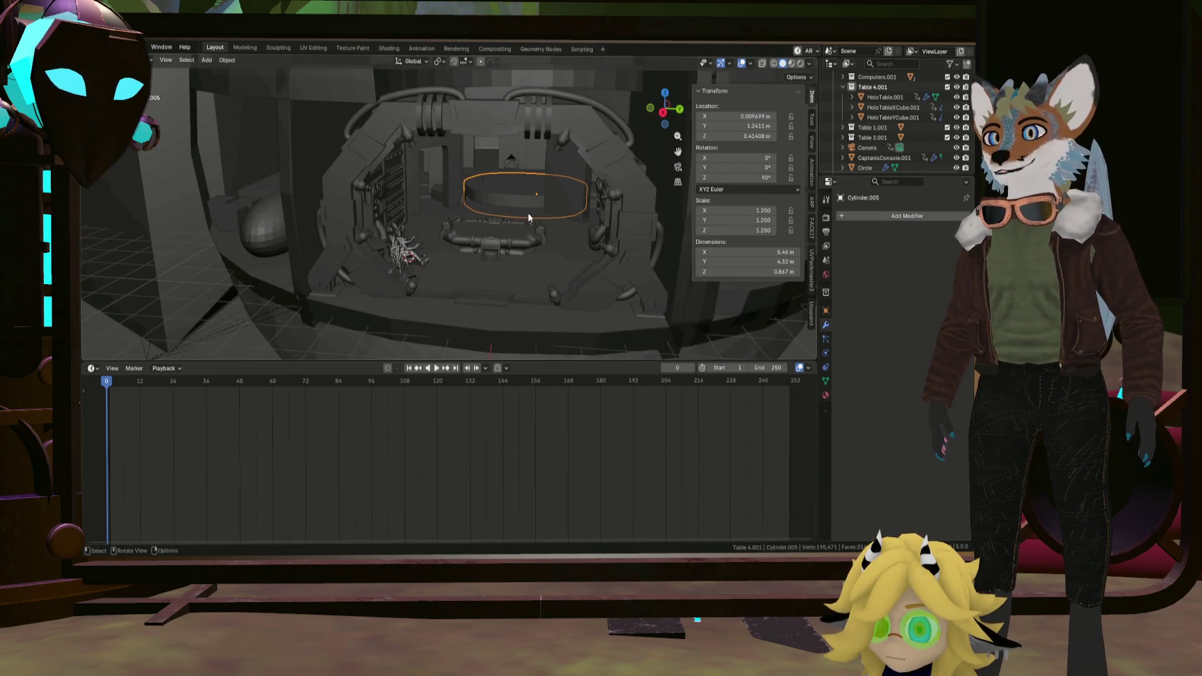
pyautogui.scroll(-2, 528, 214)
pyautogui.moveTo(529, 214)
pyautogui.mouseDown(button='middle')
pyautogui.moveTo(541, 216)
pyautogui.moveTo(545, 193)
pyautogui.moveTo(541, 211)
pyautogui.moveTo(615, 224)
pyautogui.moveTo(711, 221)
pyautogui.mouseUp(button='middle')
pyautogui.scroll(-5, 536, 211)
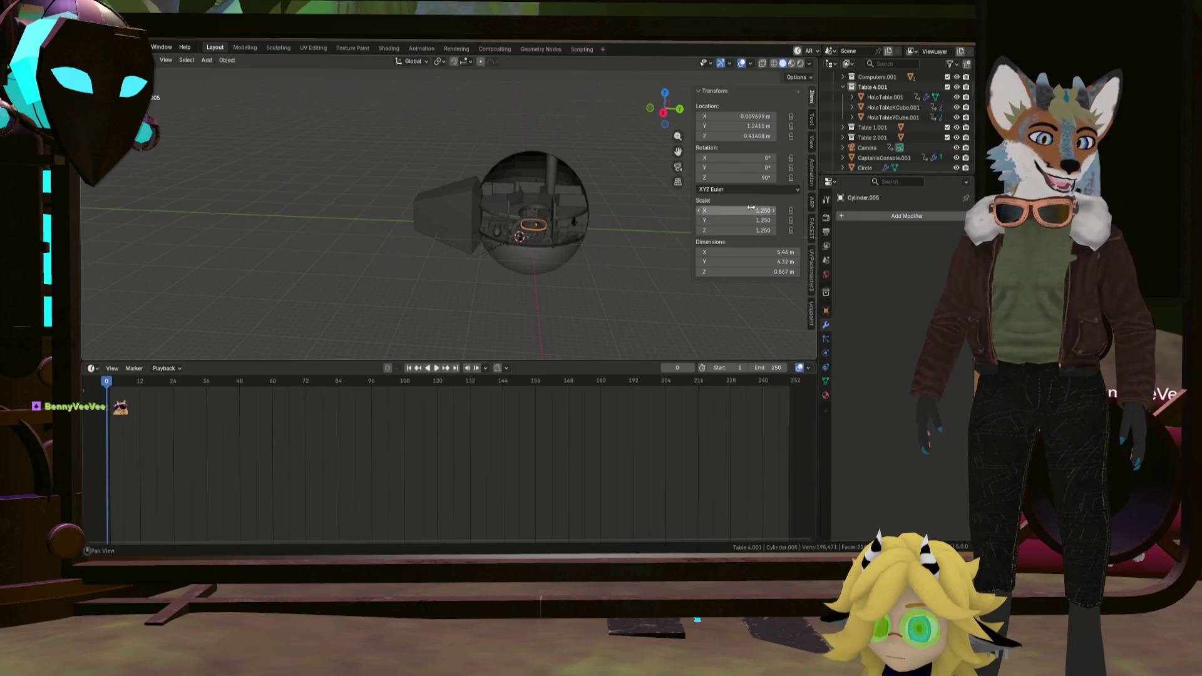
pyautogui.click(665, 115)
pyautogui.scroll(2, 562, 127)
pyautogui.scroll(3, 513, 176)
pyautogui.scroll(2, 582, 201)
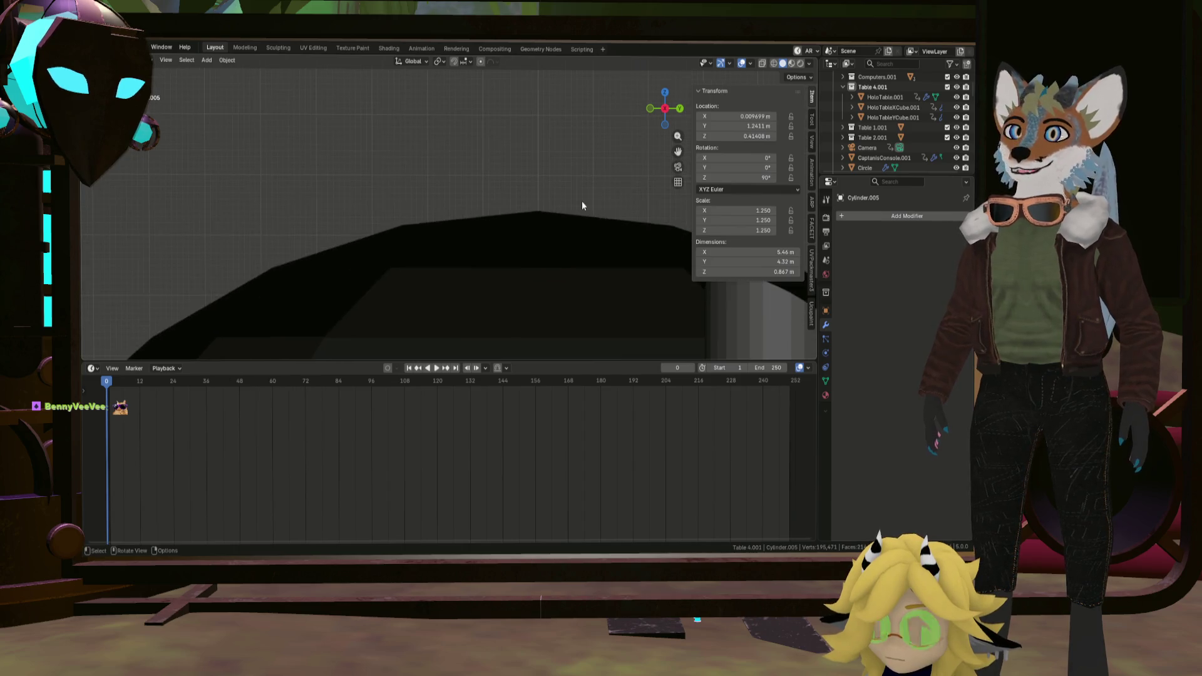
pyautogui.scroll(2, 504, 230)
pyautogui.scroll(2, 509, 256)
pyautogui.scroll(-2, 519, 273)
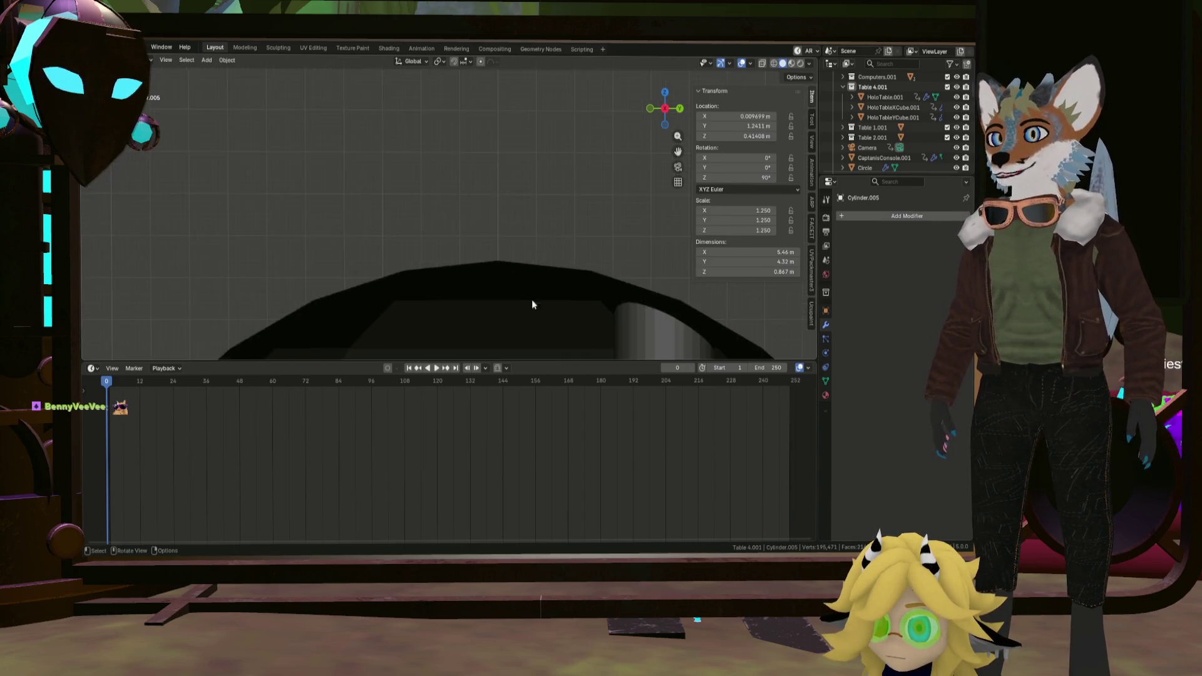
pyautogui.scroll(-2, 532, 300)
pyautogui.moveTo(532, 305)
pyautogui.mouseDown(button='middle')
pyautogui.moveTo(531, 320)
pyautogui.moveTo(498, 191)
pyautogui.moveTo(507, 261)
pyautogui.moveTo(525, 287)
pyautogui.moveTo(551, 281)
pyautogui.mouseUp(button='middle')
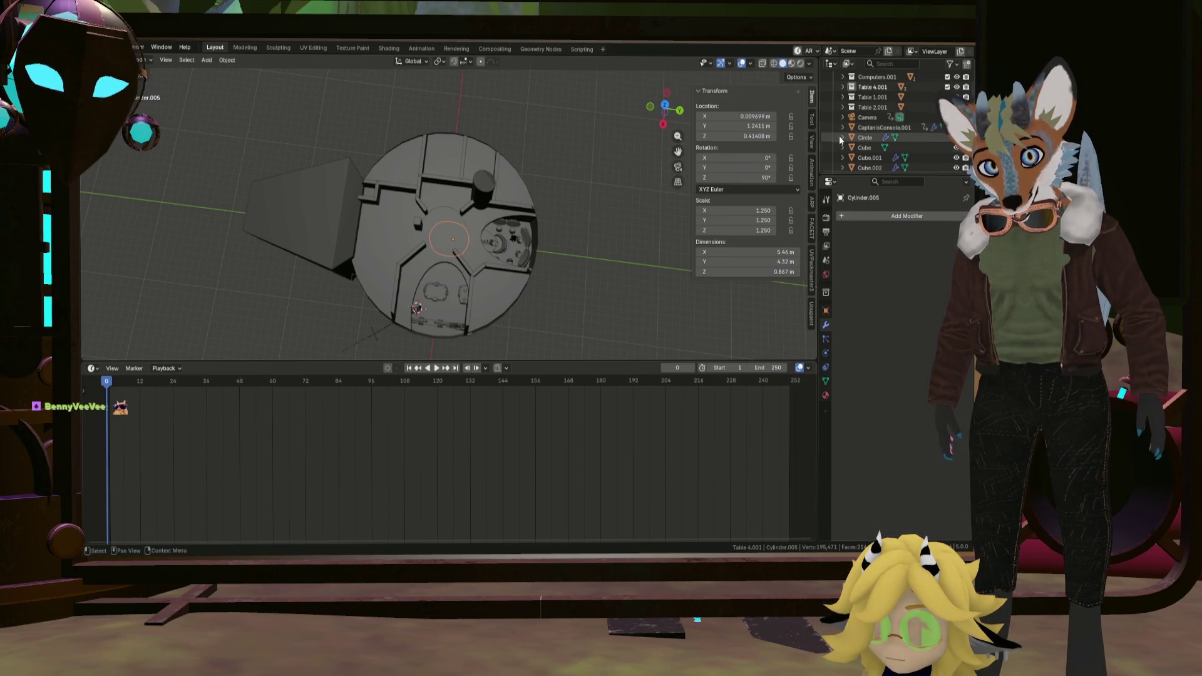
pyautogui.scroll(-10, 840, 135)
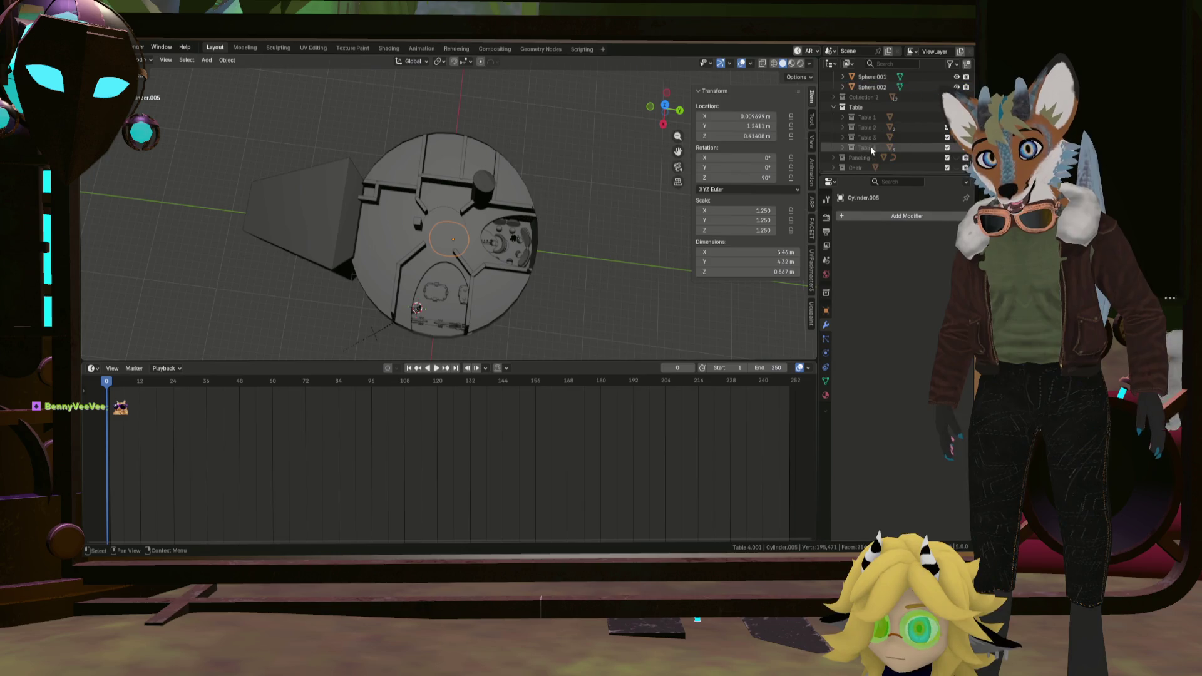
pyautogui.hotkey('ctrl', 'z')
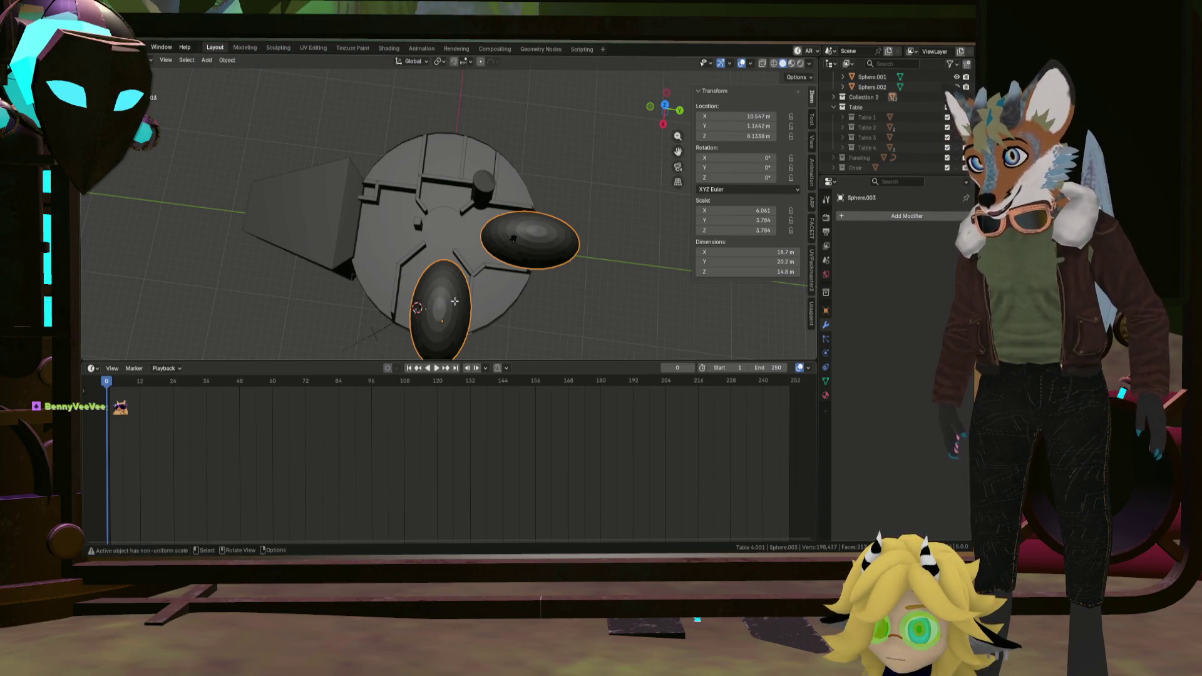
# Enter Edit Mode on Sphere.003, select its linked mesh and frame it from top view.
pyautogui.press('Tab')
pyautogui.press('l')
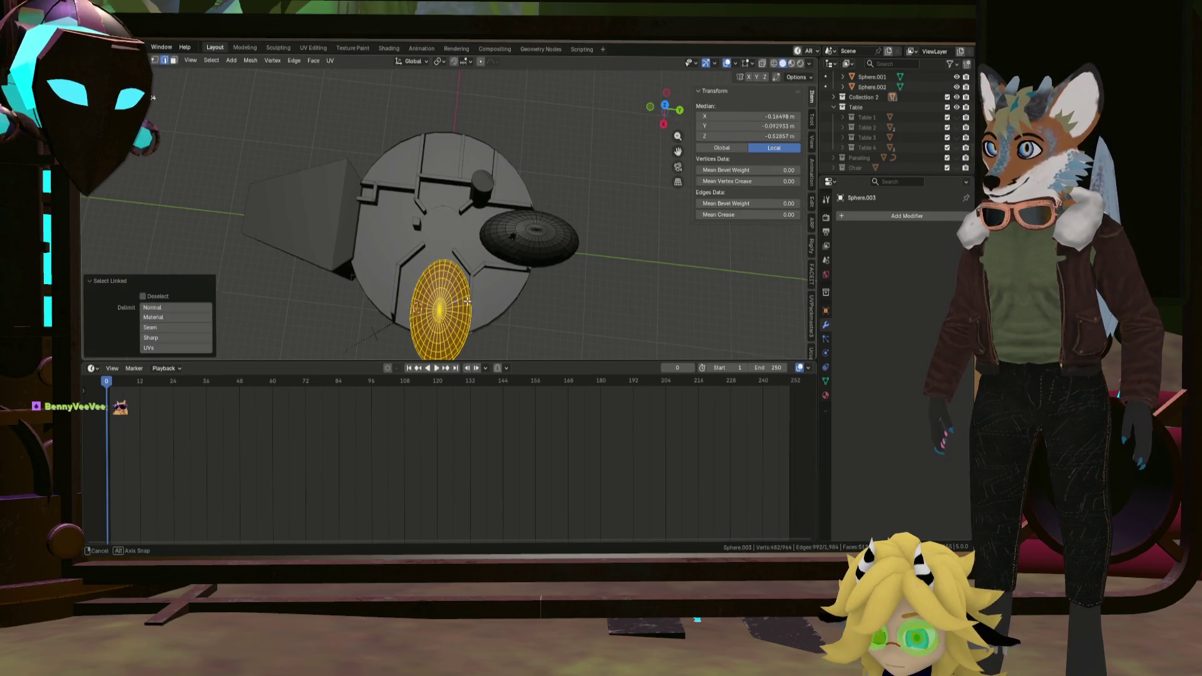
pyautogui.moveTo(455, 301); pyautogui.dragTo(447, 238, button='middle')
pyautogui.scroll(3, 447, 238)
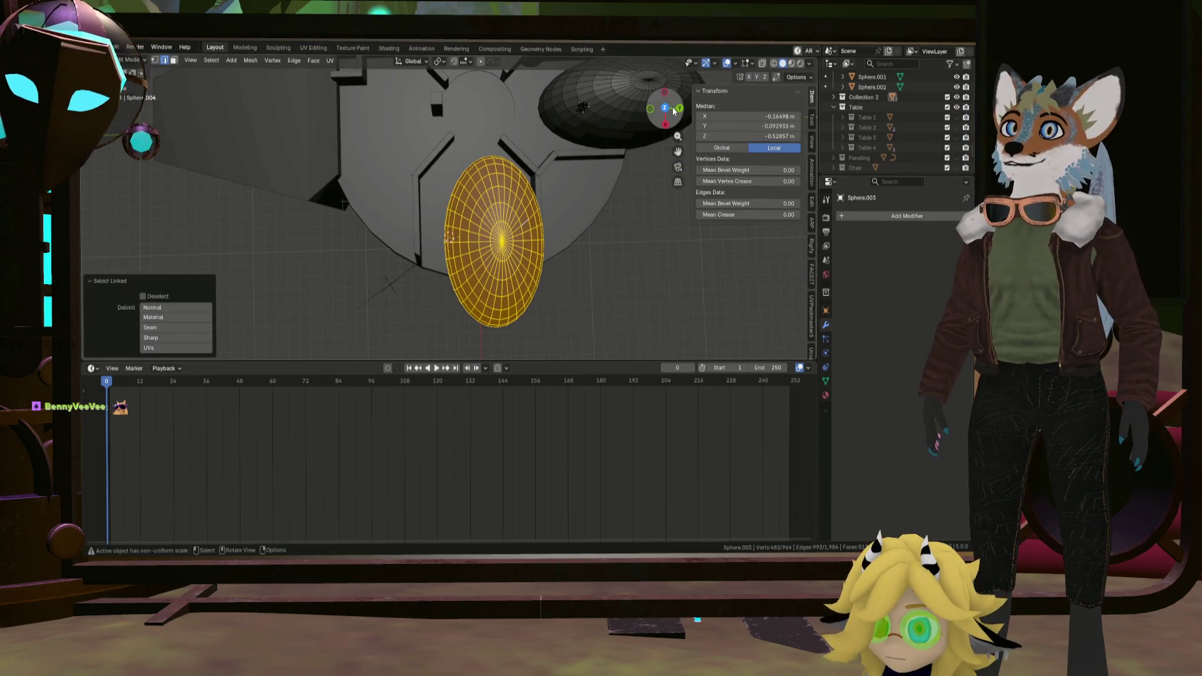
pyautogui.click(666, 109)
pyautogui.keyDown('shift'); pyautogui.moveTo(572, 180); pyautogui.dragTo(530, 217, button='middle'); pyautogui.keyUp('shift')
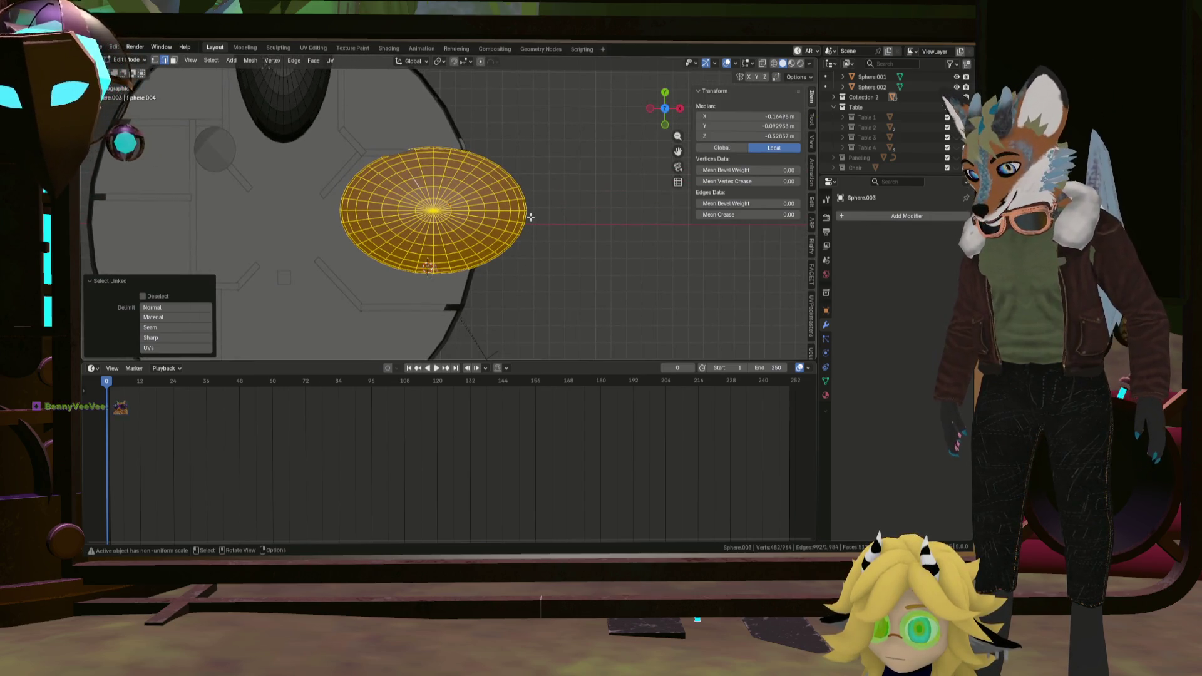
# Move the sphere mesh about −1.14 m along Y, then hide the sphere.
pyautogui.press('g')
pyautogui.press('y')
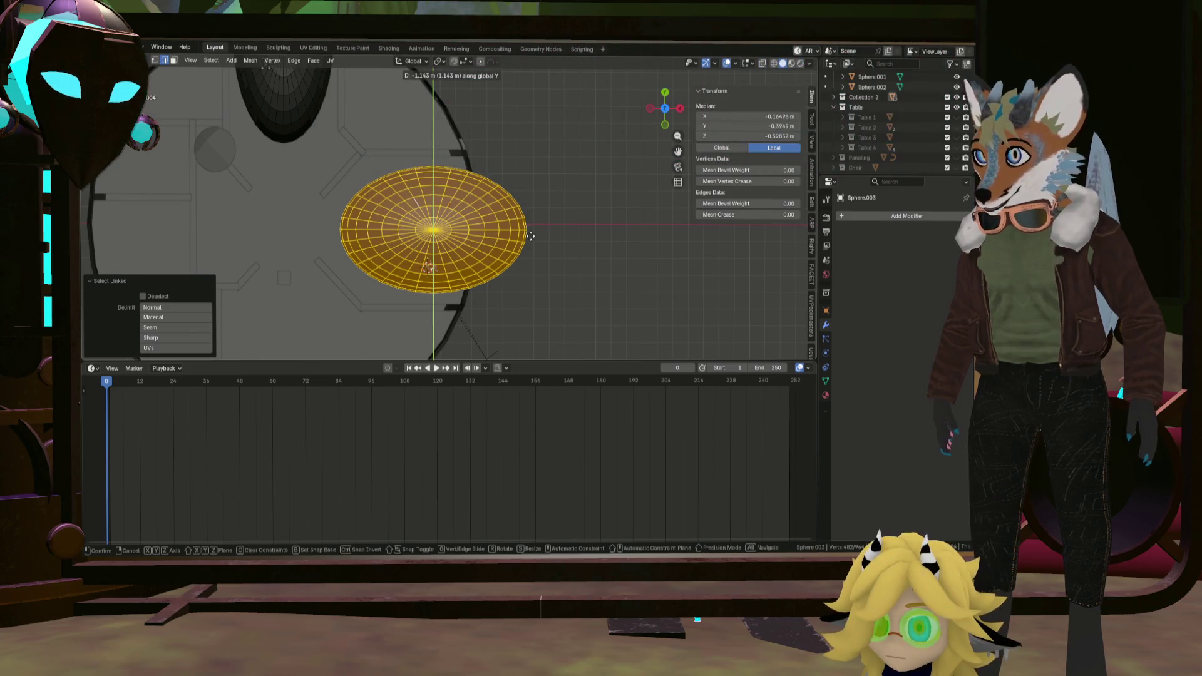
pyautogui.click(532, 236)
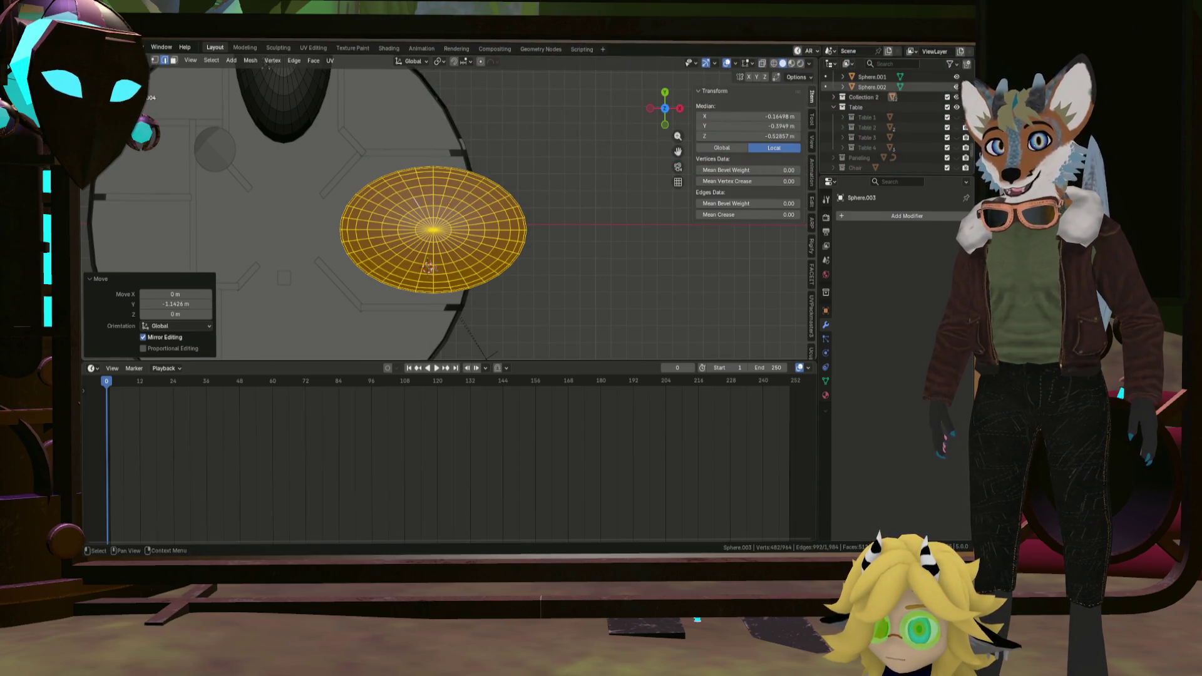
pyautogui.click(957, 96)
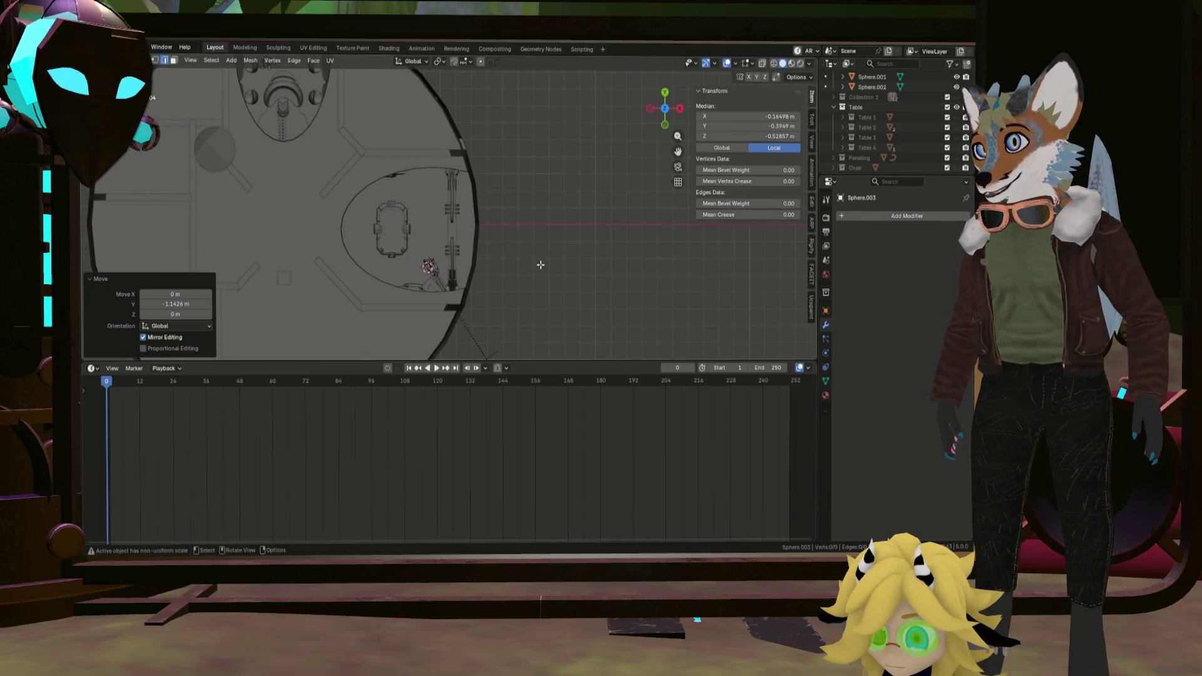
pyautogui.scroll(-3, 561, 260)
pyautogui.moveTo(569, 260)
pyautogui.mouseDown(button='middle')
pyautogui.moveTo(598, 262)
pyautogui.moveTo(541, 199)
pyautogui.moveTo(398, 233)
pyautogui.moveTo(515, 238)
pyautogui.mouseUp(button='middle')
pyautogui.scroll(5, 598, 263)
pyautogui.scroll(5, 541, 200)
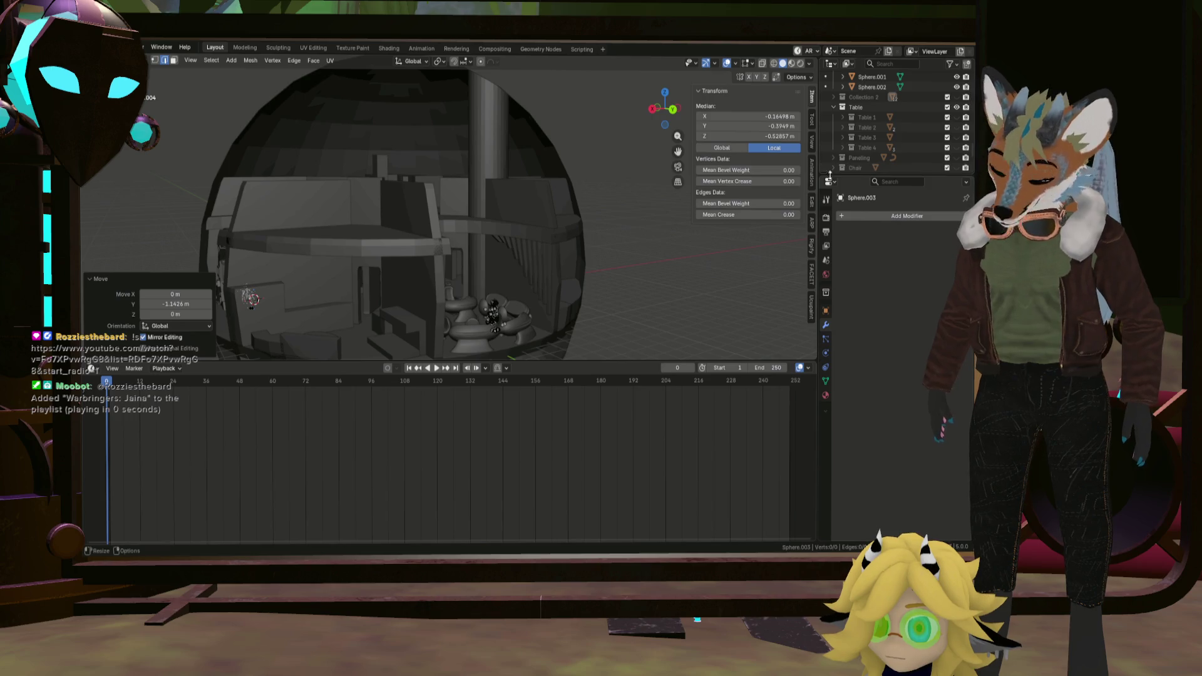
# Shrink the timeline to enlarge the 3D view, then select CaptainsConsole.001 in Object Mode.
pyautogui.moveTo(488, 258); pyautogui.dragTo(549, 265, button='middle')
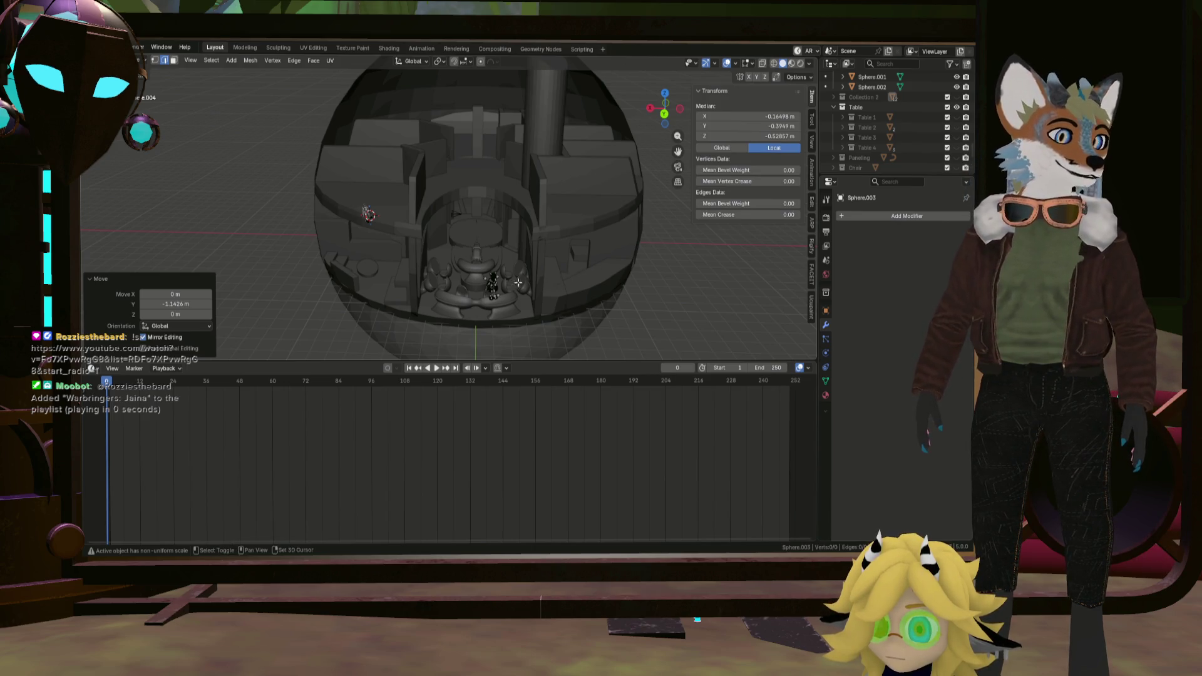
pyautogui.moveTo(518, 282)
pyautogui.mouseDown(button='middle')
pyautogui.moveTo(490, 251)
pyautogui.moveTo(527, 245)
pyautogui.mouseUp(button='middle')
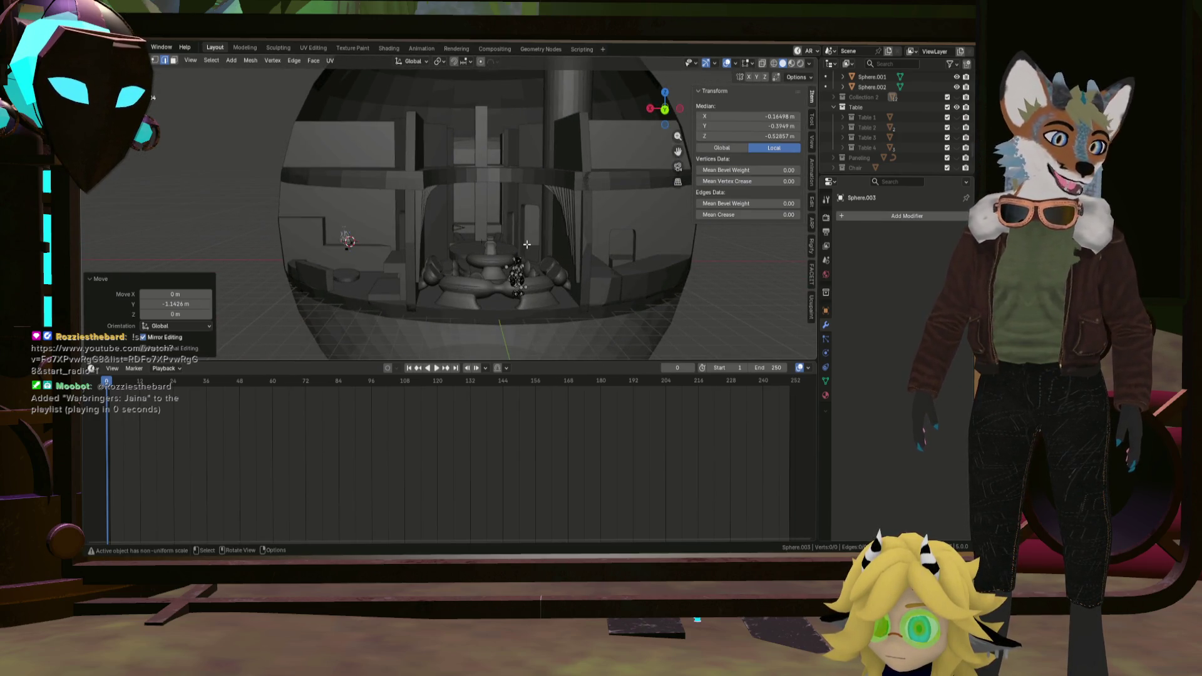
pyautogui.scroll(3, 527, 244)
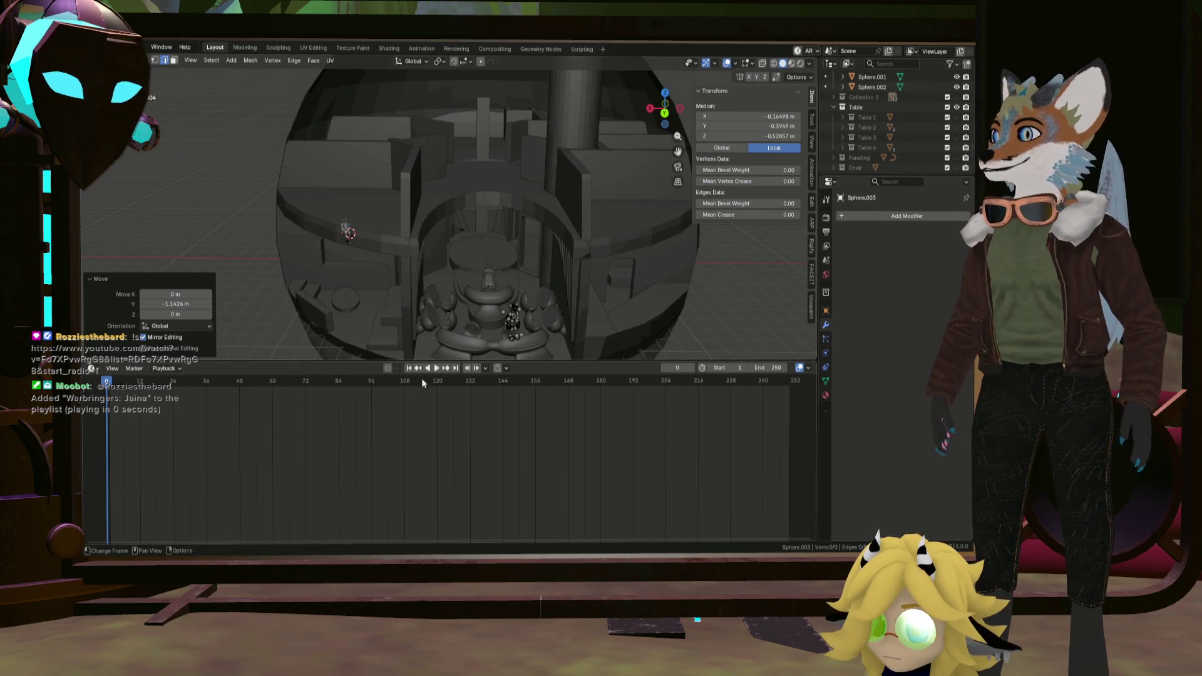
pyautogui.moveTo(430, 361); pyautogui.dragTo(430, 504)
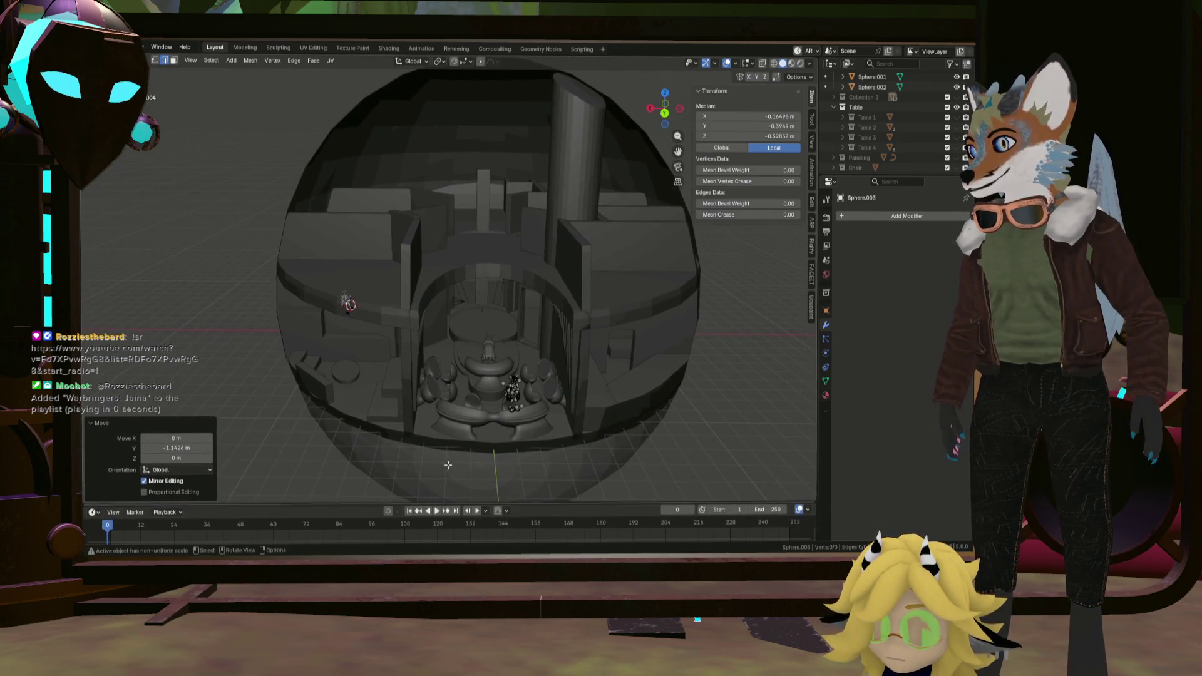
pyautogui.moveTo(414, 442)
pyautogui.mouseDown(button='middle')
pyautogui.moveTo(377, 385)
pyautogui.moveTo(457, 377)
pyautogui.moveTo(460, 404)
pyautogui.moveTo(570, 373)
pyautogui.moveTo(477, 420)
pyautogui.mouseUp(button='middle')
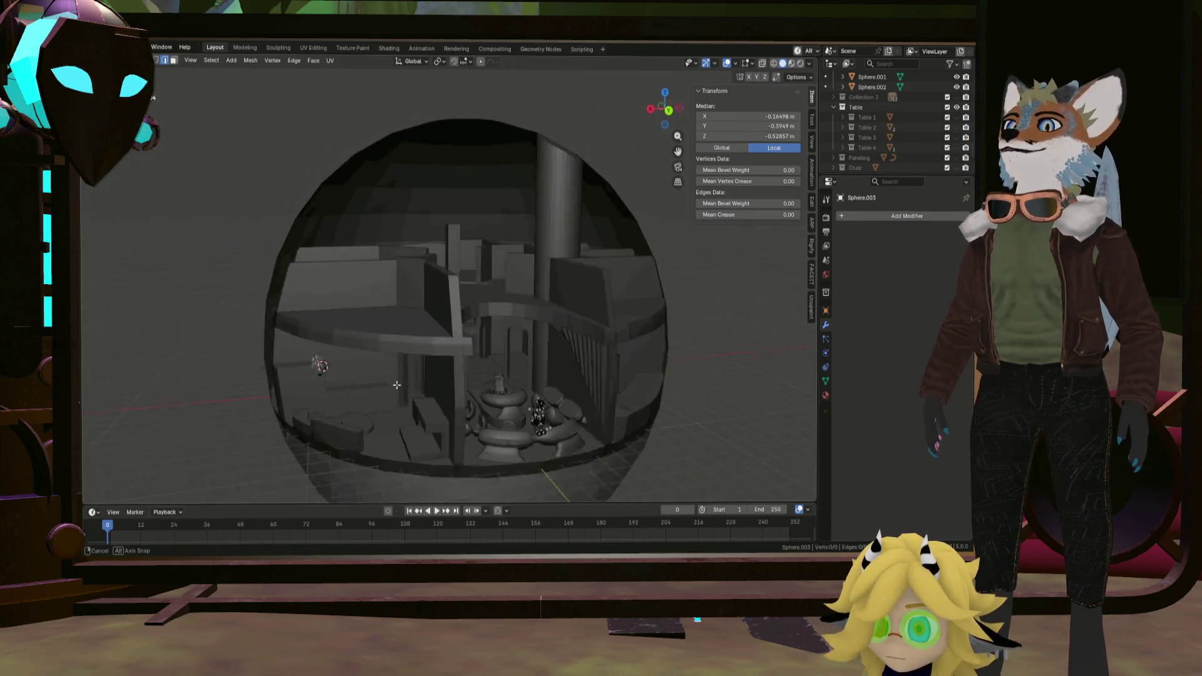
pyautogui.scroll(3, 476, 419)
pyautogui.scroll(3, 476, 419)
pyautogui.press('Tab')
pyautogui.click(498, 380)
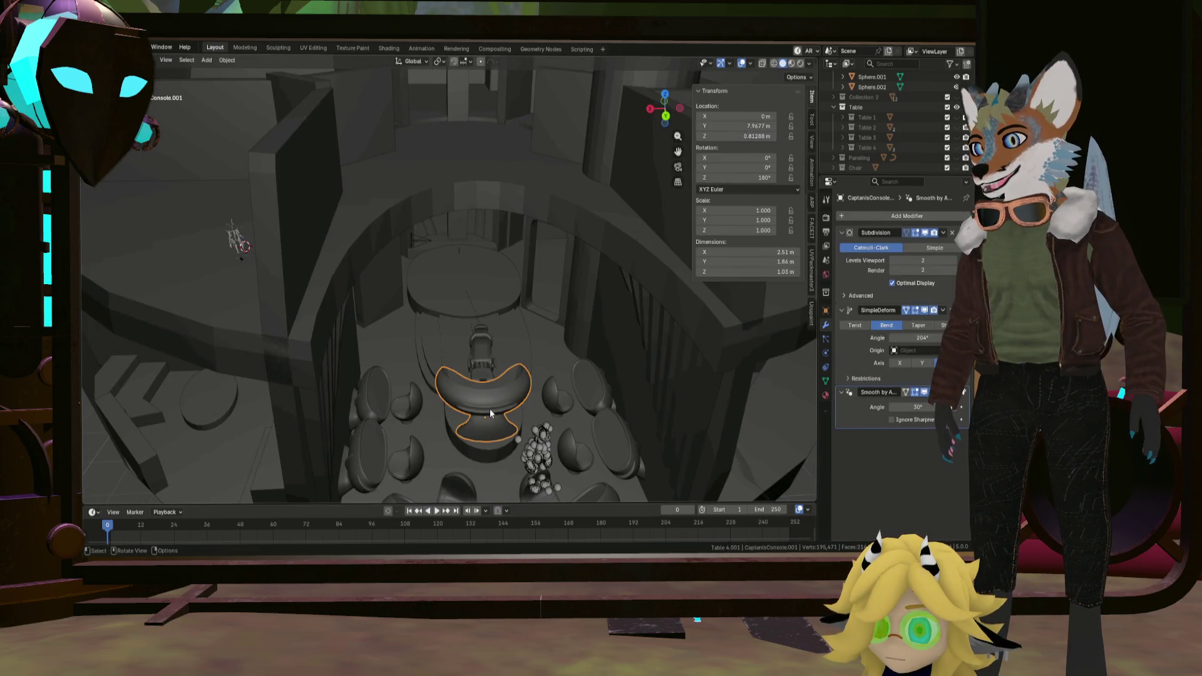
pyautogui.scroll(1, 501, 379)
# Bring up the File menu's list of export formats.
pyautogui.moveTo(501, 379); pyautogui.dragTo(488, 385, button='middle')
pyautogui.scroll(2, 489, 357)
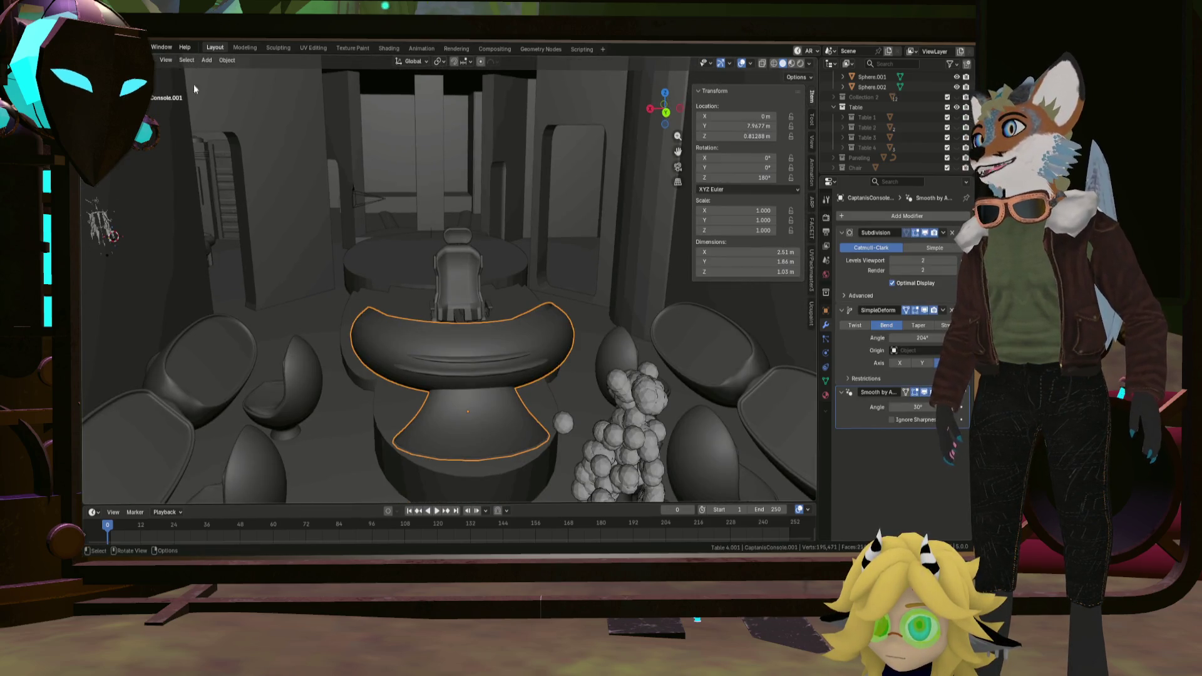
pyautogui.click(103, 47)
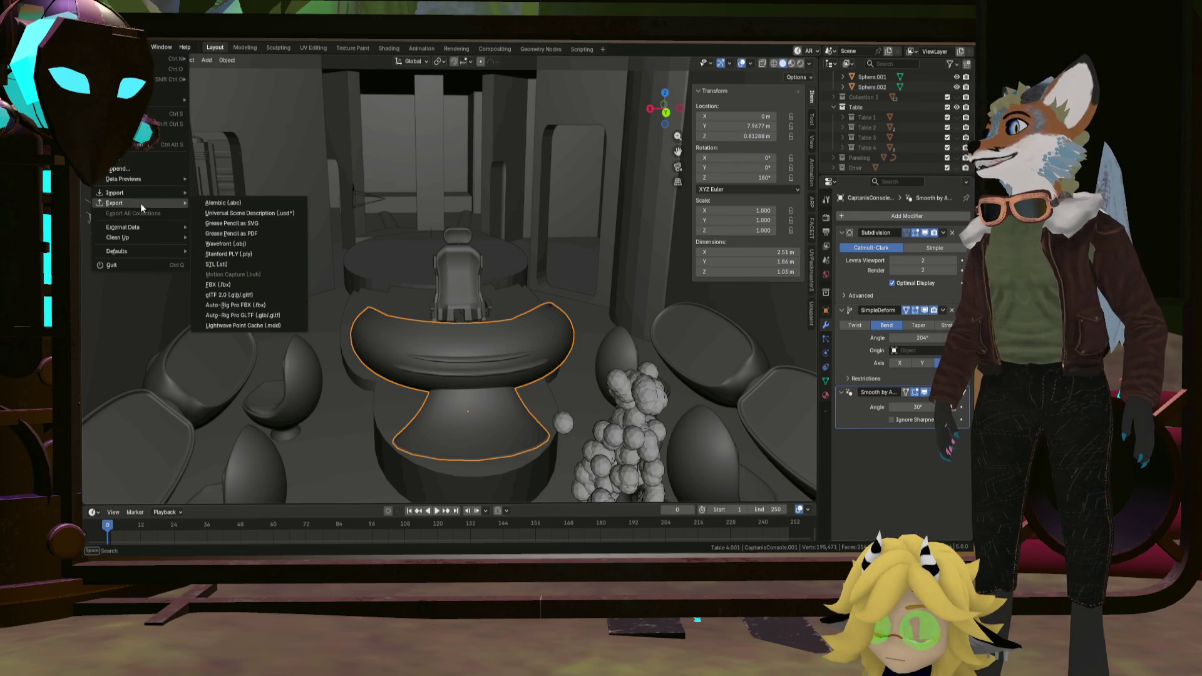
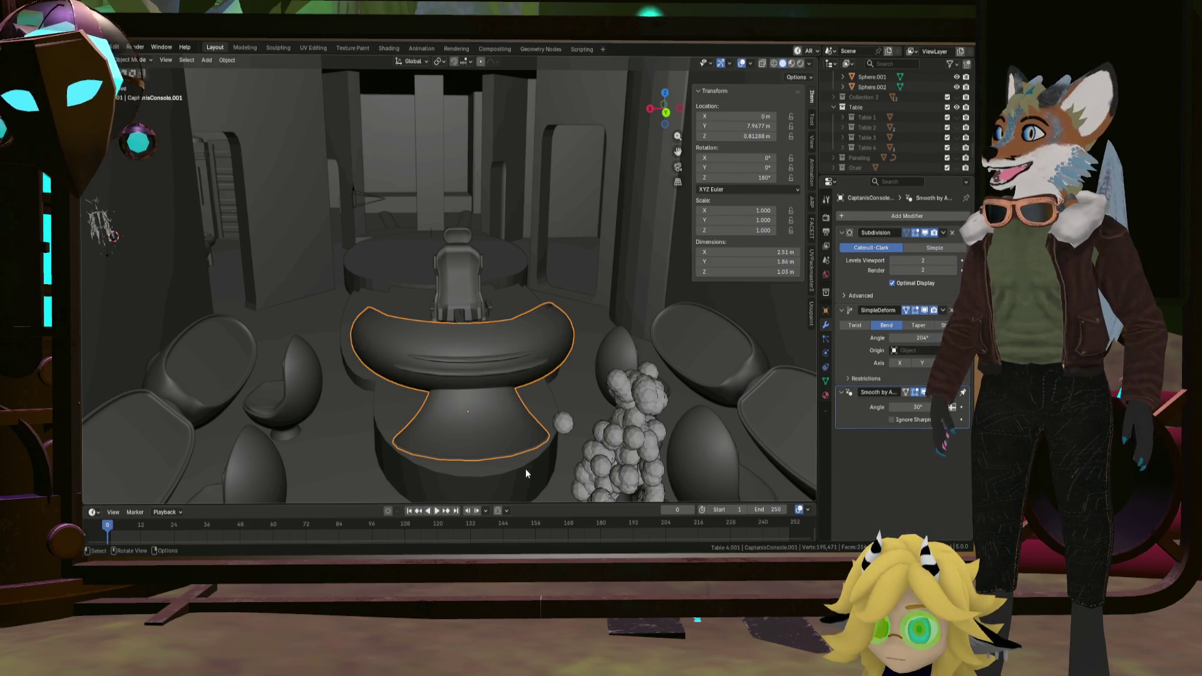
# Restore the two oval side consoles and delete their rotation keyframes from the timeline.
pyautogui.hotkey('ctrl', 'z')
pyautogui.scroll(-3, 428, 393)
pyautogui.scroll(-4, 437, 402)
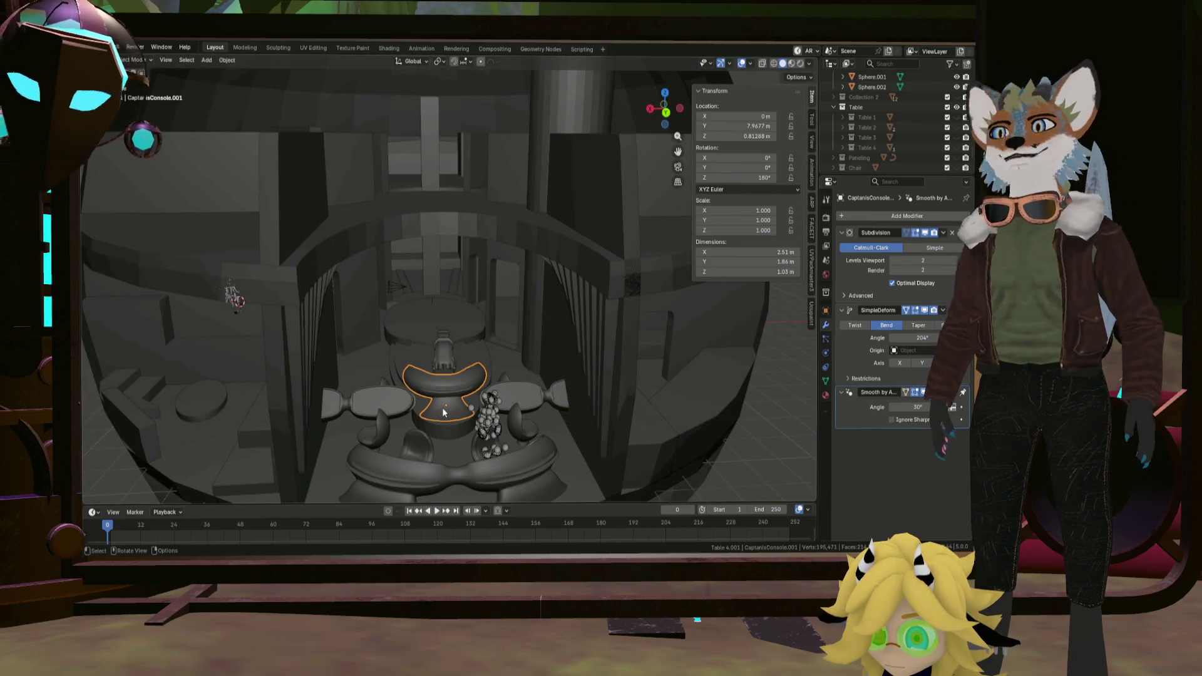
pyautogui.click(554, 401)
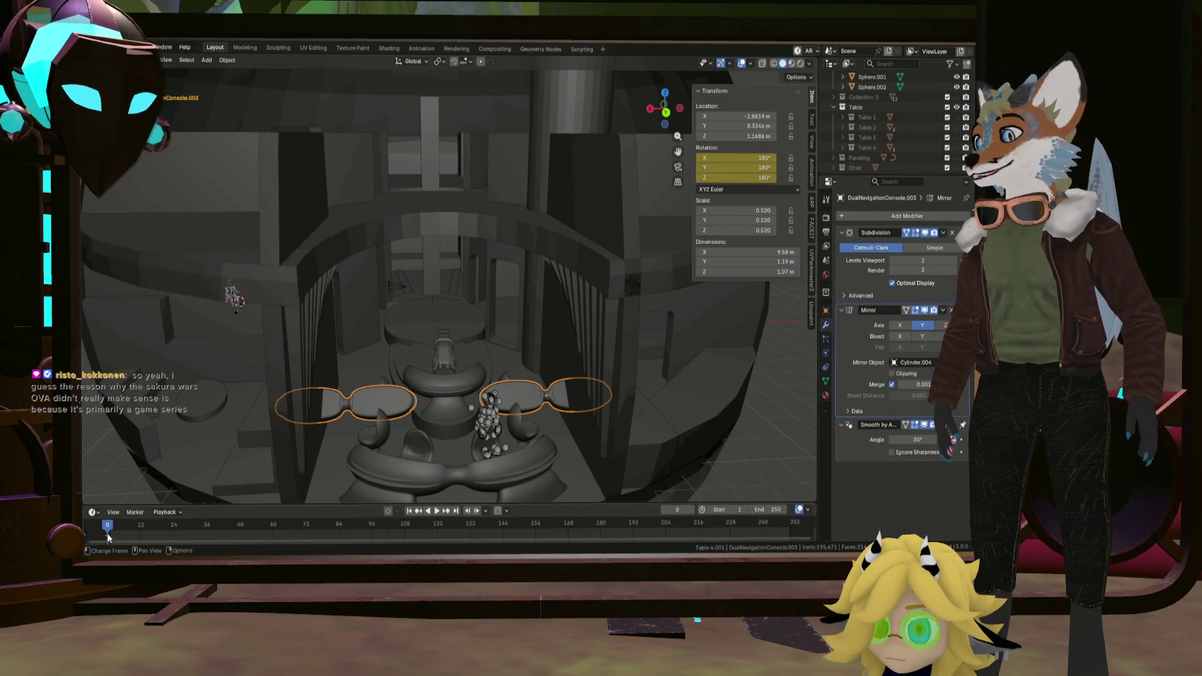
pyautogui.press('o')
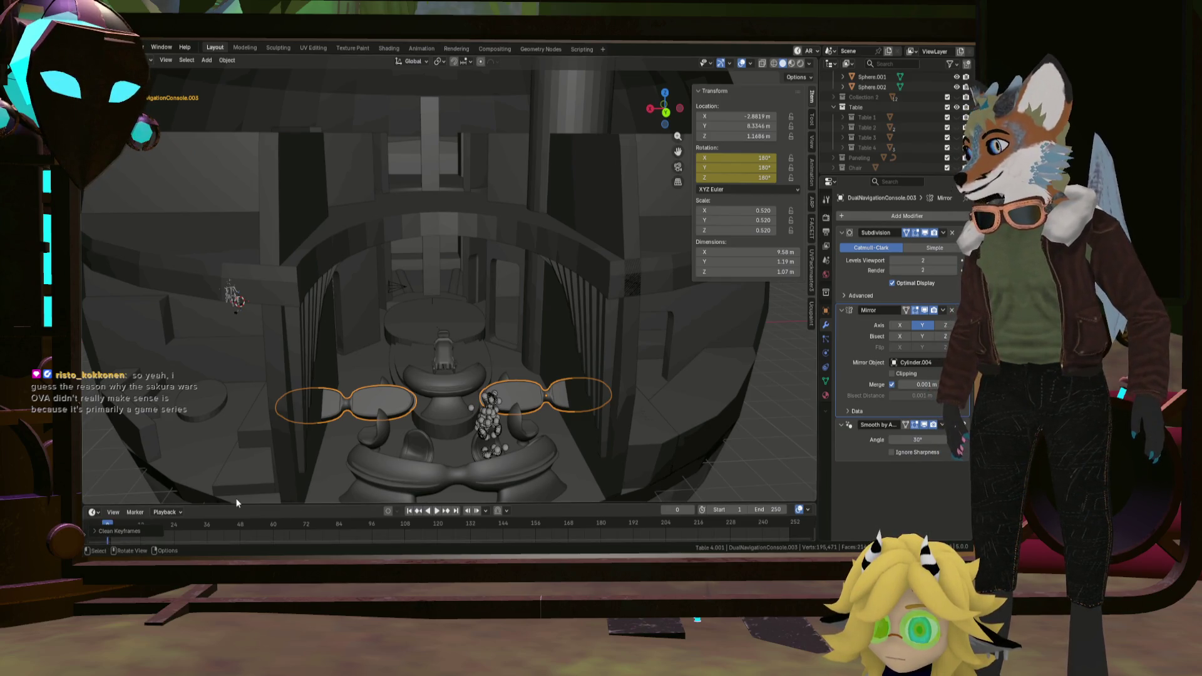
pyautogui.moveTo(240, 505); pyautogui.dragTo(188, 402)
pyautogui.press('x')
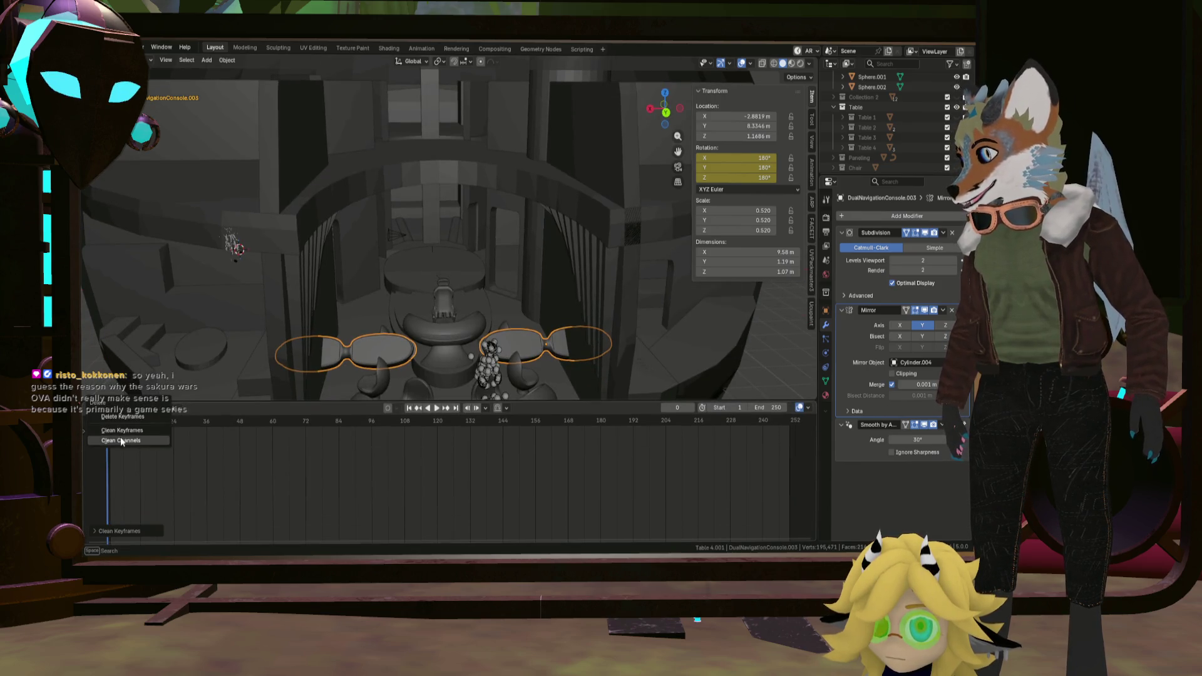
pyautogui.click(120, 418)
# Rotate both side consoles 90° around the vertical Z axis, then look into the dome interior.
pyautogui.click(571, 350)
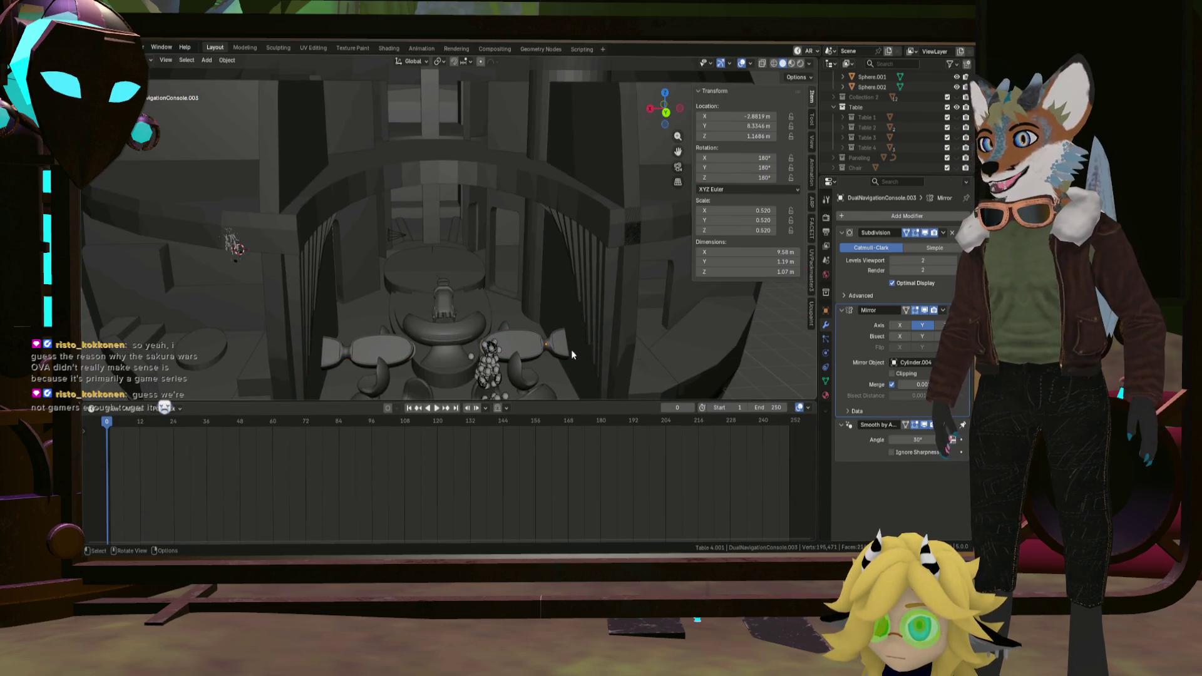
pyautogui.hotkey('ctrl', 'z')
pyautogui.moveTo(559, 351); pyautogui.dragTo(557, 392, button='middle')
pyautogui.press('r')
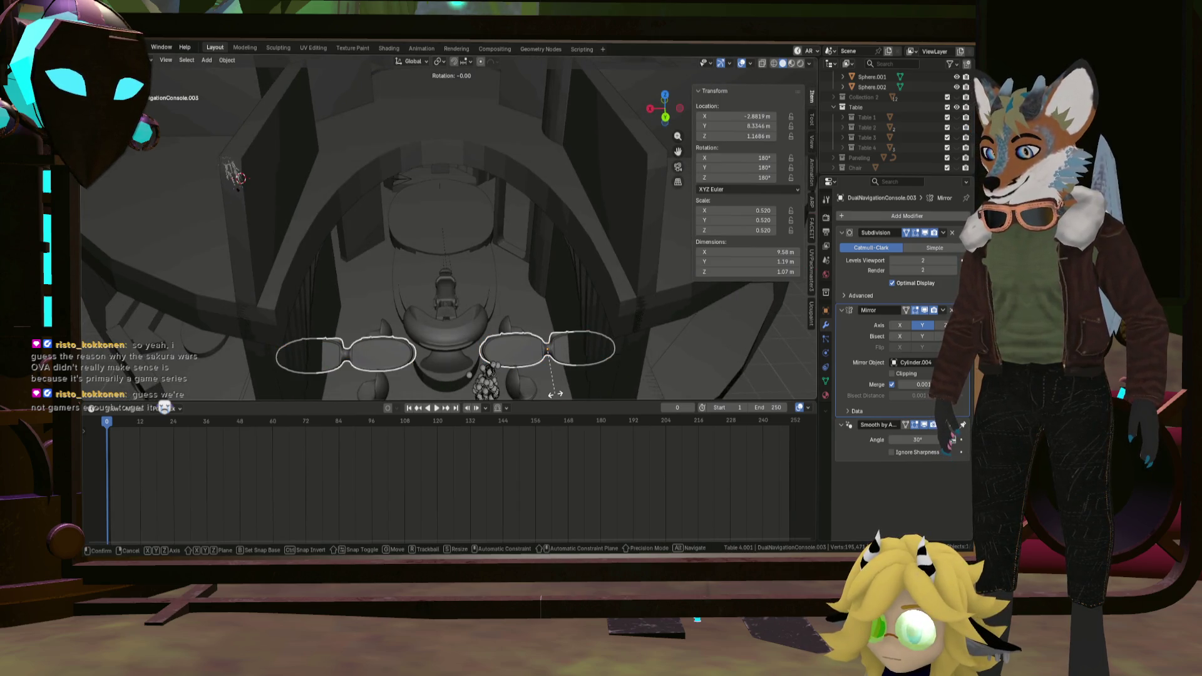
pyautogui.write('z')
pyautogui.write('90')
pyautogui.press('Return')
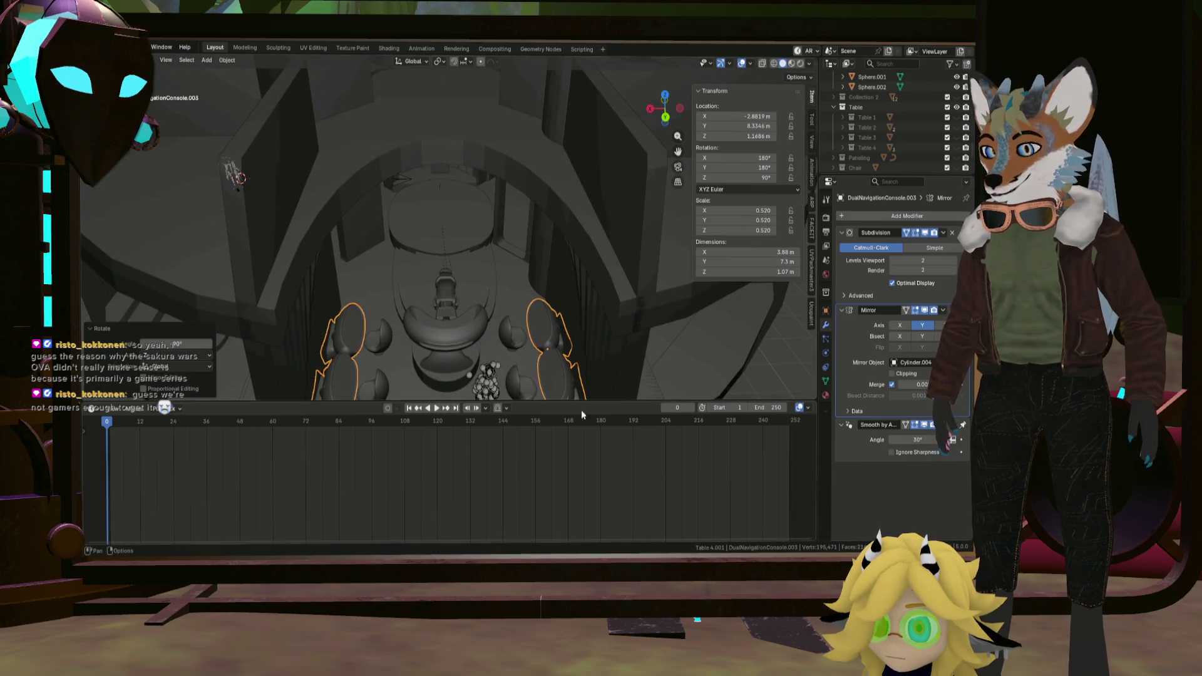
pyautogui.moveTo(582, 410)
pyautogui.mouseDown(button='middle')
pyautogui.moveTo(638, 375)
pyautogui.moveTo(666, 338)
pyautogui.mouseUp(button='middle')
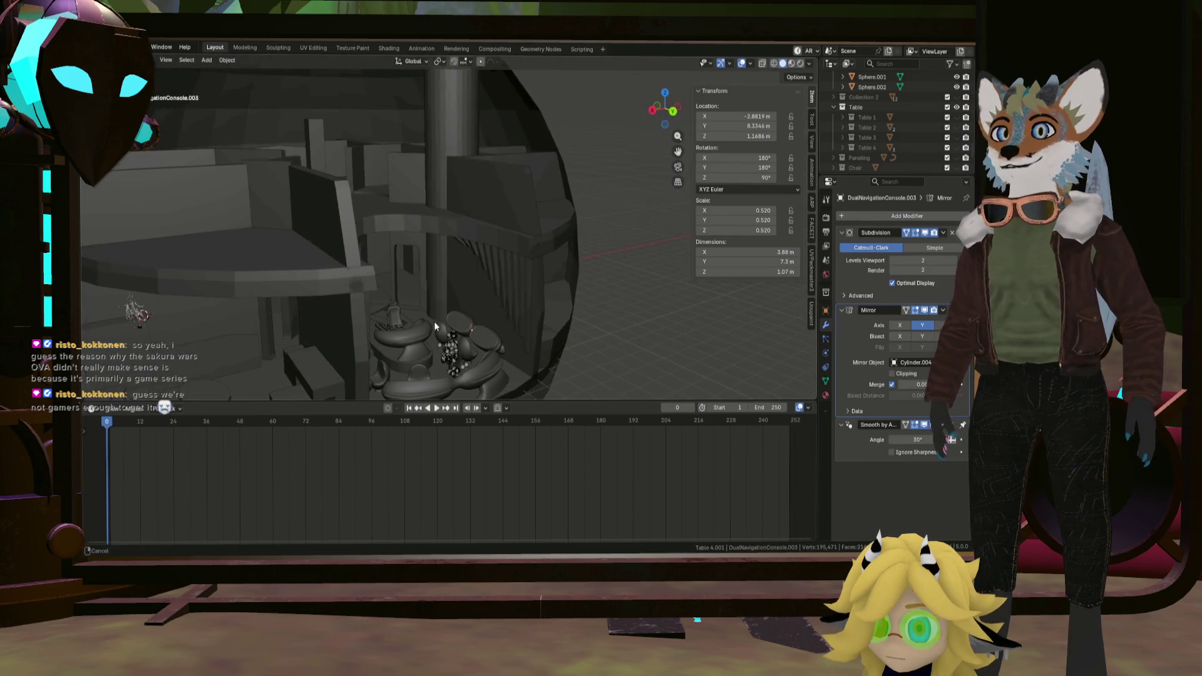
pyautogui.click(434, 321)
pyautogui.moveTo(435, 322); pyautogui.dragTo(502, 337, button='middle')
pyautogui.scroll(-5, 502, 337)
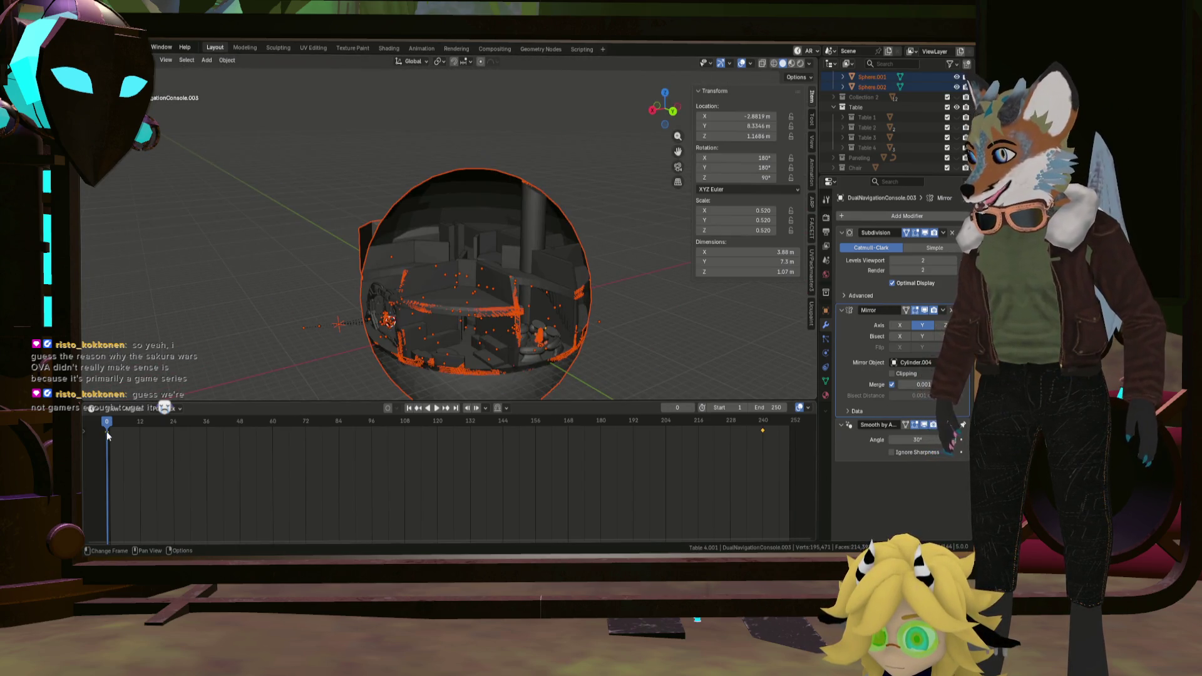
pyautogui.press('x')
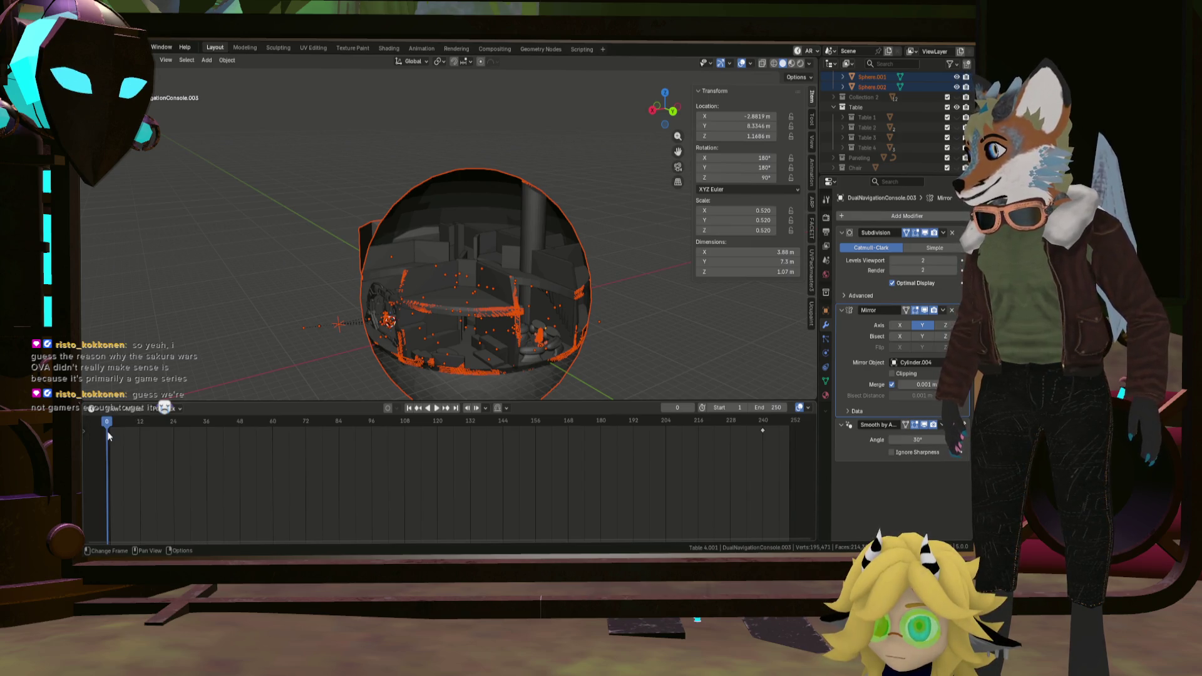
pyautogui.scroll(3, 489, 308)
pyautogui.scroll(2, 489, 308)
pyautogui.click(488, 309)
pyautogui.moveTo(514, 326)
pyautogui.mouseDown(button='middle')
pyautogui.moveTo(317, 363)
pyautogui.moveTo(431, 258)
pyautogui.moveTo(454, 264)
pyautogui.mouseUp(button='middle')
pyautogui.scroll(4, 318, 358)
pyautogui.scroll(2, 386, 307)
pyautogui.scroll(-2, 469, 259)
pyautogui.scroll(-3, 498, 296)
pyautogui.scroll(-2, 488, 317)
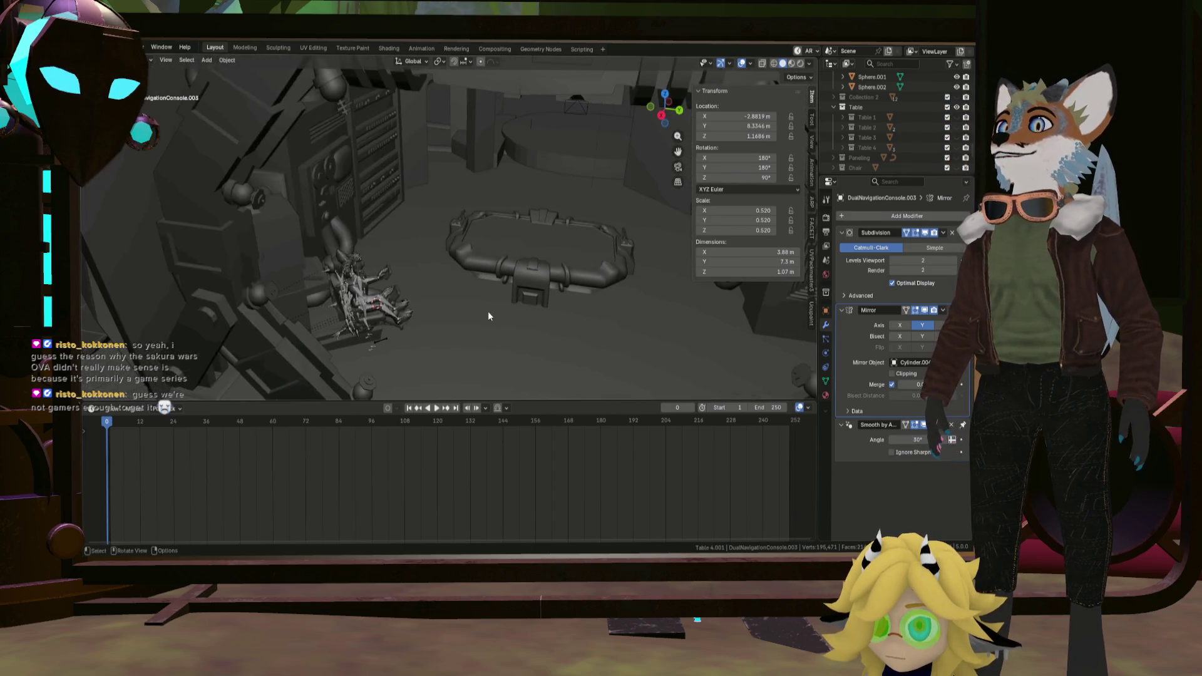
pyautogui.moveTo(488, 316); pyautogui.dragTo(508, 267, button='middle')
pyautogui.scroll(-3, 509, 267)
pyautogui.scroll(-2, 397, 326)
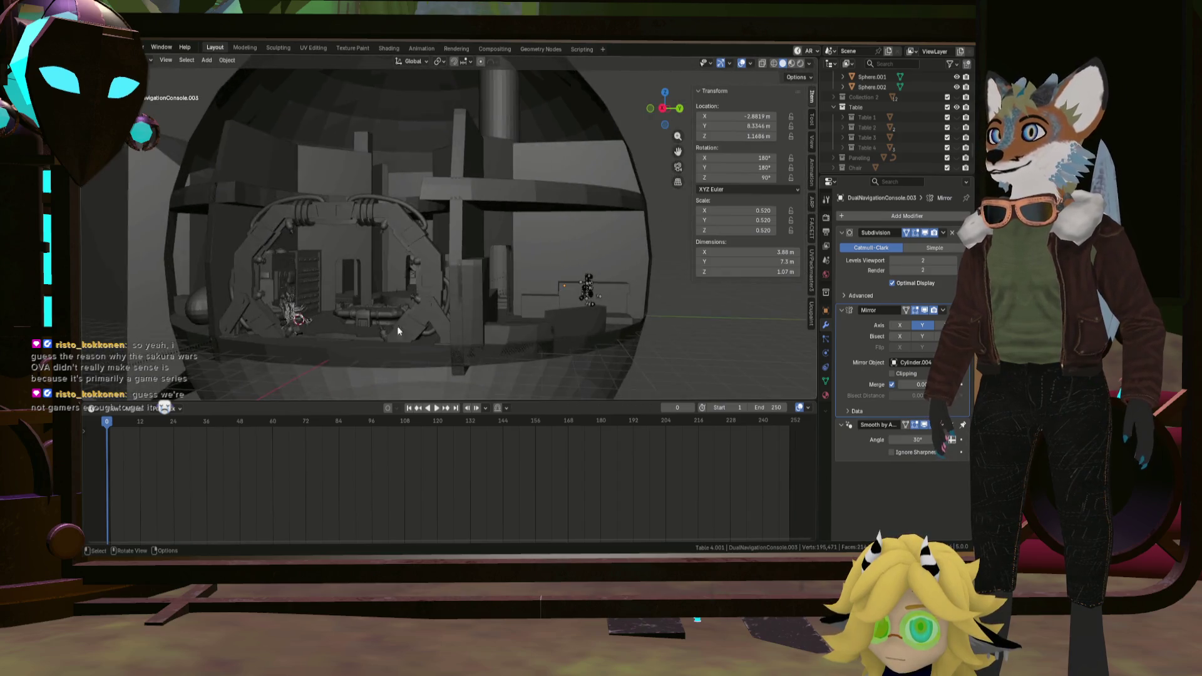
pyautogui.scroll(3, 398, 326)
pyautogui.moveTo(397, 326)
pyautogui.mouseDown(button='middle')
pyautogui.moveTo(433, 324)
pyautogui.moveTo(268, 301)
pyautogui.moveTo(489, 298)
pyautogui.moveTo(438, 304)
pyautogui.moveTo(490, 282)
pyautogui.mouseUp(button='middle')
pyautogui.scroll(-2, 268, 301)
pyautogui.scroll(3, 488, 298)
pyautogui.scroll(-5, 900, 133)
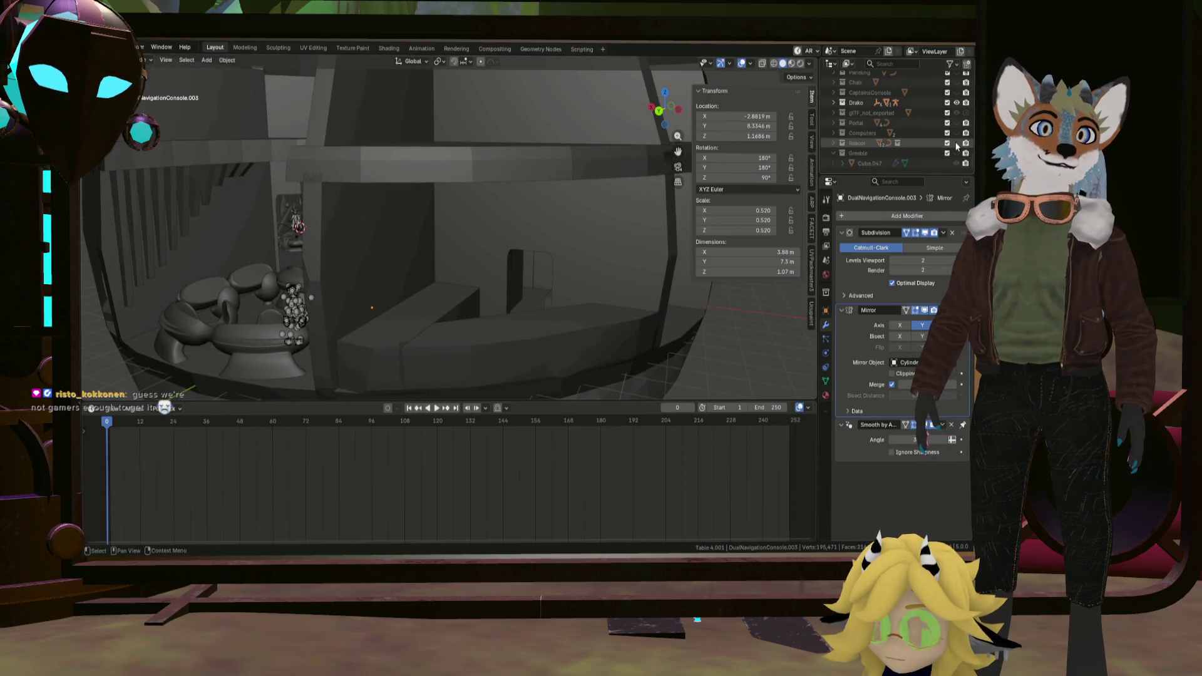
pyautogui.moveTo(420, 209); pyautogui.dragTo(482, 197, button='middle')
pyautogui.scroll(2, 362, 226)
pyautogui.moveTo(361, 226)
pyautogui.mouseDown(button='middle')
pyautogui.moveTo(443, 241)
pyautogui.moveTo(488, 268)
pyautogui.mouseUp(button='middle')
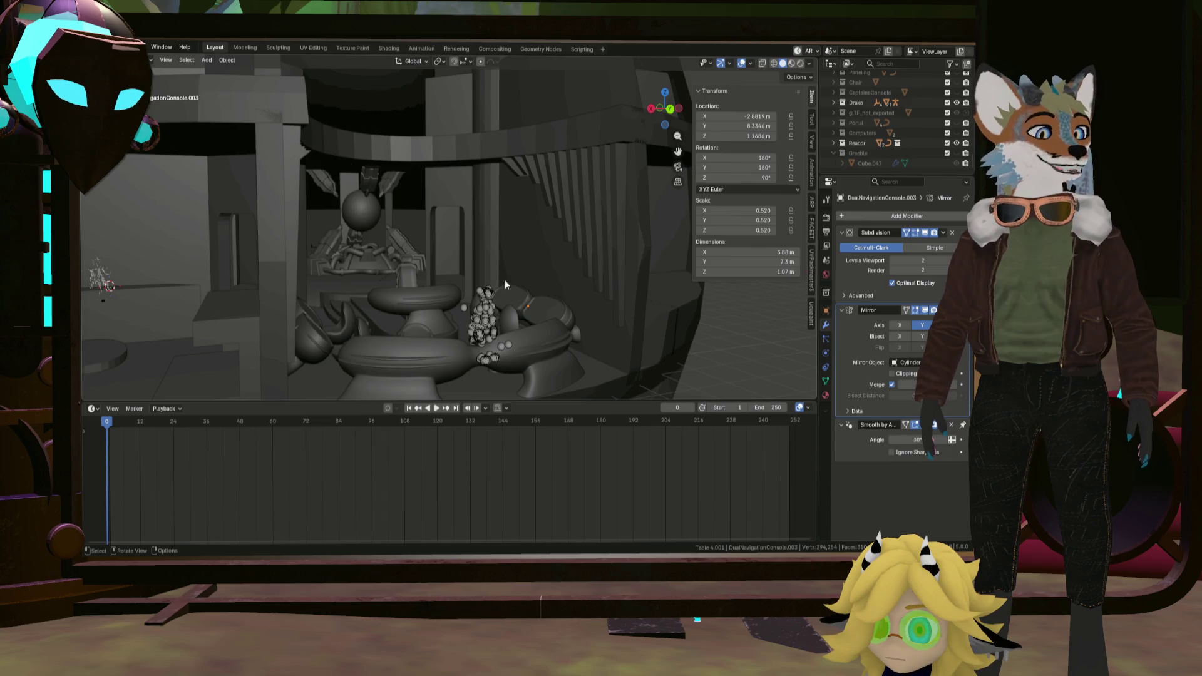
pyautogui.scroll(-2, 405, 284)
pyautogui.scroll(-1, 405, 285)
pyautogui.scroll(-1, 405, 303)
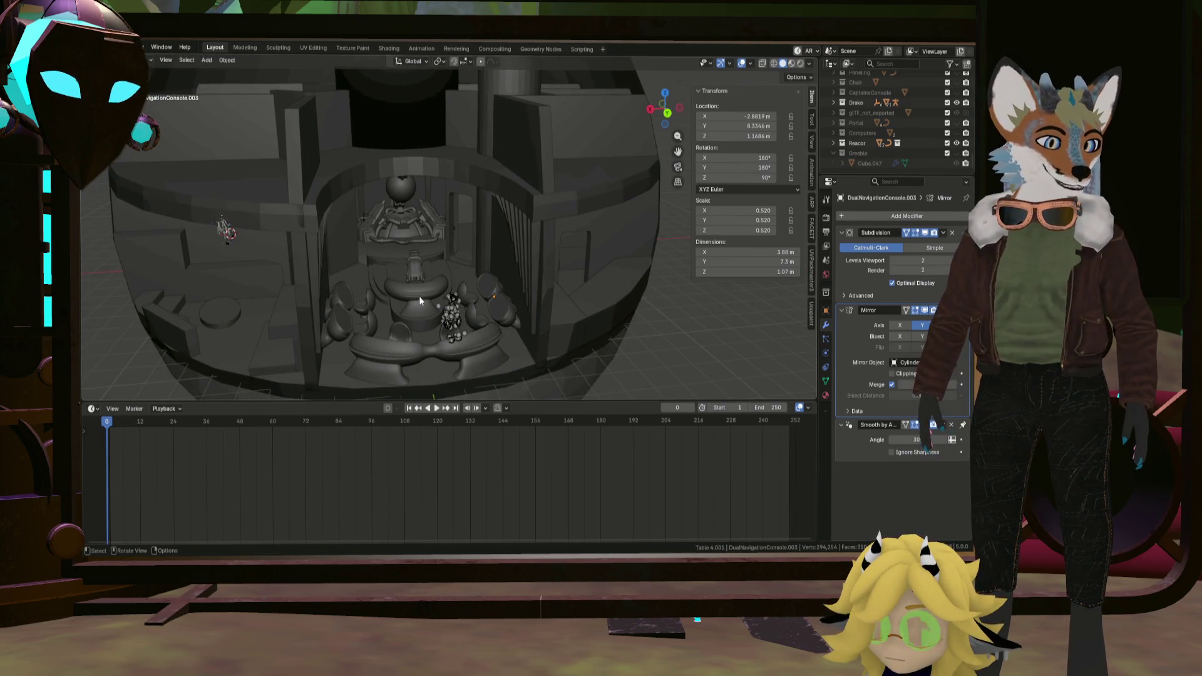
pyautogui.moveTo(419, 296); pyautogui.dragTo(459, 334, button='middle')
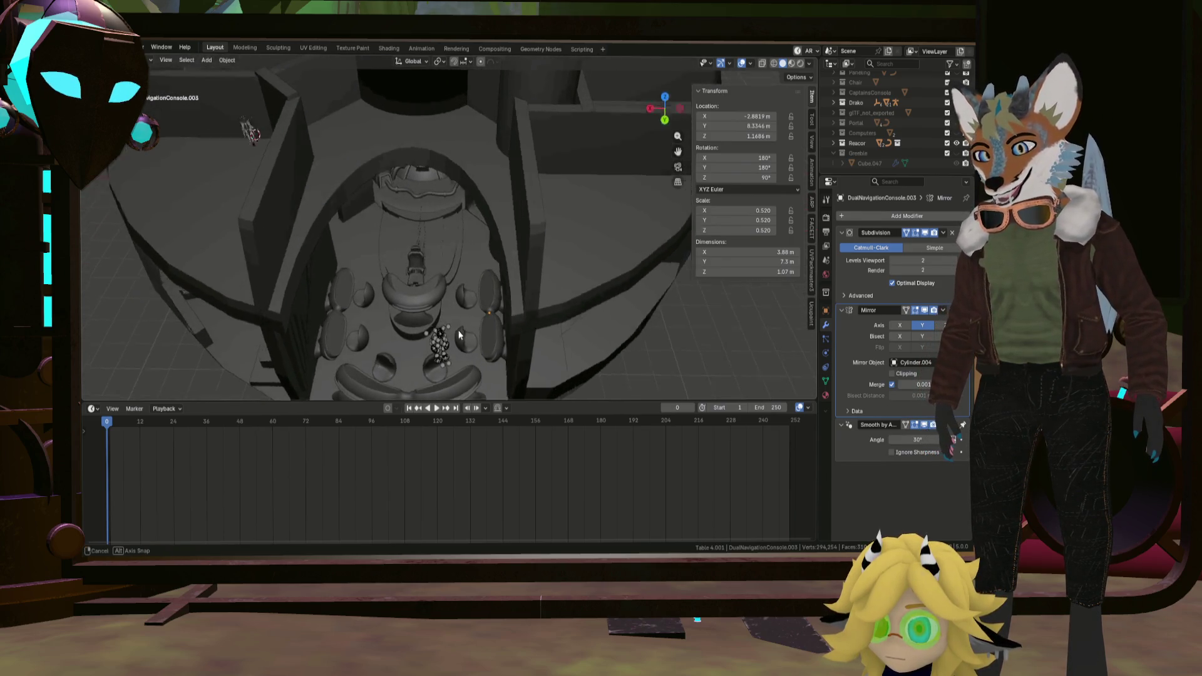
pyautogui.moveTo(458, 335)
pyautogui.mouseDown(button='middle')
pyautogui.moveTo(431, 309)
pyautogui.moveTo(499, 305)
pyautogui.mouseUp(button='middle')
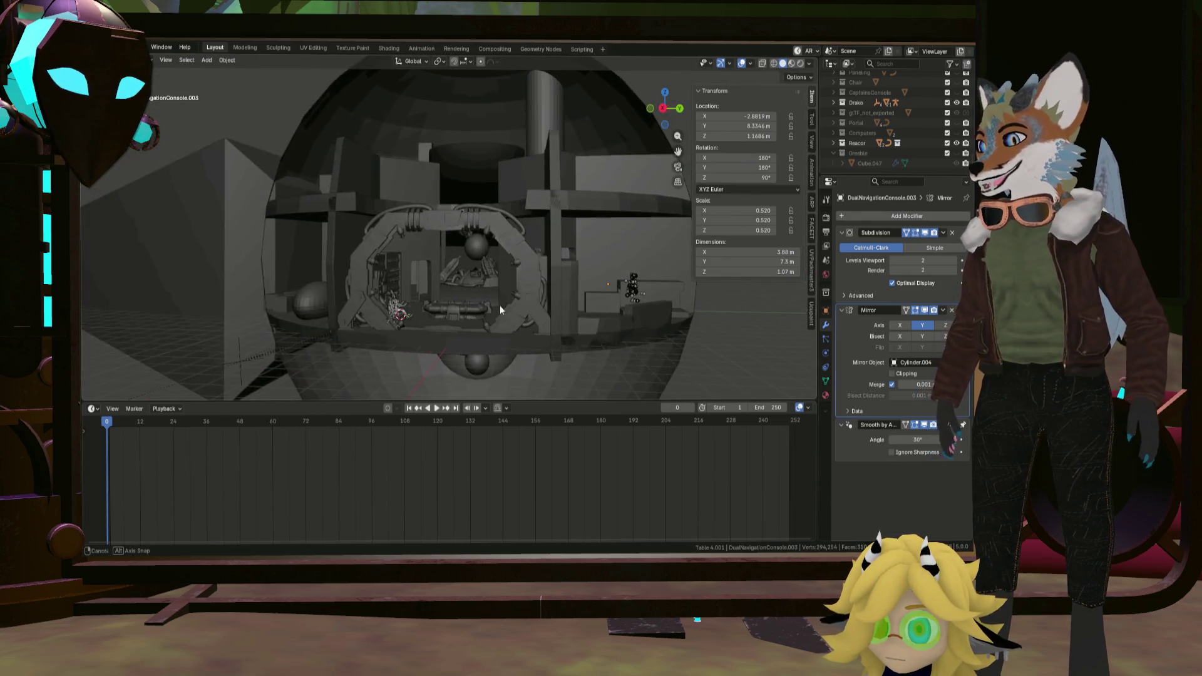
pyautogui.scroll(3, 511, 307)
pyautogui.scroll(3, 511, 307)
pyautogui.moveTo(511, 306)
pyautogui.mouseDown(button='middle')
pyautogui.moveTo(465, 350)
pyautogui.moveTo(466, 330)
pyautogui.moveTo(446, 377)
pyautogui.moveTo(422, 372)
pyautogui.moveTo(447, 317)
pyautogui.moveTo(395, 288)
pyautogui.moveTo(405, 304)
pyautogui.moveTo(471, 310)
pyautogui.mouseUp(button='middle')
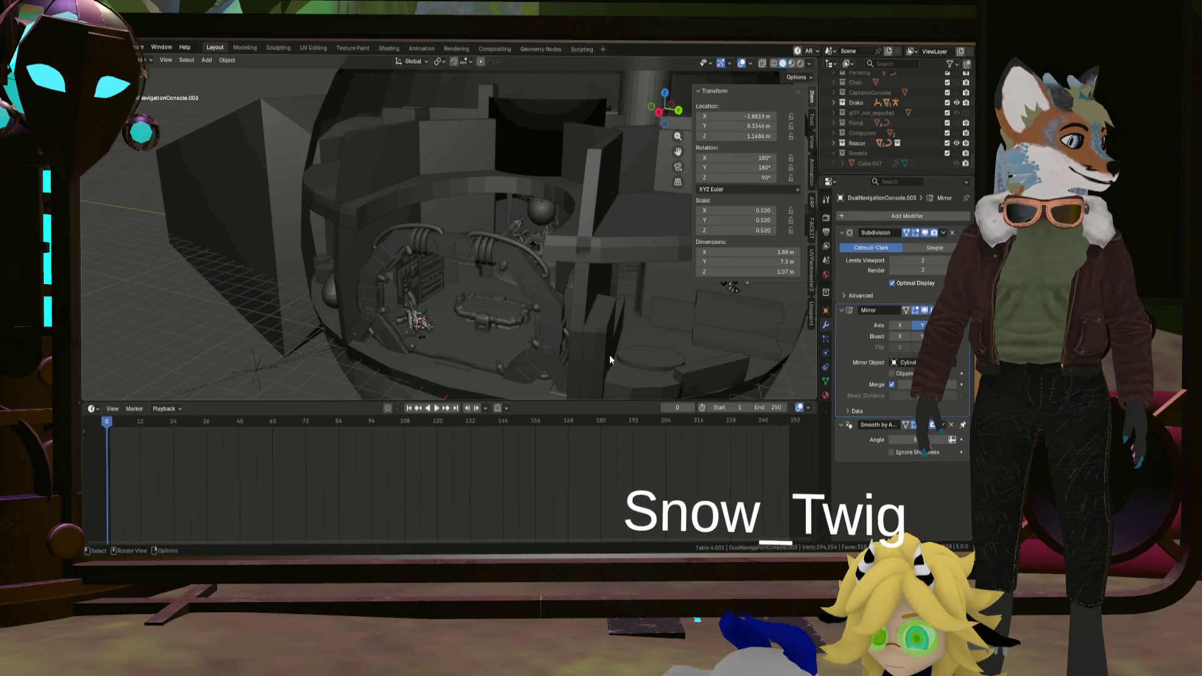
pyautogui.moveTo(603, 357)
pyautogui.mouseDown(button='middle')
pyautogui.moveTo(574, 381)
pyautogui.moveTo(506, 384)
pyautogui.mouseUp(button='middle')
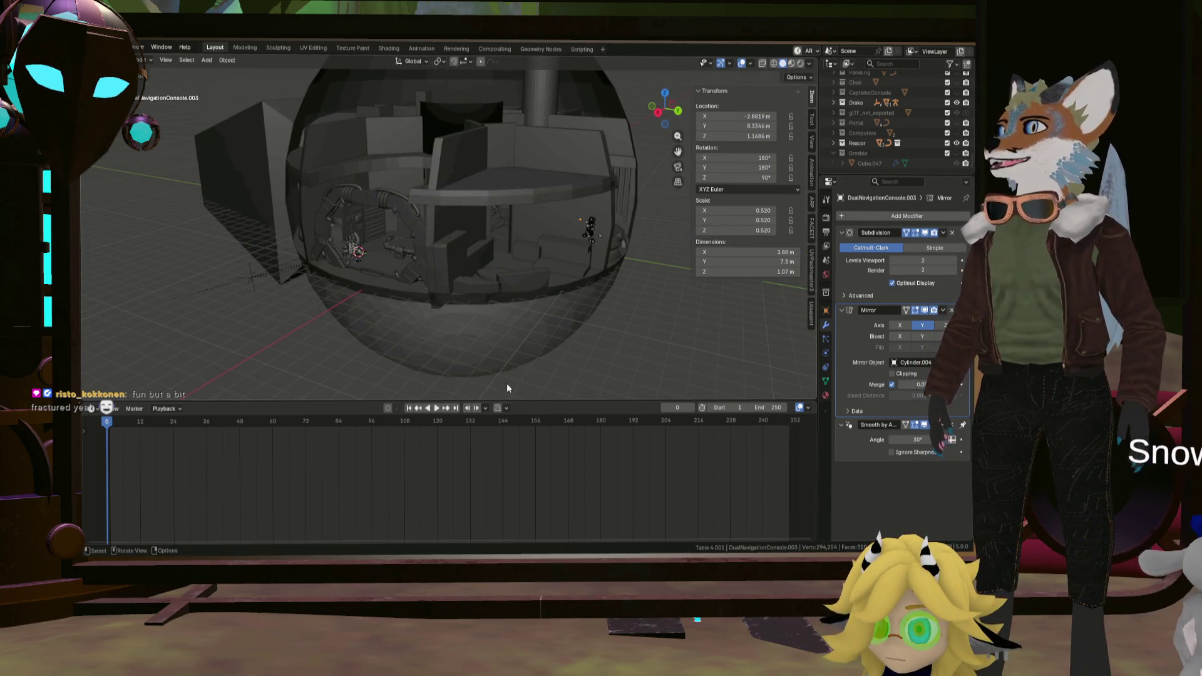
pyautogui.moveTo(567, 326)
pyautogui.mouseDown(button='middle')
pyautogui.moveTo(448, 231)
pyautogui.moveTo(428, 235)
pyautogui.mouseUp(button='middle')
pyautogui.click(430, 252)
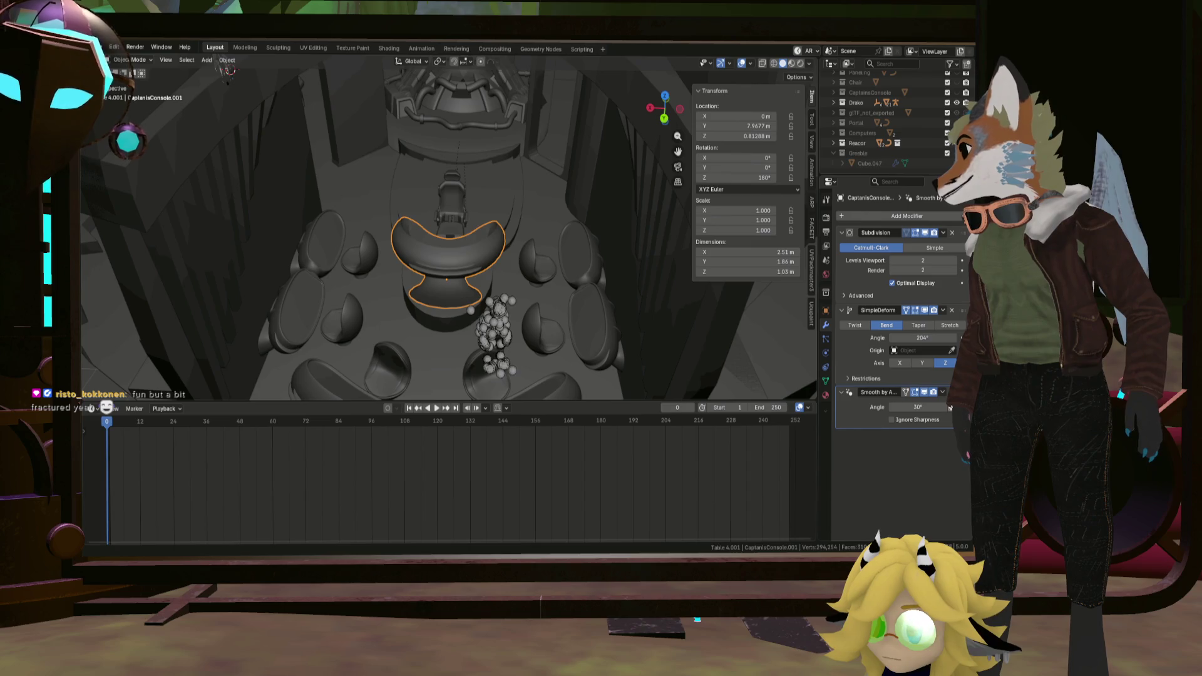
pyautogui.hotkey('alt', 'Tab')
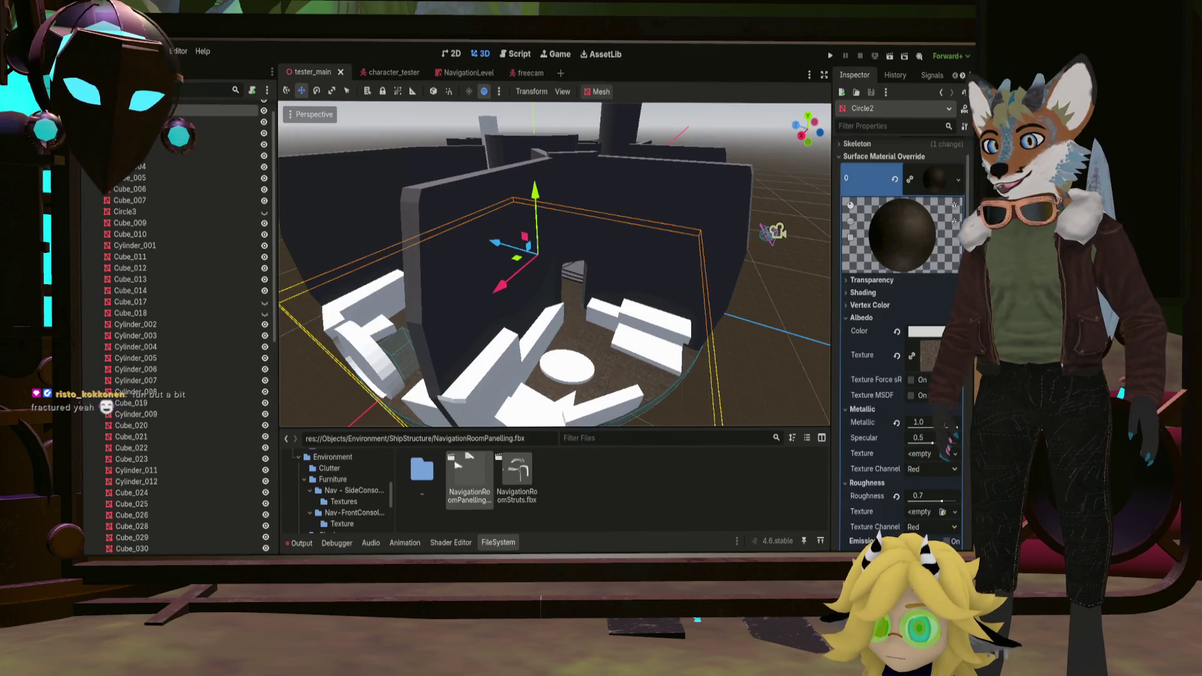
pyautogui.moveTo(629, 346); pyautogui.dragTo(563, 356, button='middle')
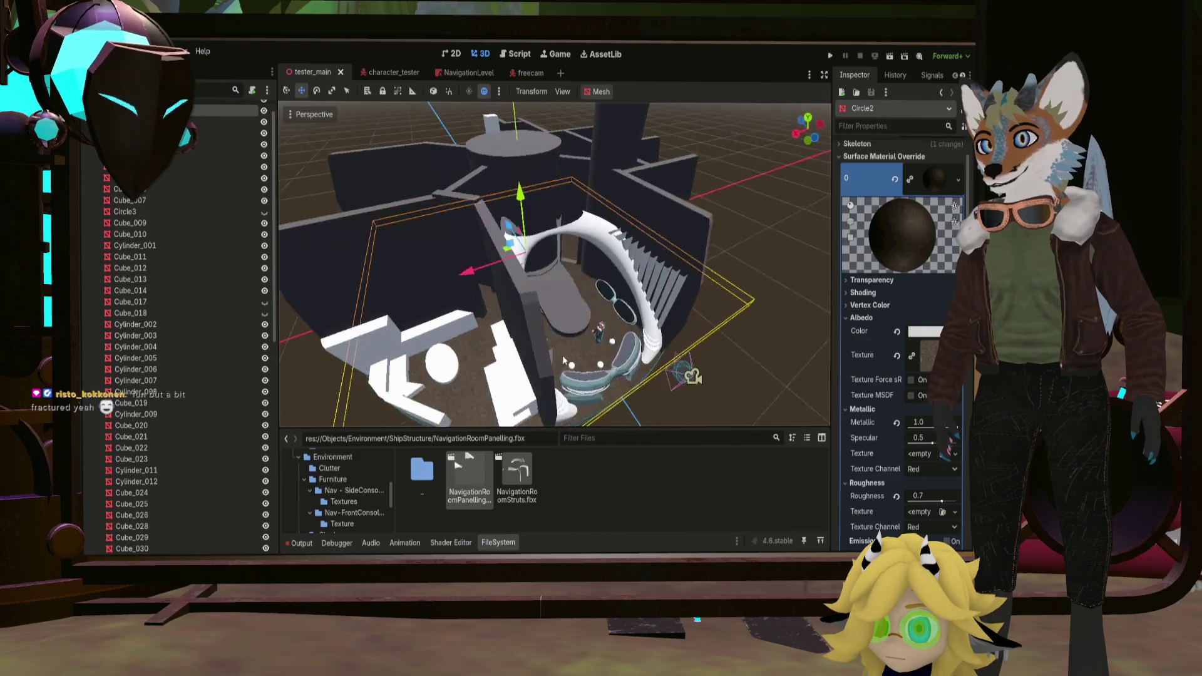
pyautogui.scroll(5, 496, 341)
pyautogui.scroll(-3, 530, 282)
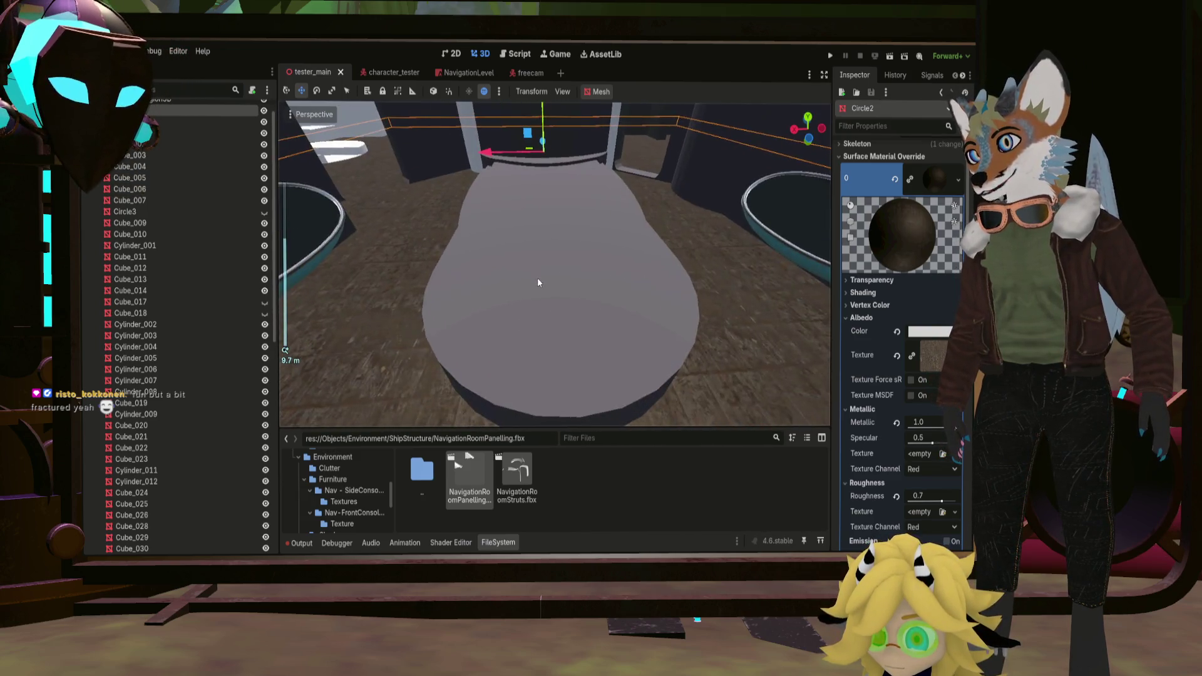
pyautogui.moveTo(543, 299); pyautogui.dragTo(484, 337, button='middle')
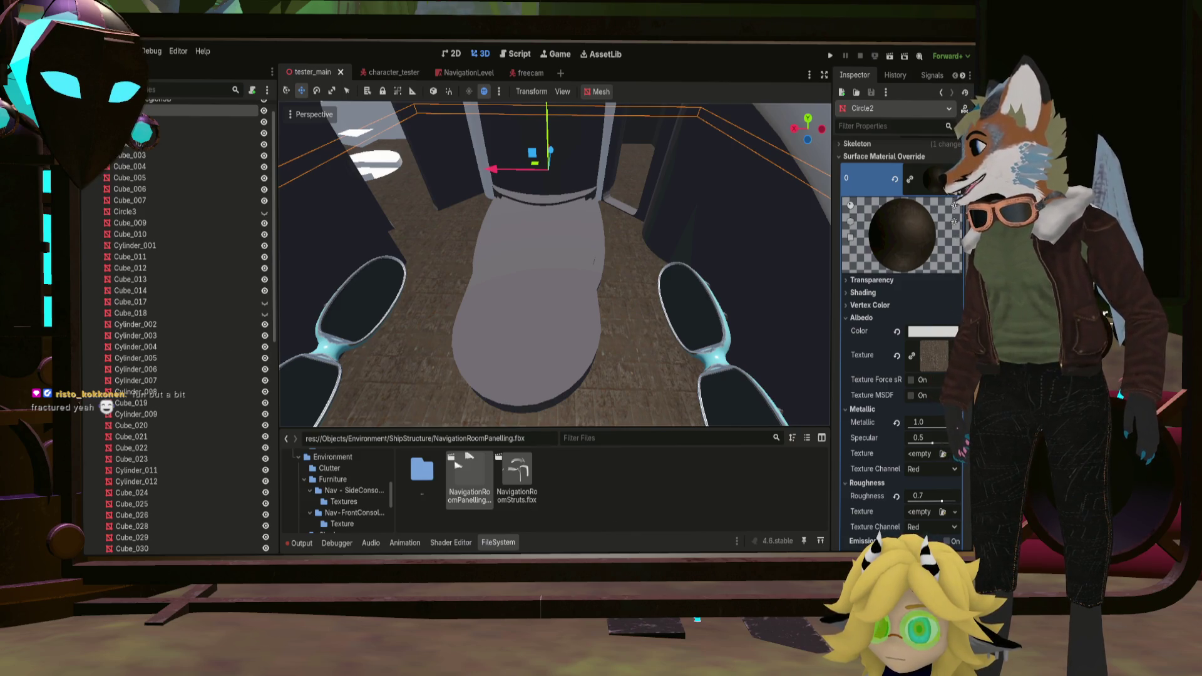
pyautogui.hotkey('alt', 'Tab')
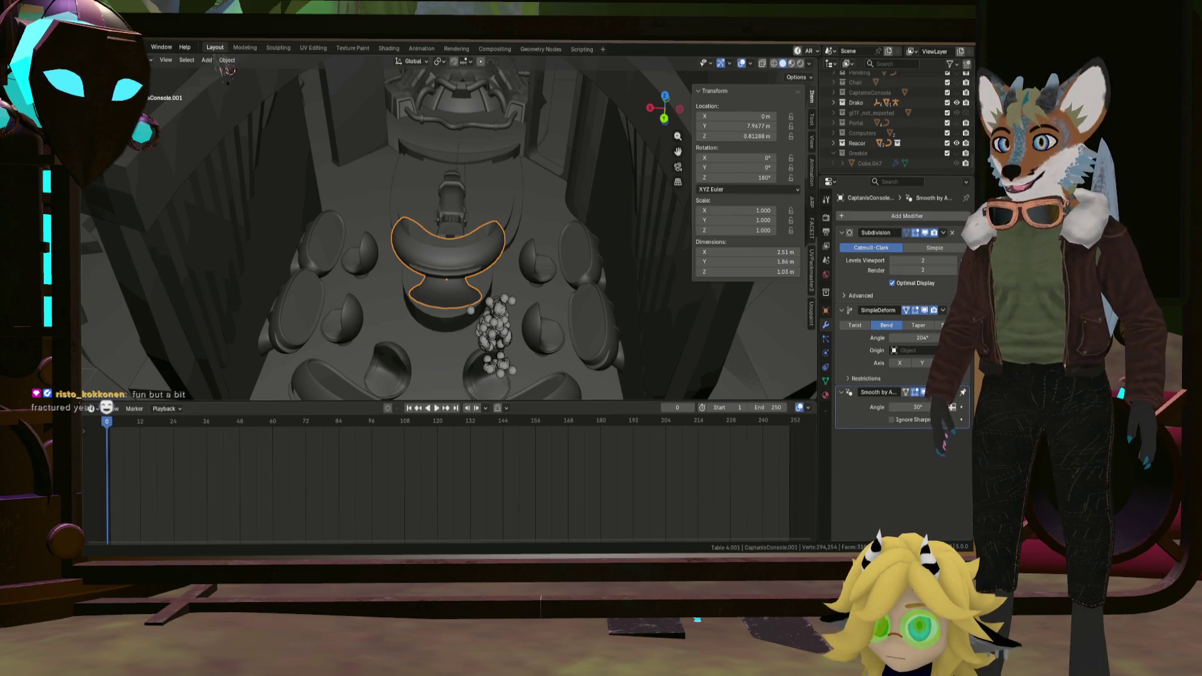
pyautogui.scroll(3, 423, 327)
# Select Cylinder.004 around the console and pick an edge loop of its curved piece in edit mode.
pyautogui.click(463, 360)
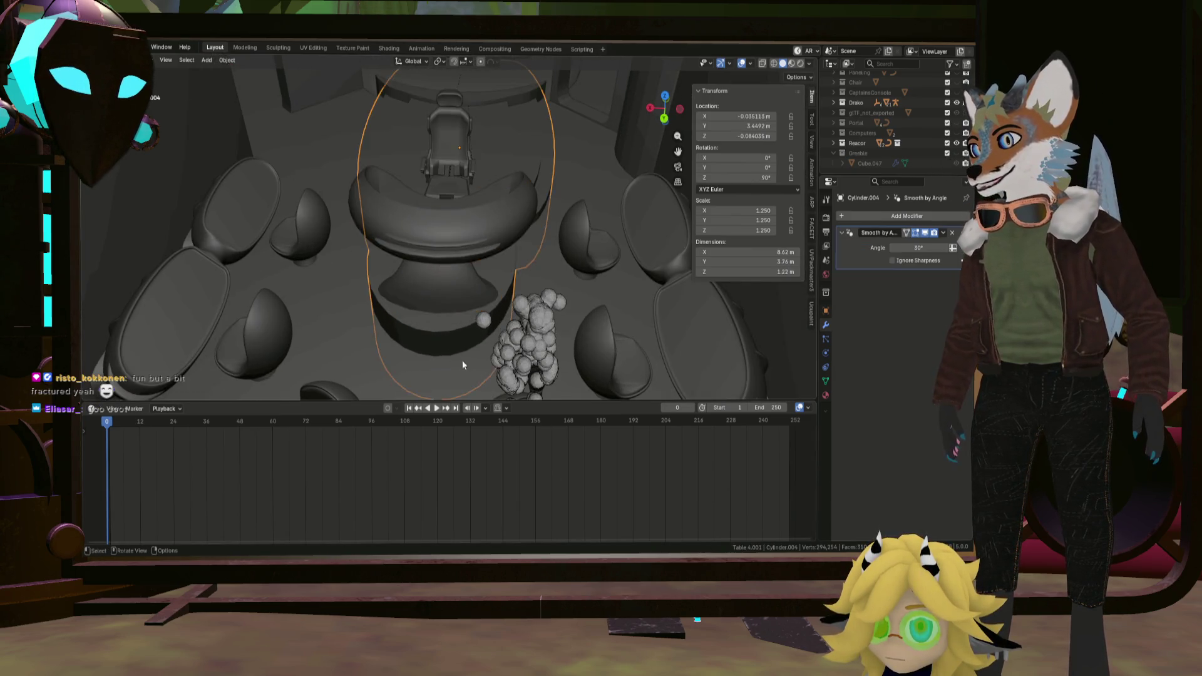
pyautogui.moveTo(463, 359)
pyautogui.mouseDown(button='middle')
pyautogui.moveTo(464, 341)
pyautogui.moveTo(425, 344)
pyautogui.moveTo(405, 313)
pyautogui.mouseUp(button='middle')
pyautogui.scroll(2, 411, 343)
pyautogui.scroll(2, 391, 311)
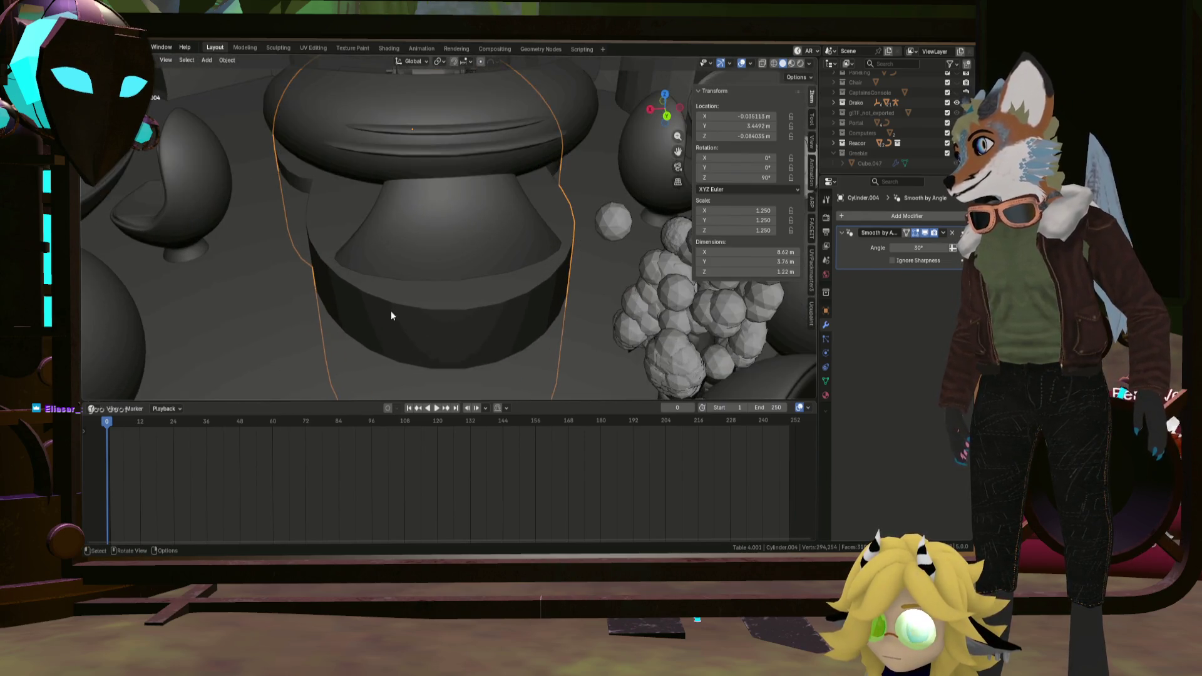
pyautogui.scroll(1, 407, 320)
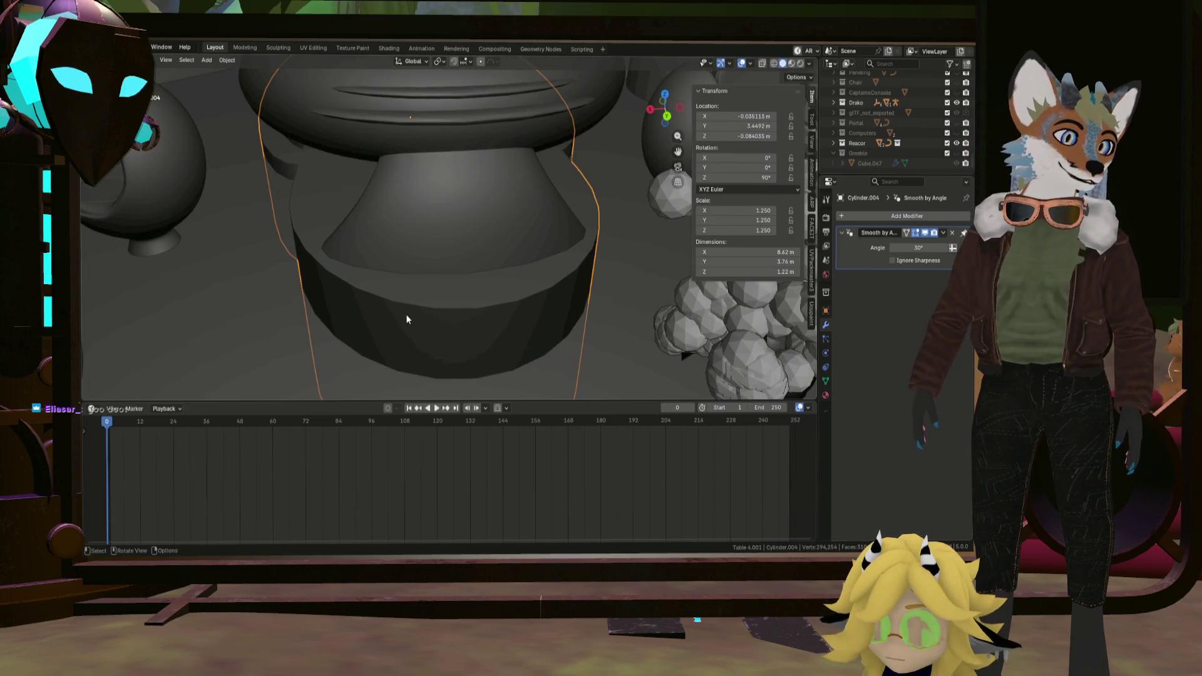
pyautogui.scroll(-1, 419, 322)
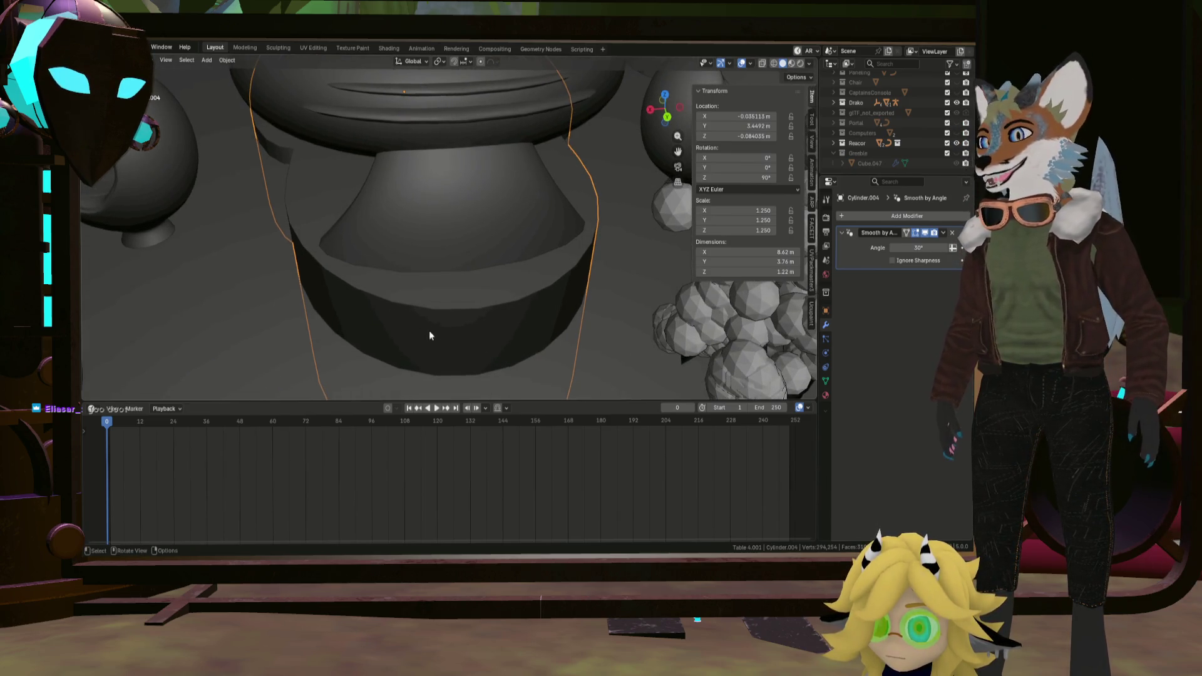
pyautogui.scroll(-3, 429, 331)
pyautogui.press('Tab')
pyautogui.moveTo(452, 336)
pyautogui.mouseDown(button='middle')
pyautogui.moveTo(450, 270)
pyautogui.moveTo(459, 309)
pyautogui.moveTo(470, 291)
pyautogui.moveTo(456, 290)
pyautogui.mouseUp(button='middle')
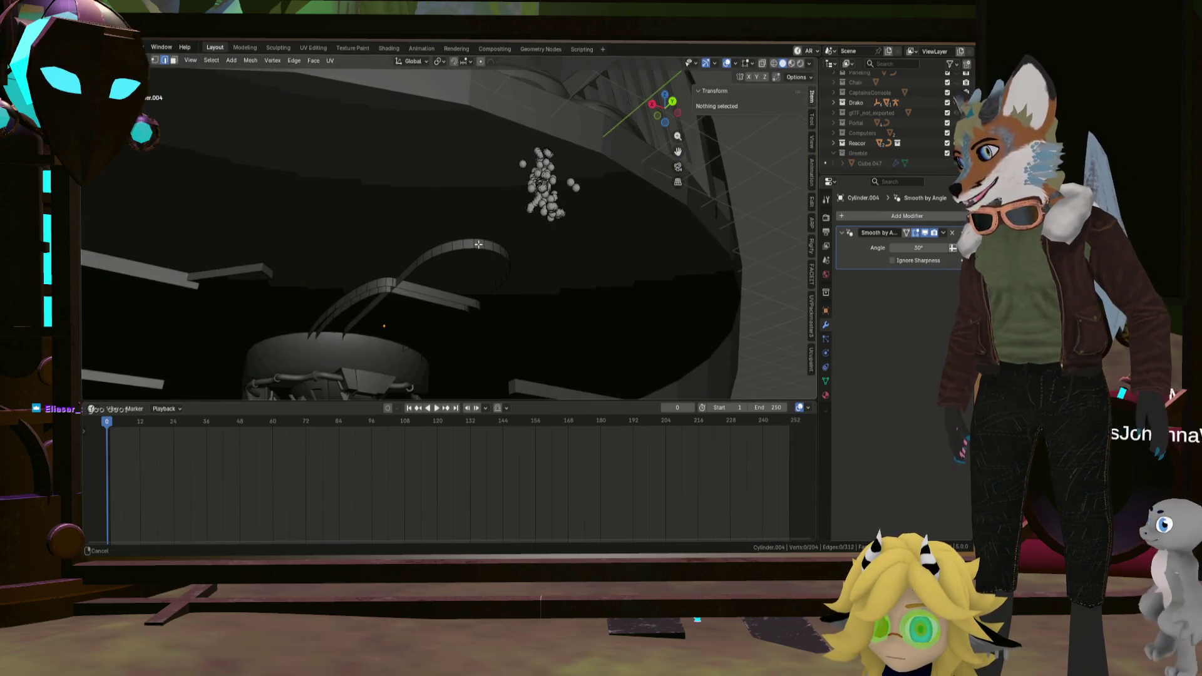
pyautogui.scroll(3, 457, 289)
pyautogui.keyDown('alt'); pyautogui.click(340, 290); pyautogui.keyUp('alt')
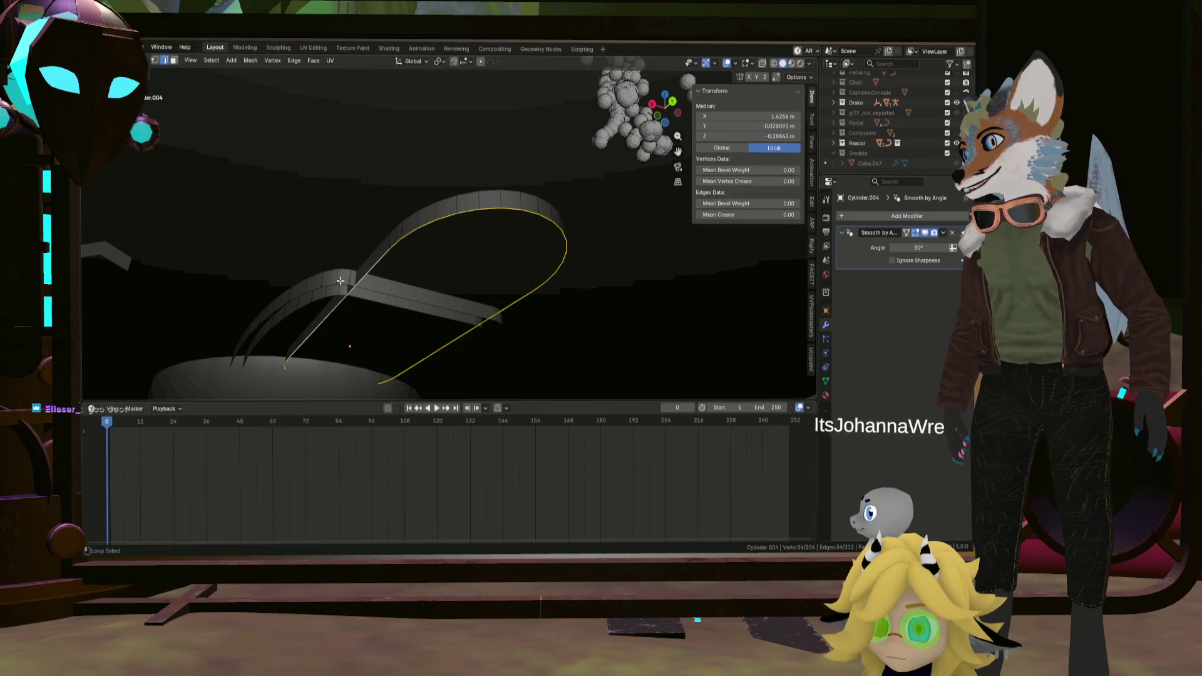
pyautogui.moveTo(340, 289); pyautogui.dragTo(401, 320, button='middle')
# Raise the selected edge loop about 0.35 m along Z, then select an edge on the console table.
pyautogui.press('g')
pyautogui.press('z')
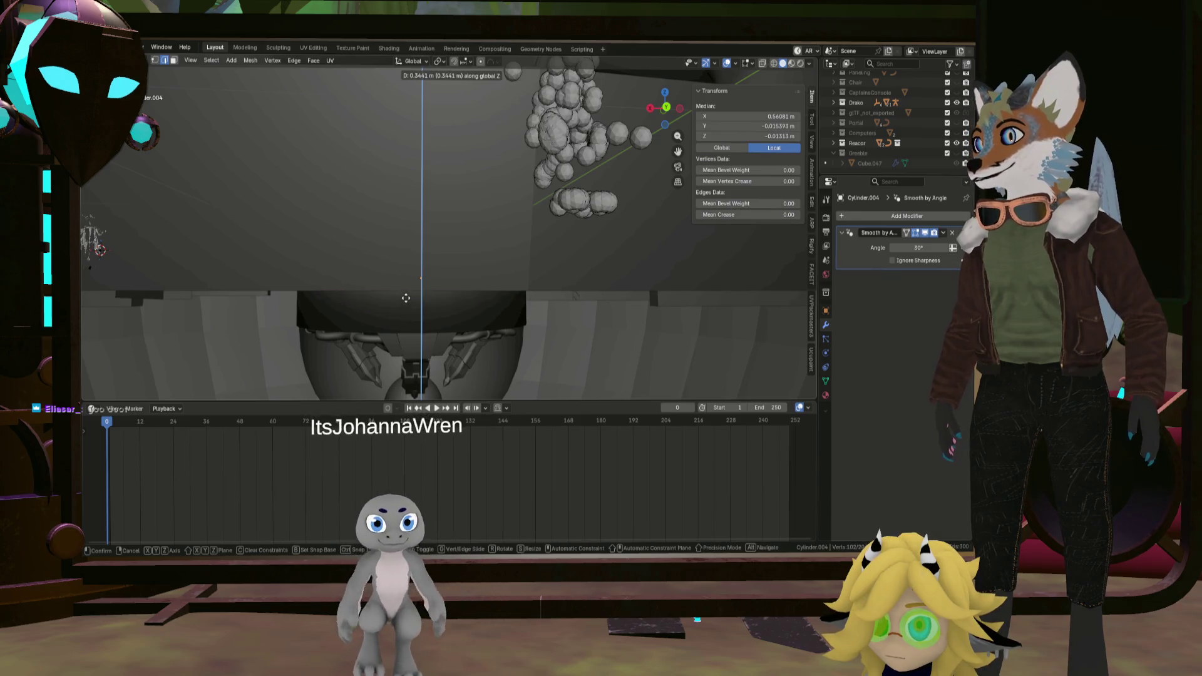
pyautogui.click(426, 271)
pyautogui.moveTo(427, 272); pyautogui.dragTo(393, 252, button='middle')
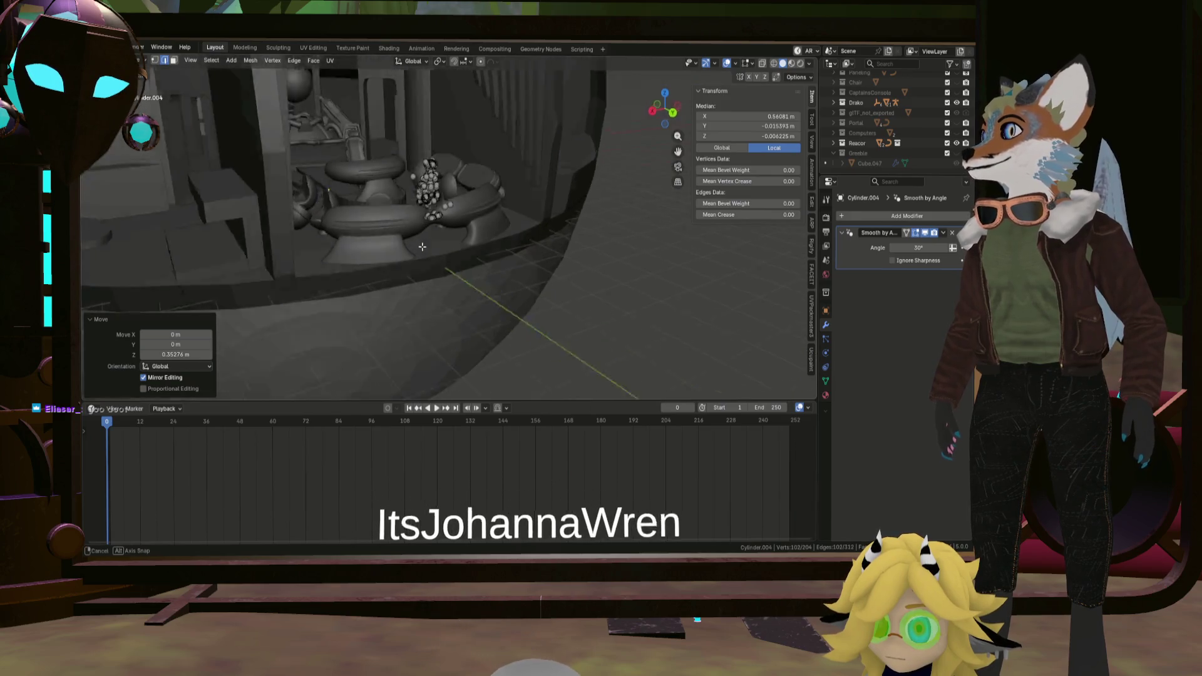
pyautogui.moveTo(393, 251); pyautogui.dragTo(415, 192, button='middle')
pyautogui.scroll(3, 415, 191)
pyautogui.scroll(2, 415, 235)
pyautogui.scroll(3, 416, 286)
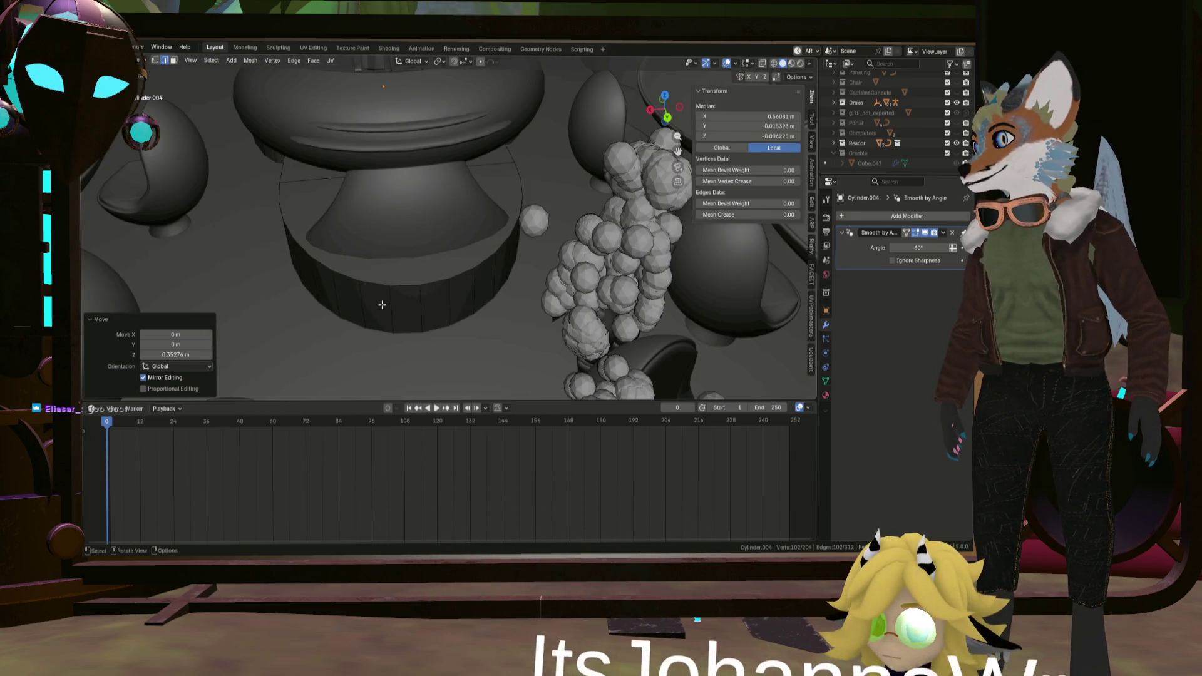
pyautogui.click(416, 286)
pyautogui.moveTo(415, 285); pyautogui.dragTo(427, 283, button='middle')
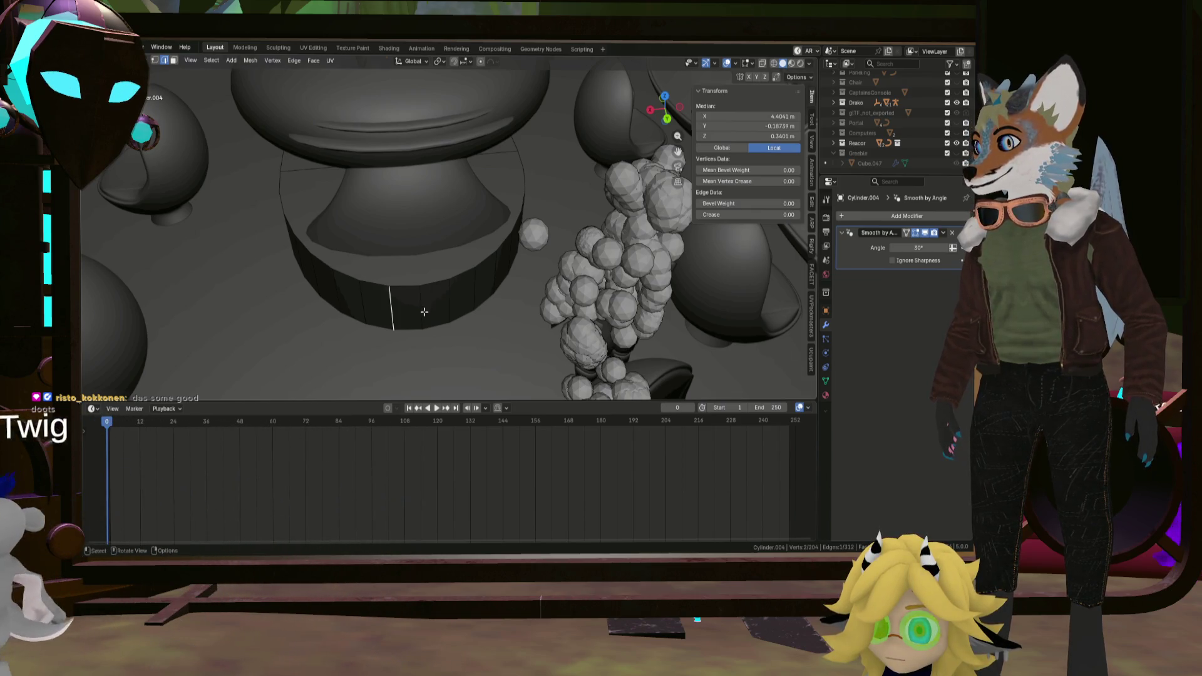
pyautogui.moveTo(428, 291); pyautogui.dragTo(426, 309, button='middle')
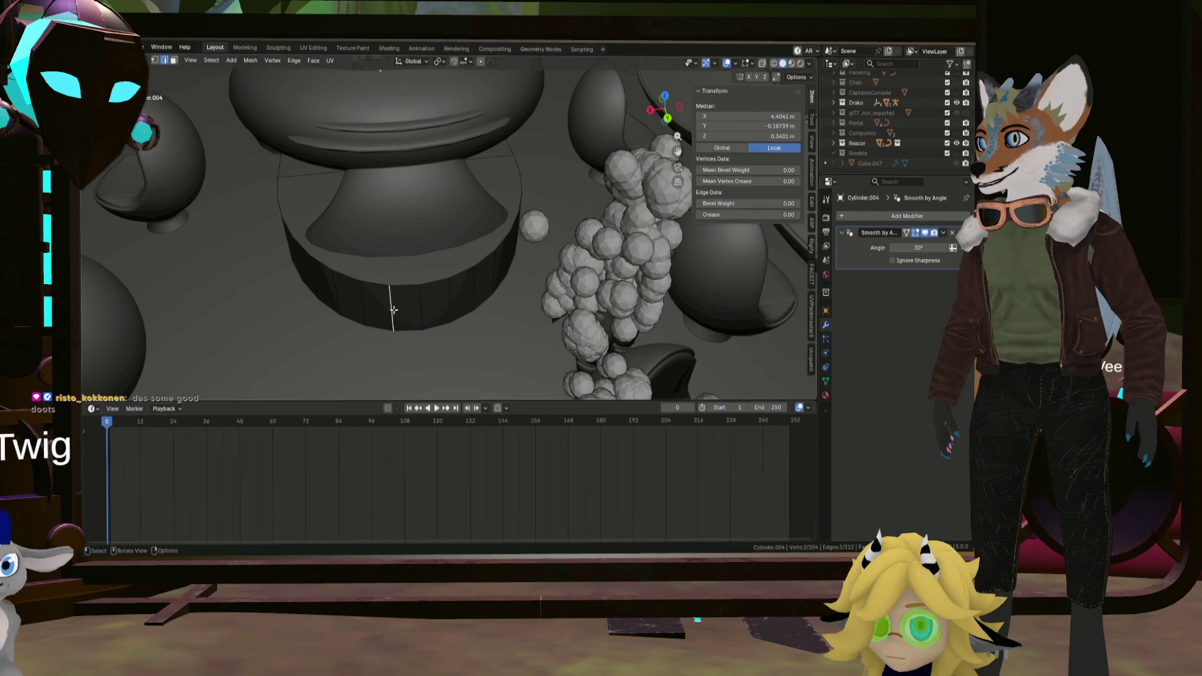
pyautogui.press('ctrl')
pyautogui.scroll(-5, 438, 315)
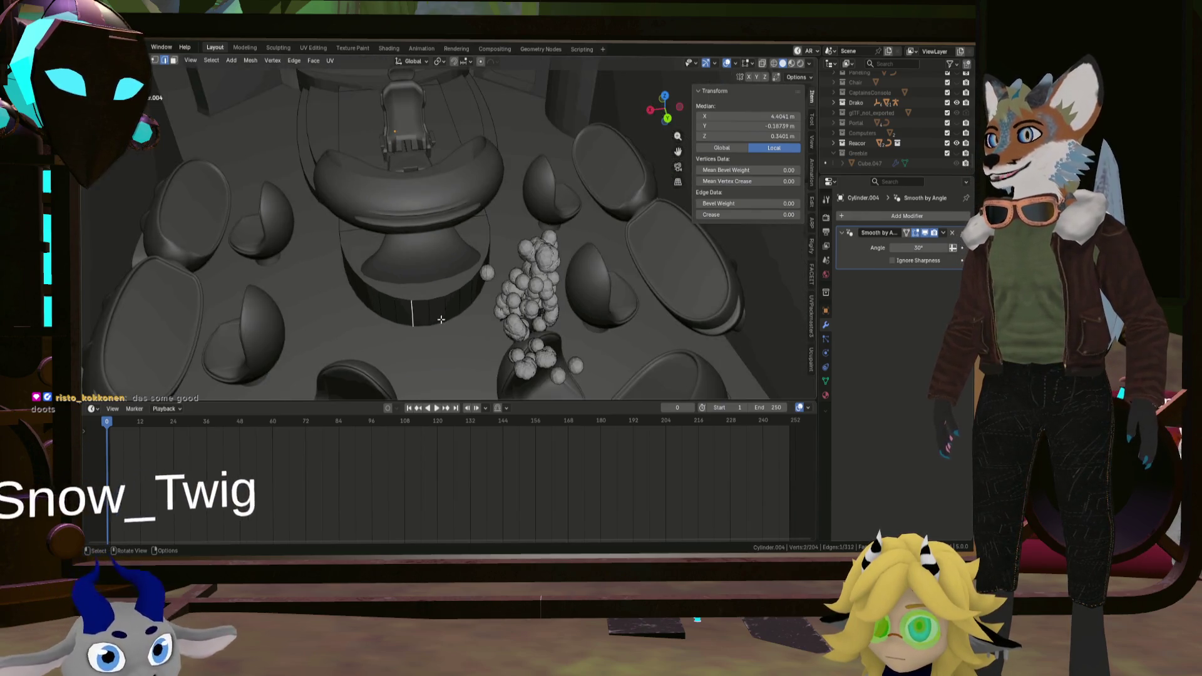
pyautogui.moveTo(439, 315); pyautogui.dragTo(433, 325, button='middle')
pyautogui.scroll(4, 434, 325)
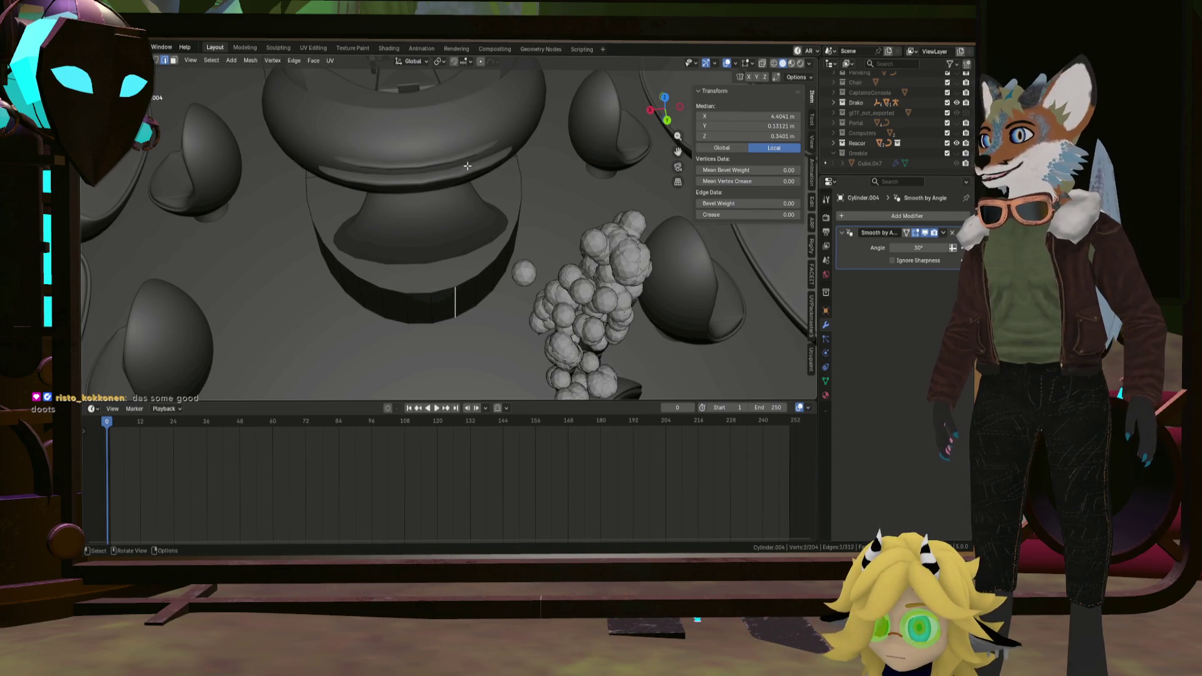
pyautogui.moveTo(348, 176)
pyautogui.mouseDown(button='middle')
pyautogui.moveTo(453, 210)
pyautogui.moveTo(487, 242)
pyautogui.mouseUp(button='middle')
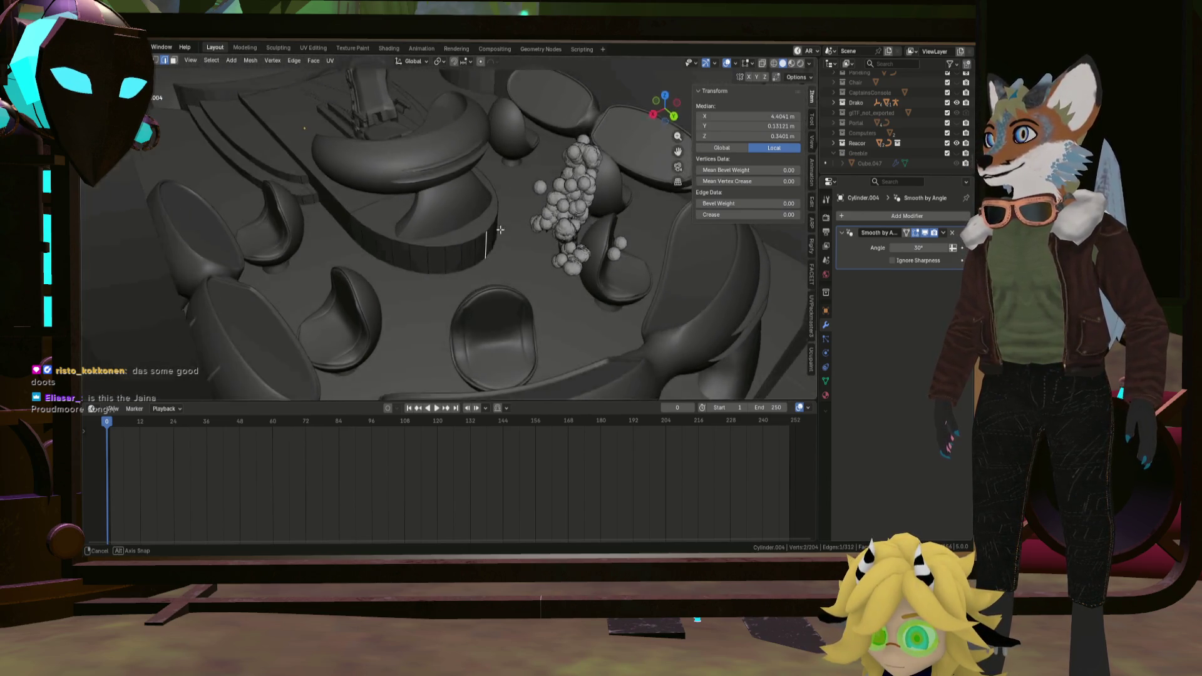
pyautogui.moveTo(487, 241); pyautogui.dragTo(480, 243, button='middle')
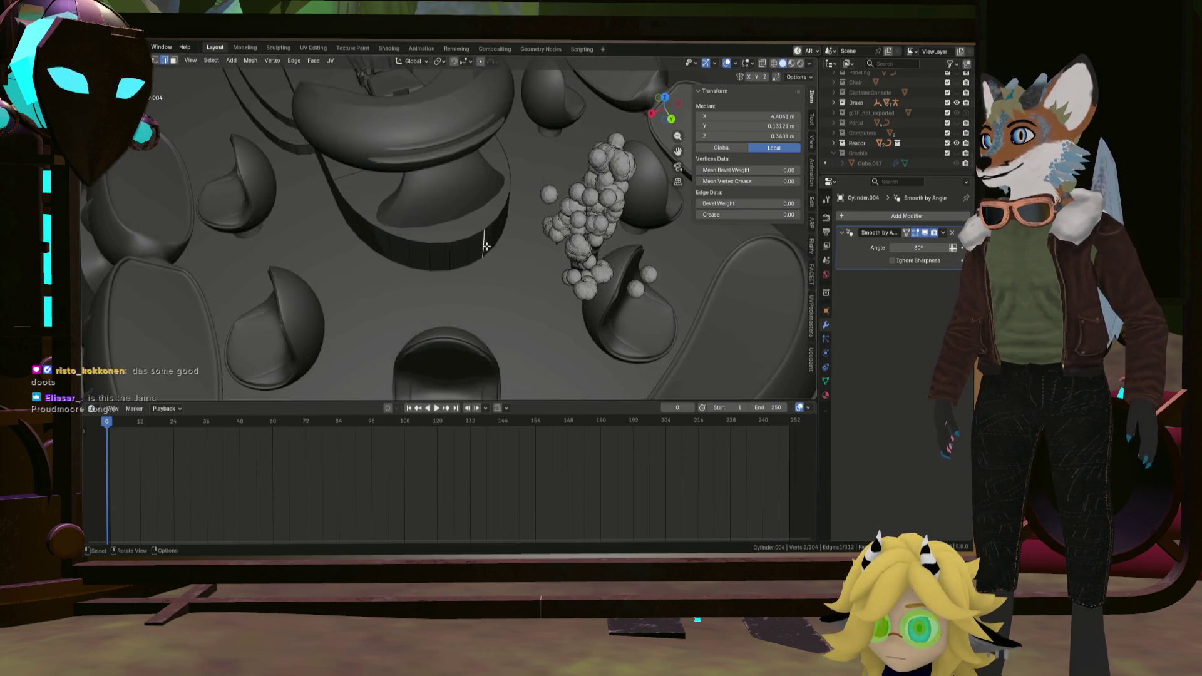
pyautogui.scroll(2, 481, 243)
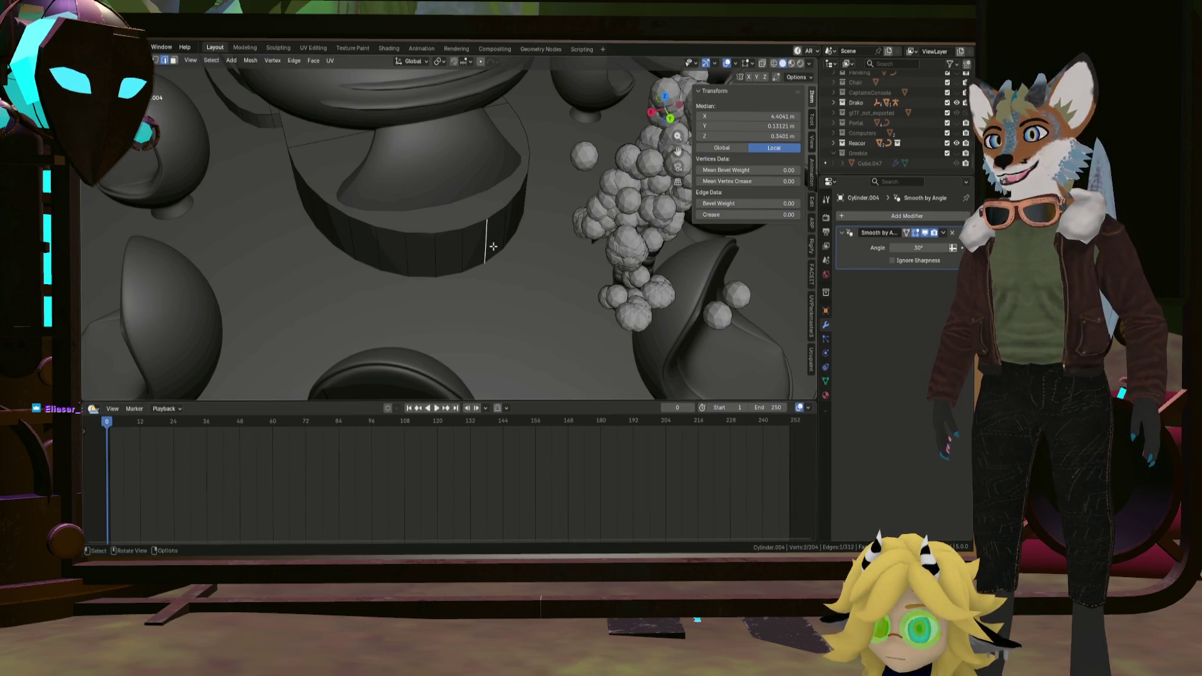
# Grow the selection with Ctrl+L until the whole console table platform is selected.
pyautogui.moveTo(492, 246)
pyautogui.mouseDown(button='middle')
pyautogui.moveTo(481, 231)
pyautogui.moveTo(488, 254)
pyautogui.mouseUp(button='middle')
pyautogui.hotkey('ctrl', 'l')
pyautogui.scroll(-4, 484, 242)
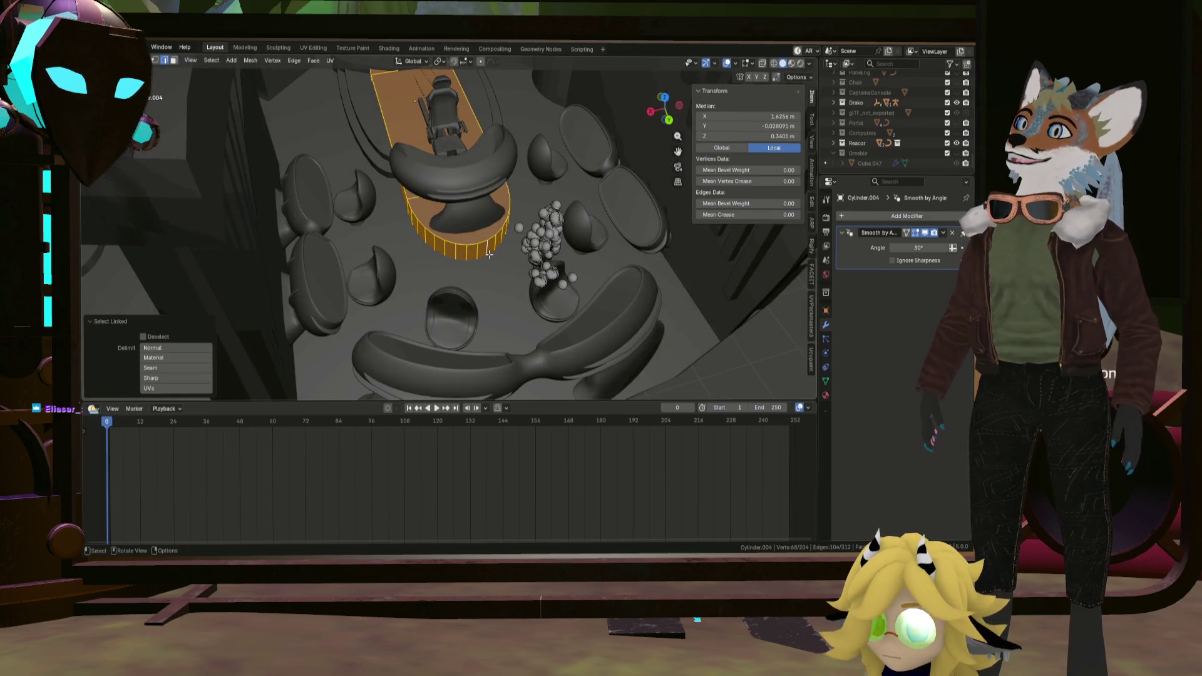
pyautogui.moveTo(379, 165); pyautogui.dragTo(409, 279, button='middle')
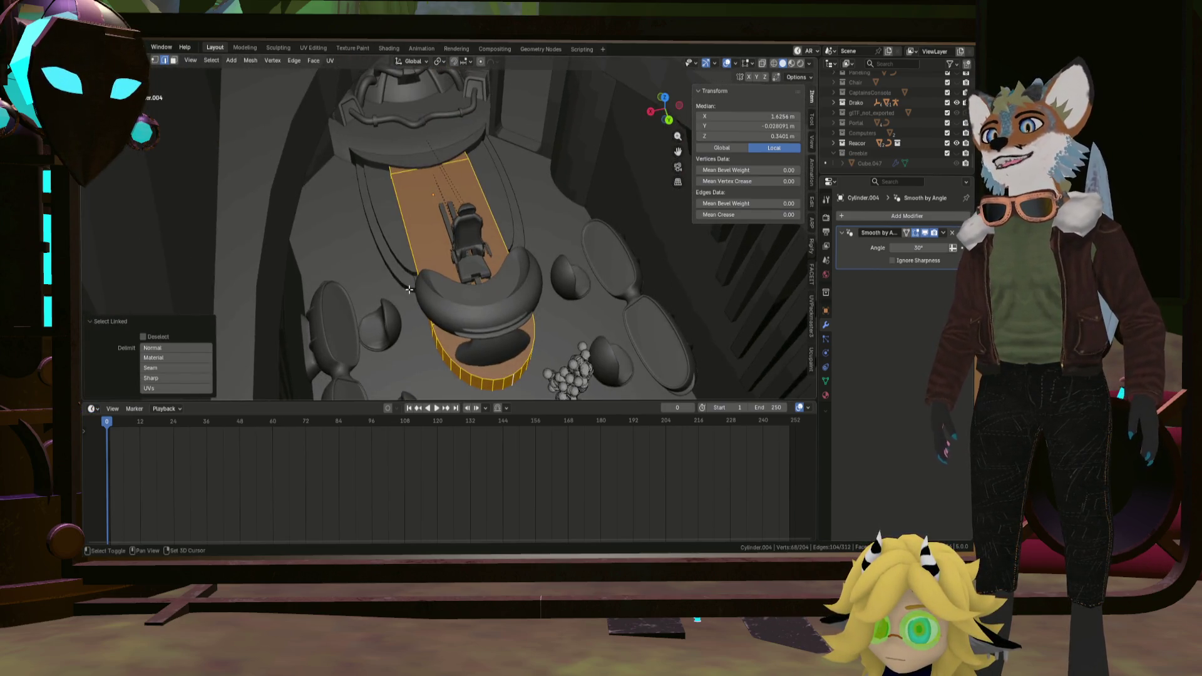
pyautogui.click(409, 280)
pyautogui.hotkey('ctrl', 'l')
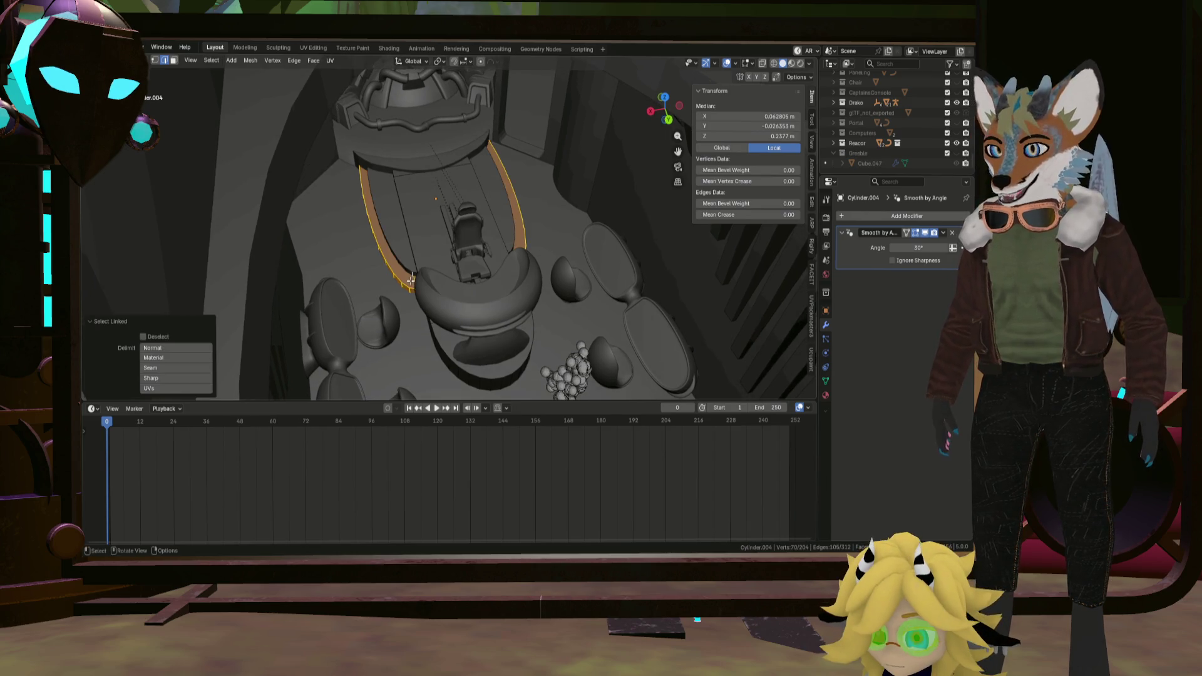
pyautogui.hotkey('ctrl', 'l')
# Inspect the platform from several angles and switch to the UV Editing workspace.
pyautogui.moveTo(410, 273)
pyautogui.mouseDown(button='middle')
pyautogui.moveTo(513, 246)
pyautogui.moveTo(527, 287)
pyautogui.mouseUp(button='middle')
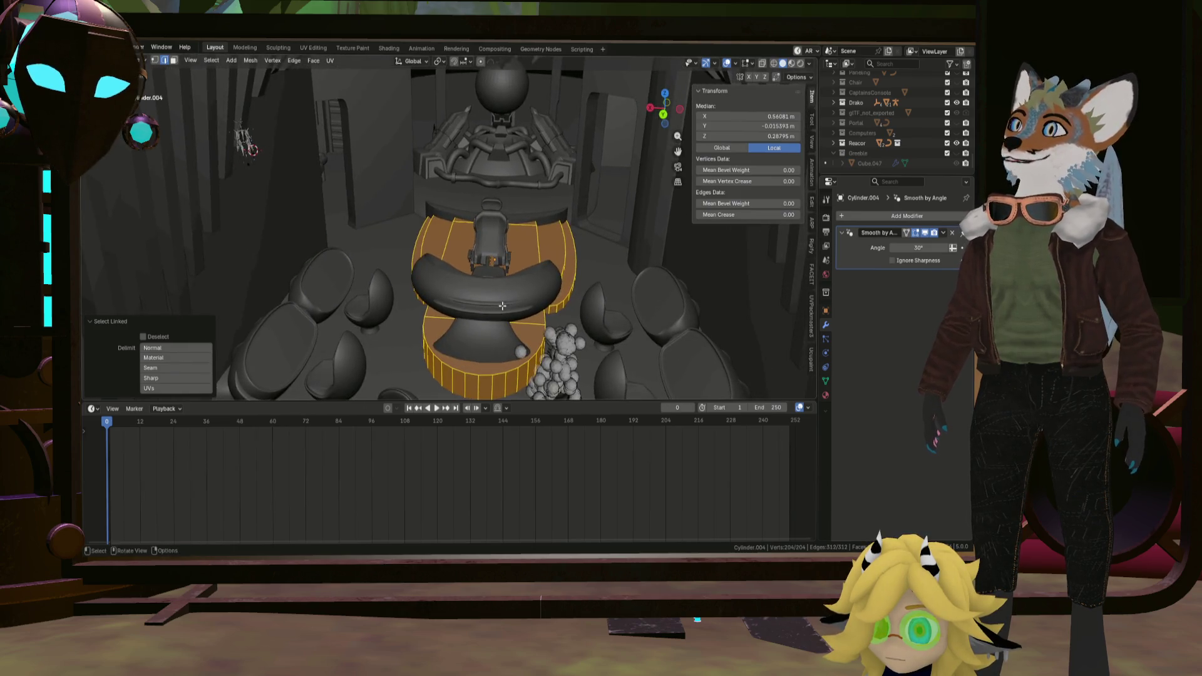
pyautogui.moveTo(528, 286); pyautogui.dragTo(524, 318, button='middle')
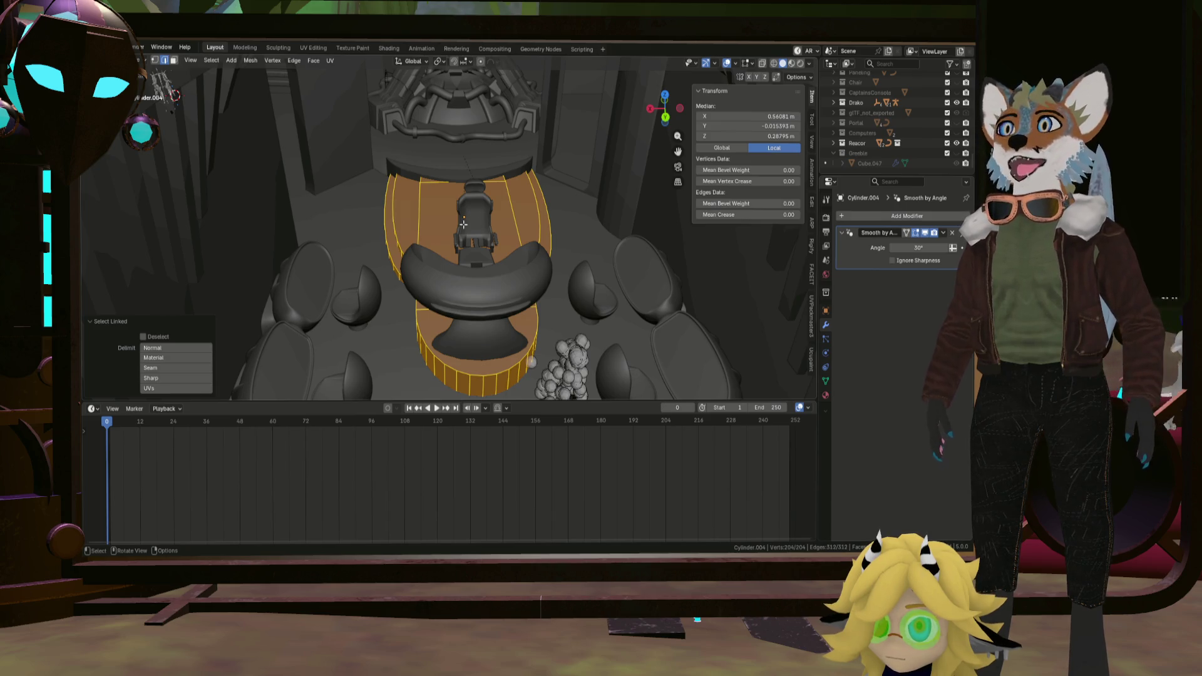
pyautogui.moveTo(456, 235)
pyautogui.mouseDown(button='middle')
pyautogui.moveTo(447, 261)
pyautogui.moveTo(461, 273)
pyautogui.mouseUp(button='middle')
pyautogui.scroll(2, 469, 278)
pyautogui.scroll(2, 477, 281)
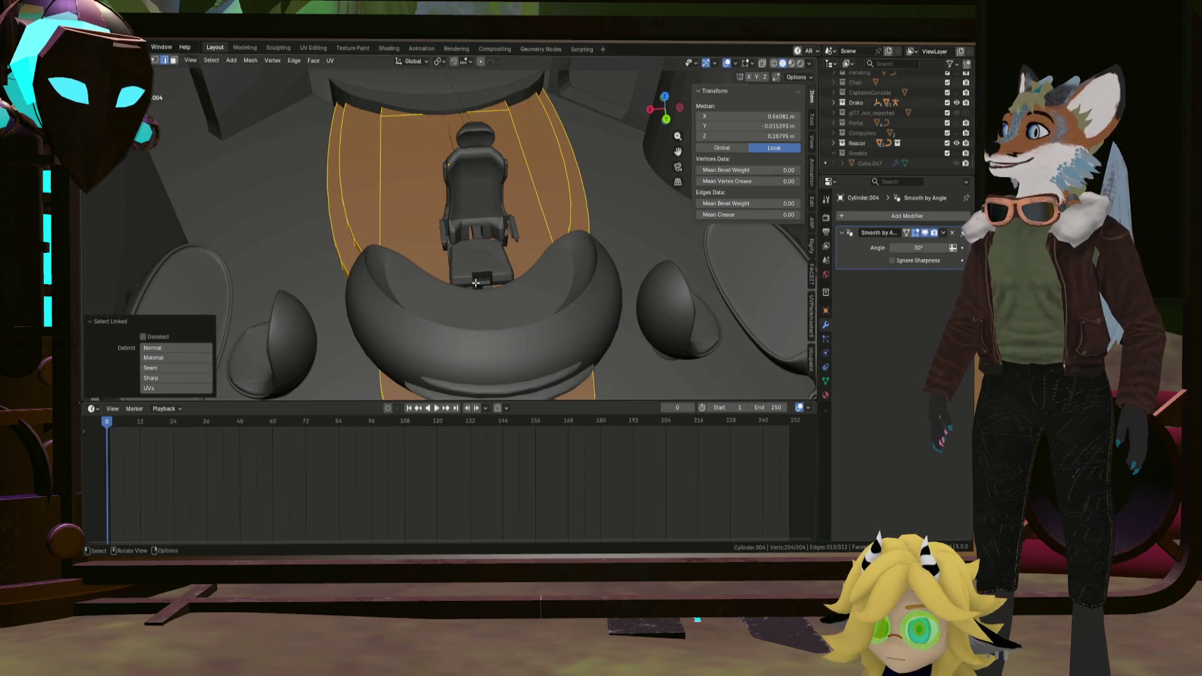
pyautogui.scroll(-4, 477, 282)
pyautogui.moveTo(476, 282)
pyautogui.mouseDown(button='middle')
pyautogui.moveTo(471, 229)
pyautogui.moveTo(435, 252)
pyautogui.mouseUp(button='middle')
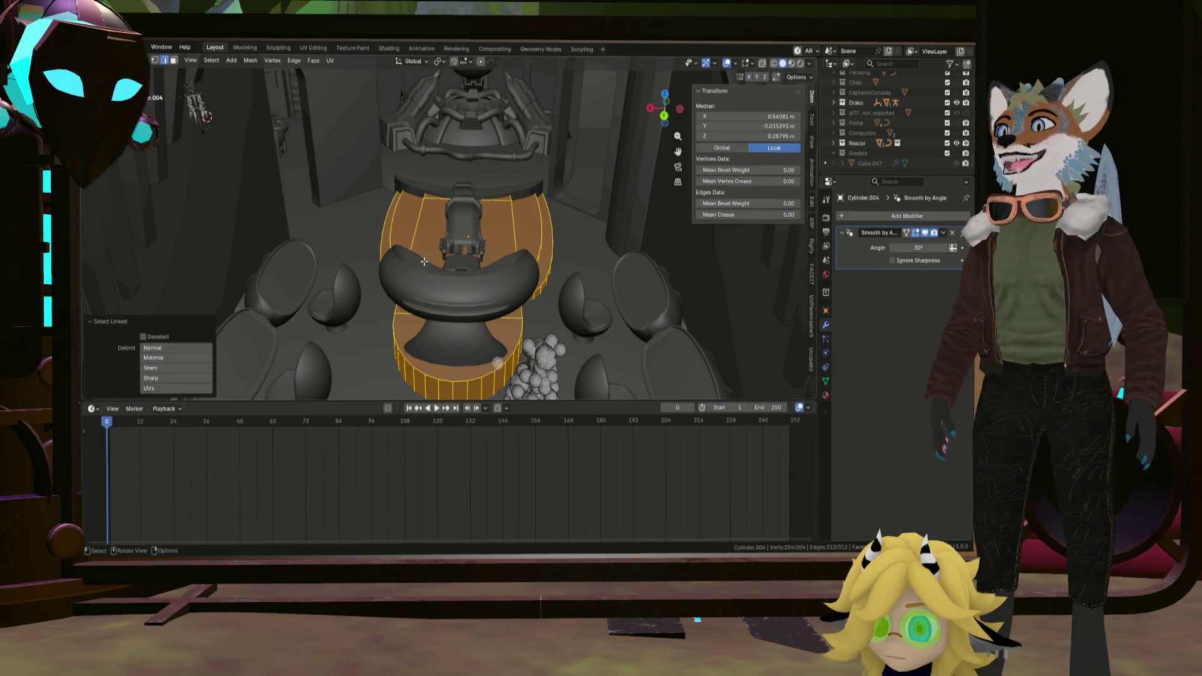
pyautogui.moveTo(447, 261); pyautogui.dragTo(415, 169, button='middle')
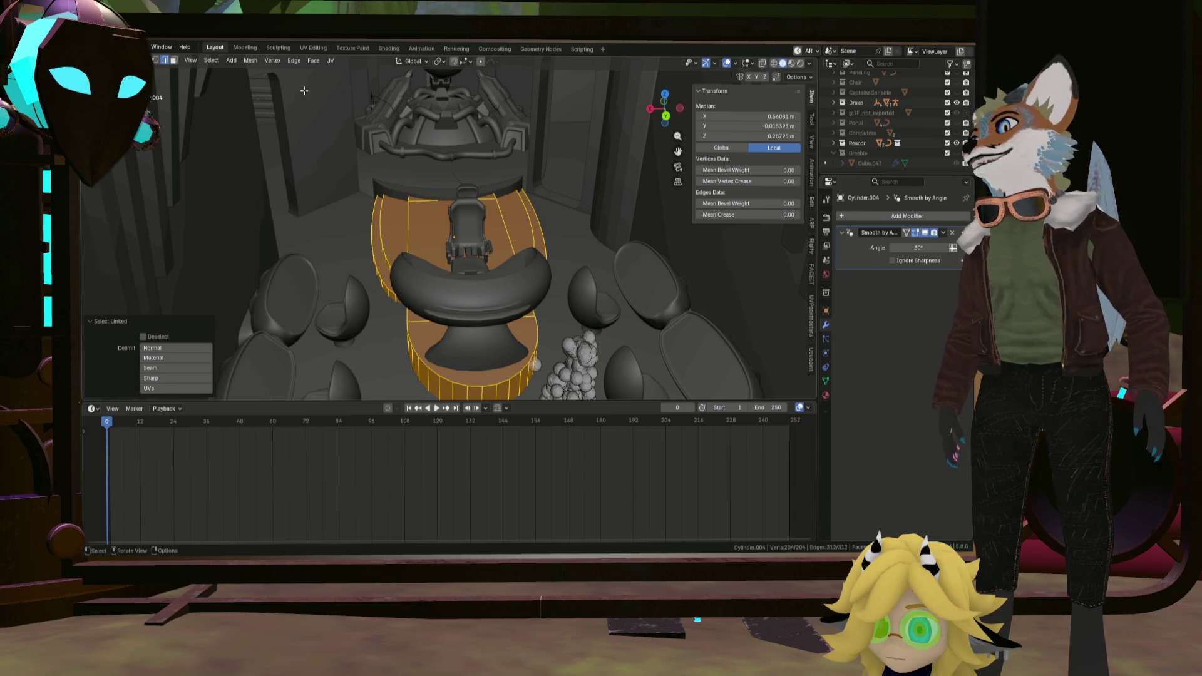
pyautogui.click(330, 61)
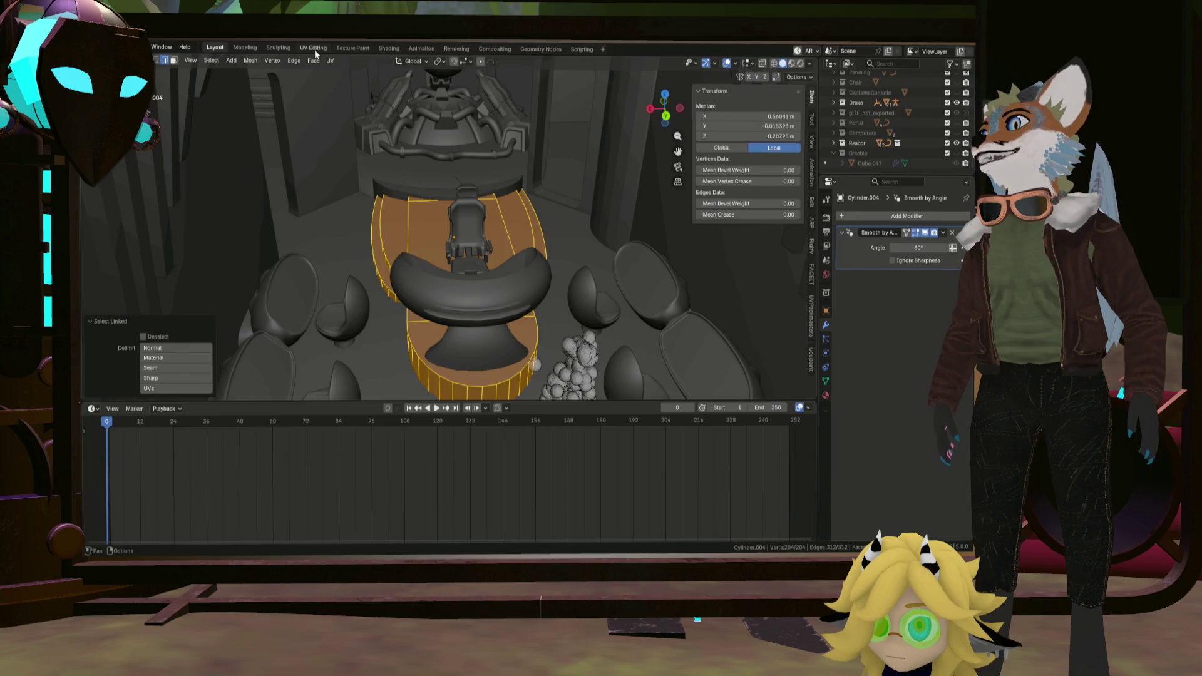
pyautogui.click(315, 49)
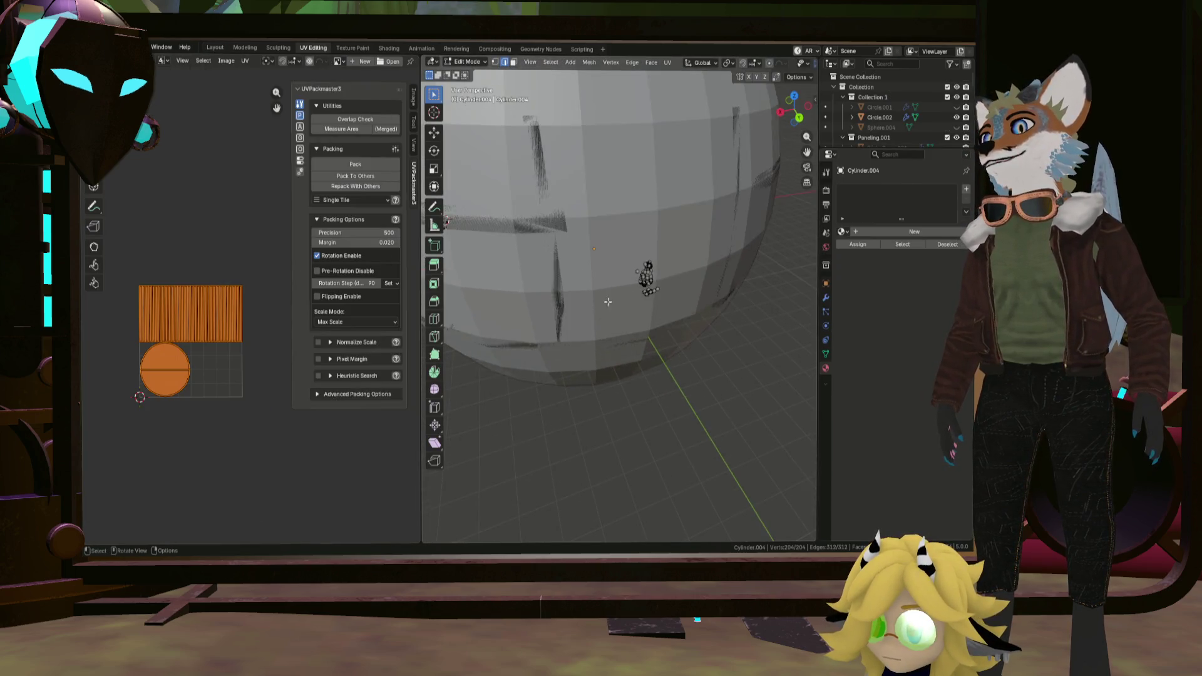
# Unwrap the platform with UV > Unwrap into three rounded UV islands.
pyautogui.moveTo(608, 302); pyautogui.dragTo(585, 286, button='middle')
pyautogui.click(667, 62)
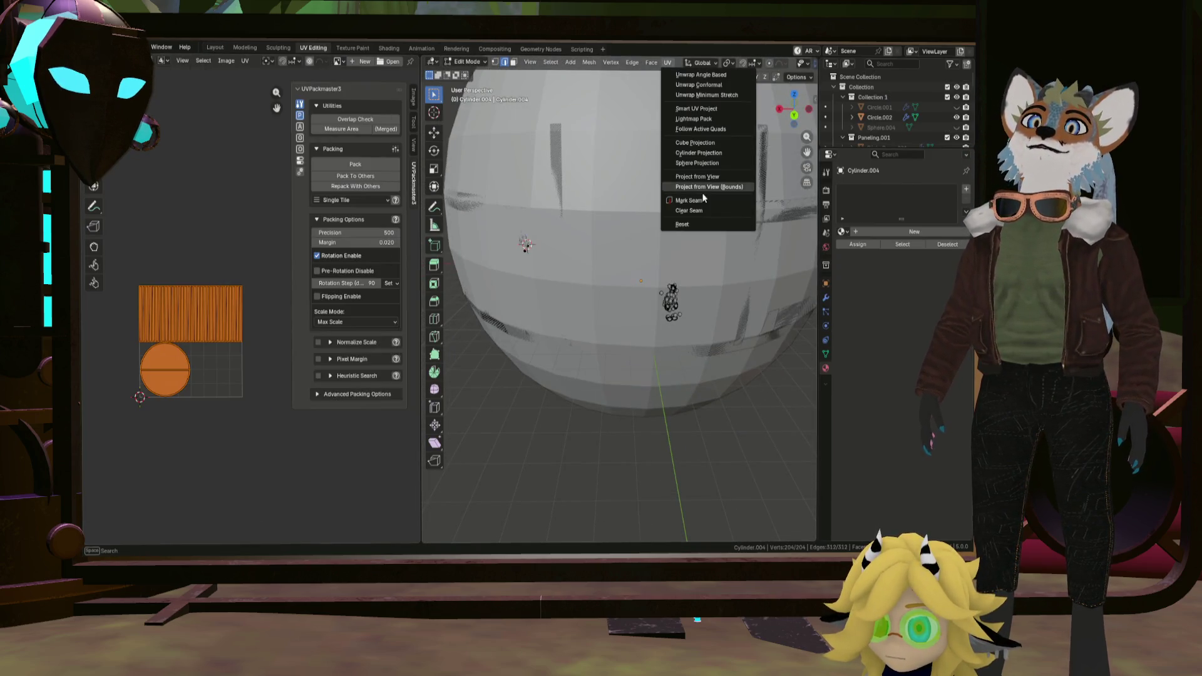
pyautogui.click(700, 96)
pyautogui.scroll(-2, 212, 349)
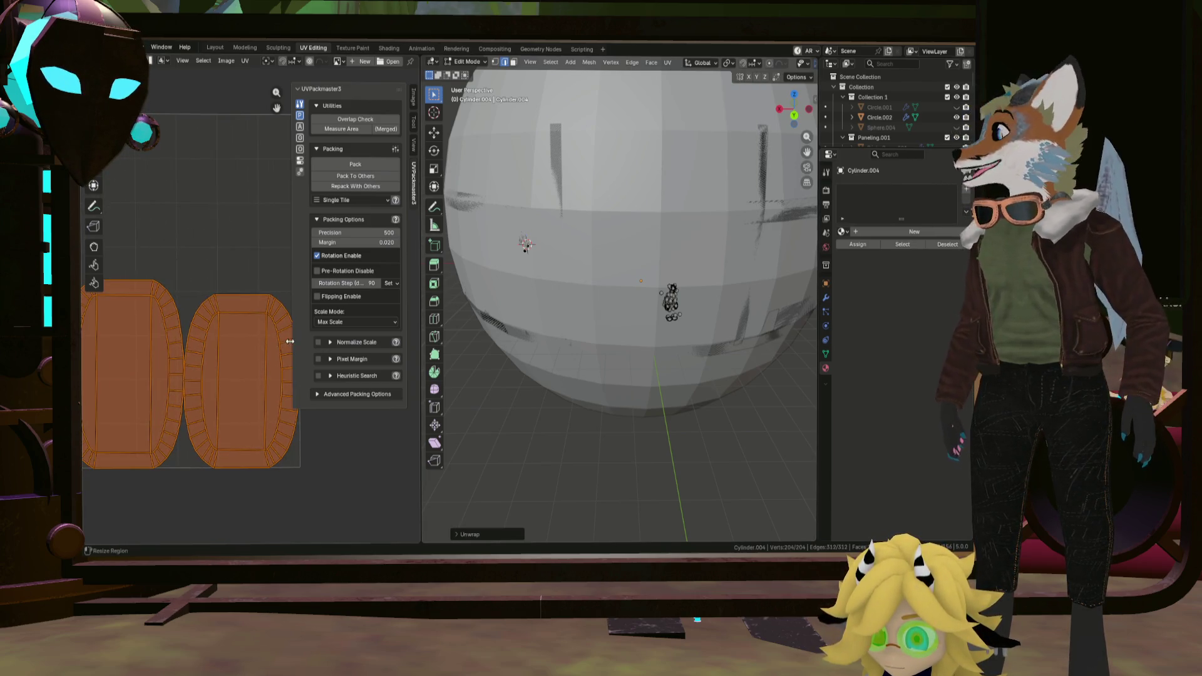
pyautogui.scroll(-1, 210, 343)
pyautogui.scroll(-2, 200, 345)
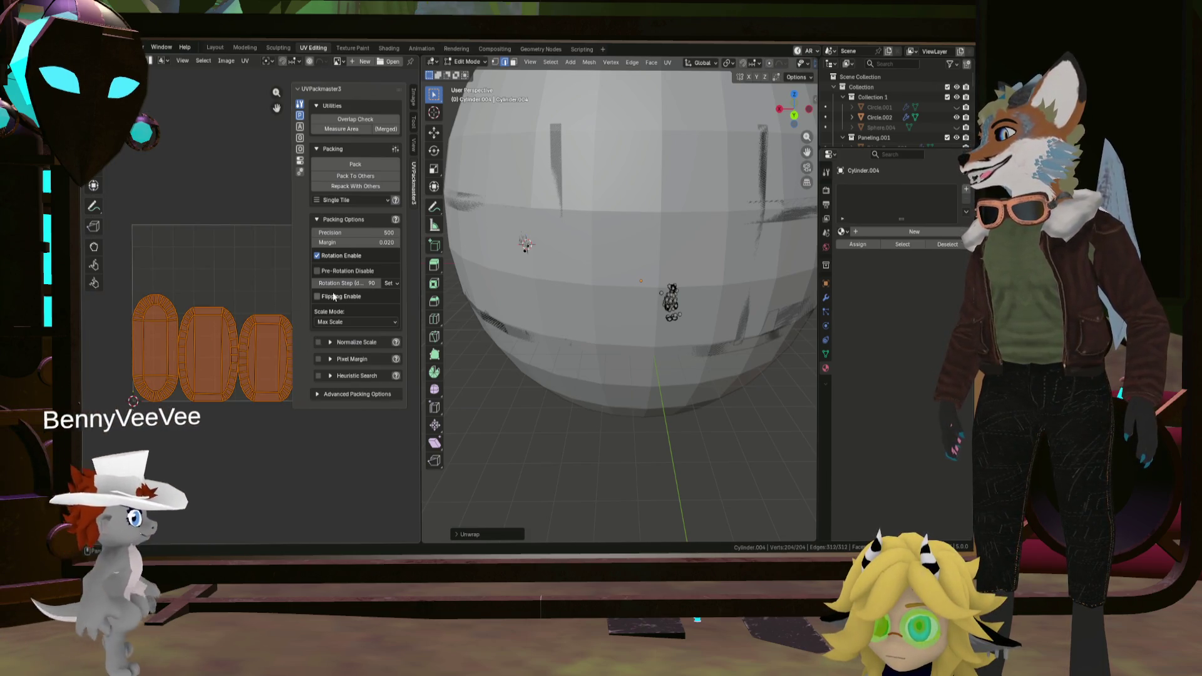
pyautogui.moveTo(649, 208); pyautogui.dragTo(658, 246, button='middle')
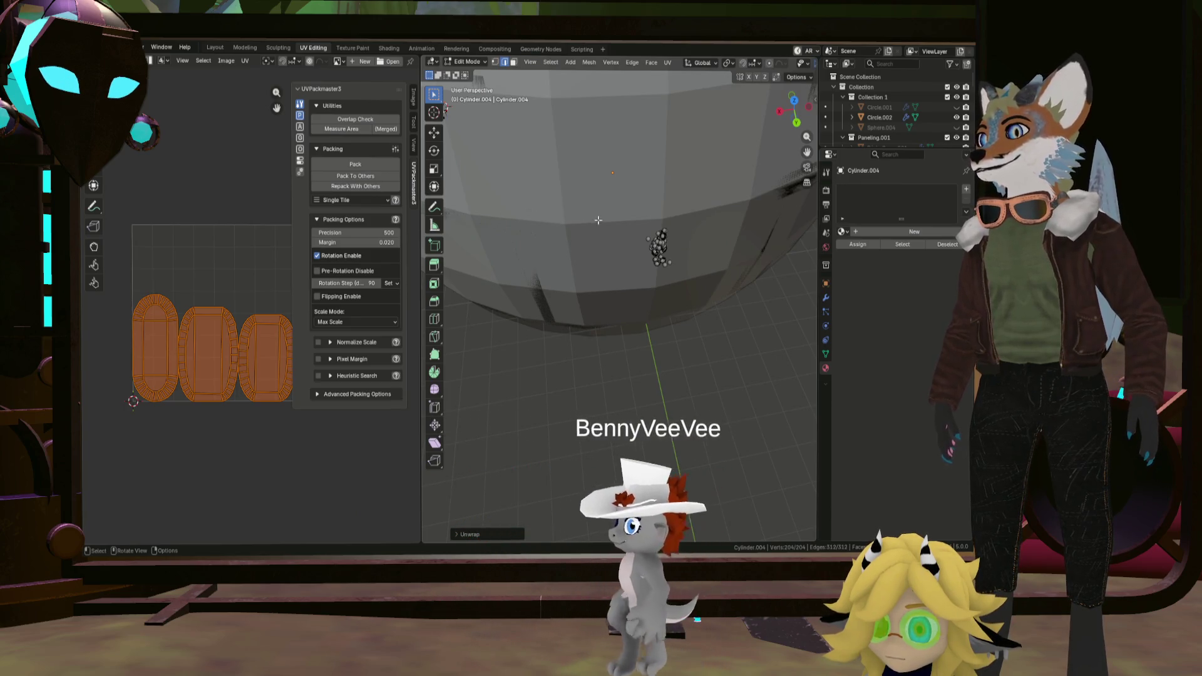
# Dismiss the snap pie, return to object mode and bring up the Apply transforms options.
pyautogui.hotkey('shift', 's')
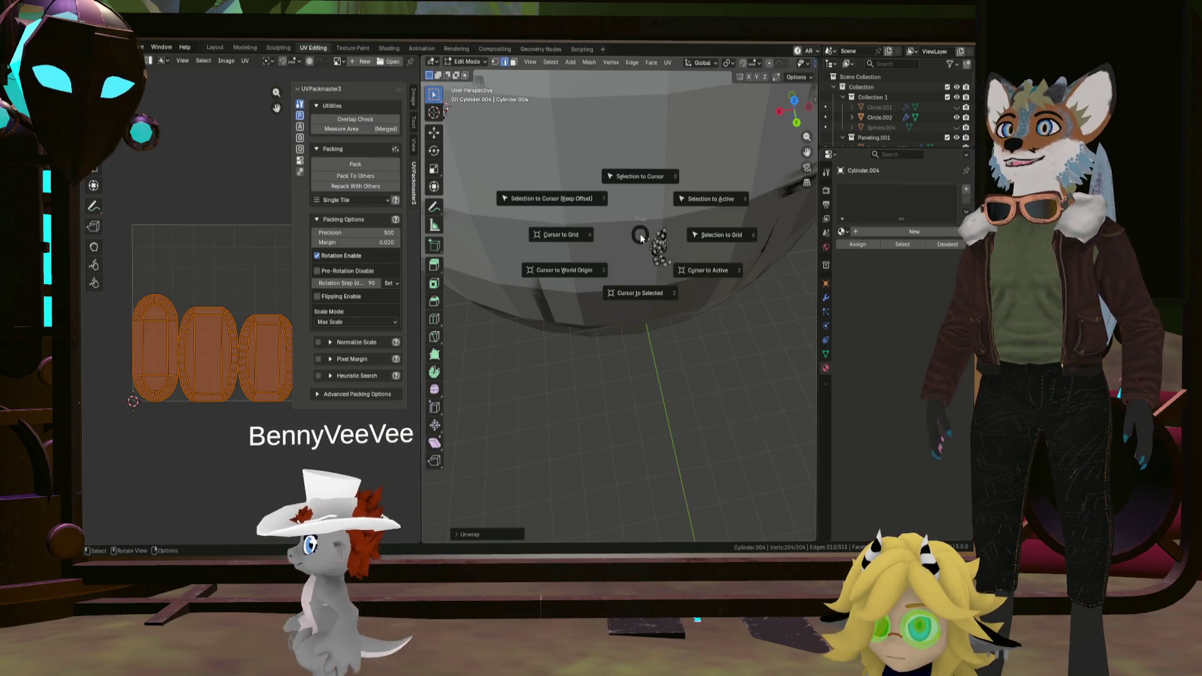
pyautogui.press('Escape')
pyautogui.rightClick(640, 234)
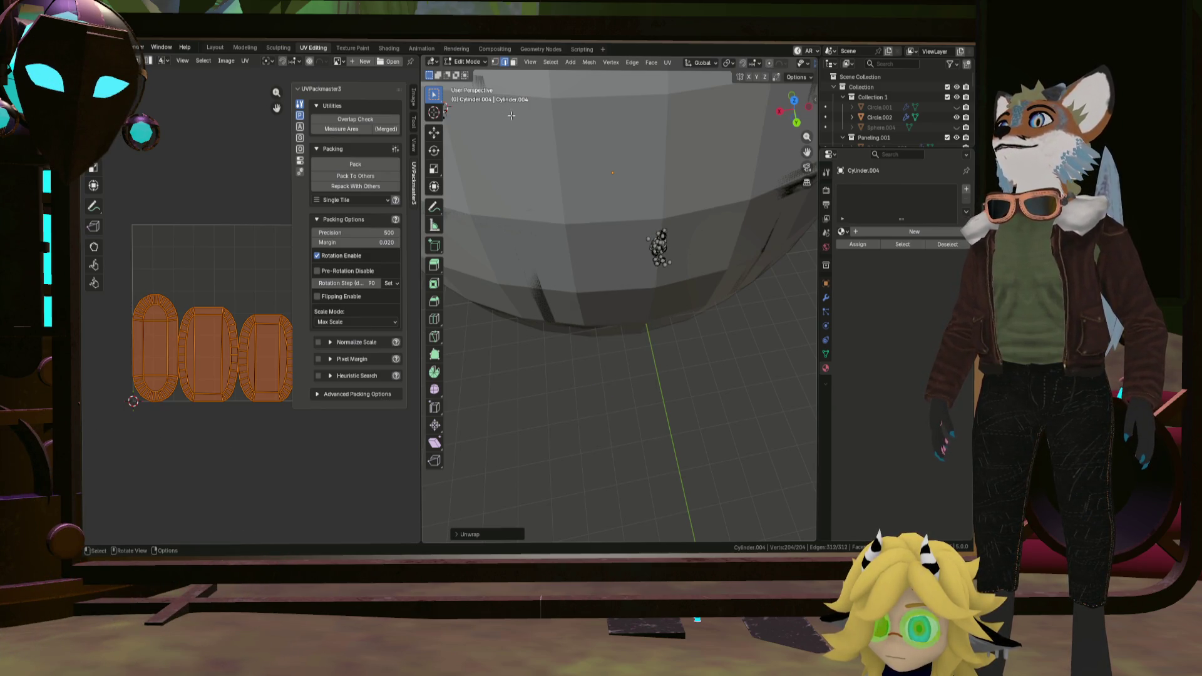
pyautogui.press('Tab')
pyautogui.hotkey('ctrl', 'a')
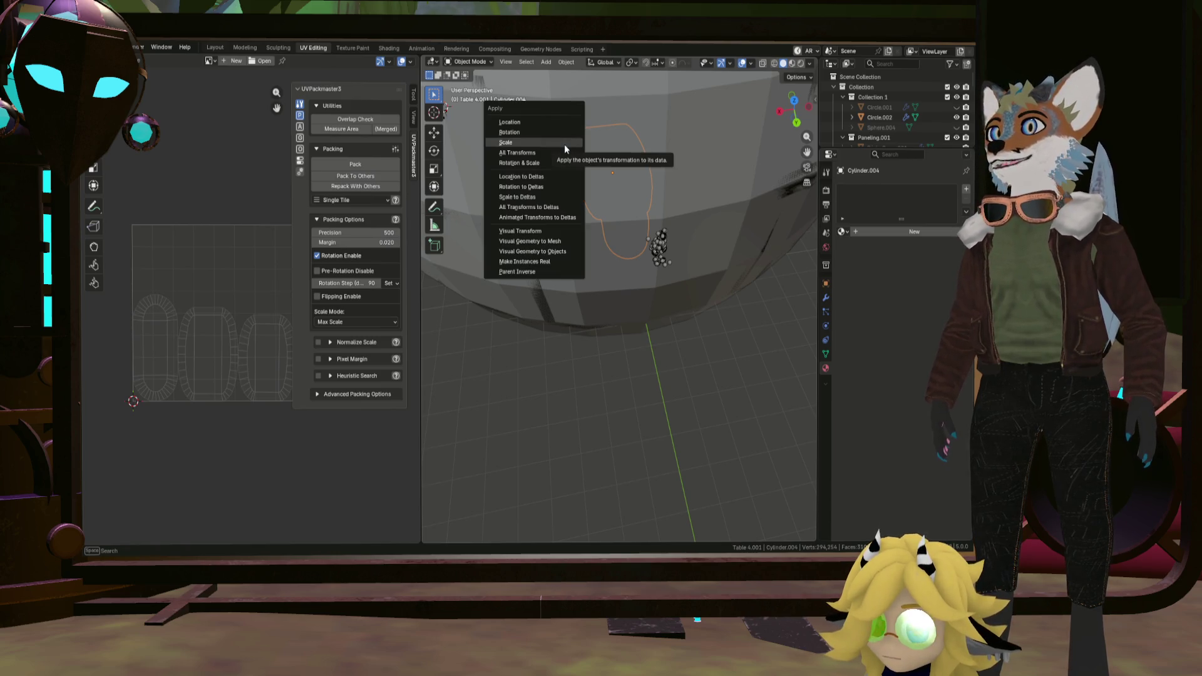
# Apply the table's scale, re-enter edit mode and unwrap its UVs again.
pyautogui.click(564, 144)
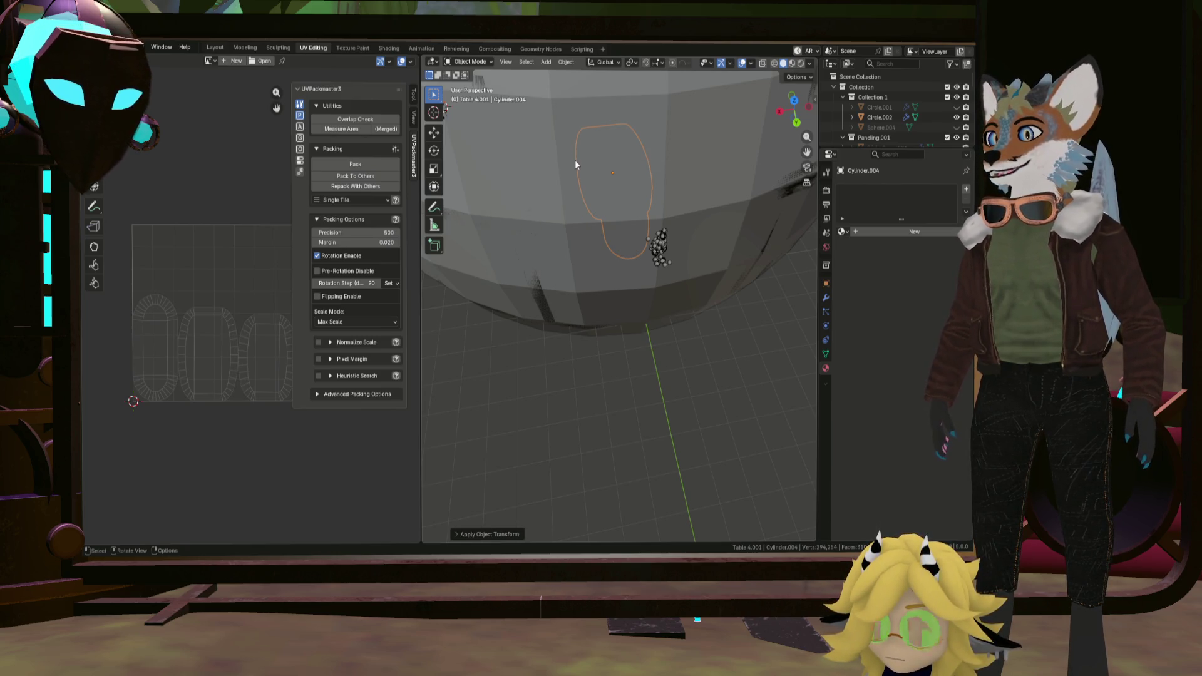
pyautogui.moveTo(568, 168); pyautogui.dragTo(576, 132, button='middle')
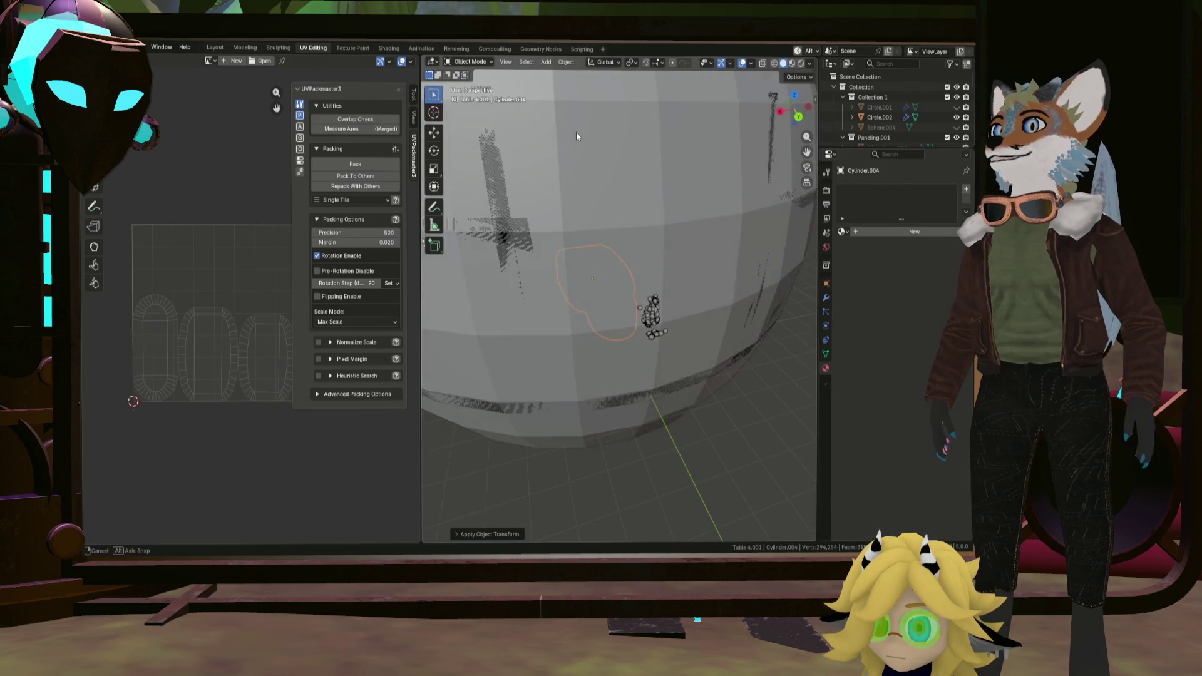
pyautogui.press('Tab')
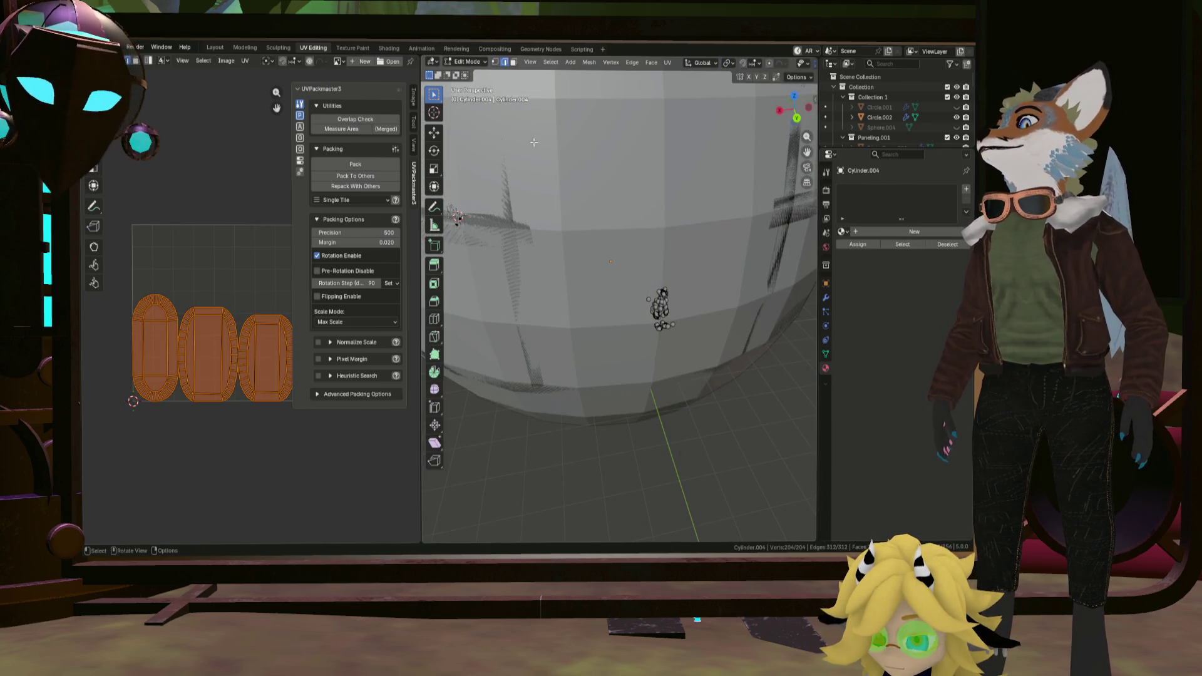
pyautogui.click(669, 62)
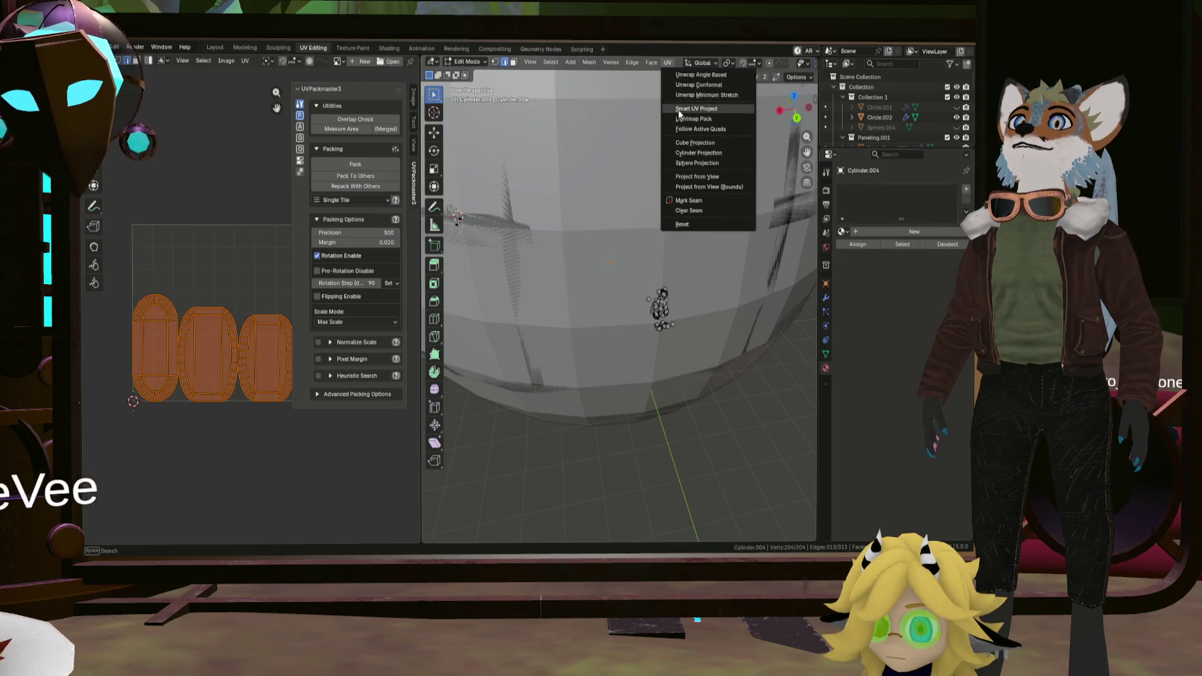
pyautogui.click(699, 75)
pyautogui.moveTo(456, 217)
pyautogui.mouseDown(button='middle')
pyautogui.moveTo(612, 296)
pyautogui.moveTo(676, 414)
pyautogui.moveTo(413, 373)
pyautogui.moveTo(644, 374)
pyautogui.moveTo(648, 395)
pyautogui.mouseUp(button='middle')
pyautogui.scroll(3, 677, 413)
pyautogui.scroll(3, 680, 420)
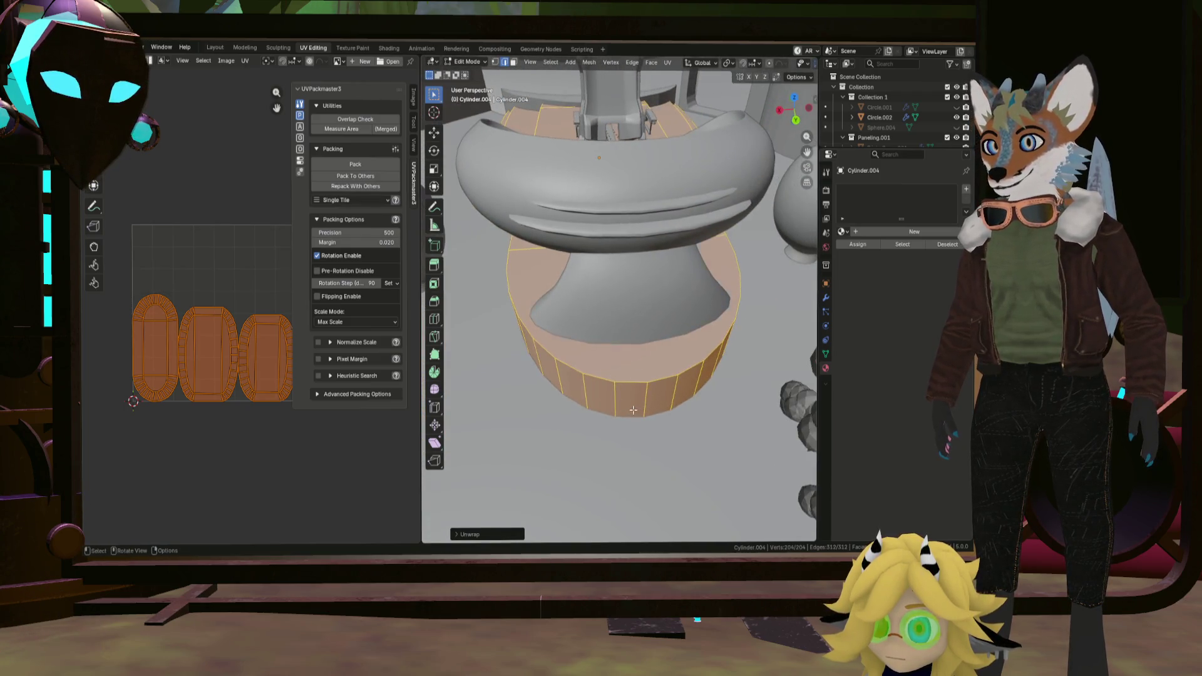
# Select an edge of the table base and switch back to the Layout workspace.
pyautogui.click(645, 395)
pyautogui.scroll(2, 647, 395)
pyautogui.scroll(-1, 648, 395)
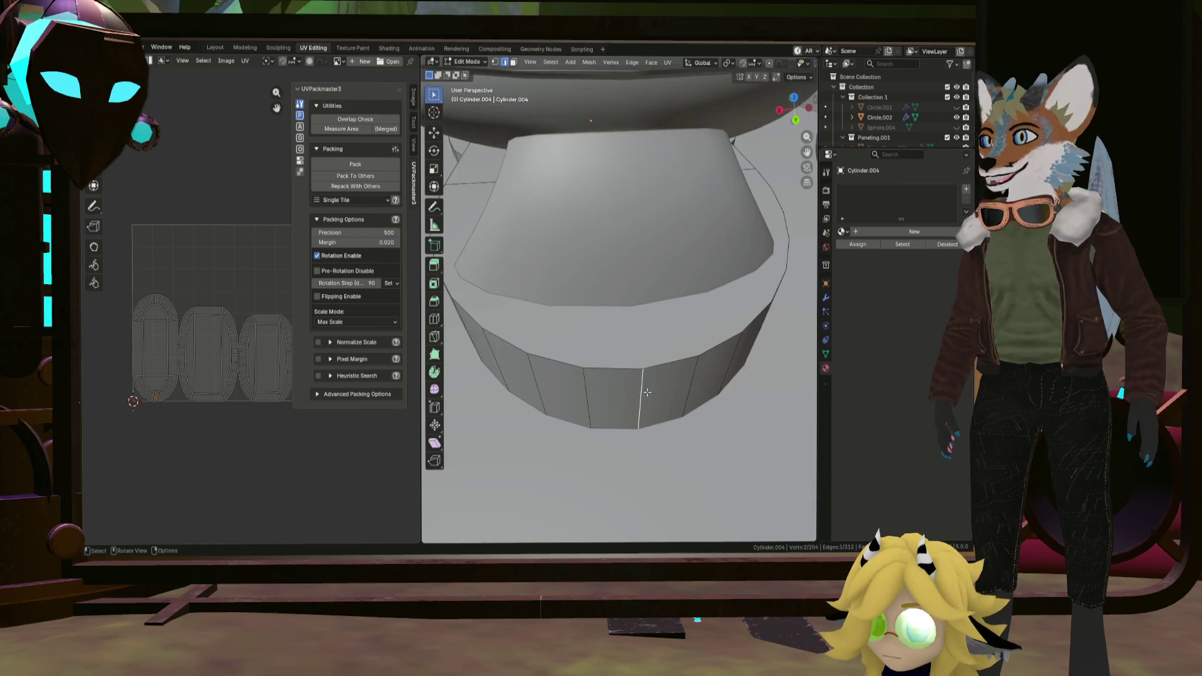
pyautogui.scroll(-1, 649, 393)
pyautogui.moveTo(634, 385); pyautogui.dragTo(635, 404, button='middle')
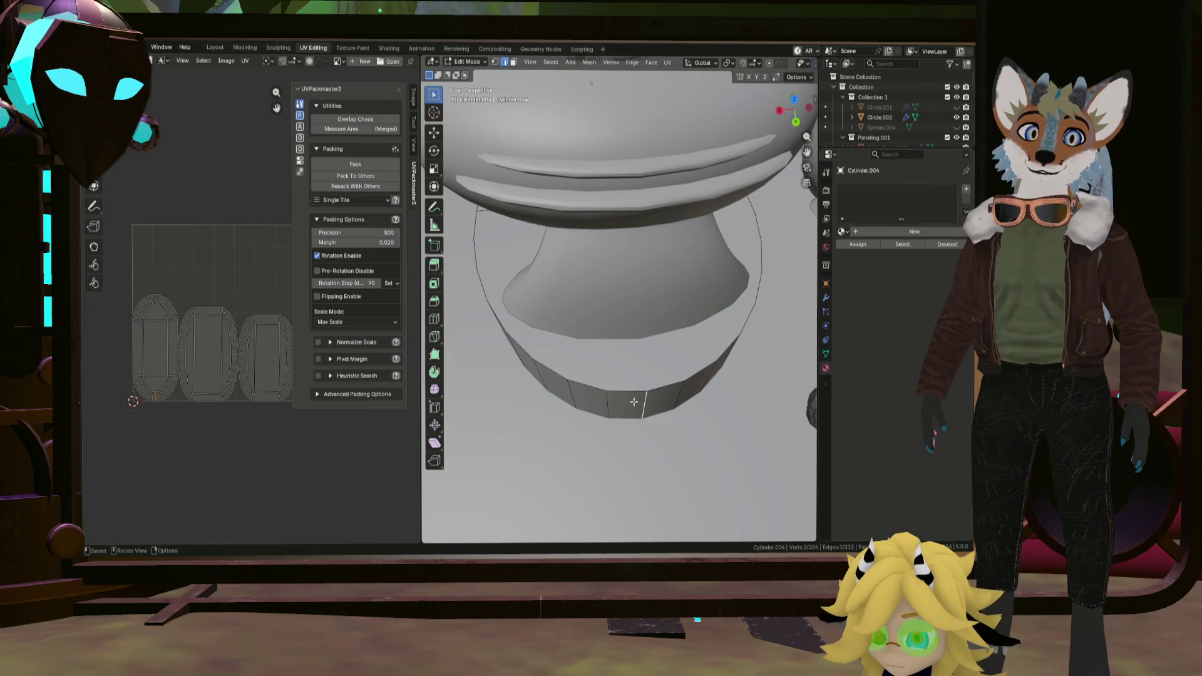
pyautogui.scroll(-3, 634, 403)
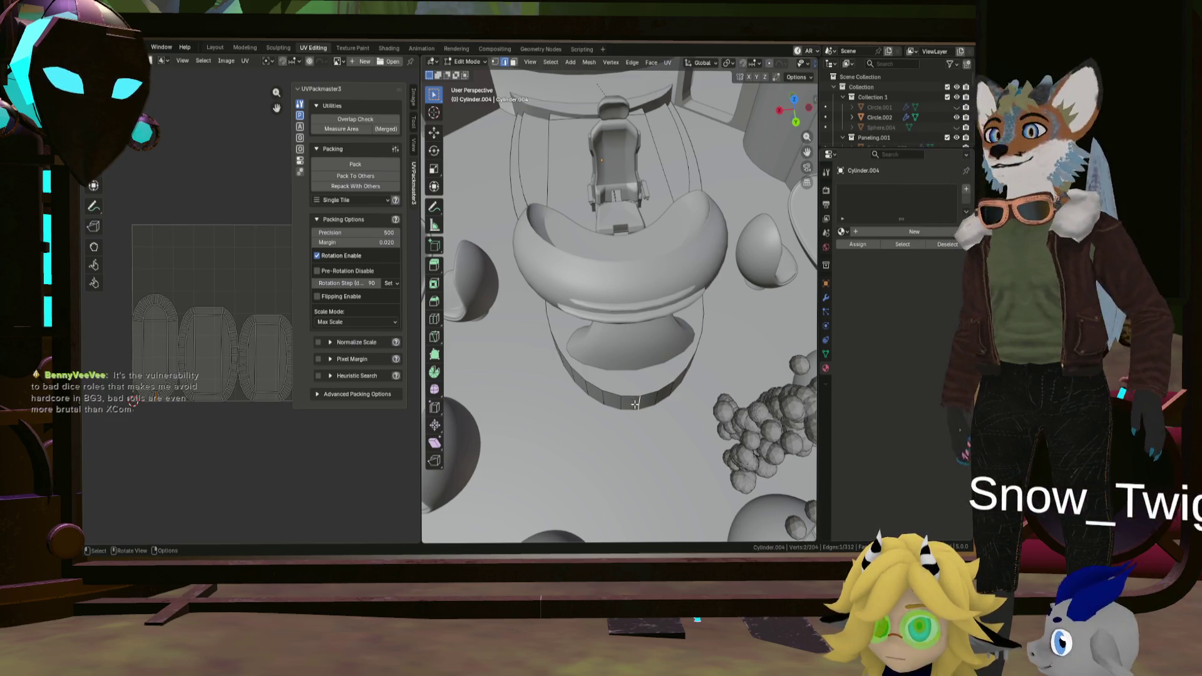
pyautogui.moveTo(633, 399); pyautogui.dragTo(630, 404, button='middle')
pyautogui.click(215, 48)
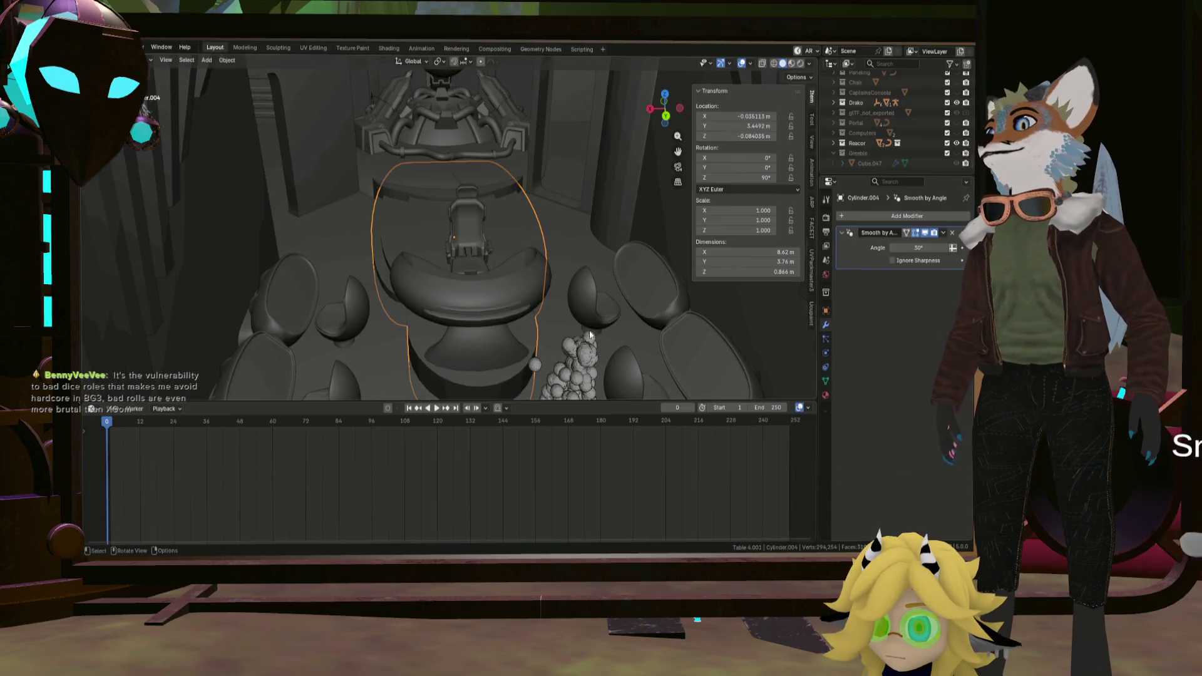
pyautogui.scroll(2, 520, 349)
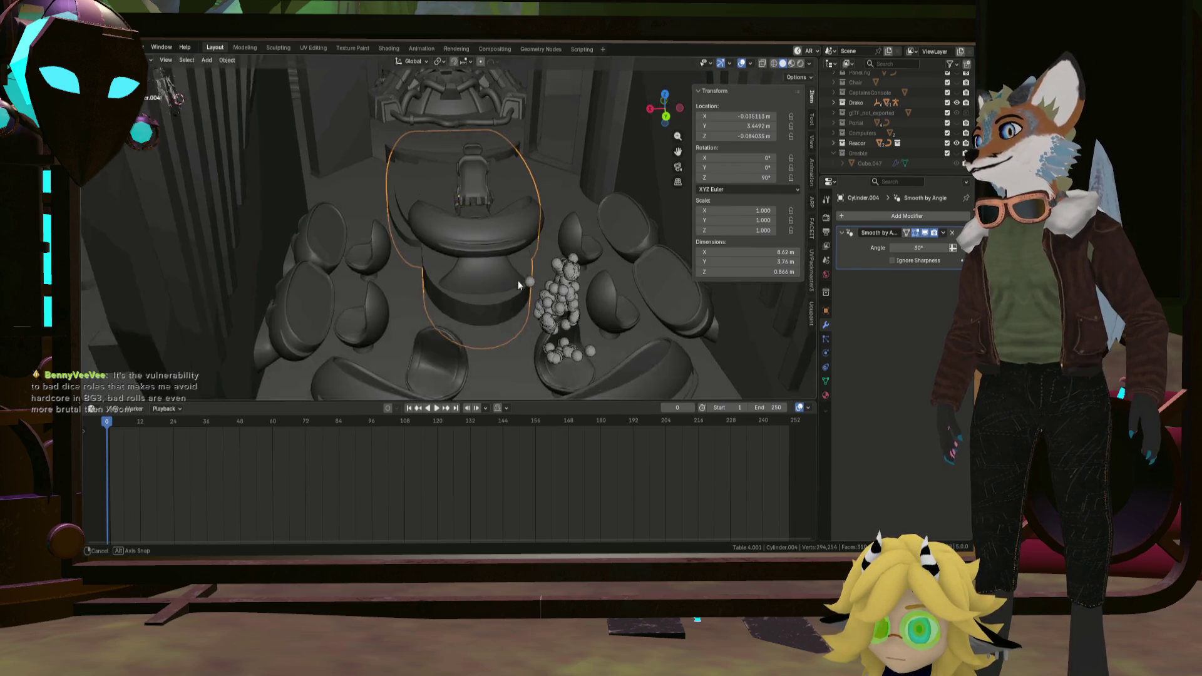
pyautogui.scroll(2, 518, 282)
pyautogui.scroll(2, 502, 302)
pyautogui.scroll(2, 498, 318)
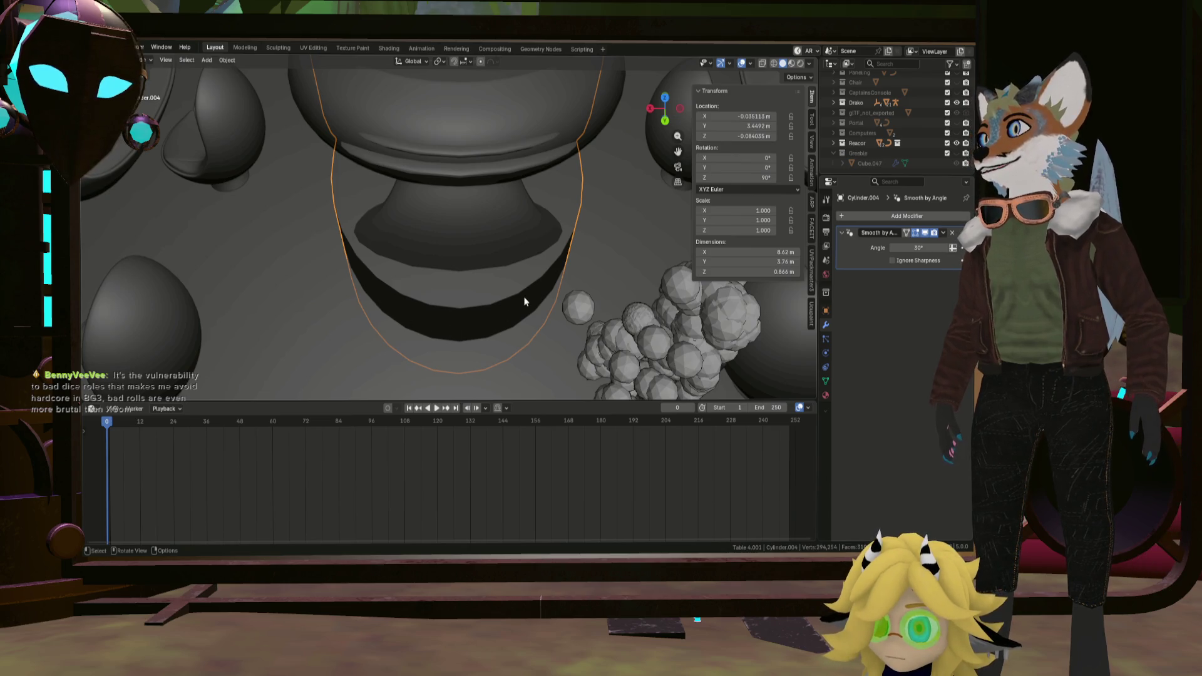
# View the table from the side, enter edit mode and bring up the Shift+A add list.
pyautogui.moveTo(524, 301)
pyautogui.mouseDown(button='middle')
pyautogui.moveTo(499, 305)
pyautogui.moveTo(501, 318)
pyautogui.mouseUp(button='middle')
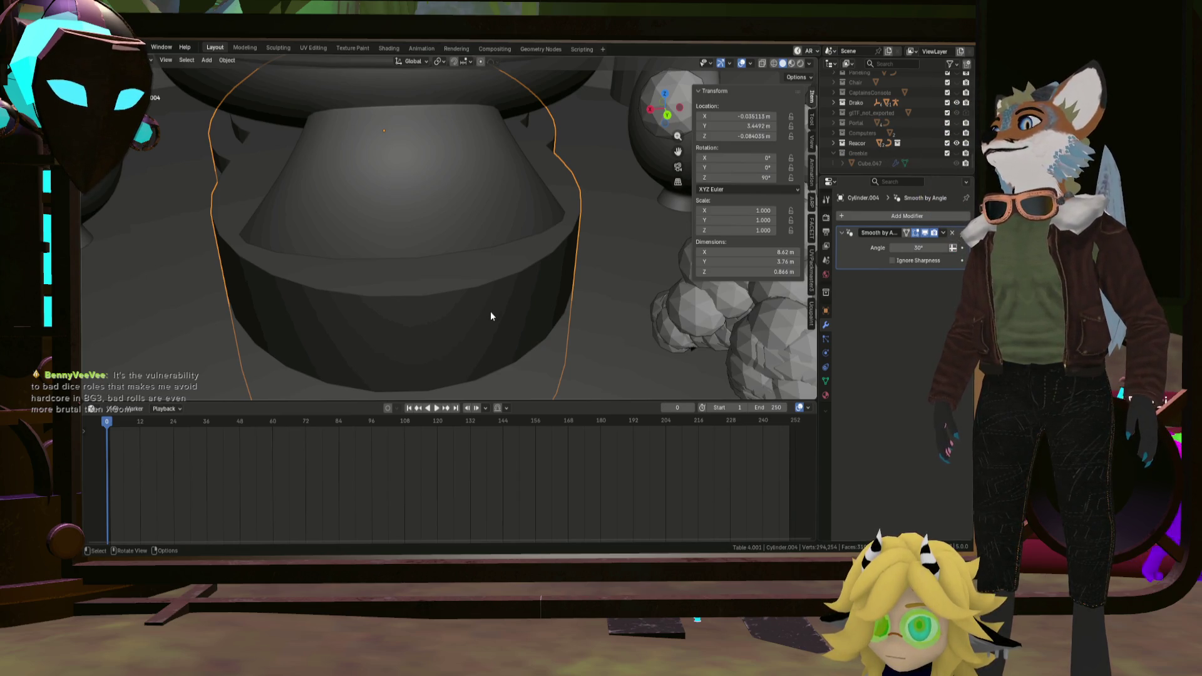
pyautogui.press('Tab')
pyautogui.press('Tab')
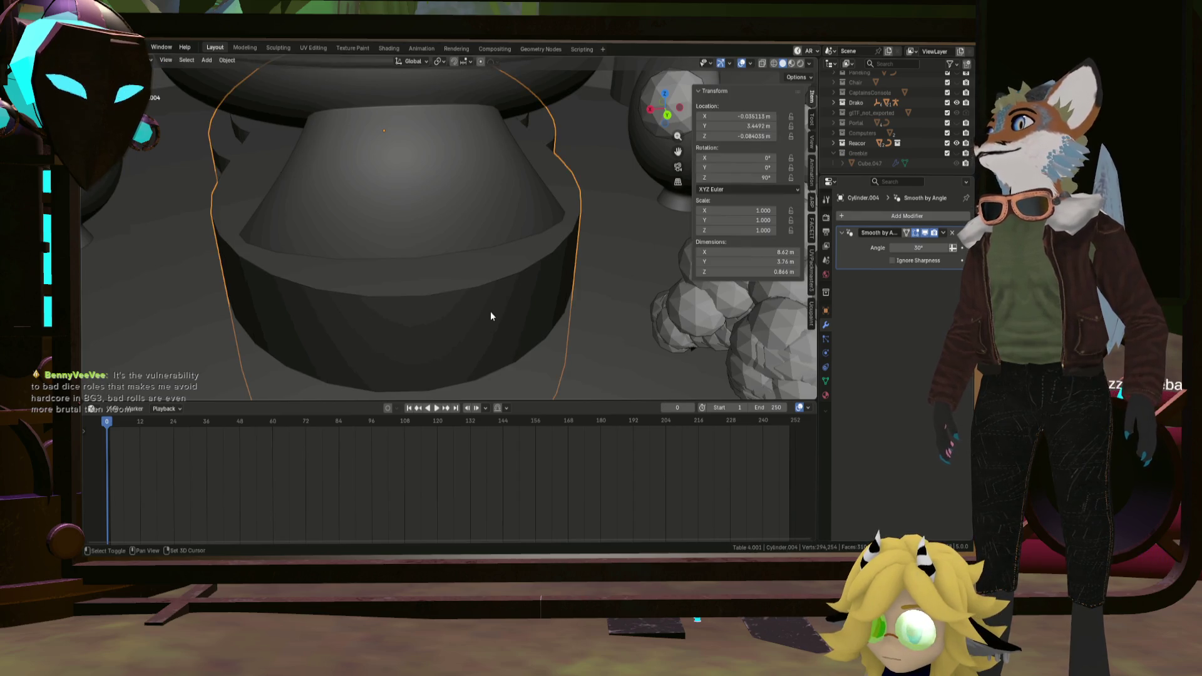
pyautogui.hotkey('shift', 'a')
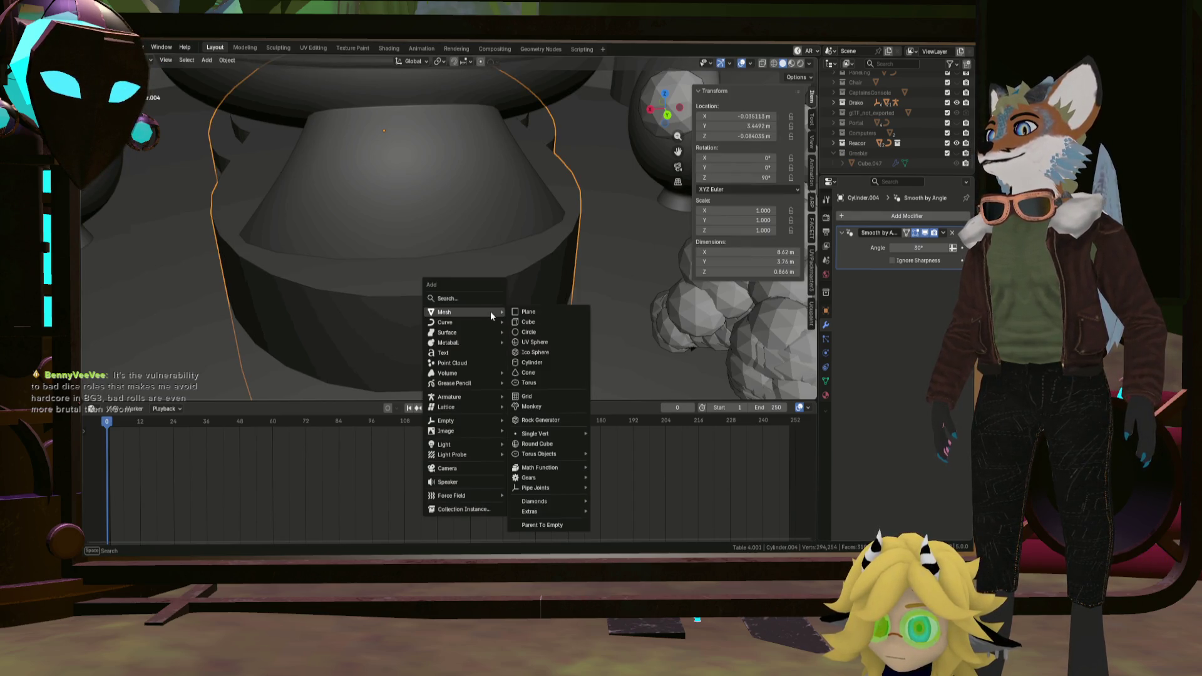
# Add a Round Cube primitive into the table mesh and select all its geometry.
pyautogui.press('Escape')
pyautogui.press('Tab')
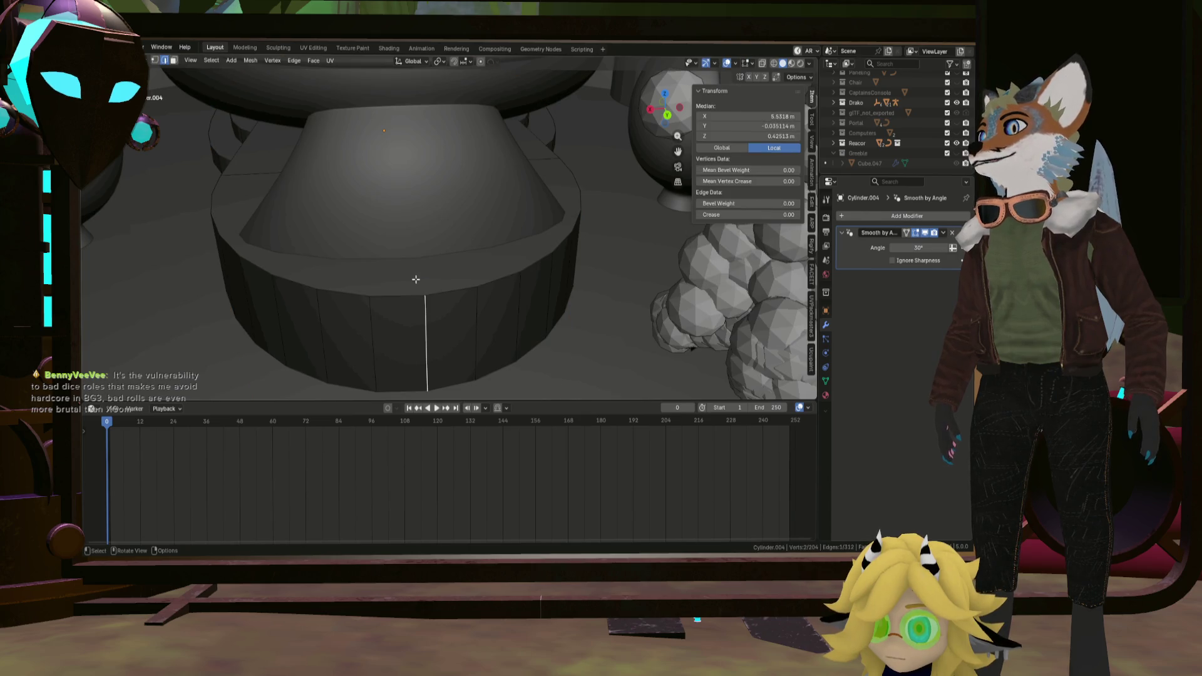
pyautogui.hotkey('shift', 'a')
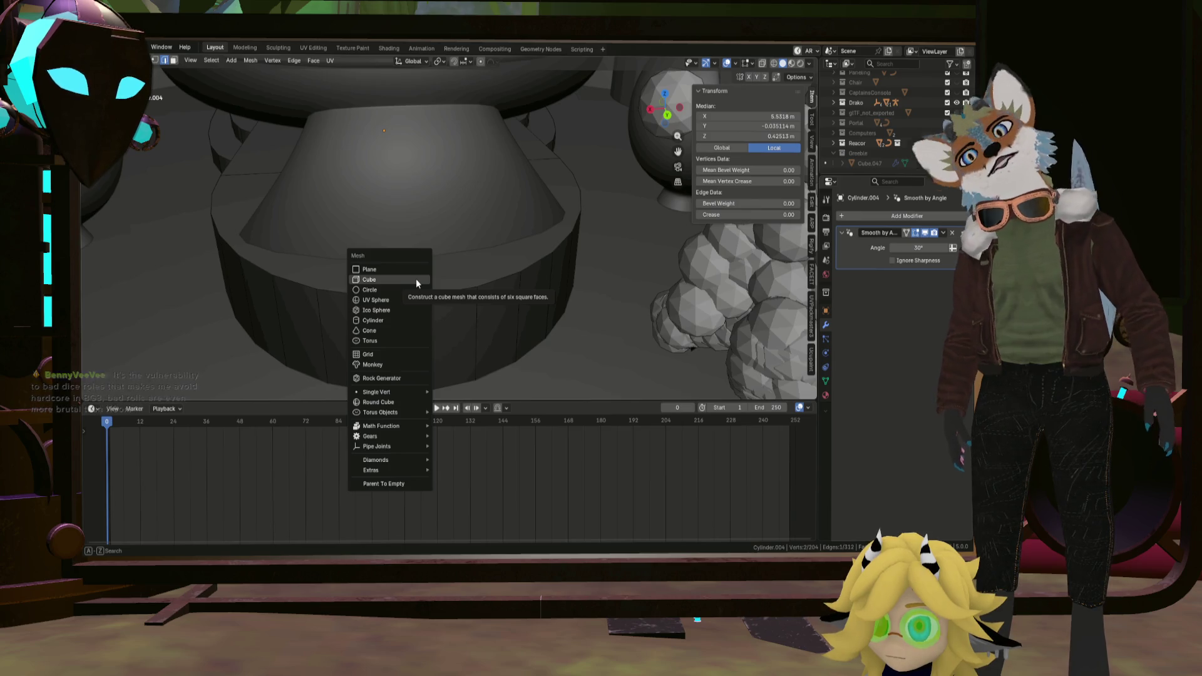
pyautogui.click(422, 397)
pyautogui.scroll(-3, 419, 236)
pyautogui.scroll(-3, 419, 236)
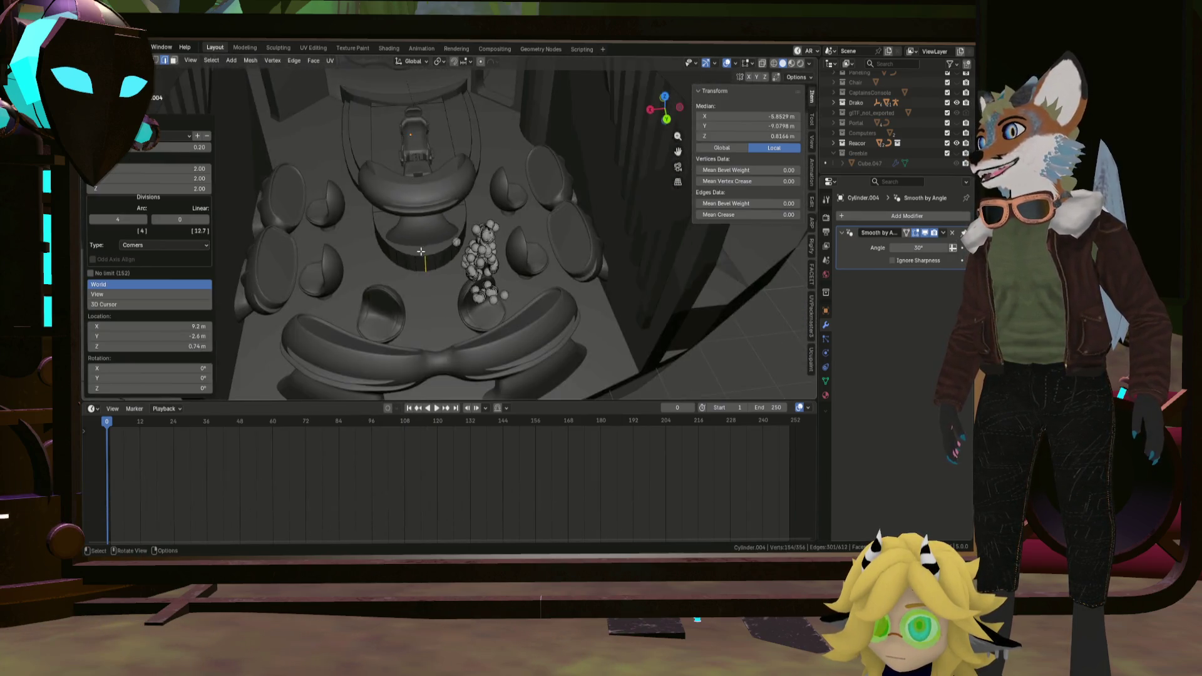
pyautogui.scroll(-3, 414, 230)
pyautogui.scroll(-2, 405, 223)
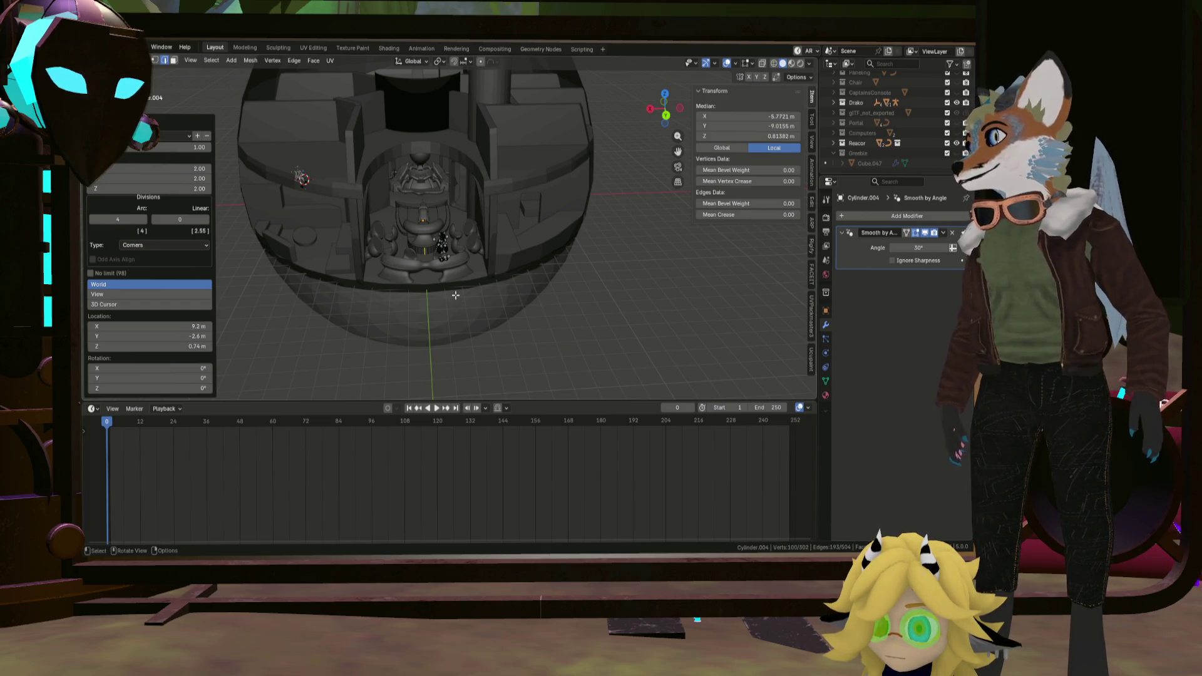
pyautogui.press('a')
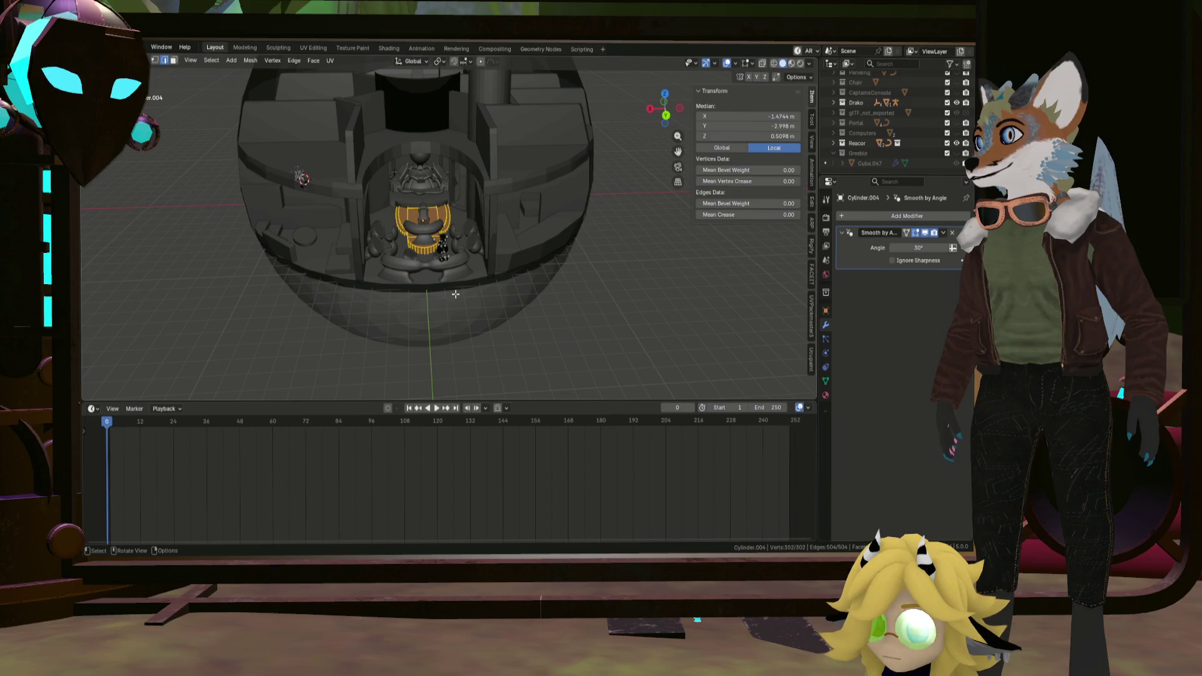
# Select a linked part of the table, toggle edit mode to save, and reopen the add-mesh list.
pyautogui.click(455, 294)
pyautogui.scroll(5, 456, 294)
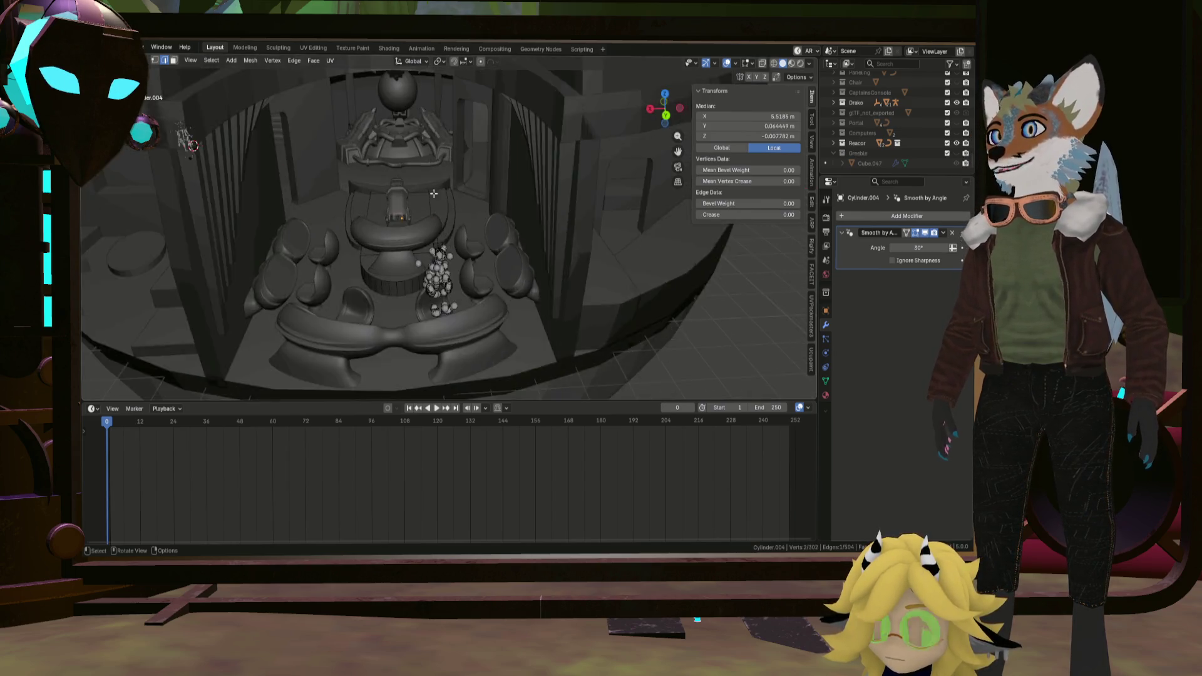
pyautogui.moveTo(430, 129)
pyautogui.mouseDown(button='middle')
pyautogui.moveTo(544, 152)
pyautogui.moveTo(405, 192)
pyautogui.mouseUp(button='middle')
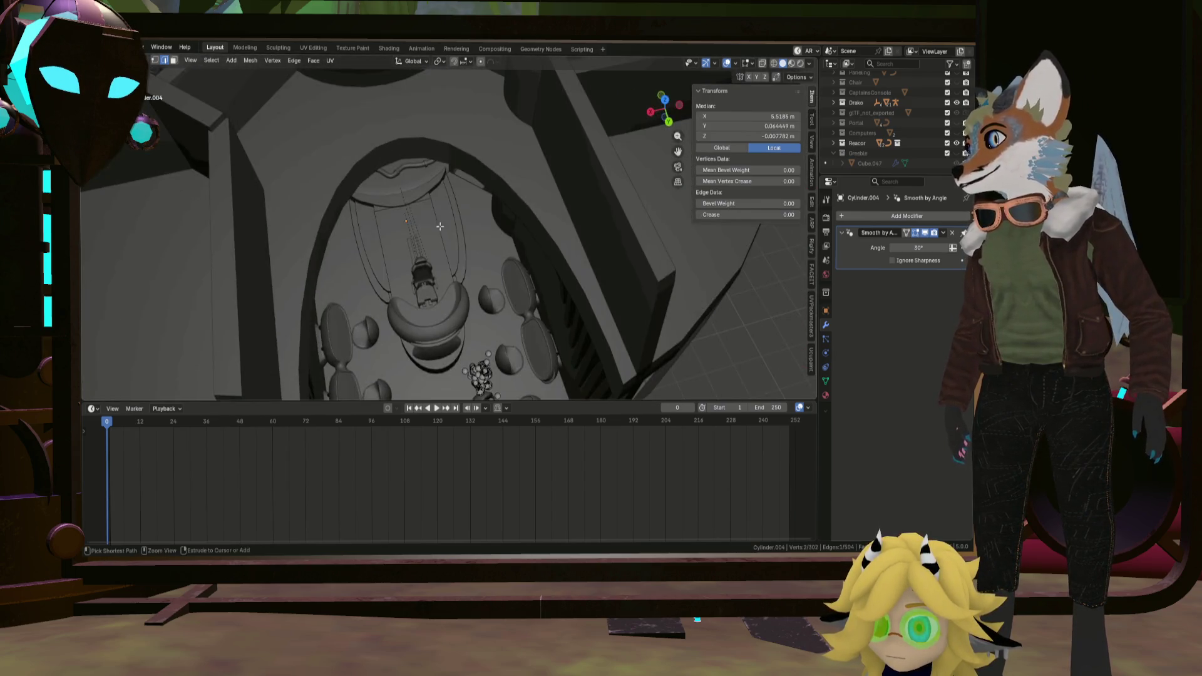
pyautogui.press('l')
pyautogui.scroll(3, 406, 193)
pyautogui.press('Tab')
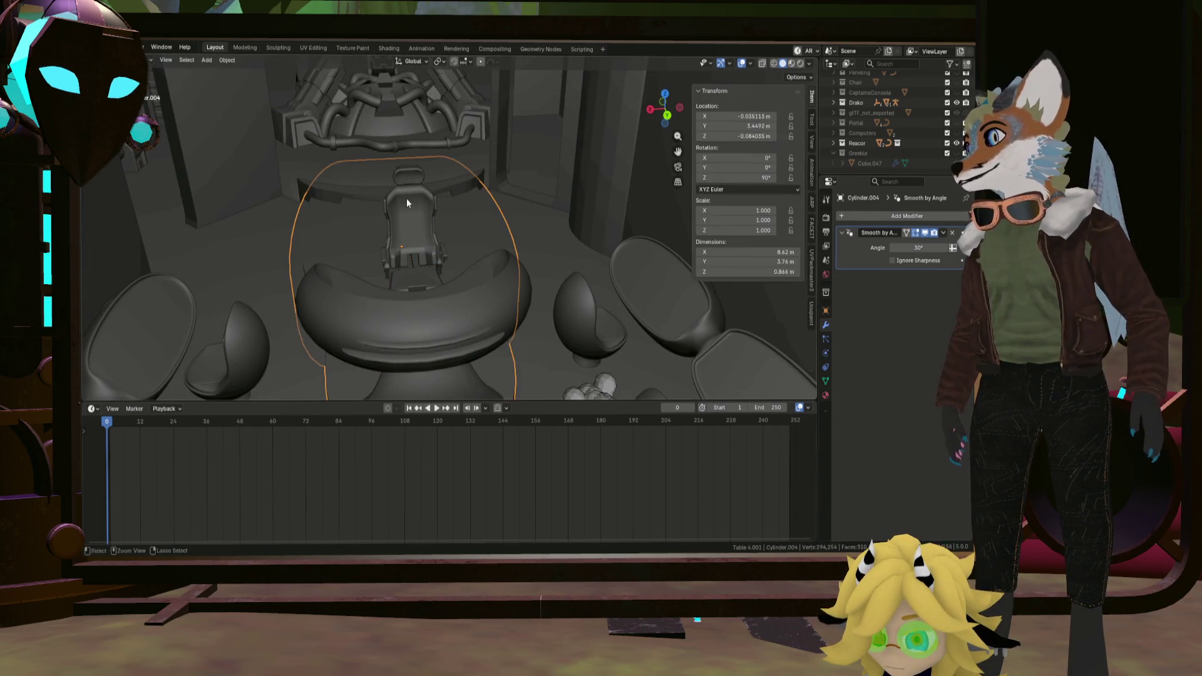
pyautogui.press('Tab')
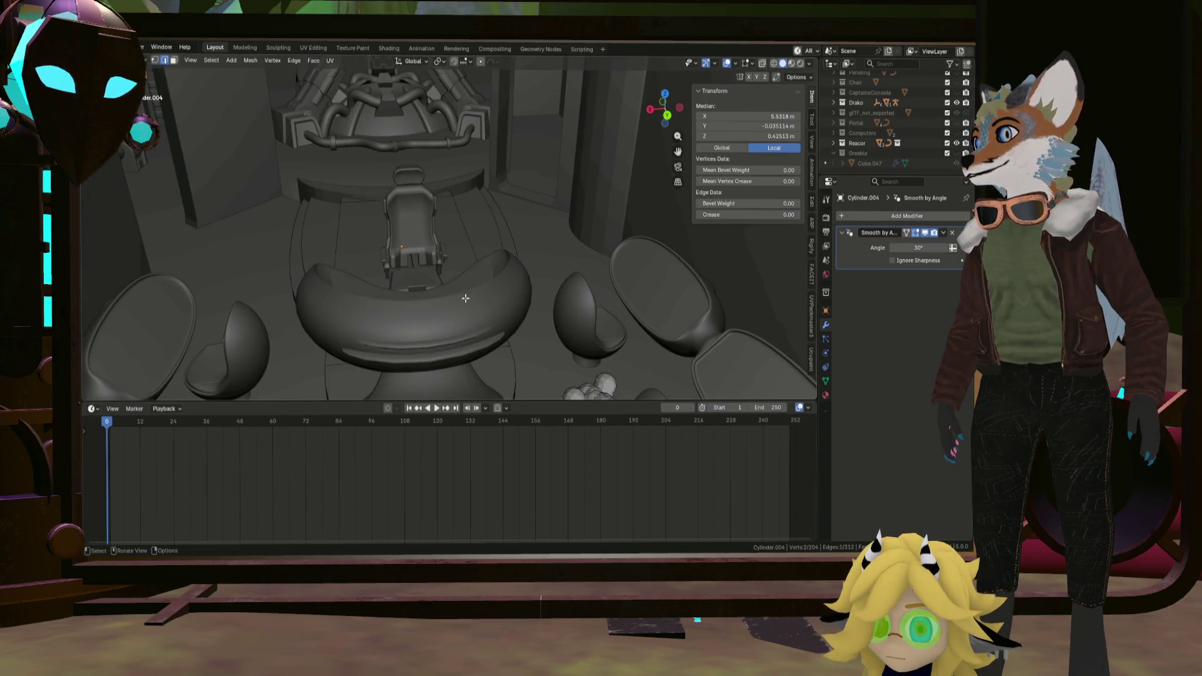
pyautogui.scroll(-4, 474, 308)
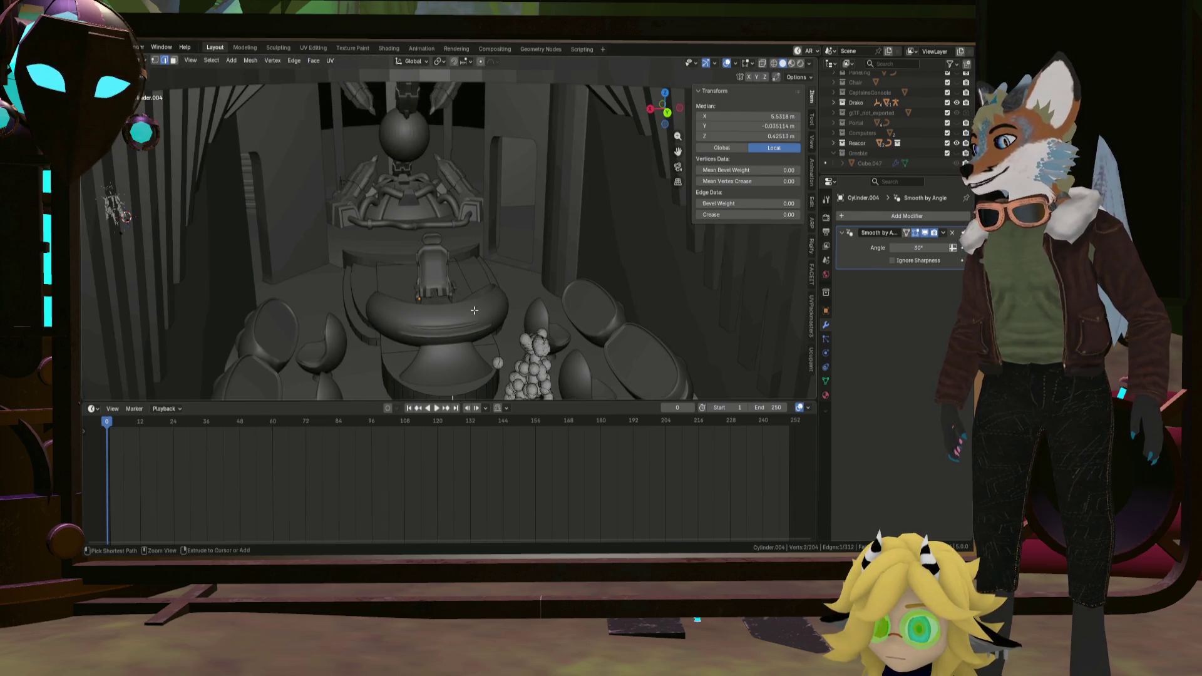
pyautogui.scroll(4, 482, 324)
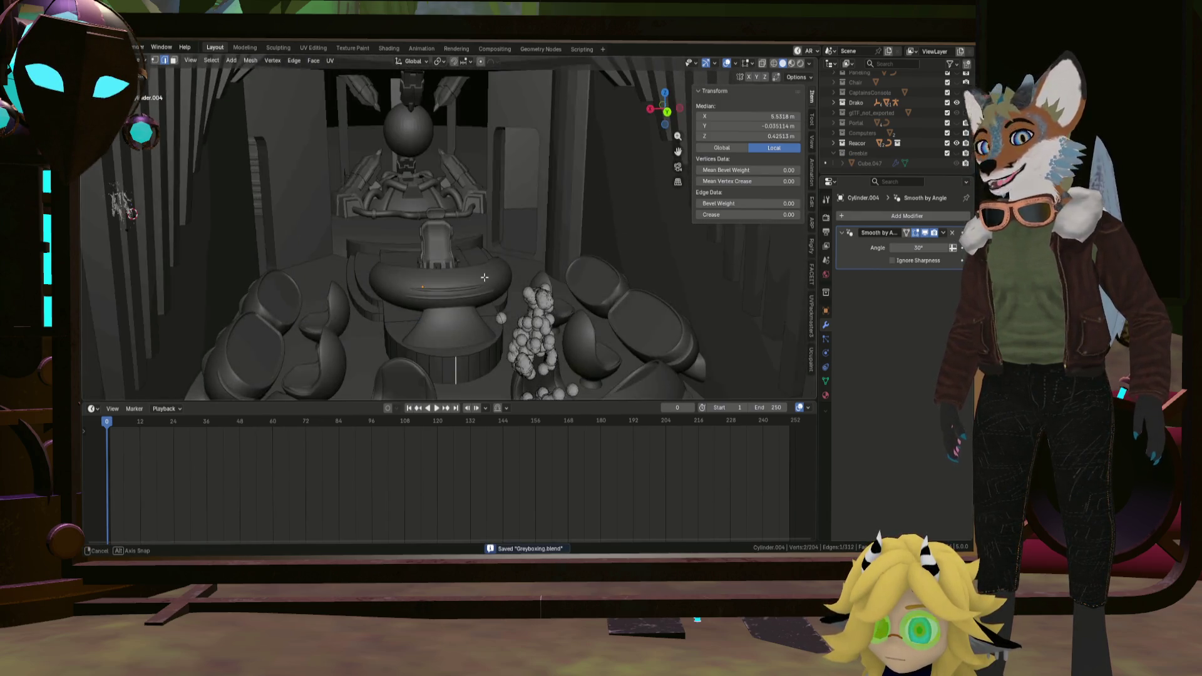
pyautogui.keyDown('shift'); pyautogui.moveTo(483, 310); pyautogui.dragTo(484, 286, button='middle'); pyautogui.keyUp('shift')
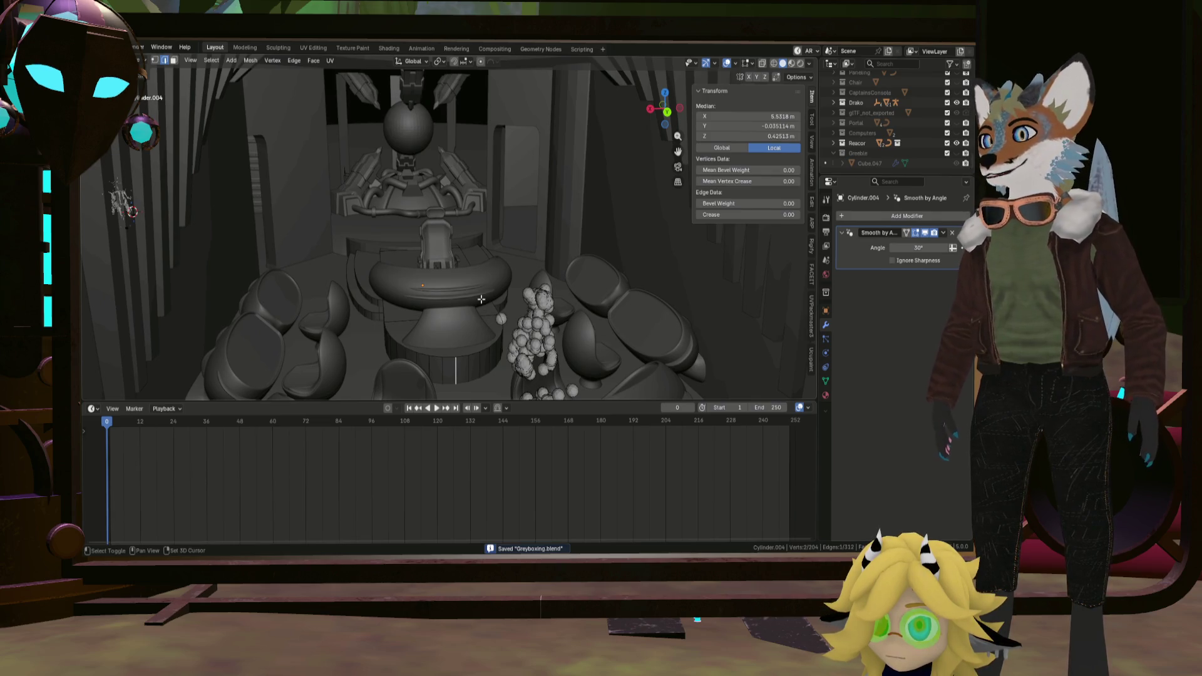
pyautogui.hotkey('shift', 'a')
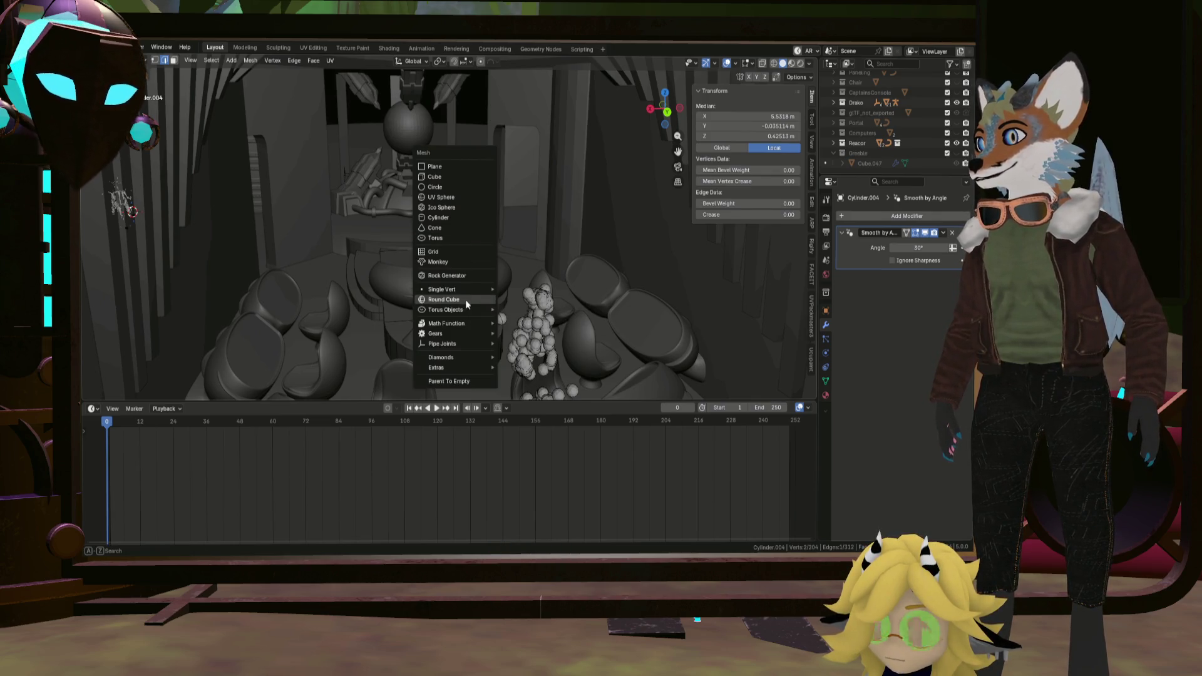
# Add the rounded cube, slide it along Y, check the circle object and deselect the table's geometry.
pyautogui.click(465, 300)
pyautogui.moveTo(465, 300); pyautogui.dragTo(475, 235, button='middle')
pyautogui.press('g')
pyautogui.press('y')
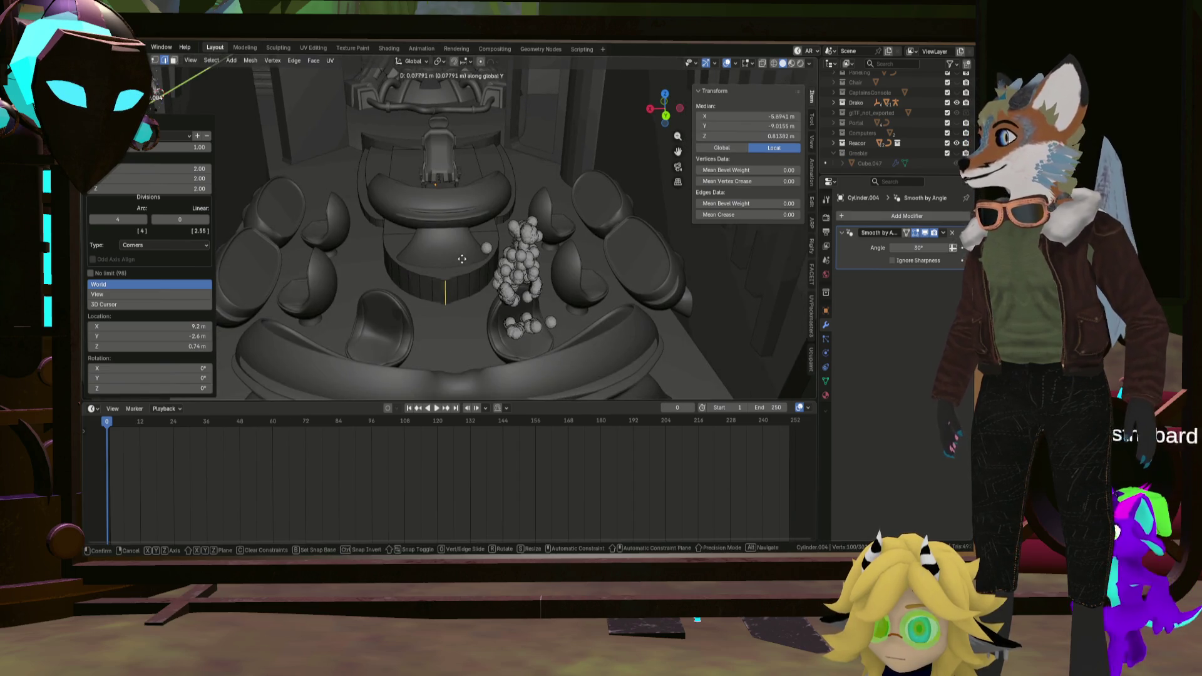
pyautogui.click(497, 365)
pyautogui.press('Tab')
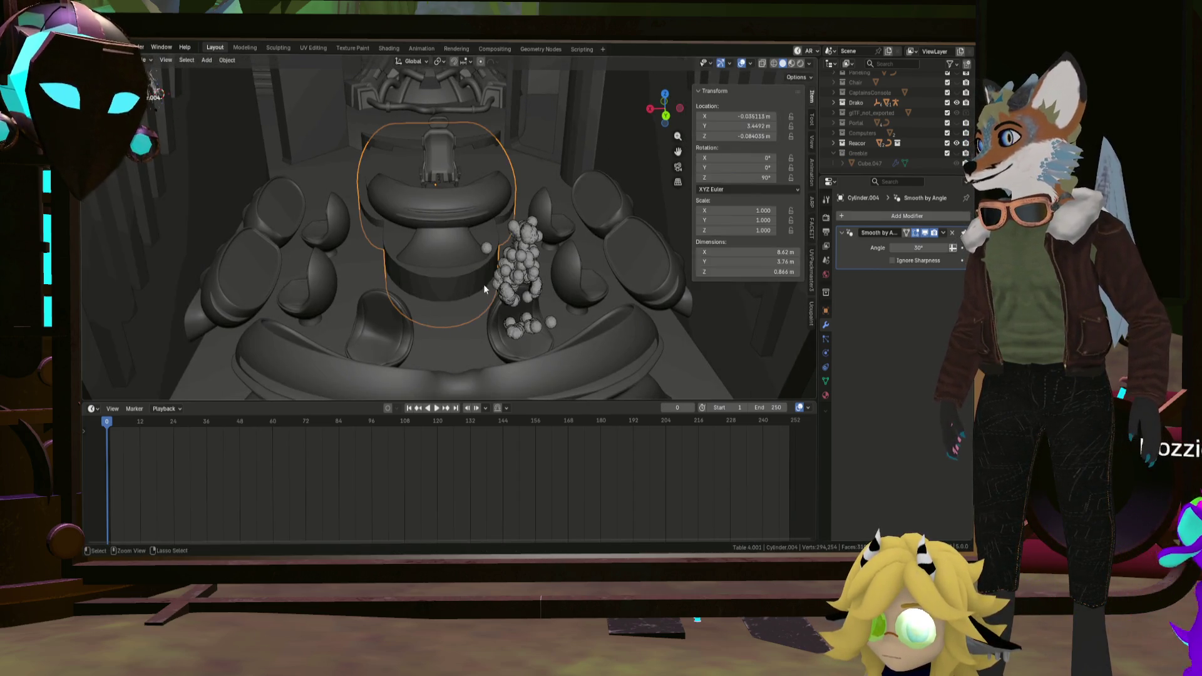
pyautogui.click(454, 320)
pyautogui.press('Tab')
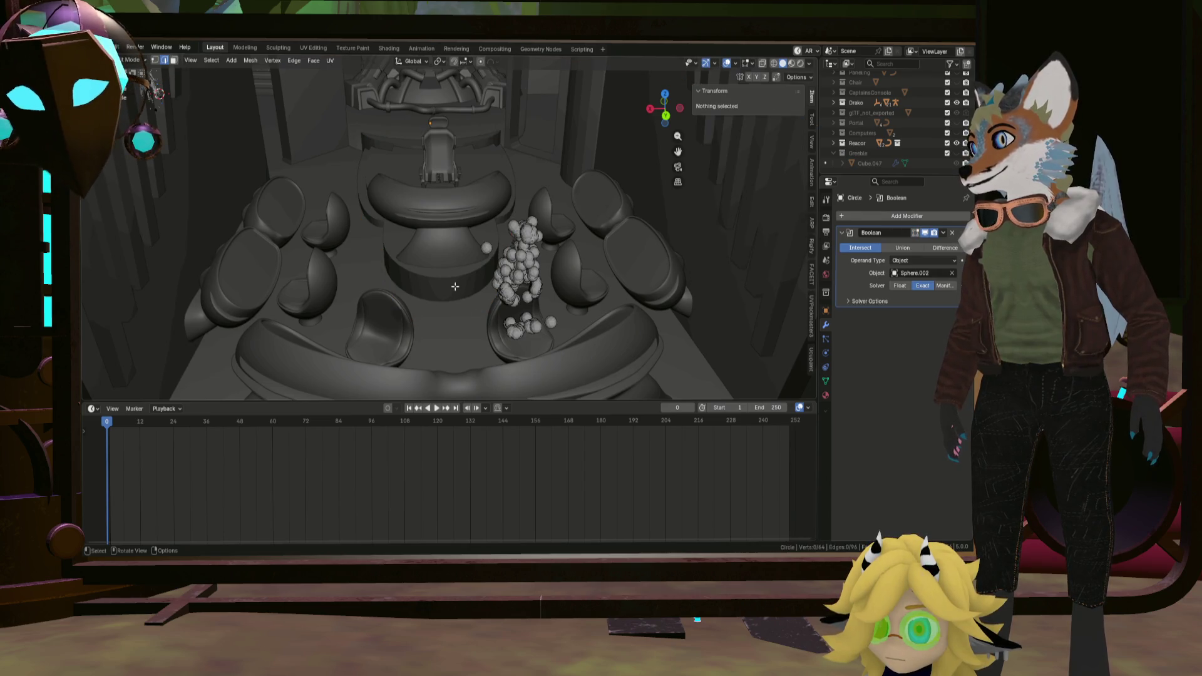
pyautogui.press('Tab')
pyautogui.click(463, 276)
pyautogui.press('Tab')
pyautogui.hotkey('alt', 'a')
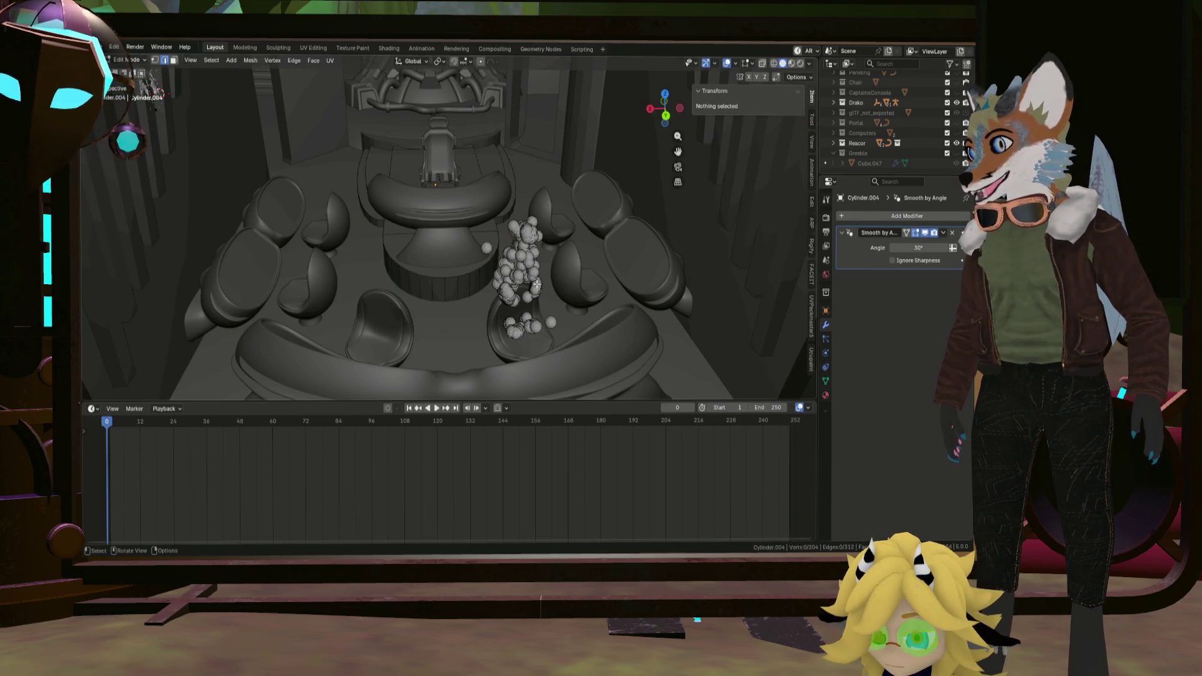
# Add a UV sphere to the table mesh and move it about 4.4 m along Y toward the console.
pyautogui.hotkey('shift', 'a')
pyautogui.click(564, 300)
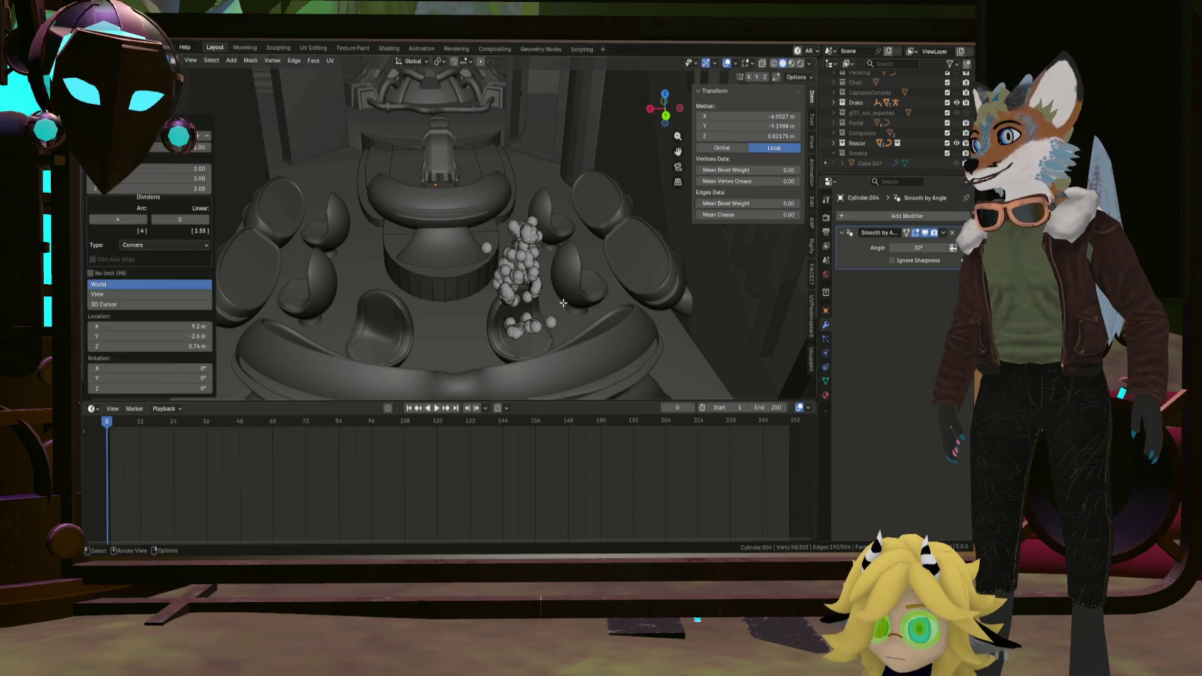
pyautogui.moveTo(563, 300); pyautogui.dragTo(485, 308, button='middle')
pyautogui.scroll(-3, 510, 304)
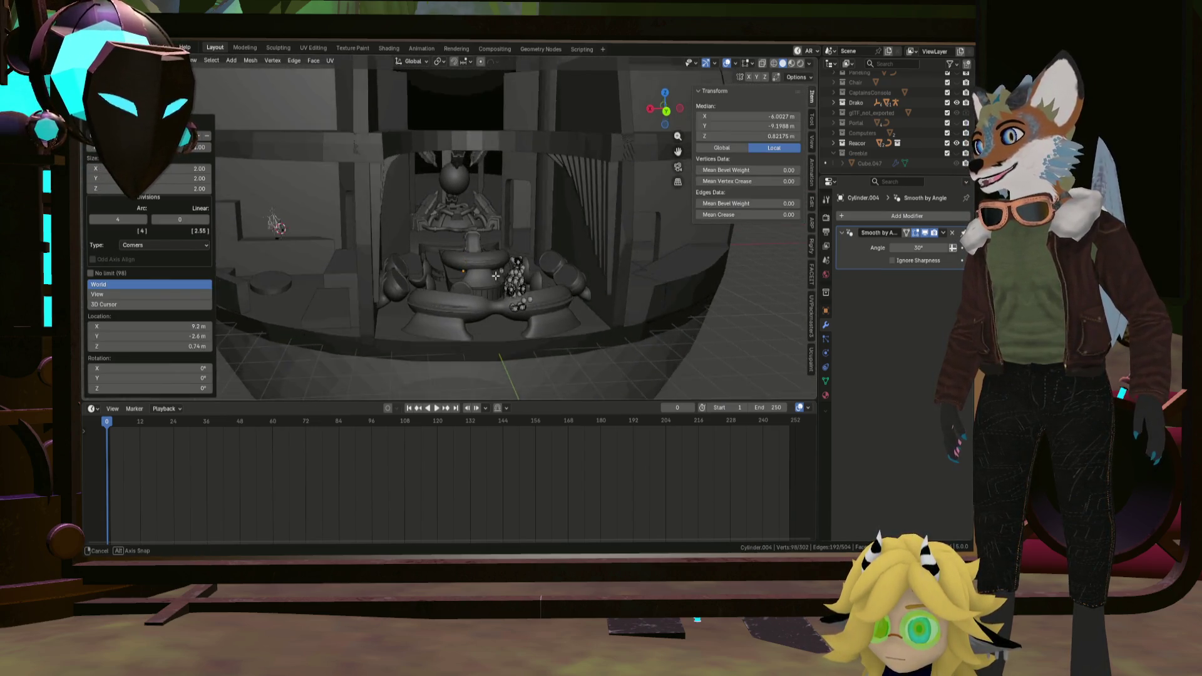
pyautogui.press('g')
pyautogui.press('y')
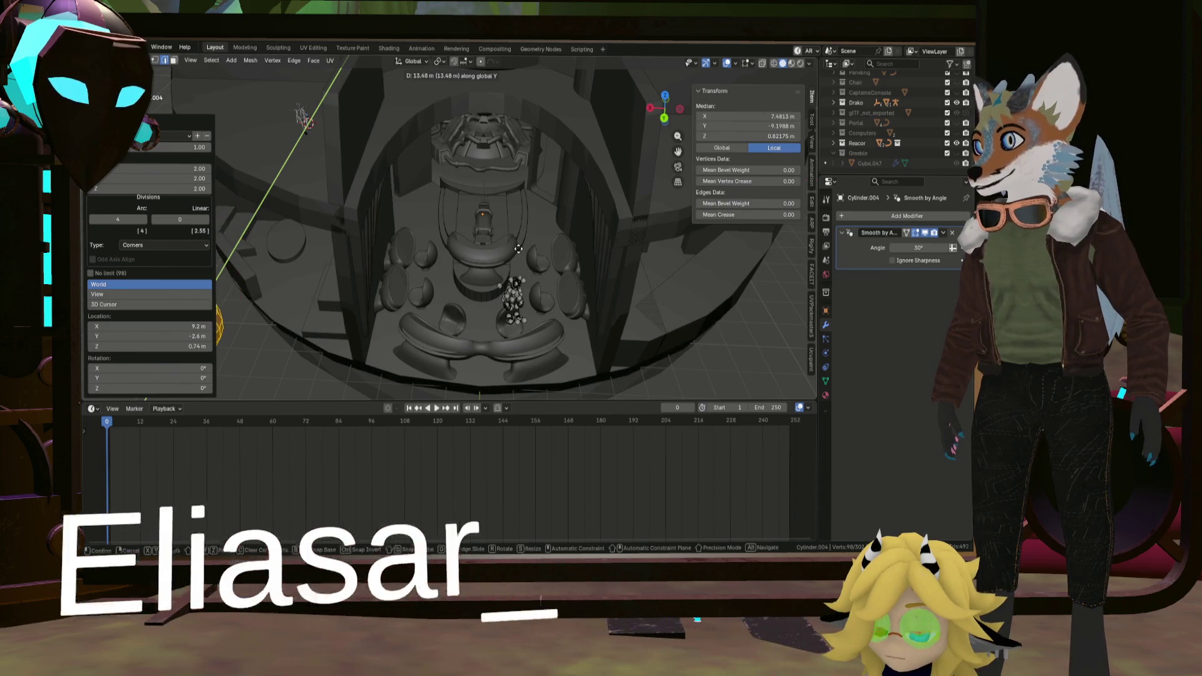
pyautogui.click(496, 249)
pyautogui.scroll(-2, 497, 249)
pyautogui.scroll(5, 497, 248)
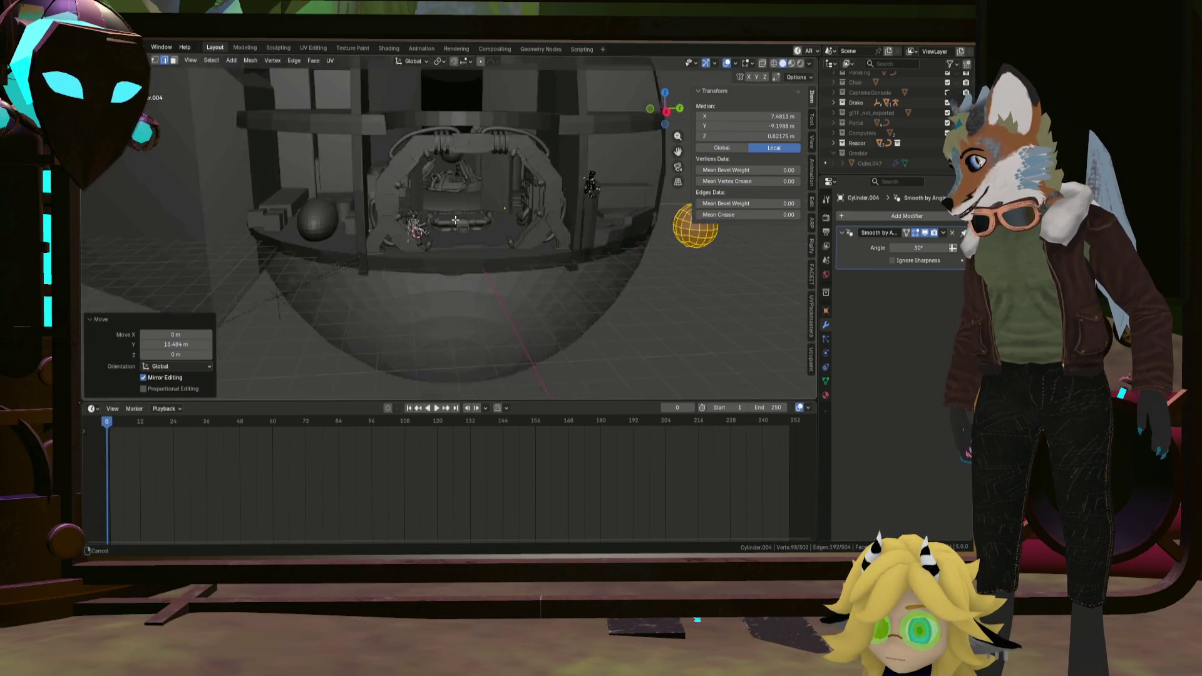
pyautogui.moveTo(497, 250)
pyautogui.mouseDown(button='middle')
pyautogui.moveTo(399, 251)
pyautogui.moveTo(341, 169)
pyautogui.moveTo(449, 208)
pyautogui.moveTo(448, 199)
pyautogui.mouseUp(button='middle')
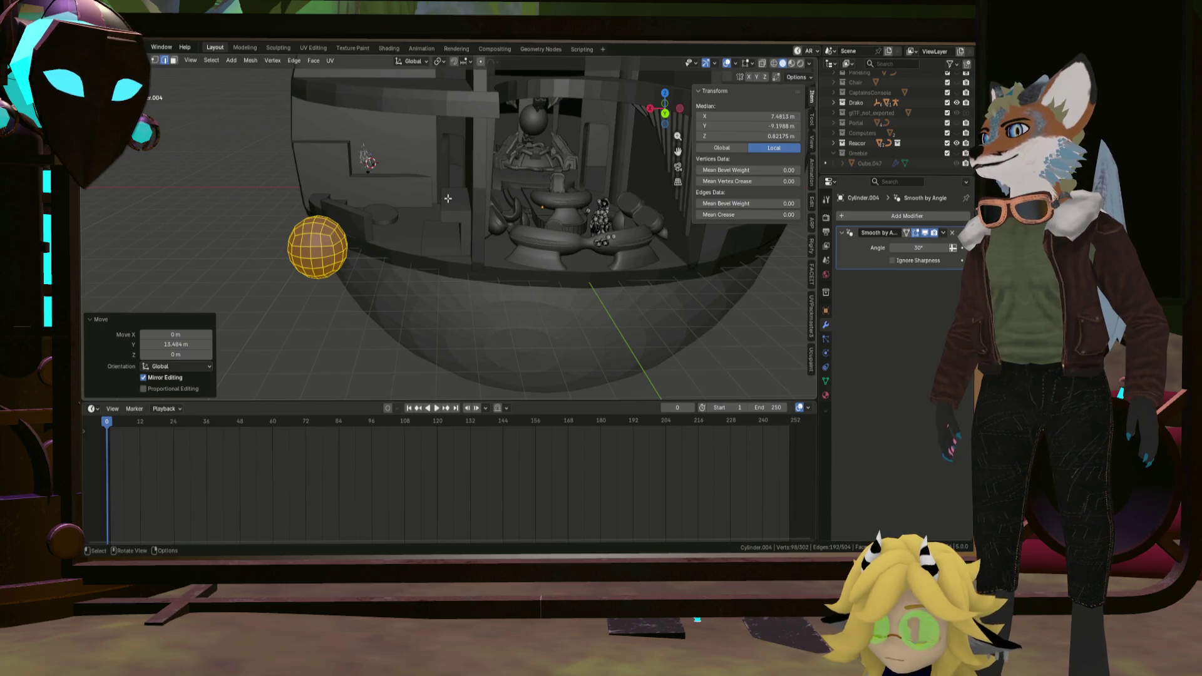
# Shift the sphere along X to sit on the open floor in front of the central console.
pyautogui.press('g')
pyautogui.press('y')
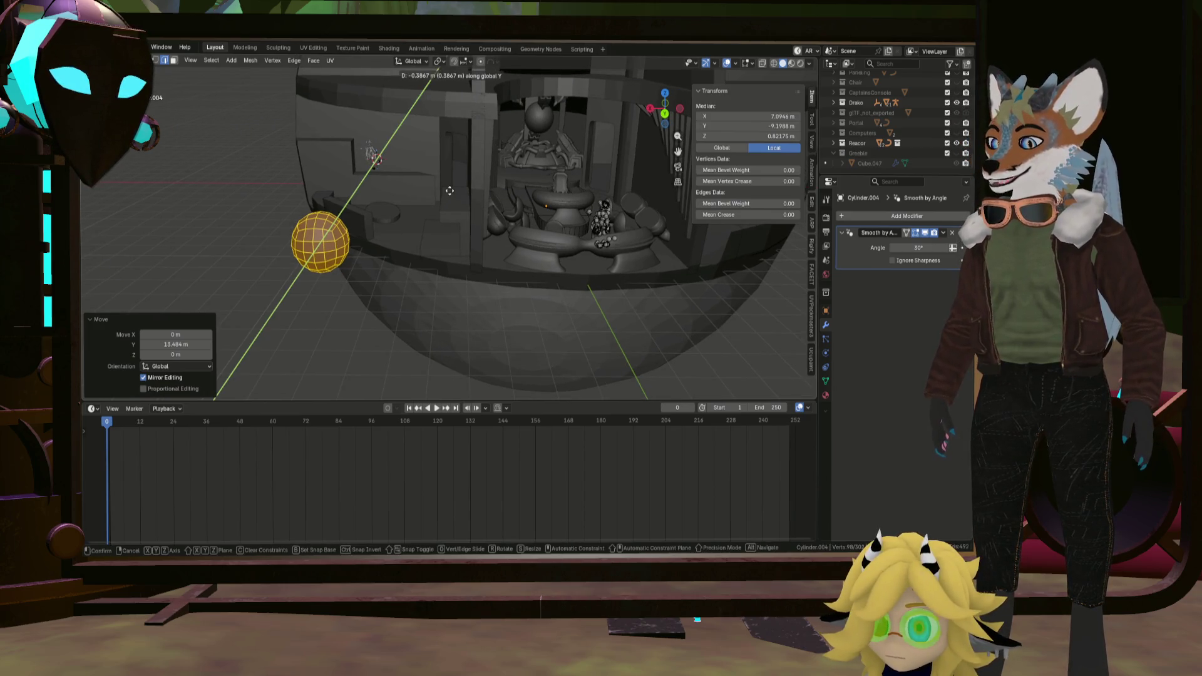
pyautogui.press('x')
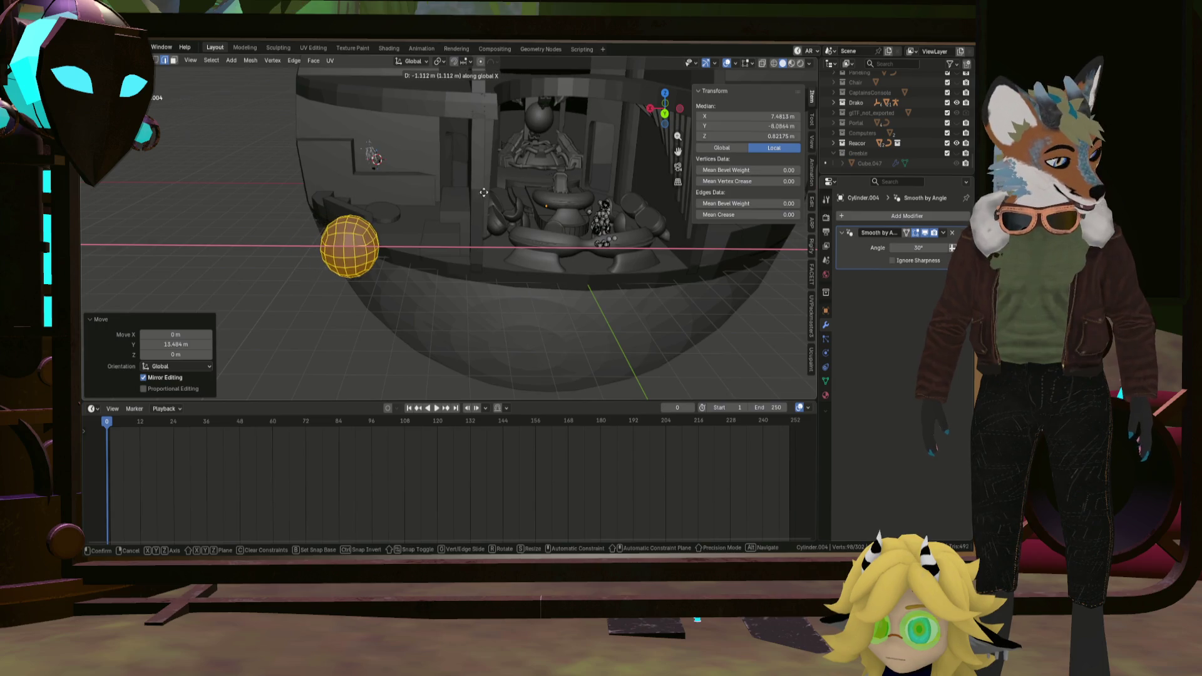
pyautogui.click(715, 216)
pyautogui.moveTo(714, 214); pyautogui.dragTo(528, 318, button='middle')
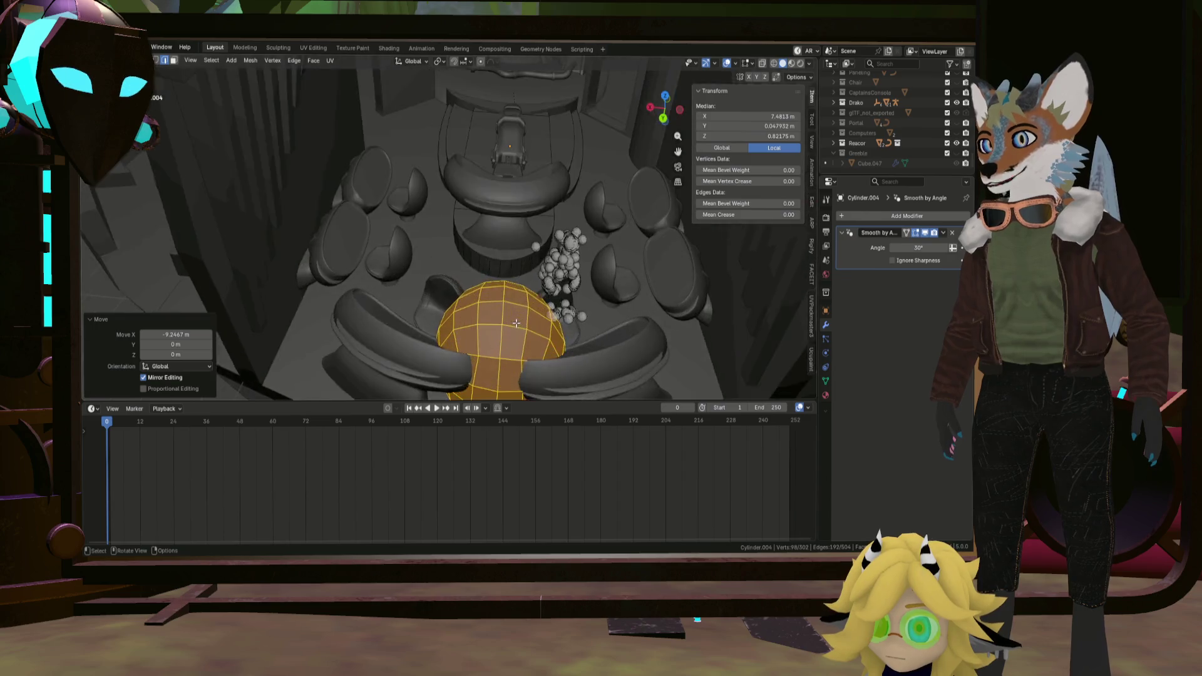
pyautogui.scroll(2, 528, 318)
pyautogui.scroll(2, 527, 318)
pyautogui.scroll(-5, 527, 317)
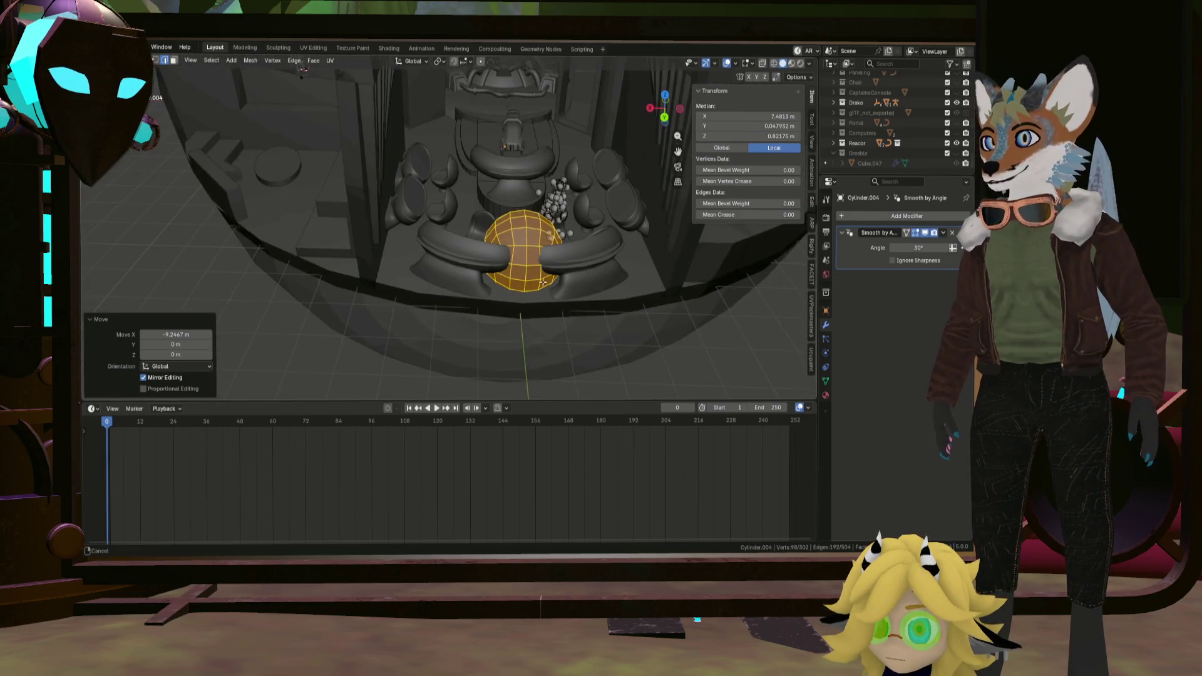
pyautogui.moveTo(527, 318); pyautogui.dragTo(527, 178, button='middle')
pyautogui.click(545, 319)
pyautogui.moveTo(546, 320); pyautogui.dragTo(561, 309, button='middle')
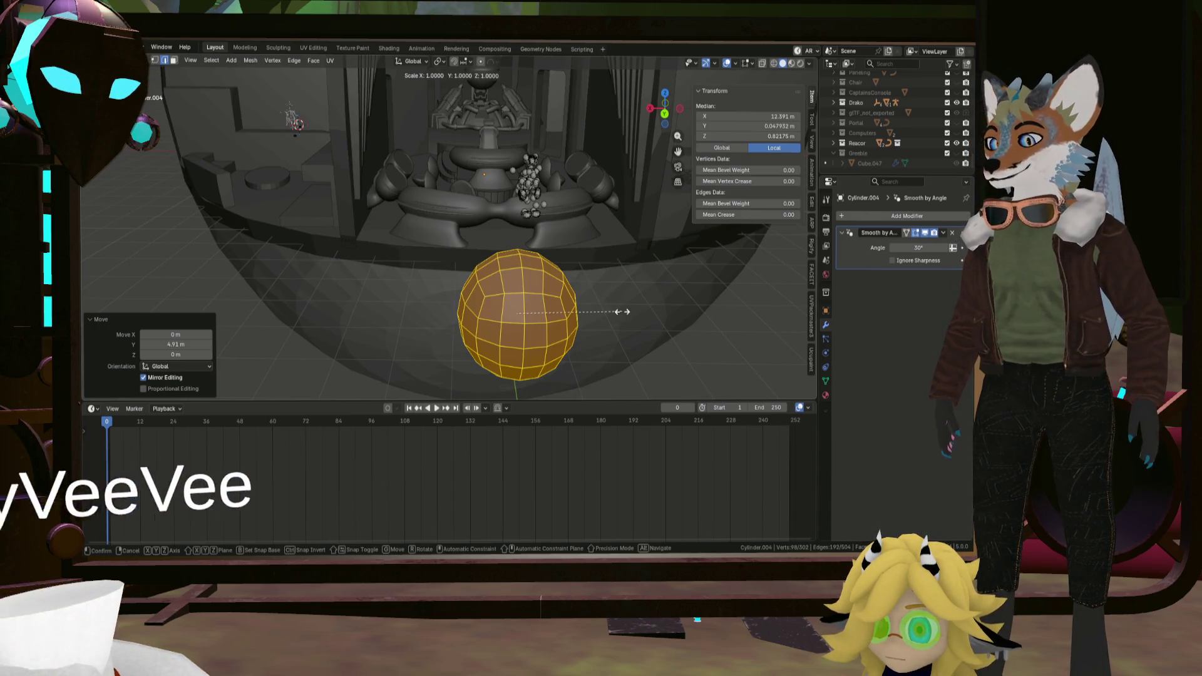
pyautogui.hotkey('shift', 'x')
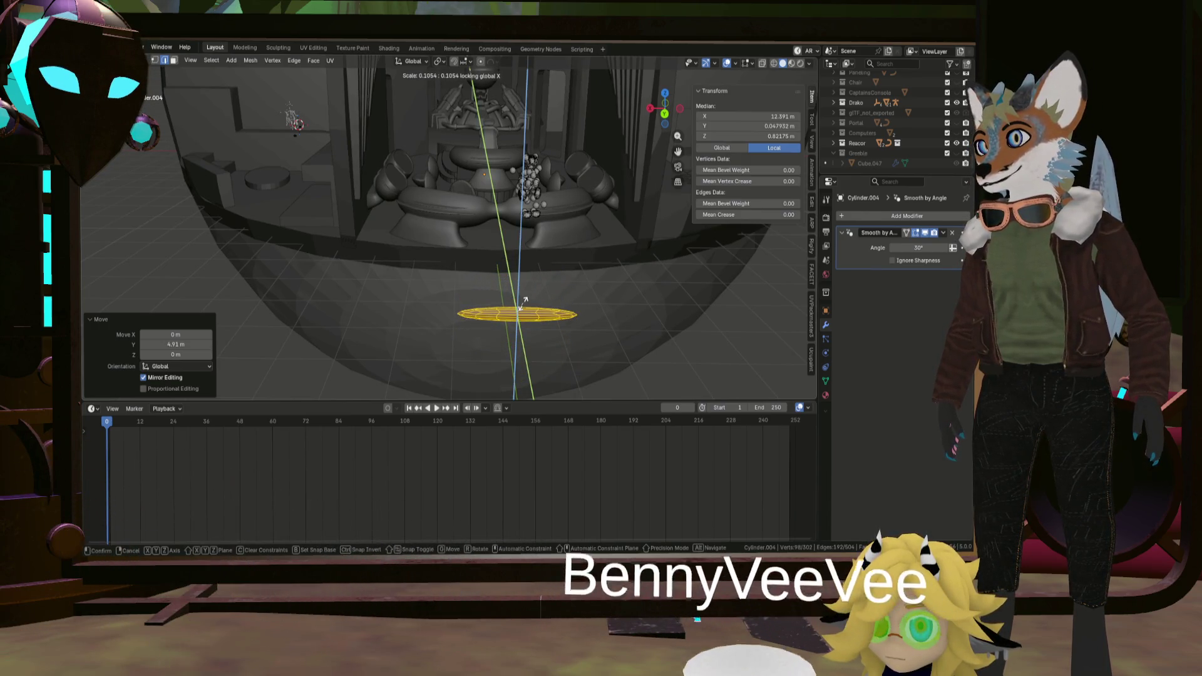
pyautogui.click(528, 306)
pyautogui.moveTo(528, 306); pyautogui.dragTo(522, 246, button='middle')
pyautogui.hotkey('ctrl', 'z')
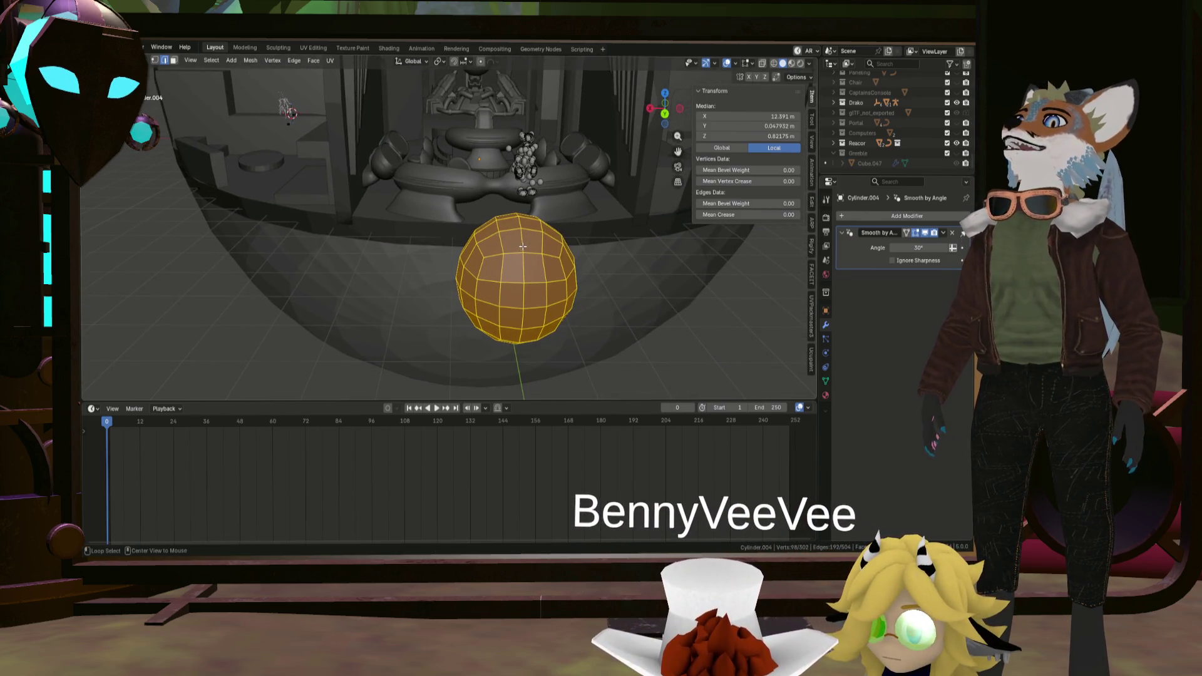
pyautogui.keyDown('alt'); pyautogui.click(523, 246); pyautogui.keyUp('alt')
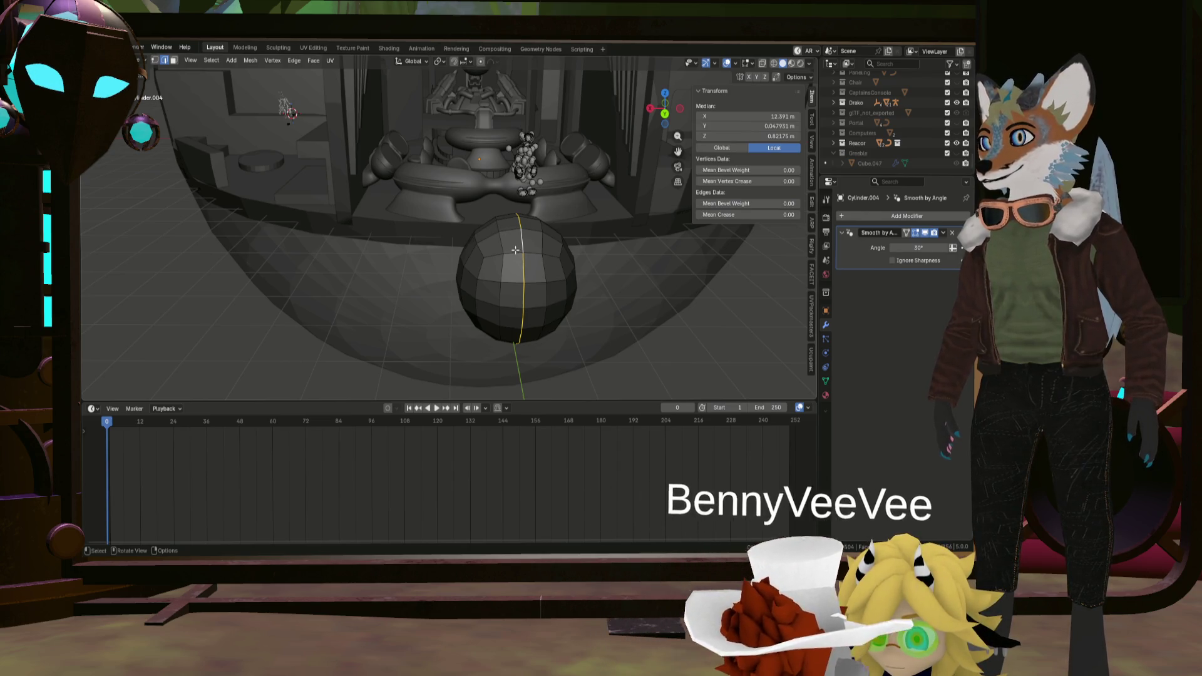
pyautogui.press('KP_1')
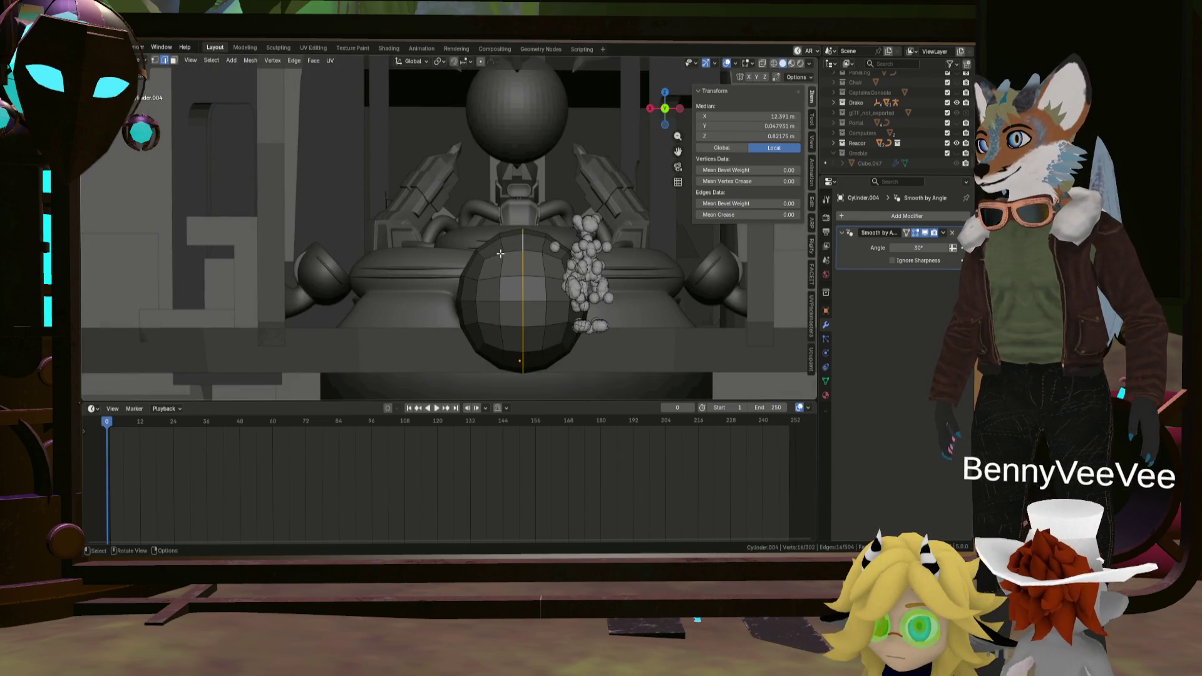
pyautogui.press('KP_3')
pyautogui.press('KP_1')
pyautogui.moveTo(504, 262); pyautogui.dragTo(512, 248, button='middle')
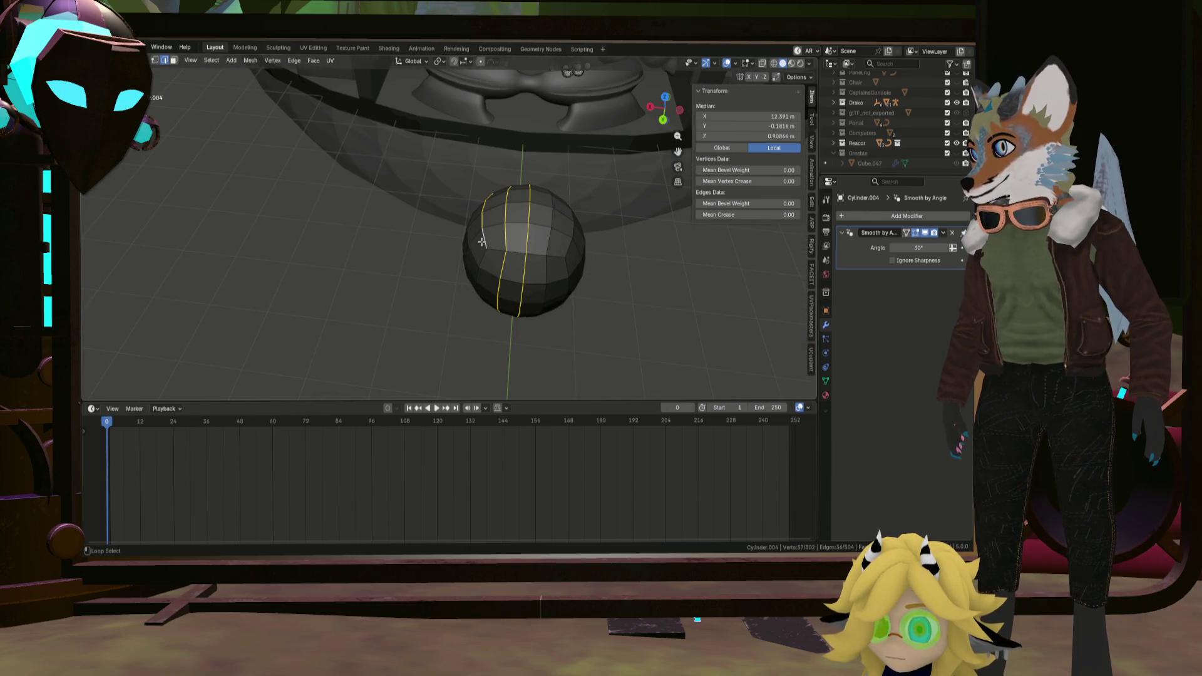
pyautogui.moveTo(481, 257)
pyautogui.mouseDown(button='middle')
pyautogui.moveTo(469, 254)
pyautogui.moveTo(516, 265)
pyautogui.moveTo(443, 342)
pyautogui.mouseUp(button='middle')
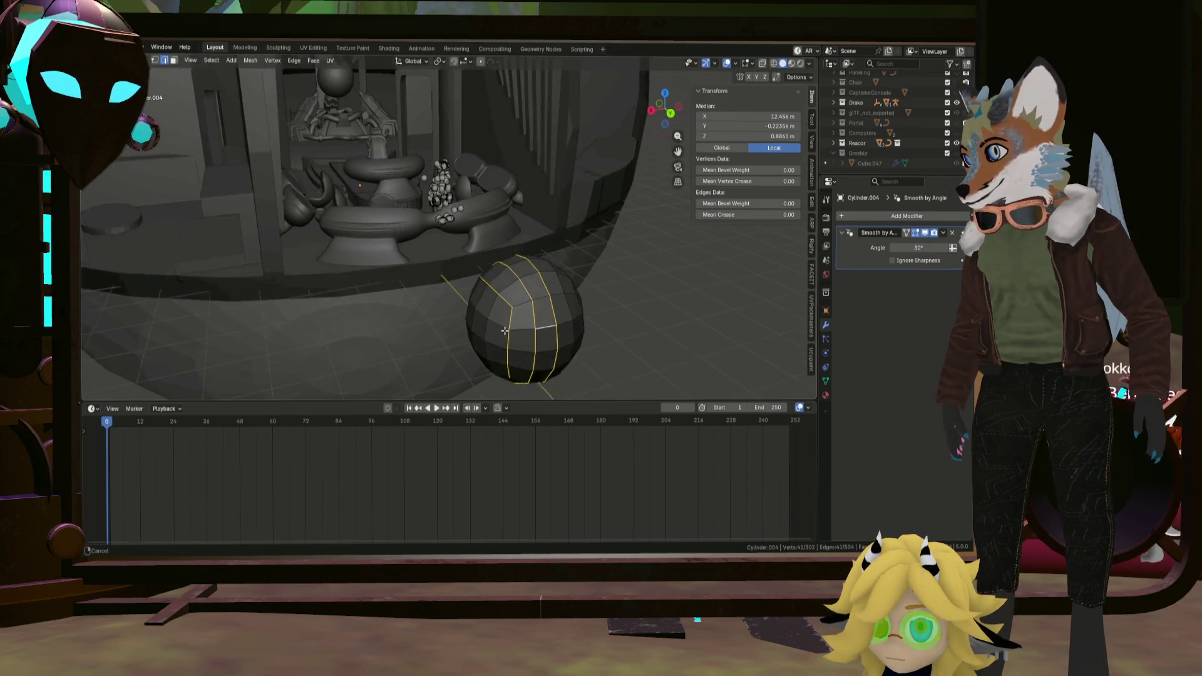
pyautogui.keyDown('ctrl'); pyautogui.click(443, 344); pyautogui.keyUp('ctrl')
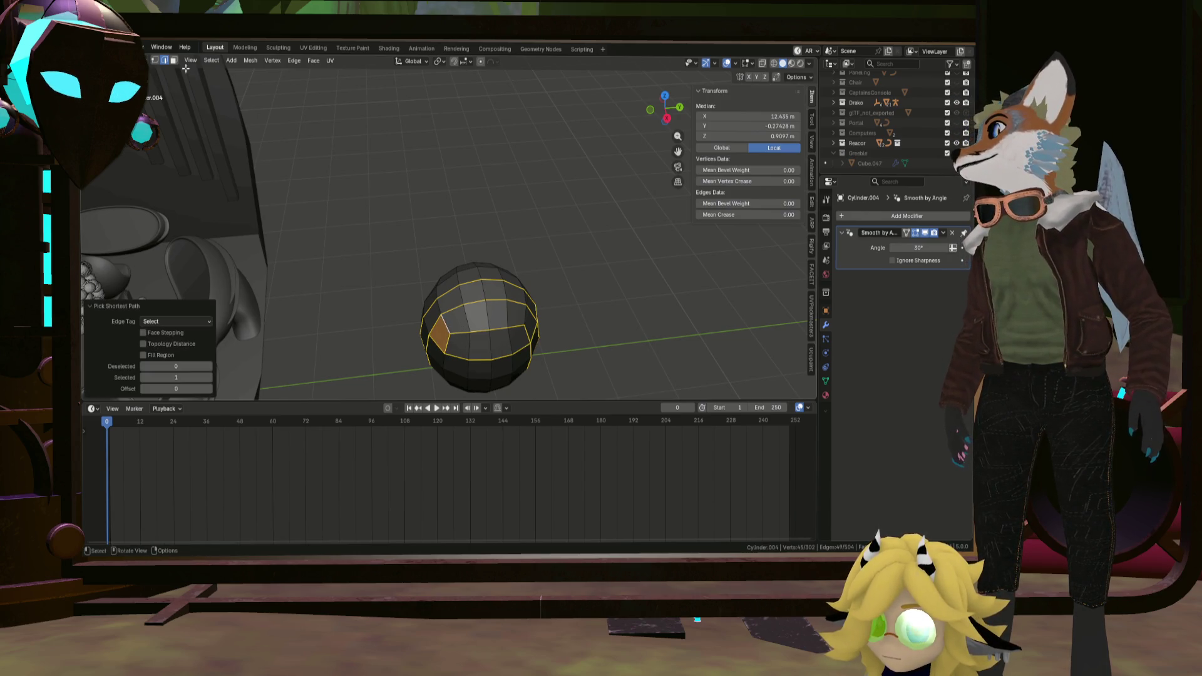
pyautogui.moveTo(185, 68)
pyautogui.keyDown('shift'); pyautogui.mouseDown(button='middle')
pyautogui.moveTo(287, 160)
pyautogui.moveTo(349, 192)
pyautogui.mouseUp(button='middle'); pyautogui.keyUp('shift')
pyautogui.keyDown('alt'); pyautogui.click(334, 206); pyautogui.keyUp('alt')
pyautogui.keyDown('alt'); pyautogui.keyDown('shift'); pyautogui.click(298, 228); pyautogui.keyUp('shift'); pyautogui.keyUp('alt')
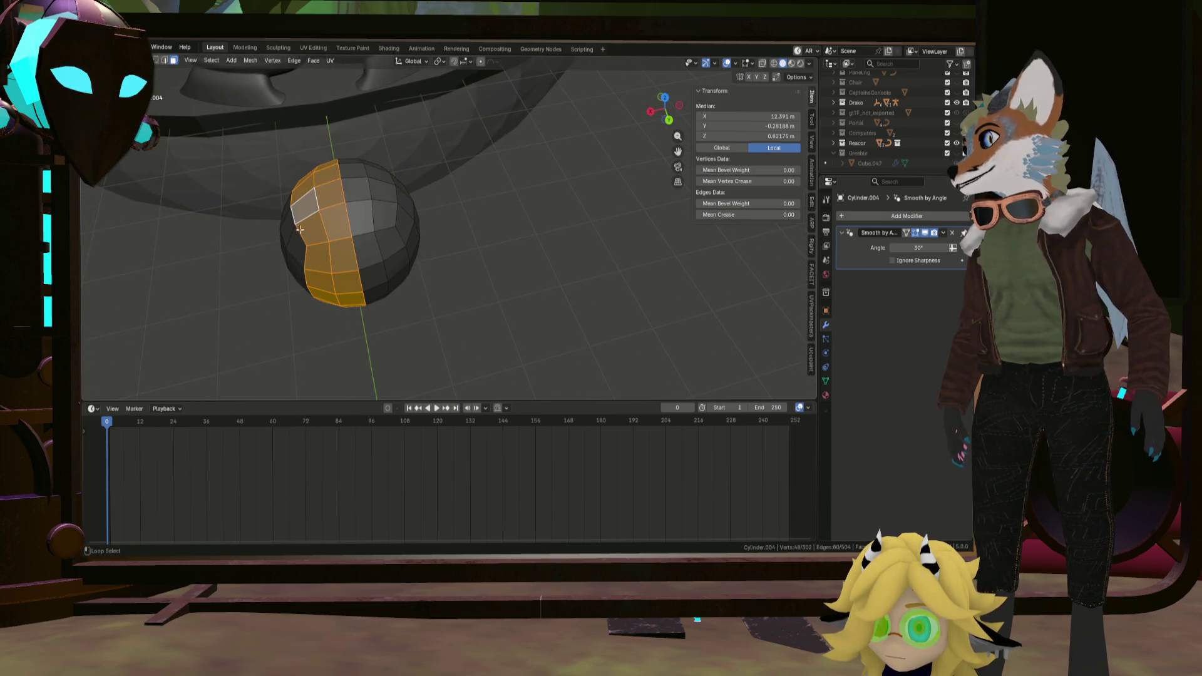
pyautogui.moveTo(293, 233); pyautogui.dragTo(344, 241, button='middle')
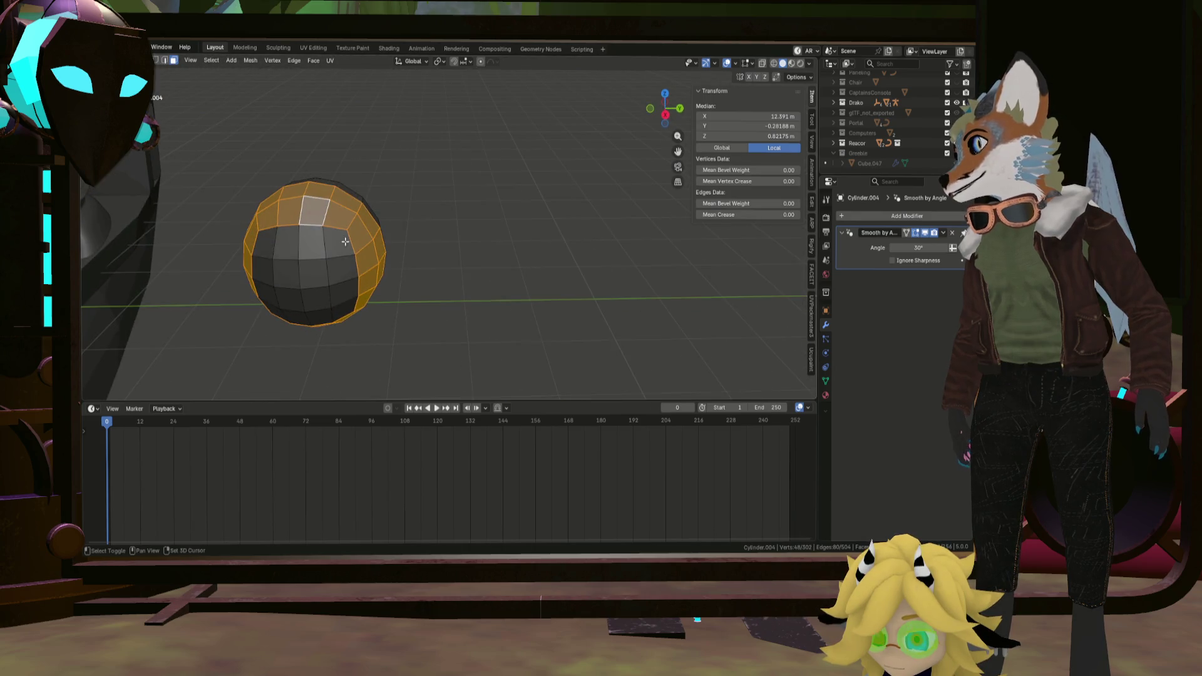
pyautogui.keyDown('ctrl'); pyautogui.click(342, 272); pyautogui.keyUp('ctrl')
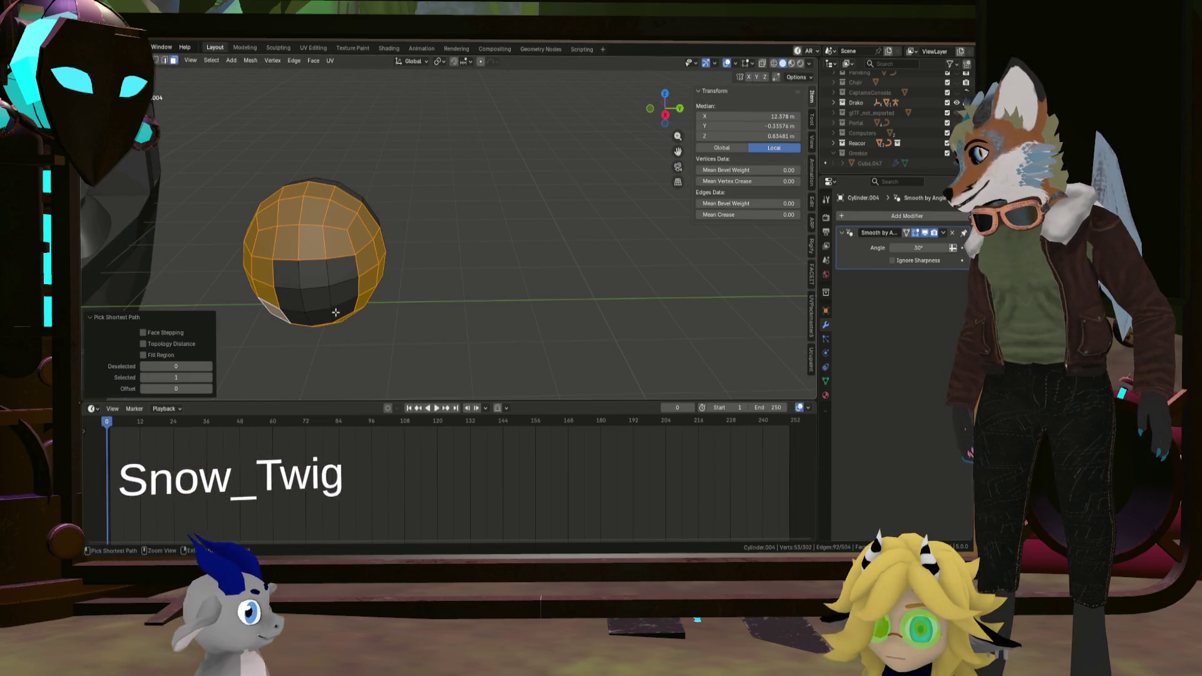
pyautogui.moveTo(342, 272)
pyautogui.mouseDown(button='middle')
pyautogui.moveTo(359, 250)
pyautogui.moveTo(514, 246)
pyautogui.moveTo(496, 260)
pyautogui.mouseUp(button='middle')
pyautogui.press('v')
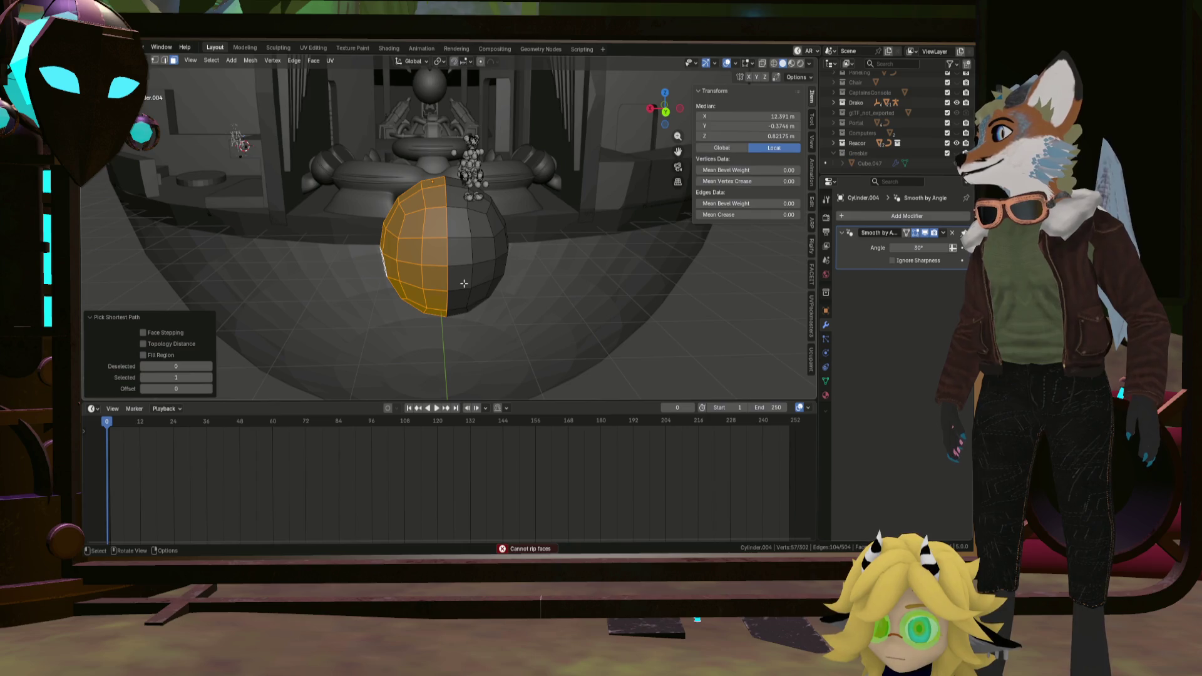
pyautogui.scroll(2, 464, 283)
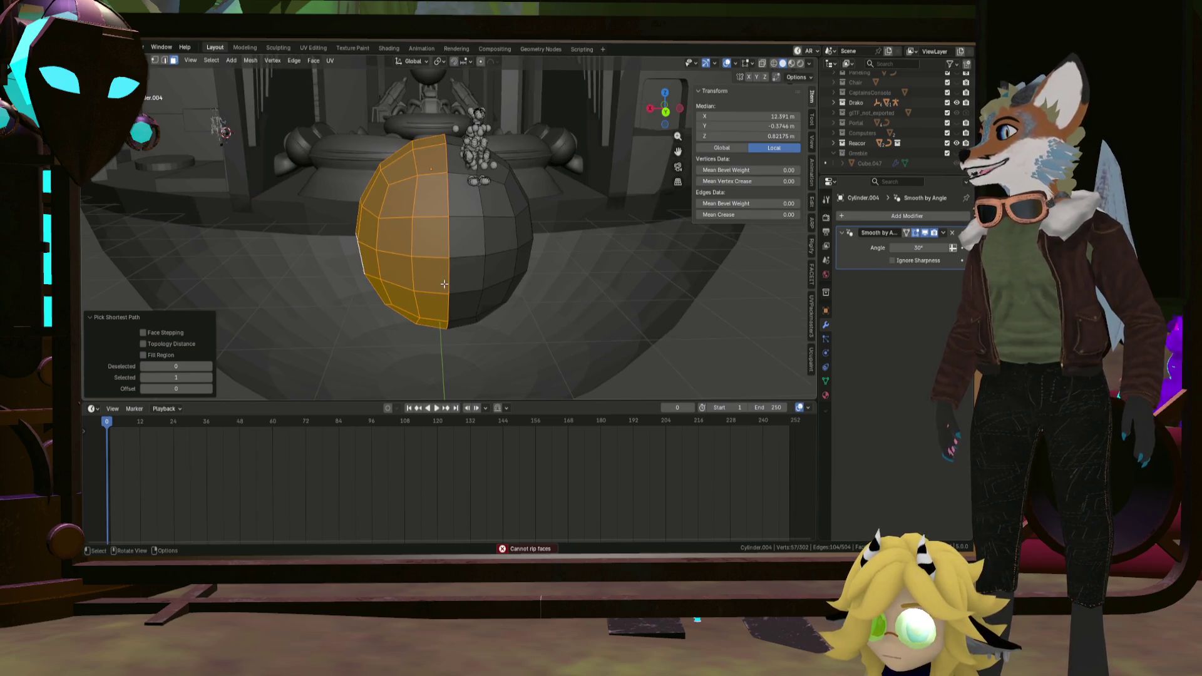
pyautogui.moveTo(426, 247); pyautogui.dragTo(428, 288, button='middle')
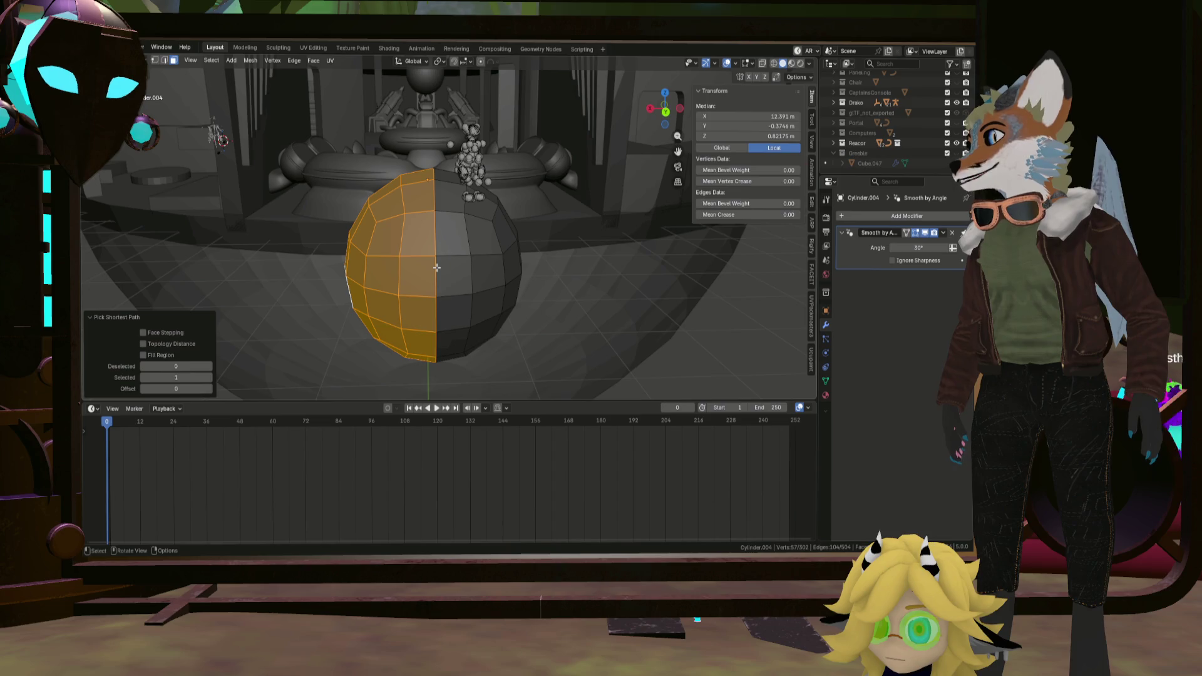
pyautogui.click(442, 265)
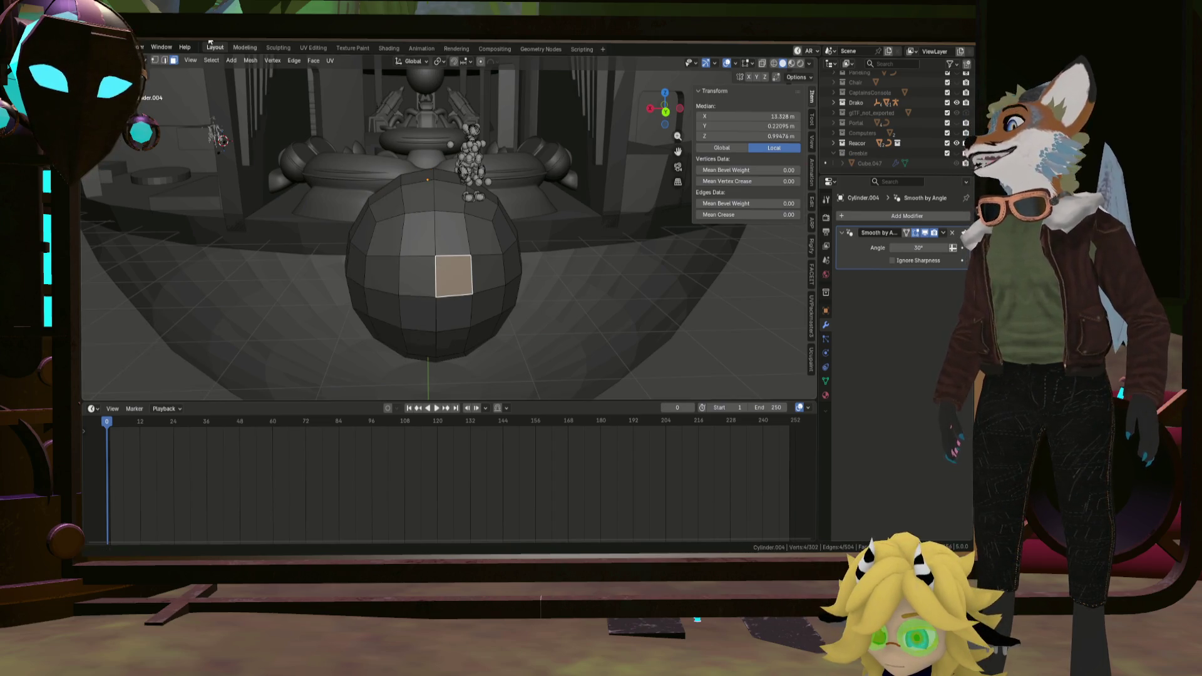
# Split the sphere at its equator loop and move the right half aside along X.
pyautogui.click(165, 59)
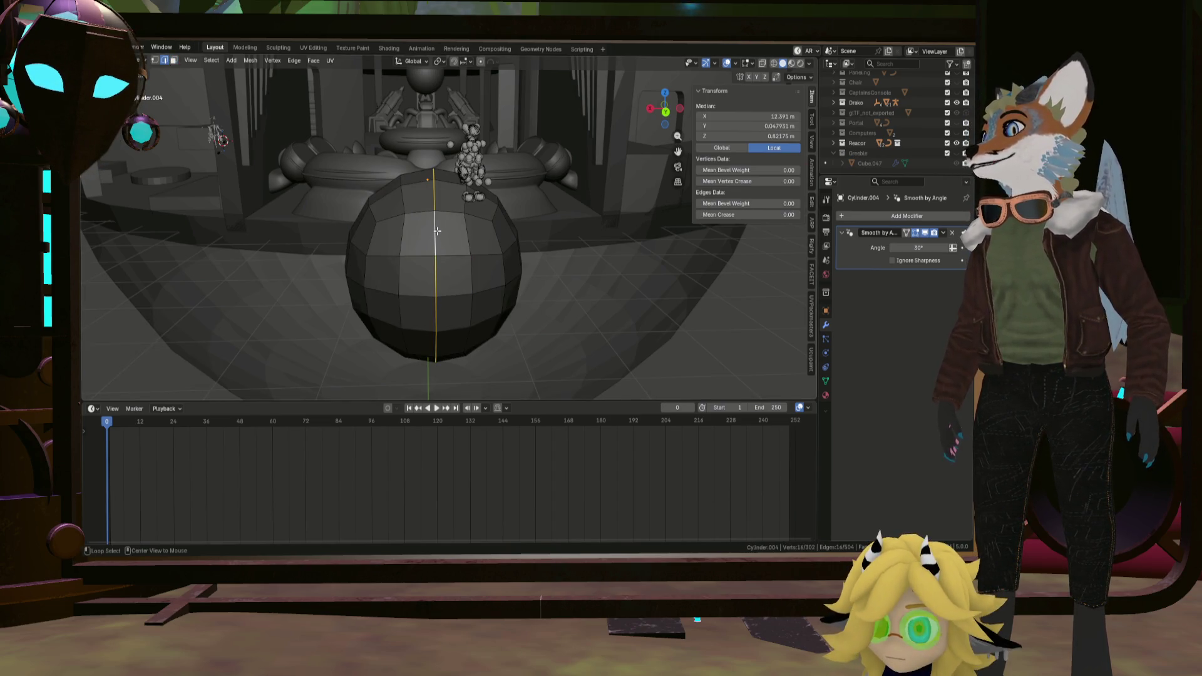
pyautogui.press('g')
pyautogui.press('Escape')
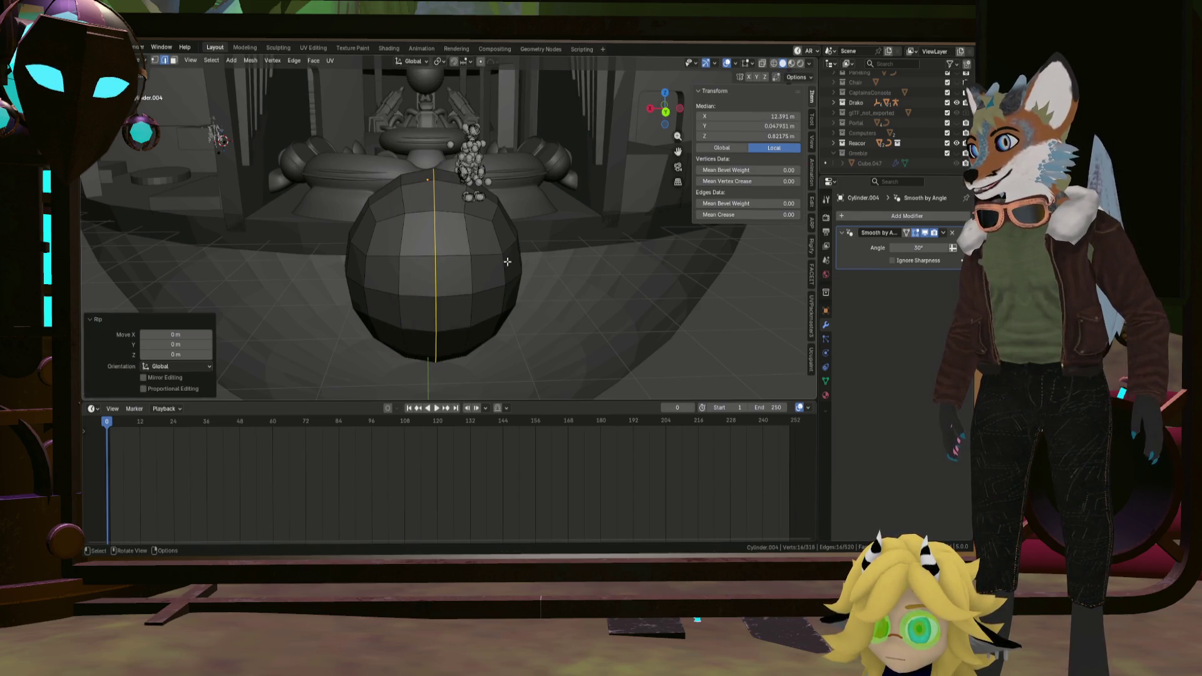
pyautogui.press('l')
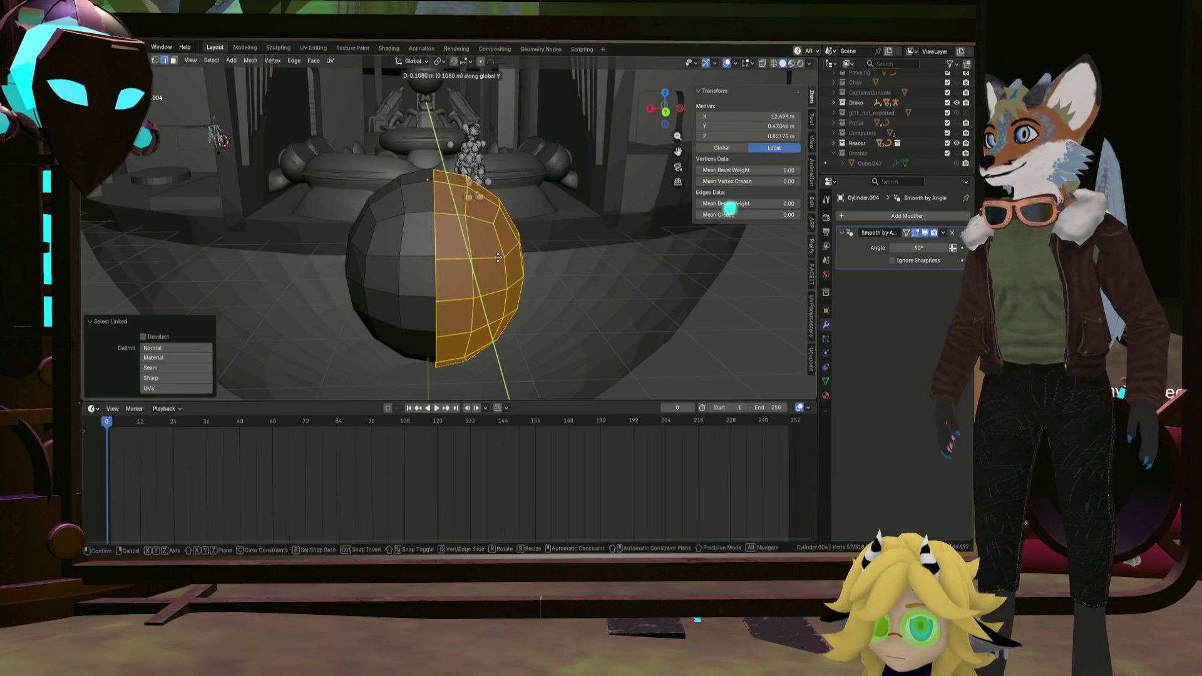
pyautogui.write('x')
pyautogui.write('2')
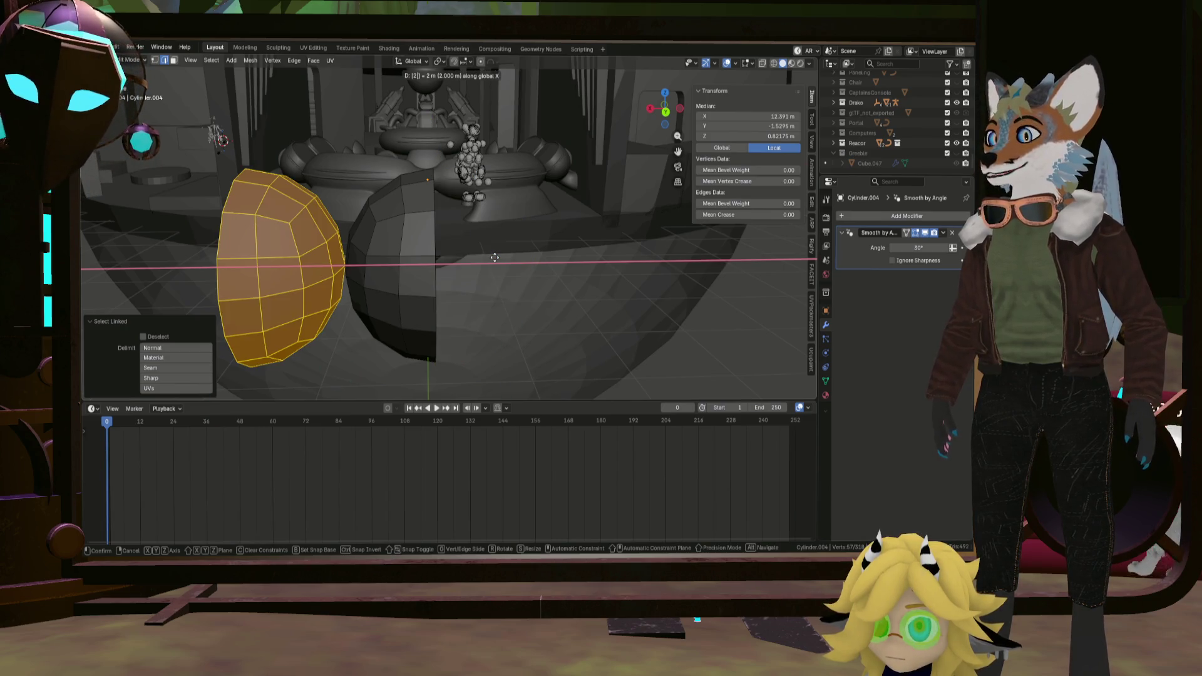
pyautogui.write('-')
pyautogui.press('Return')
pyautogui.hotkey('alt', 'a')
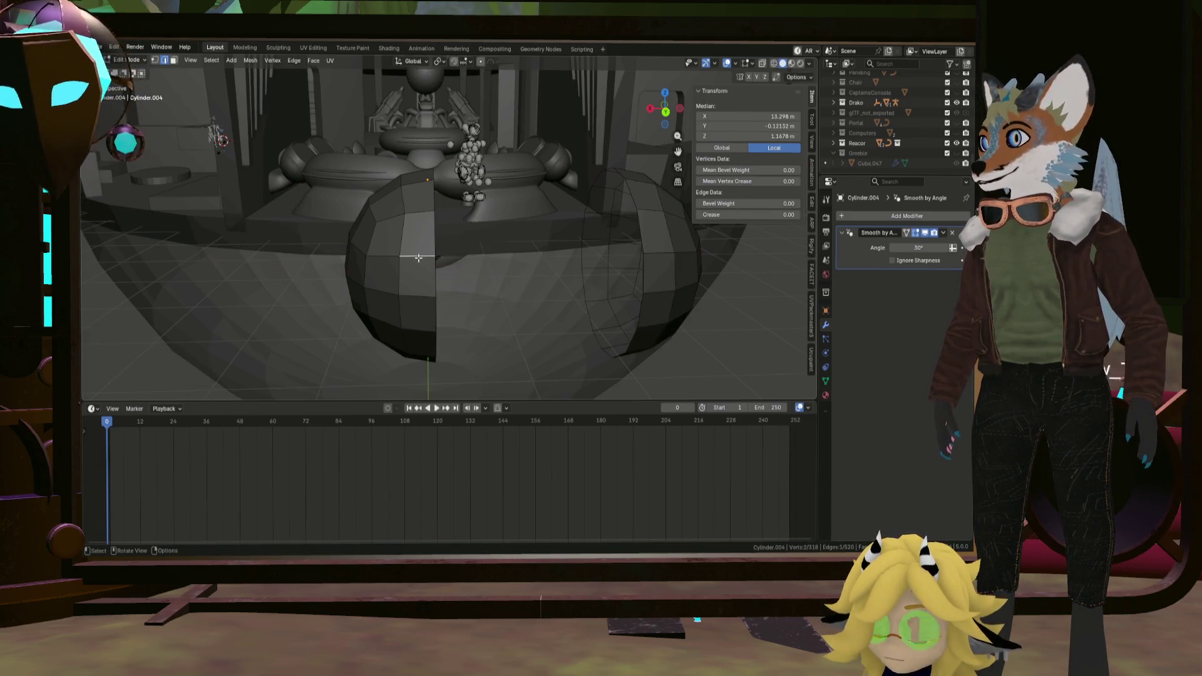
# Move the left half so the hemispheres sit 2 m apart along X, then select the right half's open loop.
pyautogui.press('l')
pyautogui.write('g')
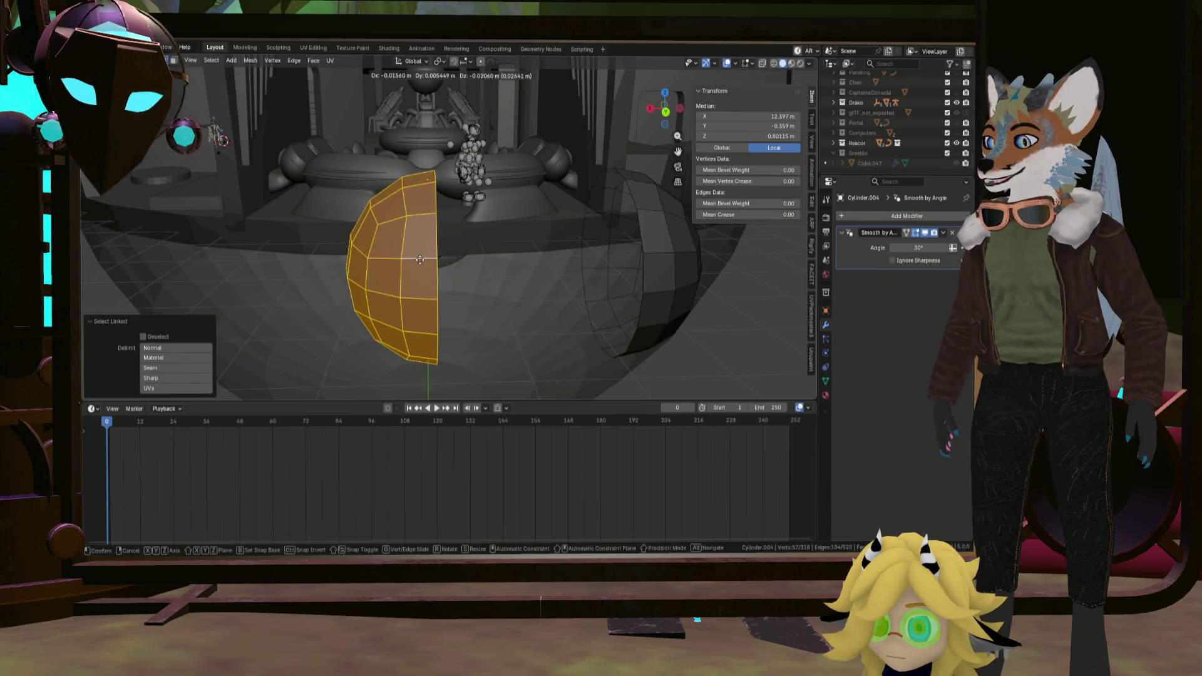
pyautogui.write('x2')
pyautogui.press('Return')
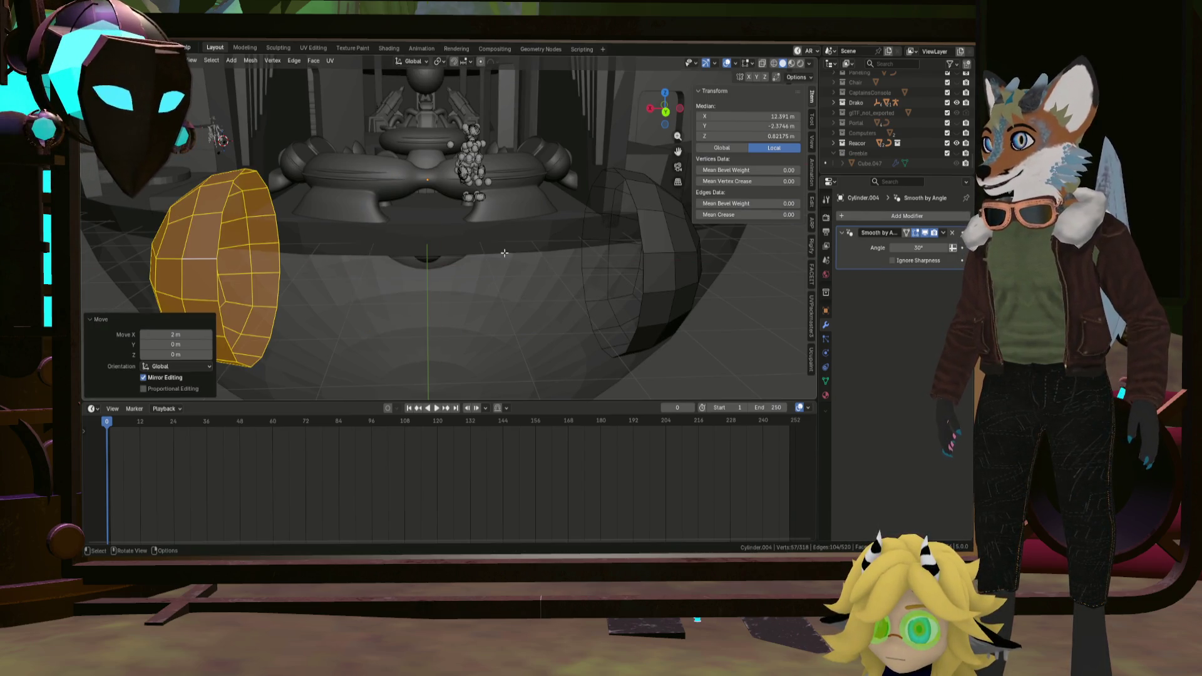
pyautogui.keyDown('alt'); pyautogui.click(636, 229); pyautogui.keyUp('alt')
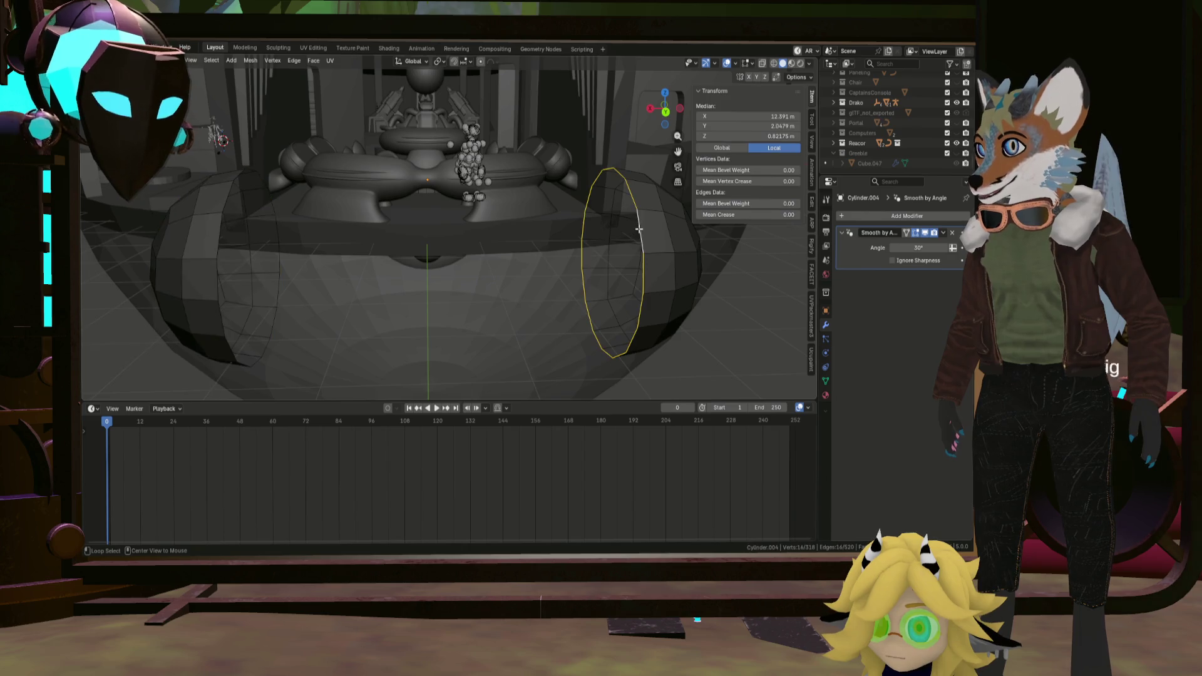
pyautogui.rightClick(218, 237)
pyautogui.moveTo(226, 219)
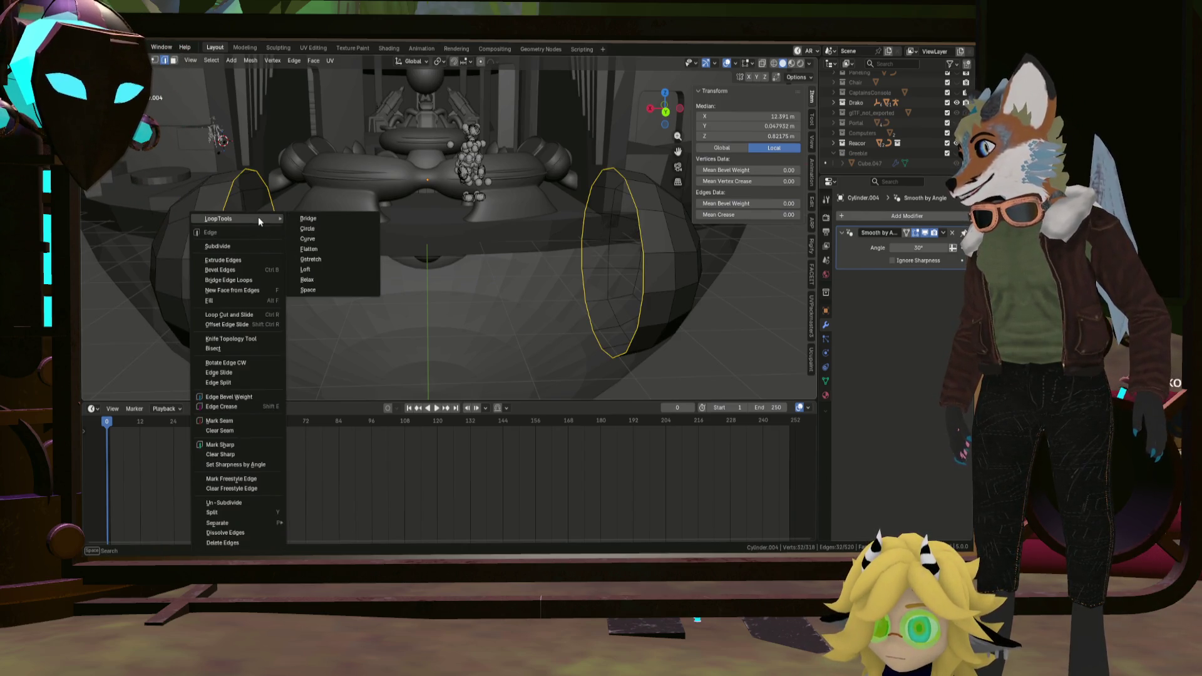
# Bridge the two open loops into a tube, forming one capsule, and select an end edge loop.
pyautogui.click(313, 219)
pyautogui.hotkey('alt', 'a')
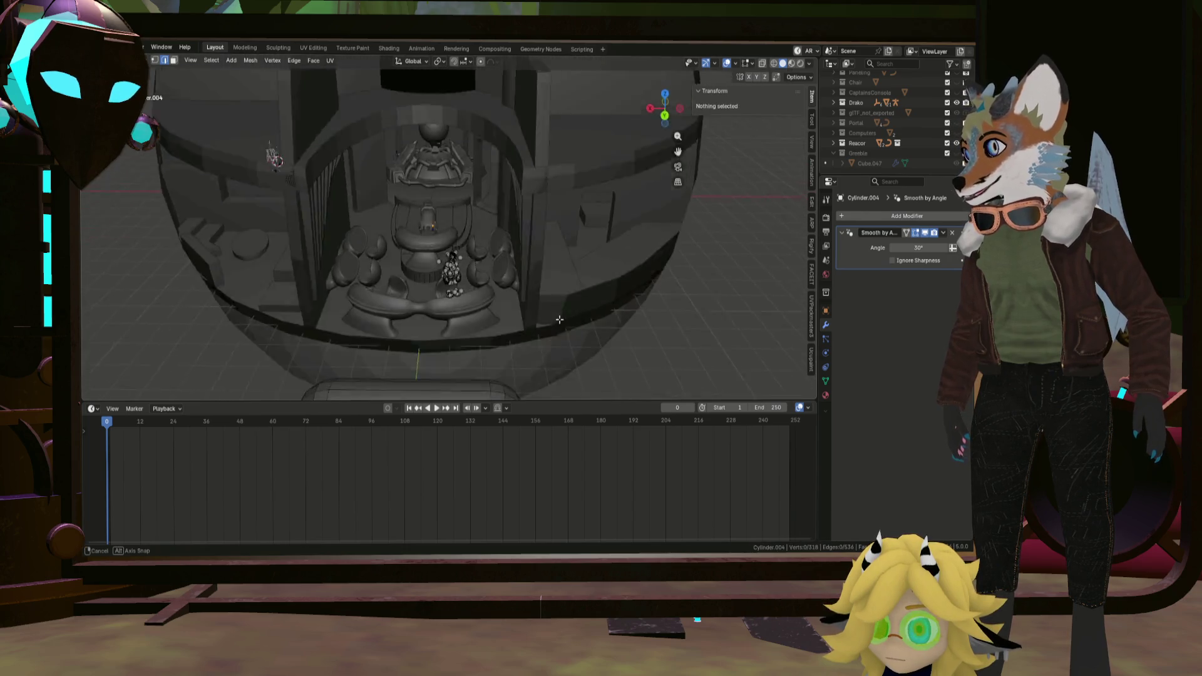
pyautogui.moveTo(451, 282)
pyautogui.mouseDown(button='middle')
pyautogui.moveTo(532, 301)
pyautogui.moveTo(558, 293)
pyautogui.mouseUp(button='middle')
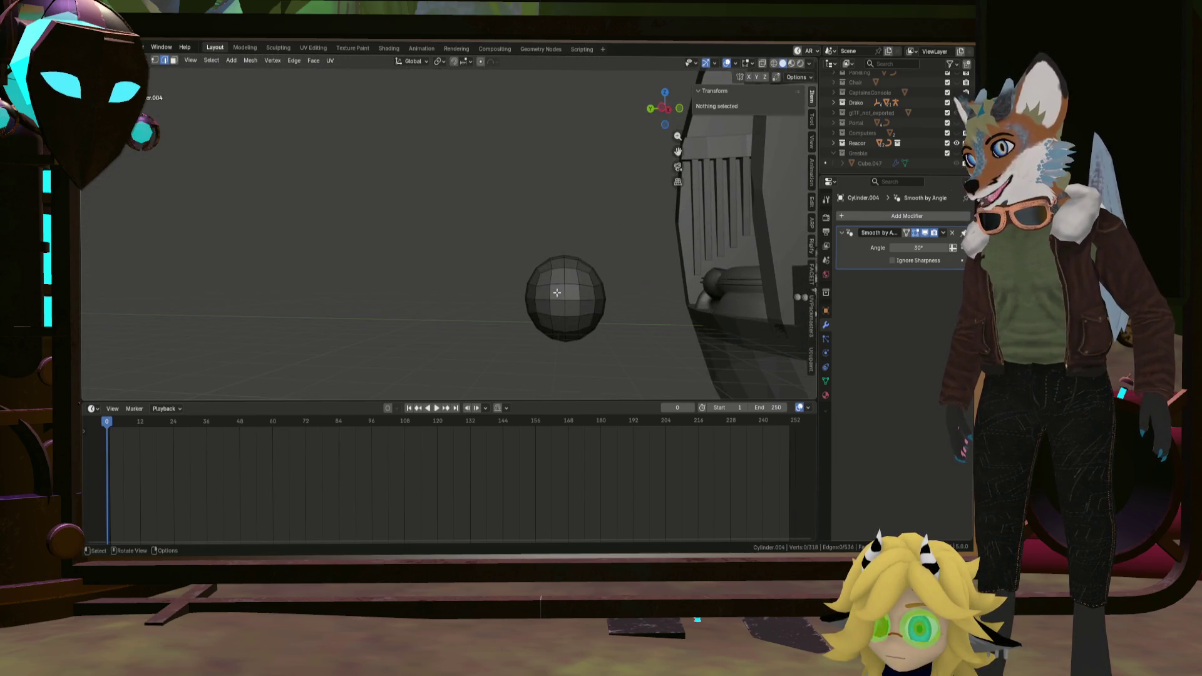
pyautogui.keyDown('alt'); pyautogui.click(580, 260); pyautogui.keyUp('alt')
pyautogui.hotkey('alt', 'a')
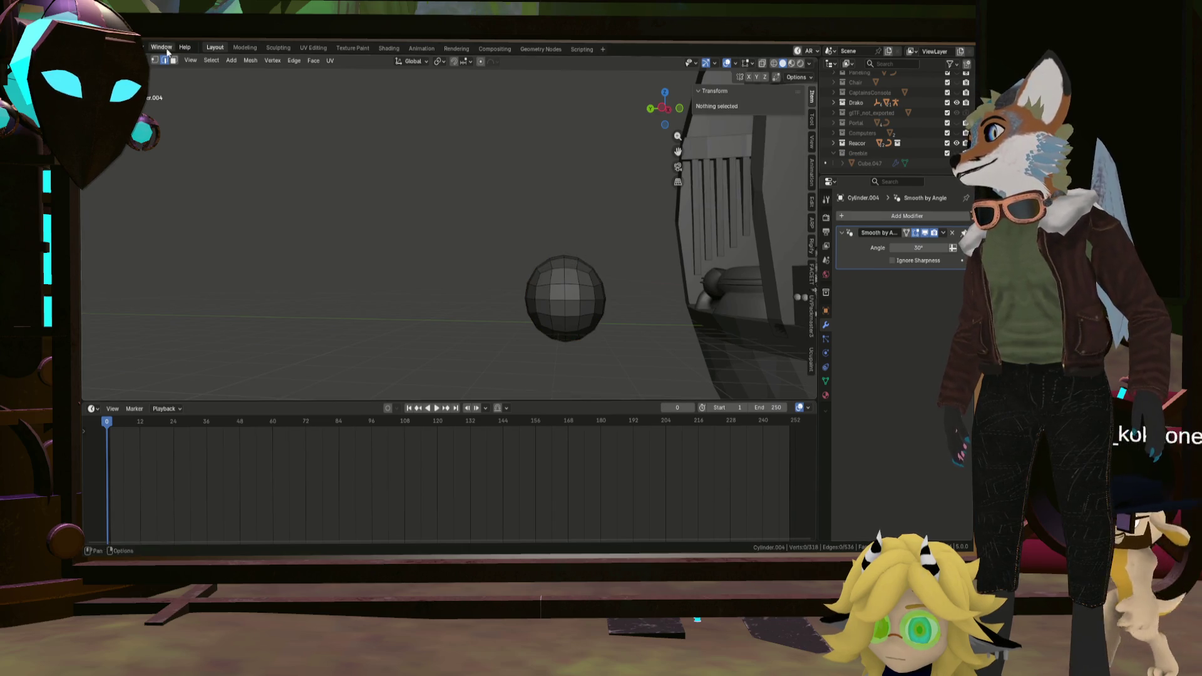
pyautogui.keyDown('alt'); pyautogui.click(572, 287); pyautogui.keyUp('alt')
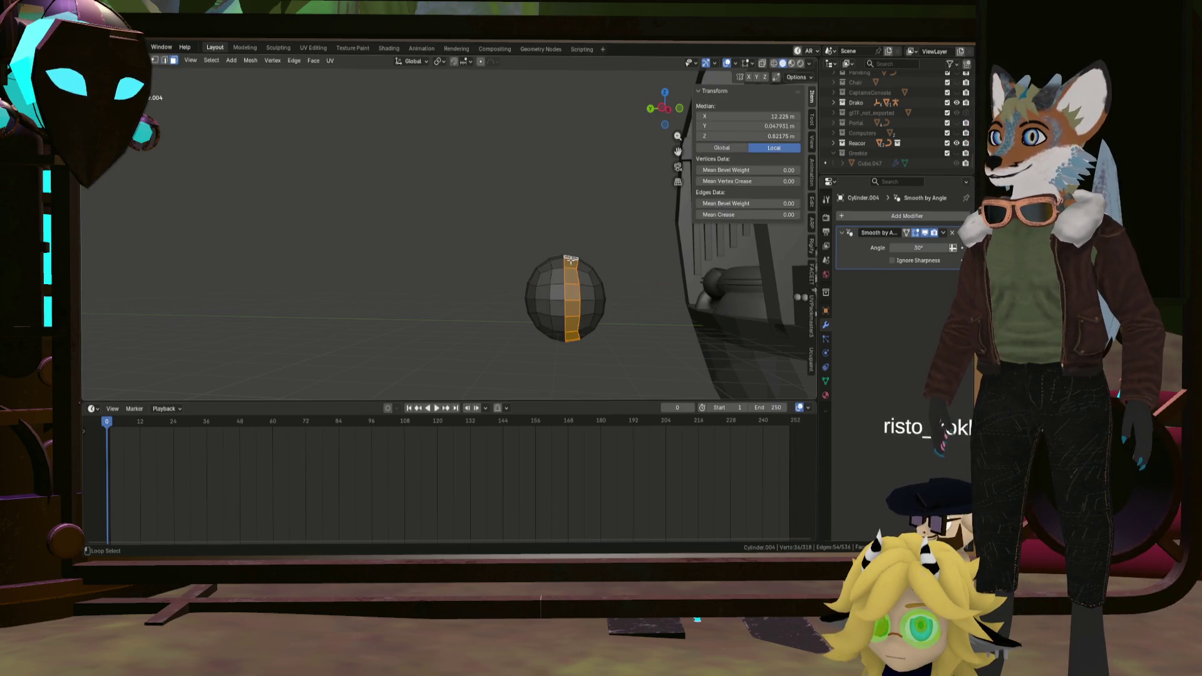
pyautogui.moveTo(594, 275)
pyautogui.mouseDown(button='middle')
pyautogui.moveTo(590, 307)
pyautogui.moveTo(636, 282)
pyautogui.mouseUp(button='middle')
pyautogui.keyDown('ctrl'); pyautogui.click(637, 283); pyautogui.keyUp('ctrl')
pyautogui.scroll(8, 636, 271)
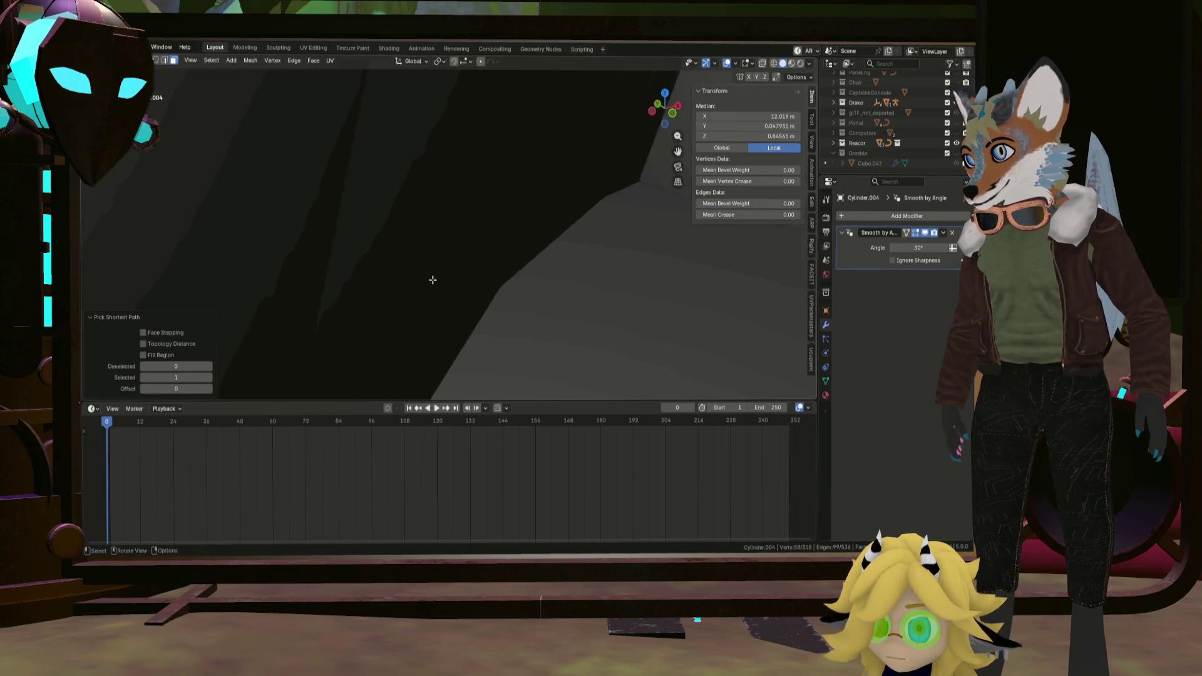
pyautogui.scroll(-8, 430, 277)
pyautogui.scroll(-6, 447, 278)
# Select the strip of capsule faces to remove using shortest-path face selection.
pyautogui.moveTo(424, 268)
pyautogui.mouseDown(button='middle')
pyautogui.moveTo(497, 269)
pyautogui.moveTo(491, 209)
pyautogui.mouseUp(button='middle')
pyautogui.scroll(5, 373, 295)
pyautogui.moveTo(372, 295); pyautogui.dragTo(353, 229, button='middle')
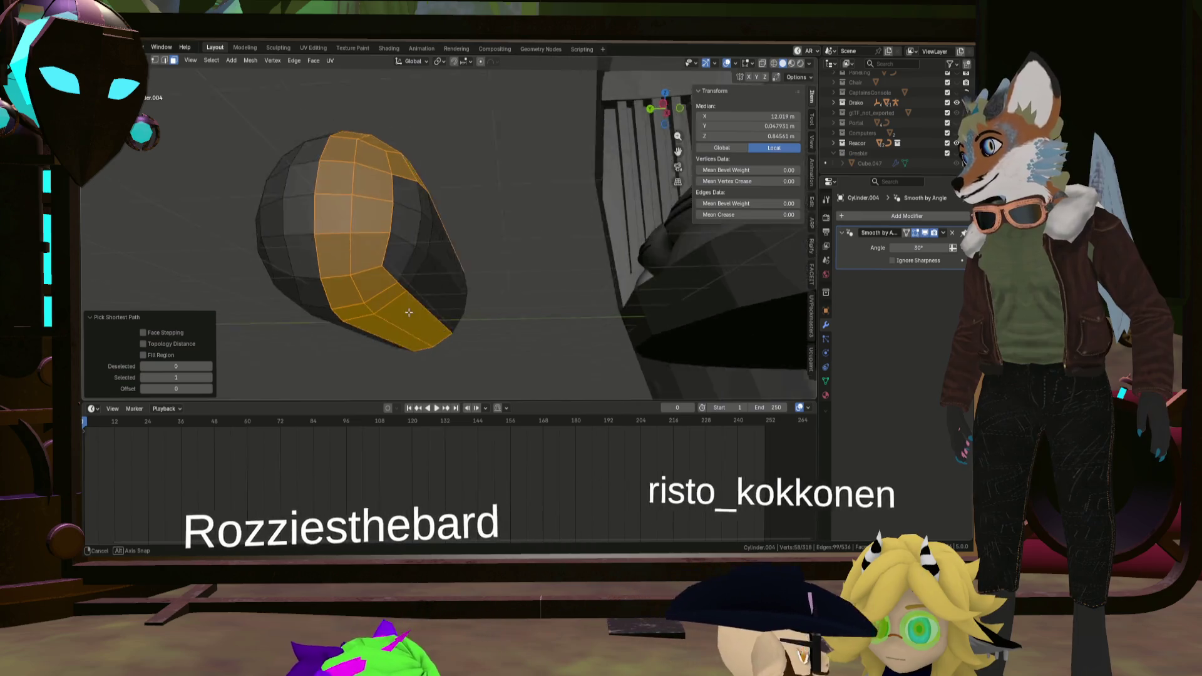
pyautogui.moveTo(353, 229); pyautogui.dragTo(342, 272, button='middle')
pyautogui.scroll(5, 292, 276)
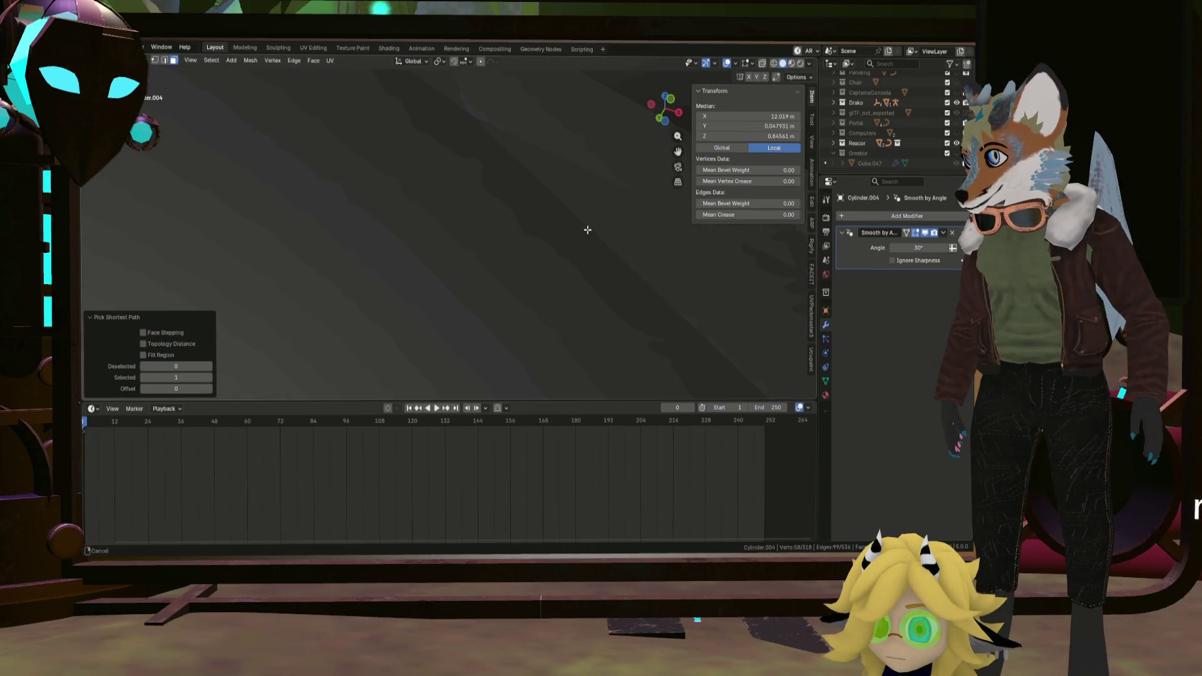
pyautogui.scroll(-5, 676, 155)
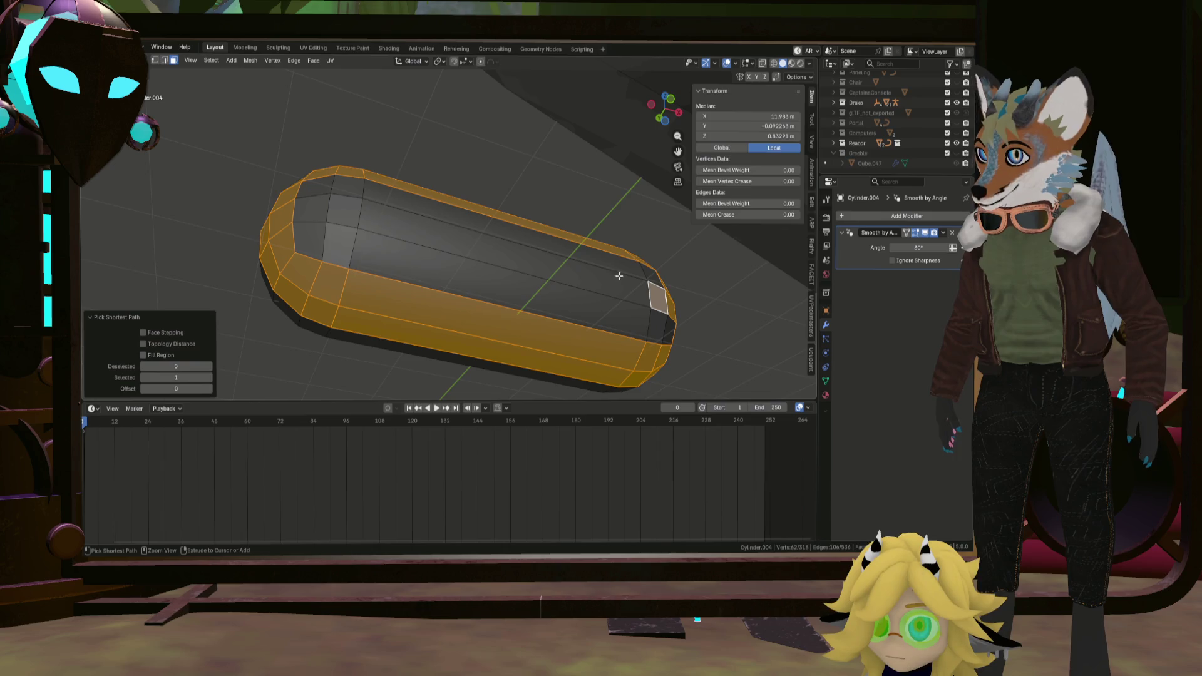
pyautogui.click(319, 206)
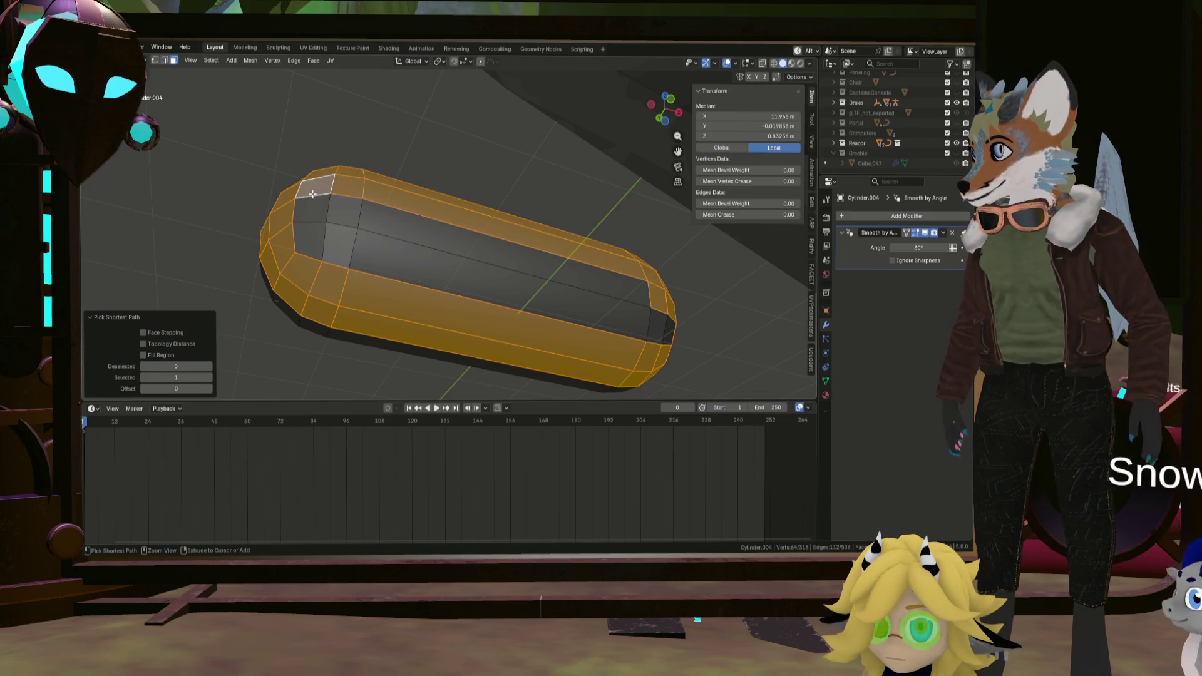
pyautogui.keyDown('ctrl'); pyautogui.click(631, 299); pyautogui.keyUp('ctrl')
pyautogui.keyDown('ctrl'); pyautogui.click(312, 242); pyautogui.keyUp('ctrl')
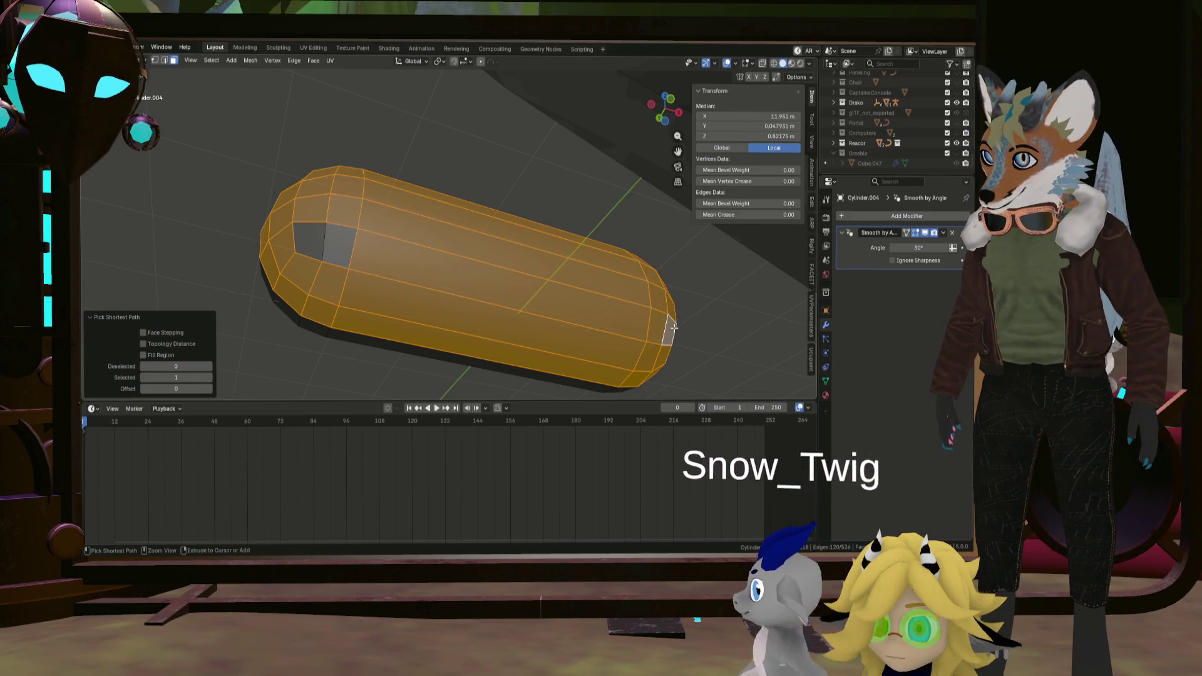
pyautogui.scroll(-3, 314, 241)
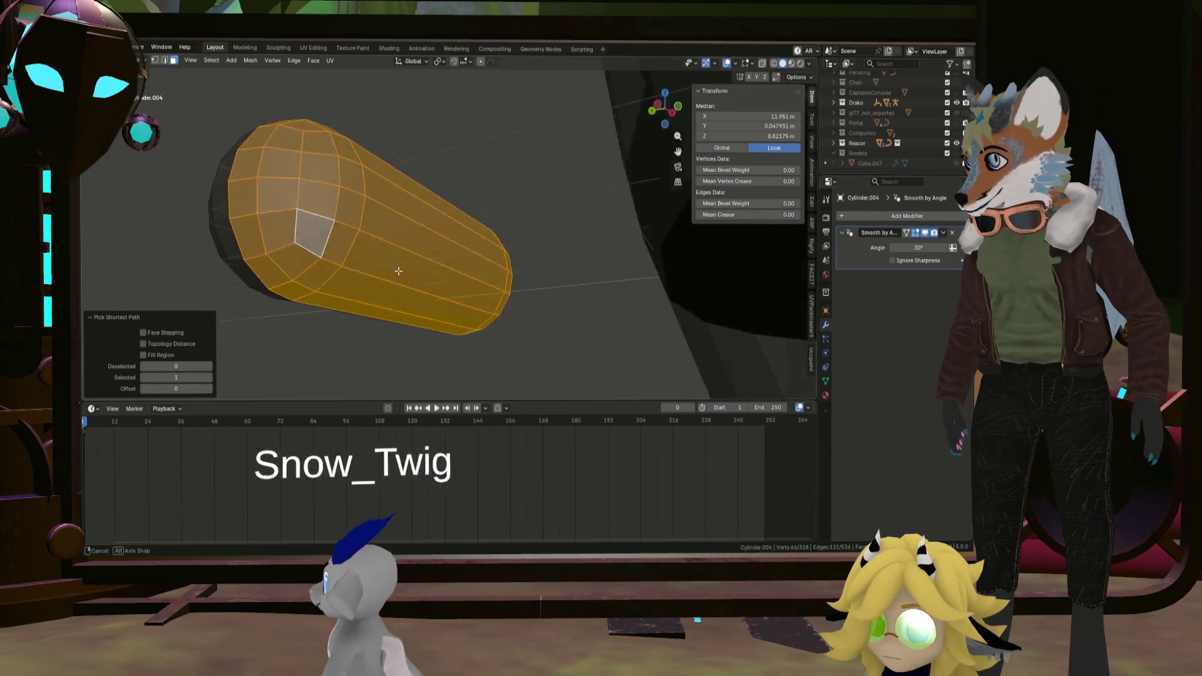
pyautogui.moveTo(313, 242); pyautogui.dragTo(411, 280, button='middle')
# Delete the selected faces and select the whole remaining capsule.
pyautogui.press('x')
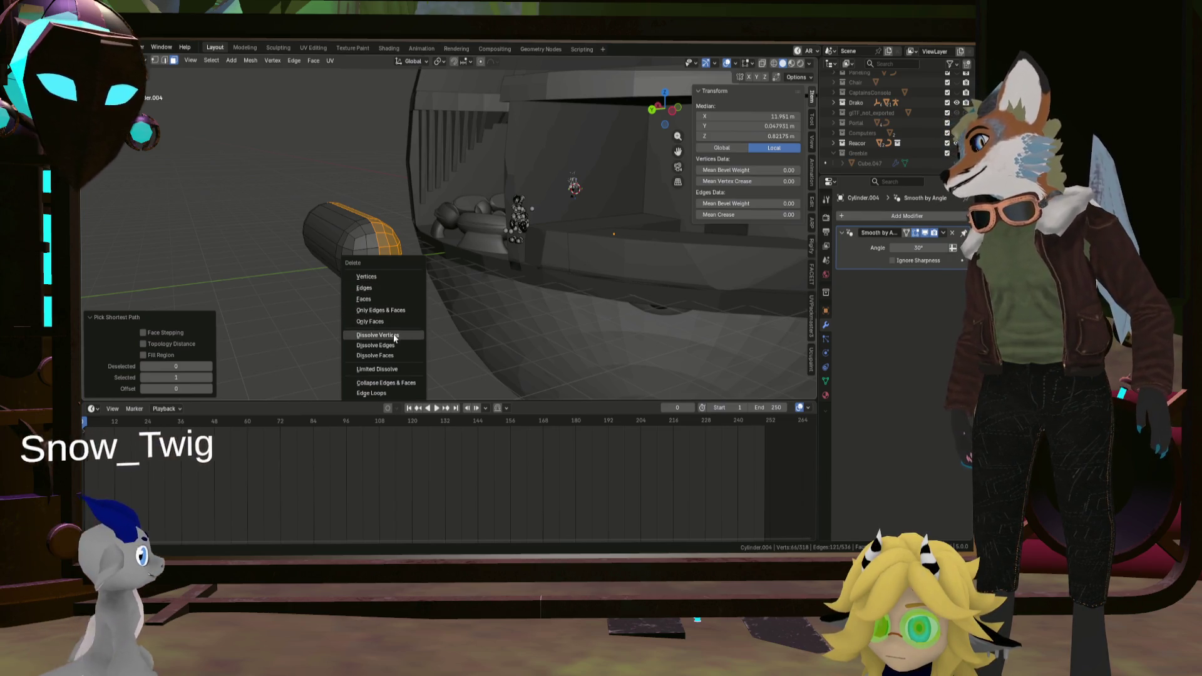
pyautogui.click(387, 297)
pyautogui.moveTo(387, 299); pyautogui.dragTo(371, 251, button='middle')
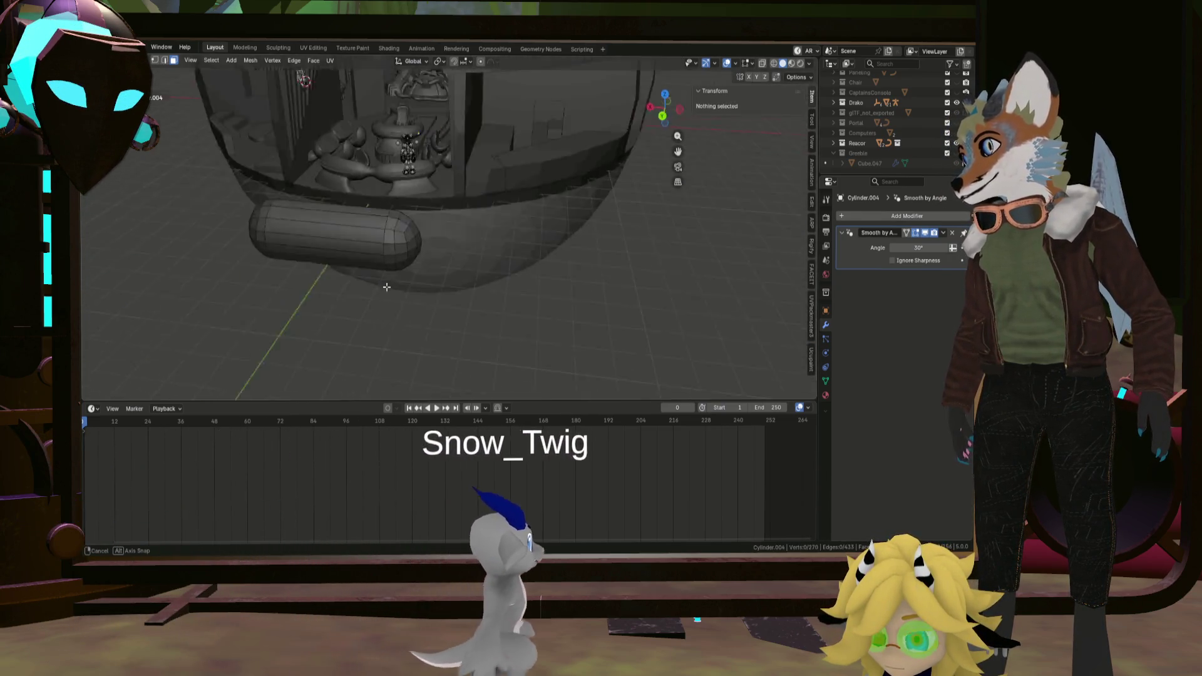
pyautogui.click(370, 252)
pyautogui.hotkey('ctrl', 'l')
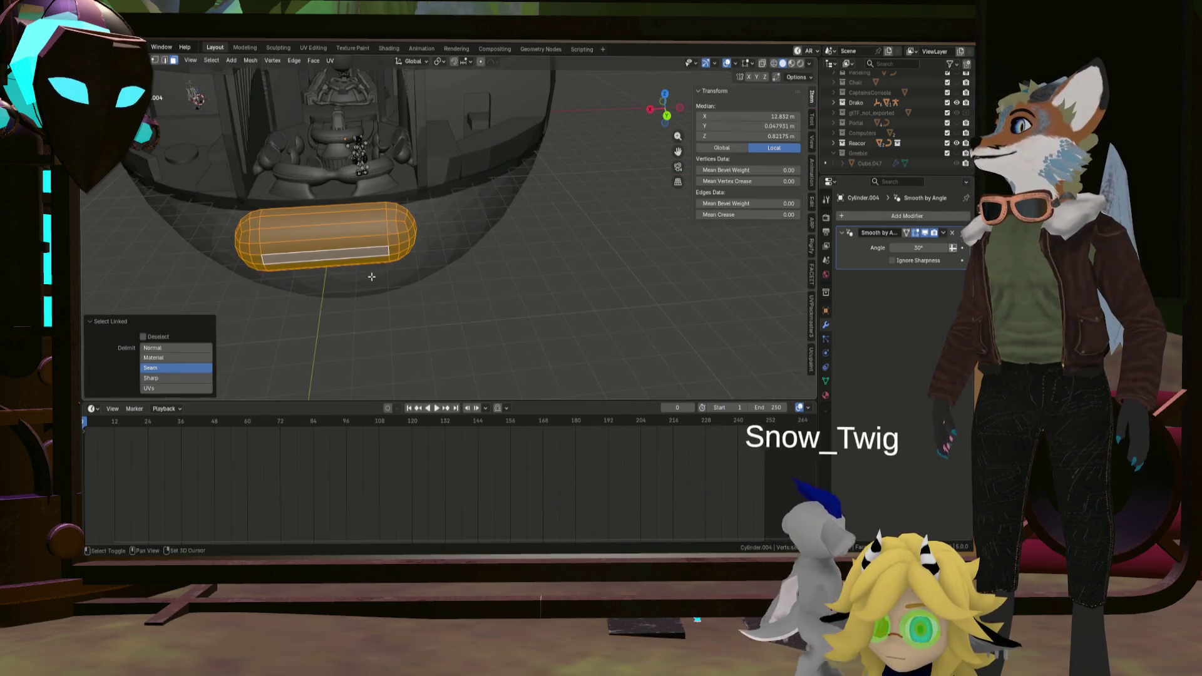
pyautogui.moveTo(371, 252); pyautogui.dragTo(570, 260, button='middle')
# Thin the capsule to 0.189 scale across Y and Z, keeping its length (after undoing a Z-only try).
pyautogui.press('s')
pyautogui.press('z')
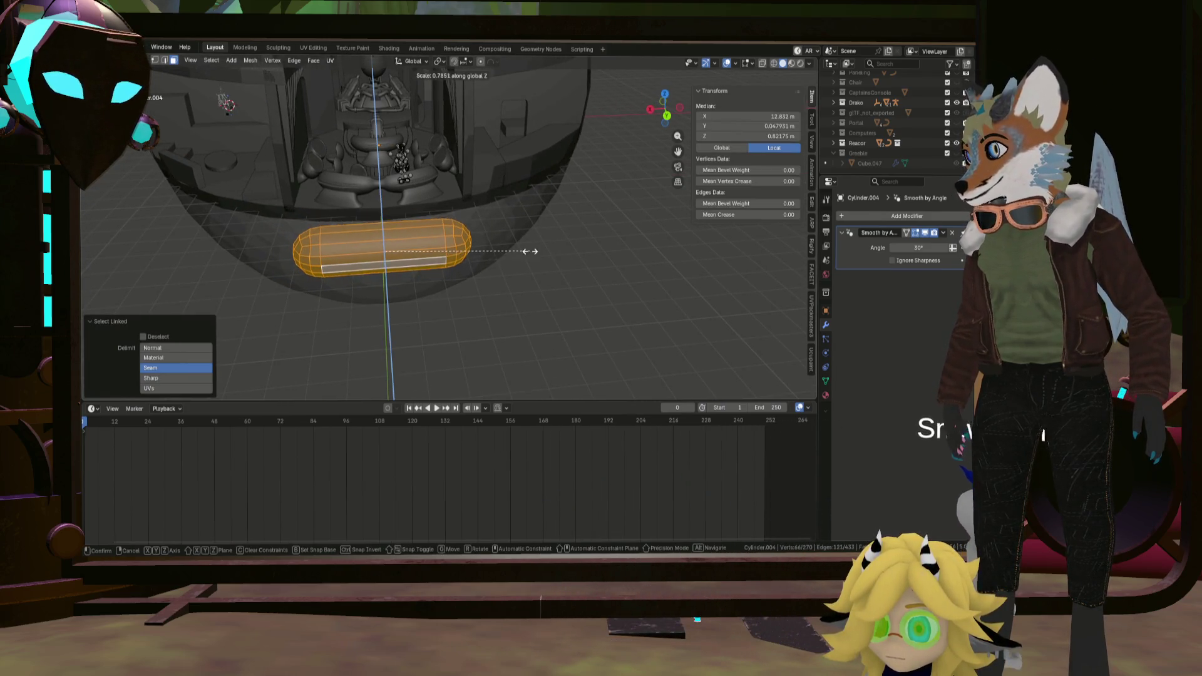
pyautogui.click(488, 250)
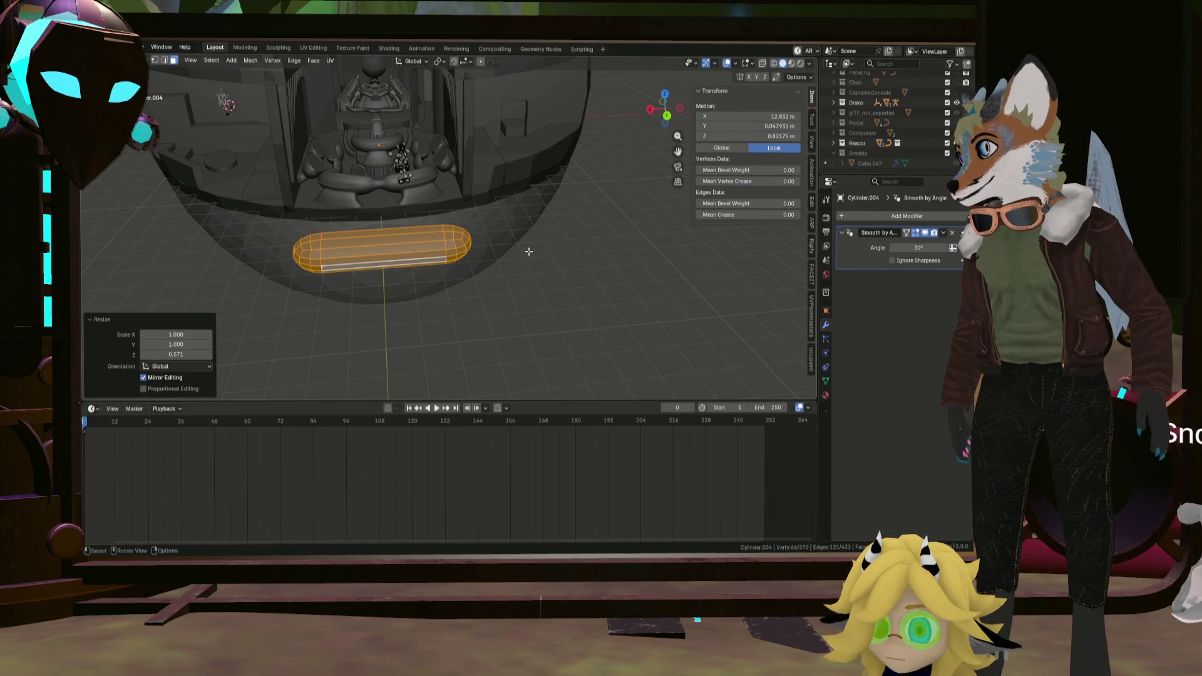
pyautogui.moveTo(529, 250)
pyautogui.mouseDown(button='middle')
pyautogui.moveTo(476, 267)
pyautogui.moveTo(495, 252)
pyautogui.mouseUp(button='middle')
pyautogui.hotkey('ctrl', 'z')
pyautogui.press('s')
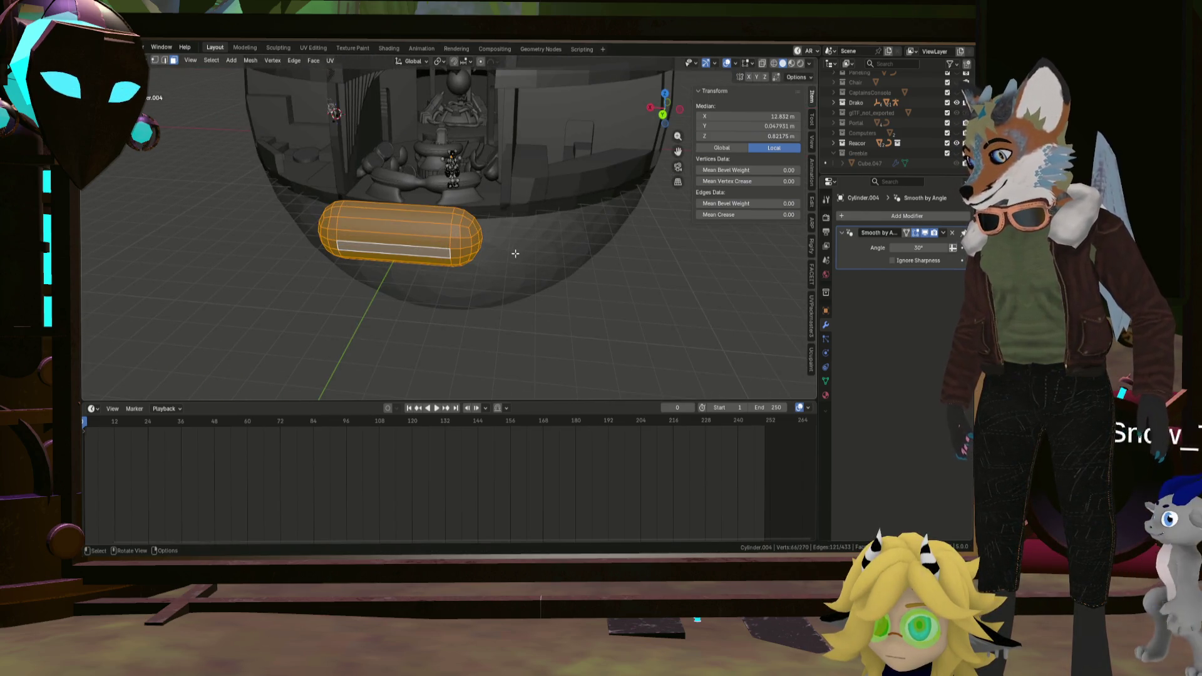
pyautogui.hotkey('shift', 'x')
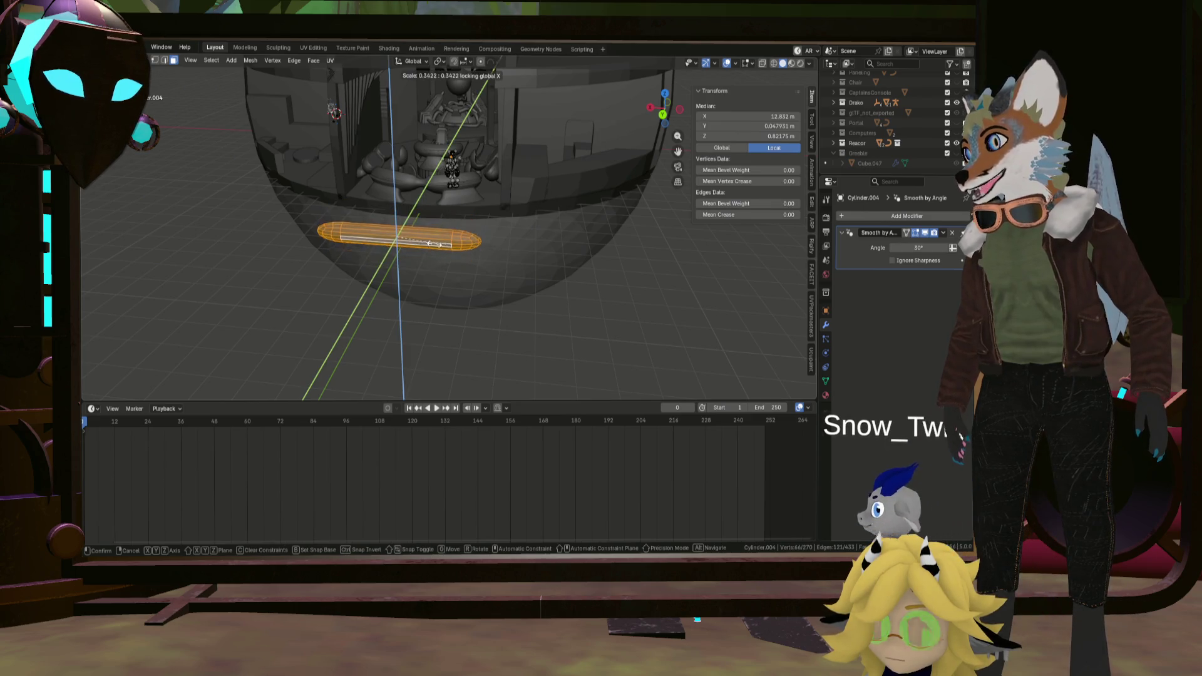
pyautogui.click(419, 242)
# Flatten the thin bar further along Z.
pyautogui.moveTo(418, 243)
pyautogui.mouseDown(button='middle')
pyautogui.moveTo(419, 223)
pyautogui.moveTo(410, 229)
pyautogui.moveTo(429, 228)
pyautogui.mouseUp(button='middle')
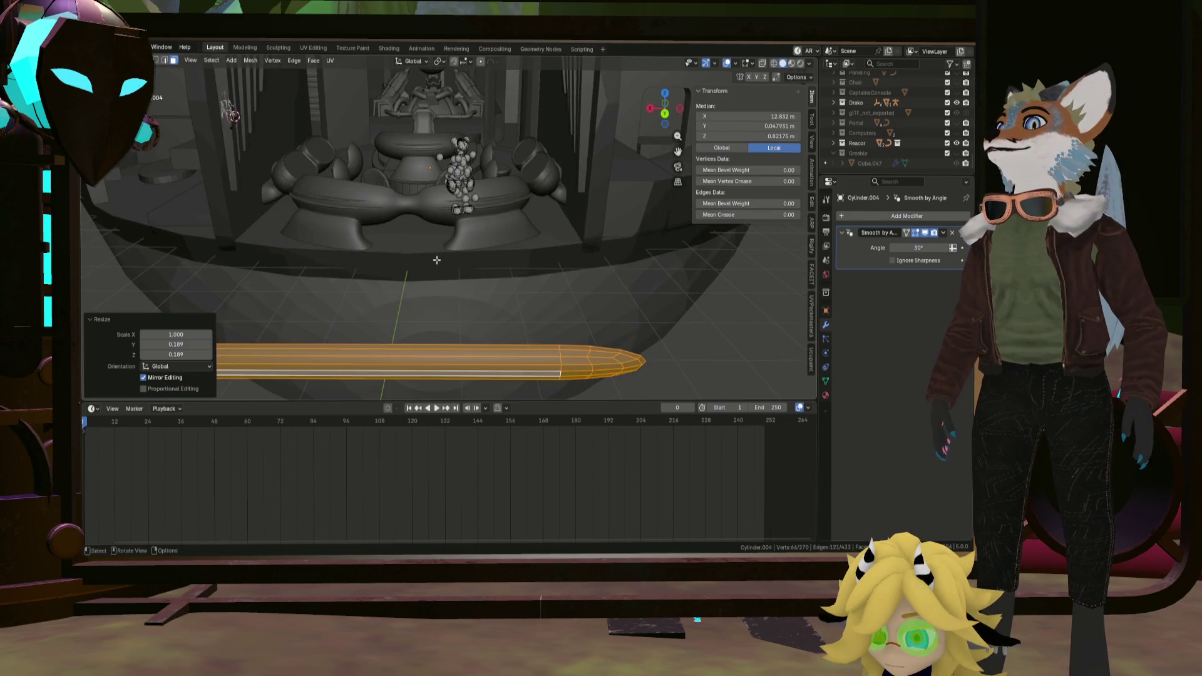
pyautogui.moveTo(430, 228)
pyautogui.mouseDown(button='middle')
pyautogui.moveTo(368, 195)
pyautogui.moveTo(390, 319)
pyautogui.moveTo(385, 246)
pyautogui.mouseUp(button='middle')
pyautogui.press('s')
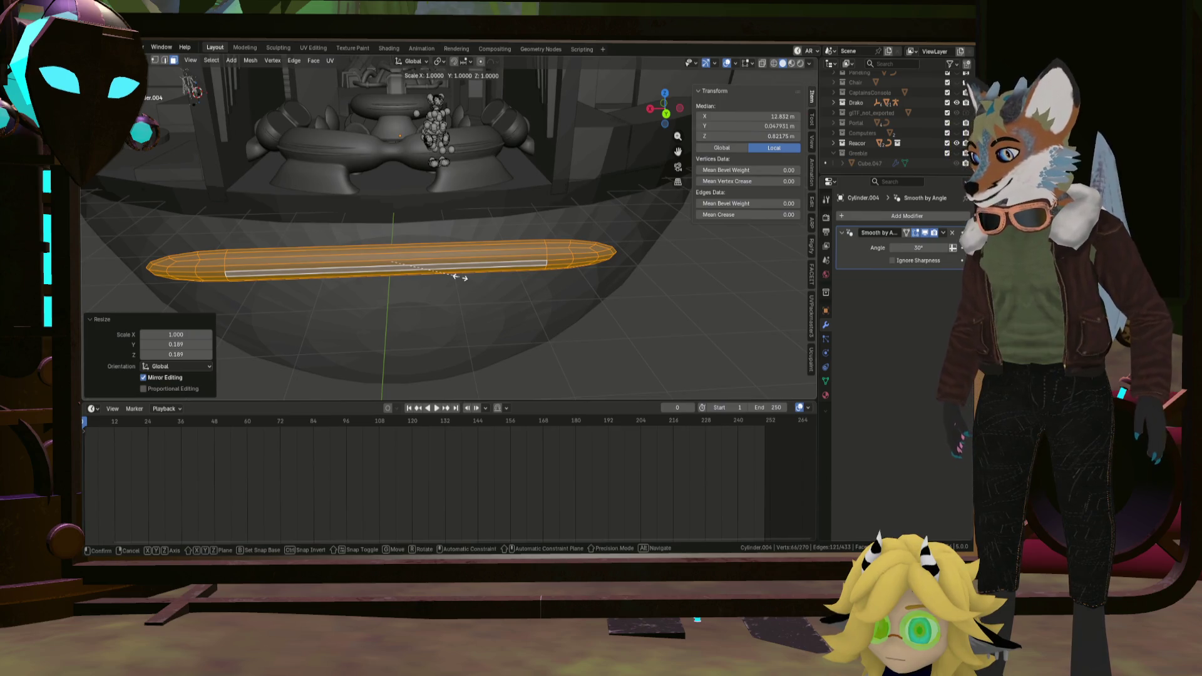
pyautogui.press('z')
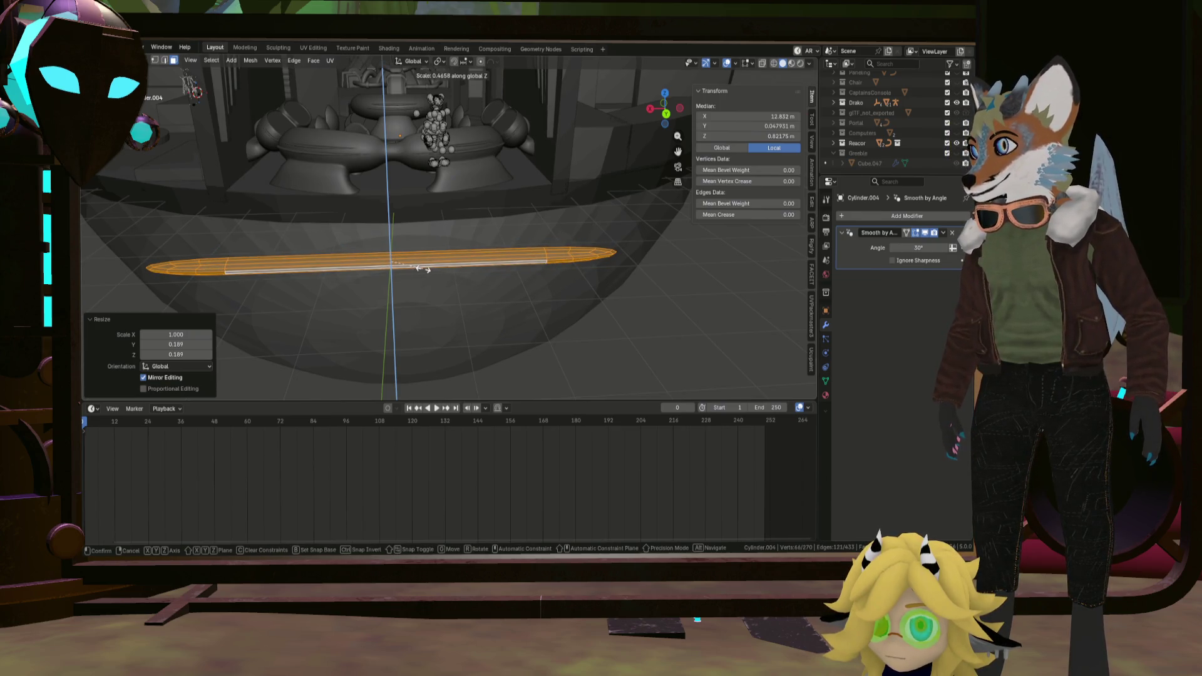
pyautogui.click(422, 268)
pyautogui.moveTo(422, 269)
pyautogui.mouseDown(button='middle')
pyautogui.moveTo(296, 234)
pyautogui.moveTo(306, 238)
pyautogui.mouseUp(button='middle')
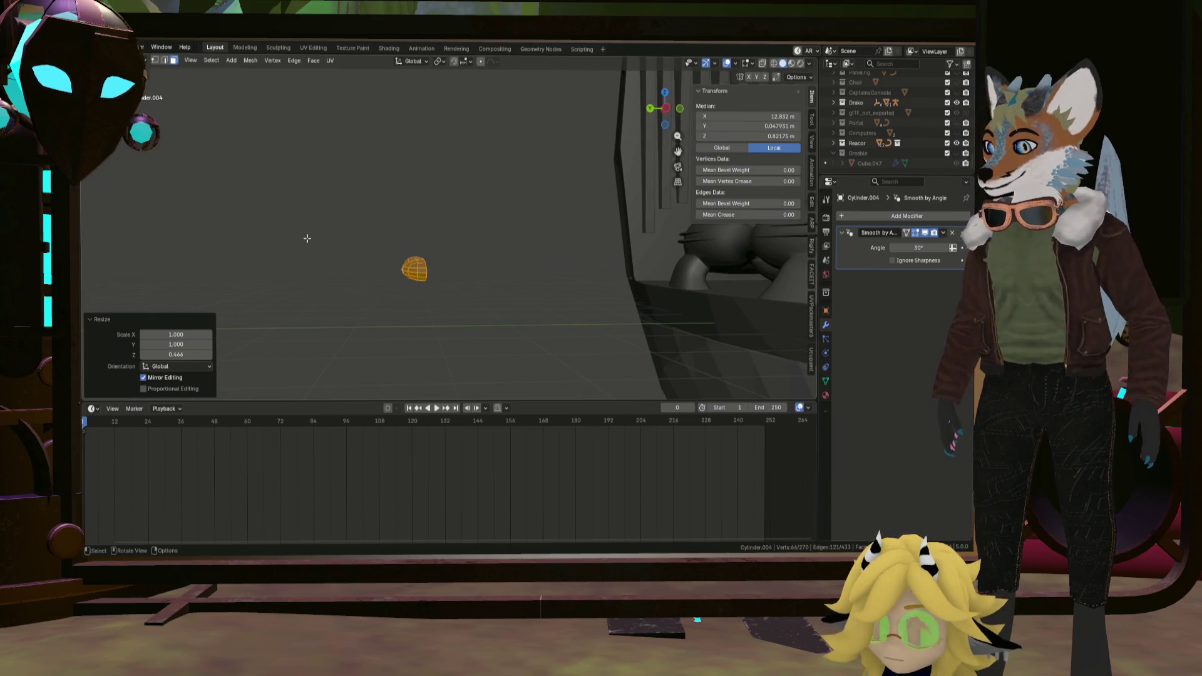
# Confirm the Z flattening and add 11 evenly spaced loop cuts along the bar.
pyautogui.rightClick(308, 238)
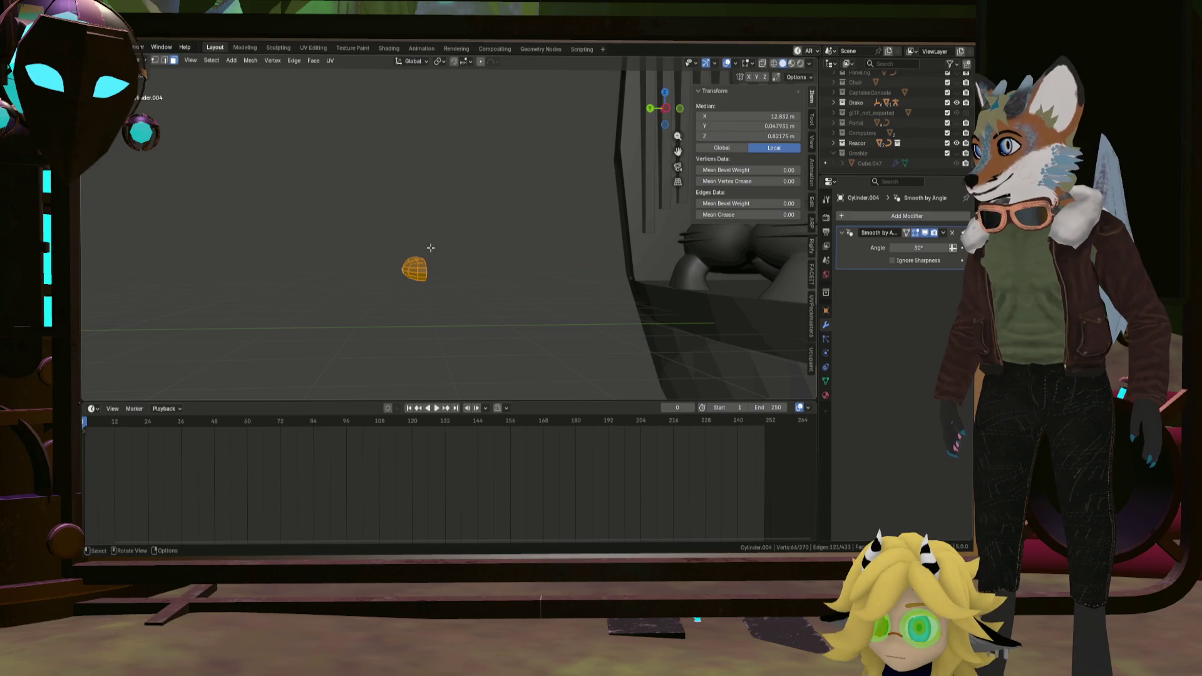
pyautogui.moveTo(432, 253); pyautogui.dragTo(411, 254, button='middle')
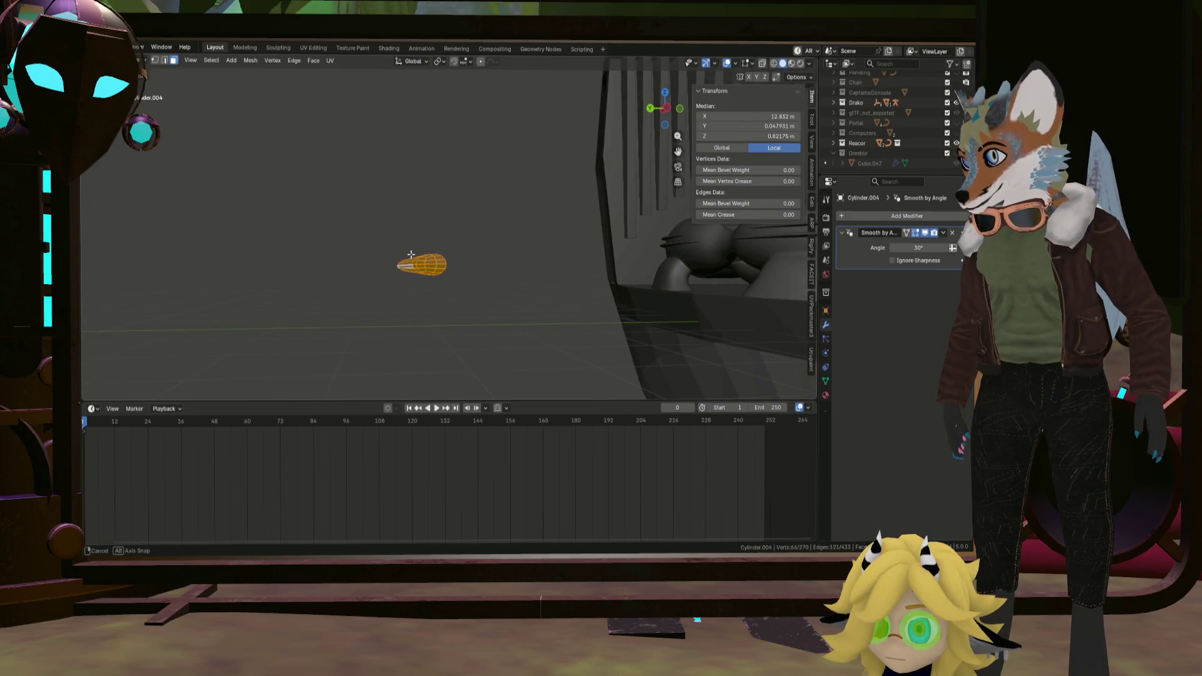
pyautogui.press('s')
pyautogui.press('Return')
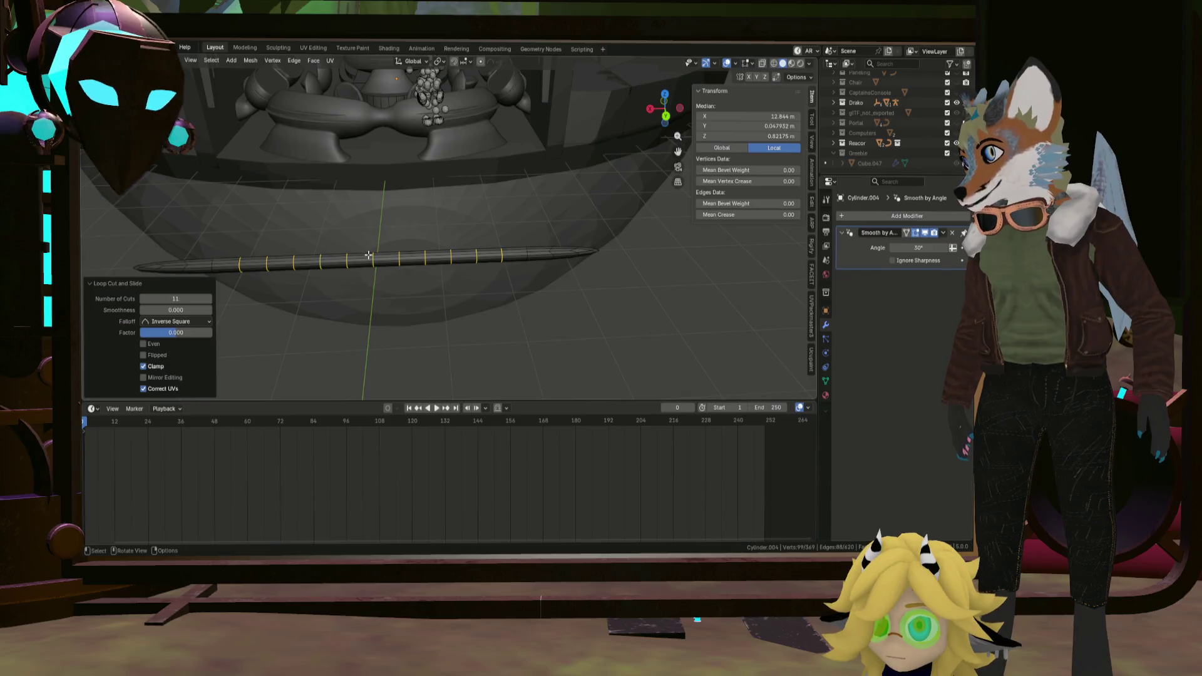
pyautogui.keyDown('alt'); pyautogui.click(372, 257); pyautogui.keyUp('alt')
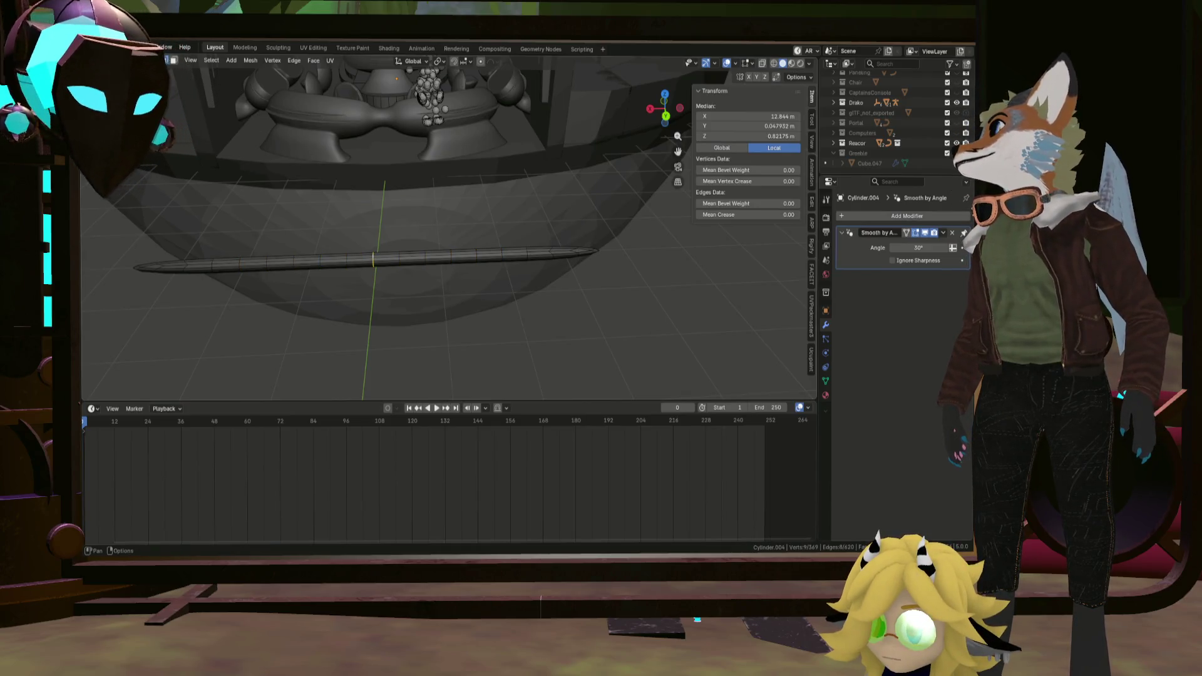
# Turn on proportional editing and start moving vertices to bend the rod.
pyautogui.click(479, 61)
pyautogui.moveTo(451, 188)
pyautogui.mouseDown(button='middle')
pyautogui.moveTo(397, 319)
pyautogui.moveTo(423, 290)
pyautogui.mouseUp(button='middle')
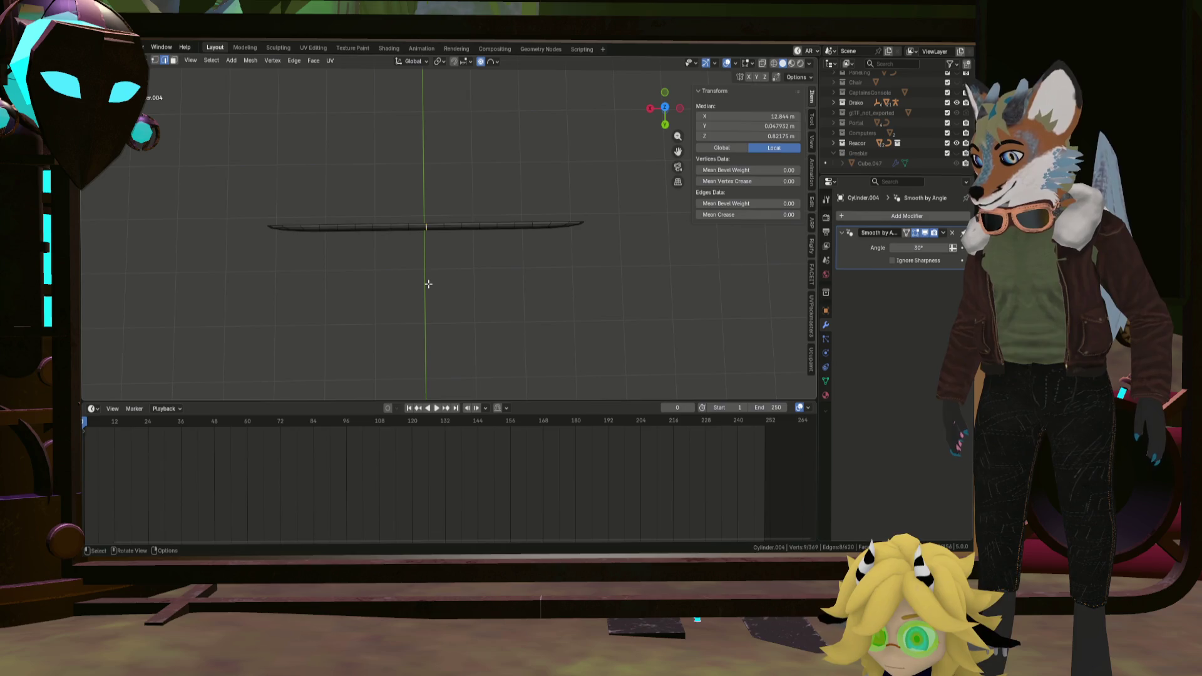
pyautogui.press('g')
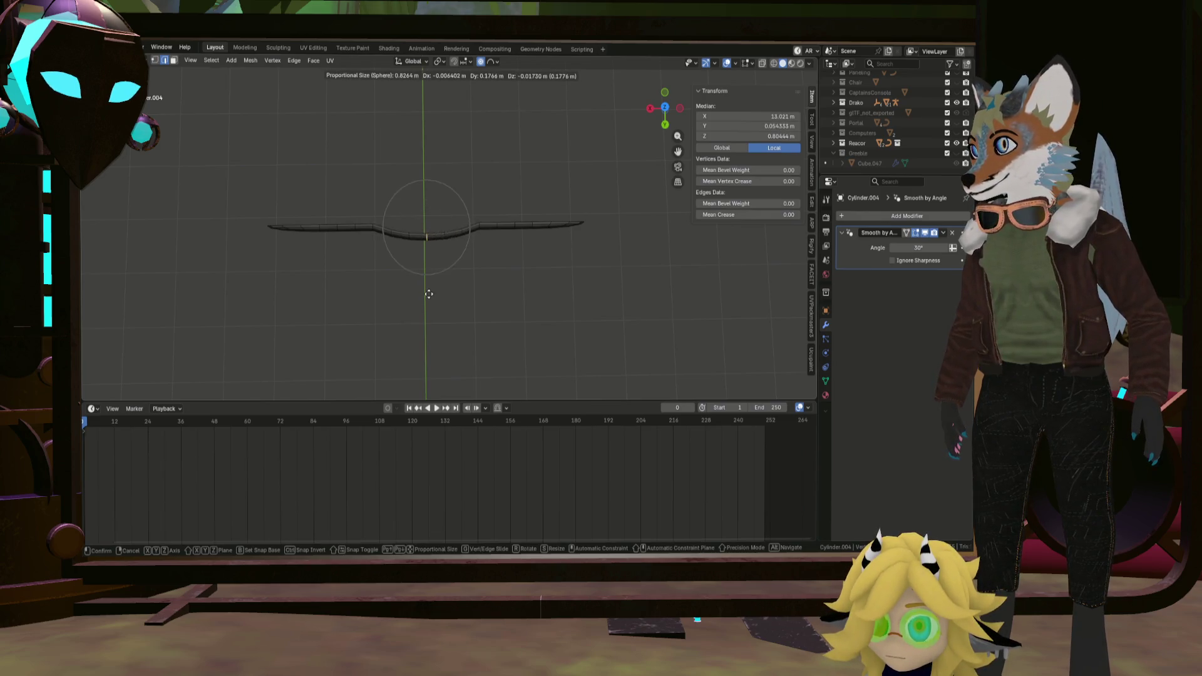
pyautogui.scroll(13, 429, 294)
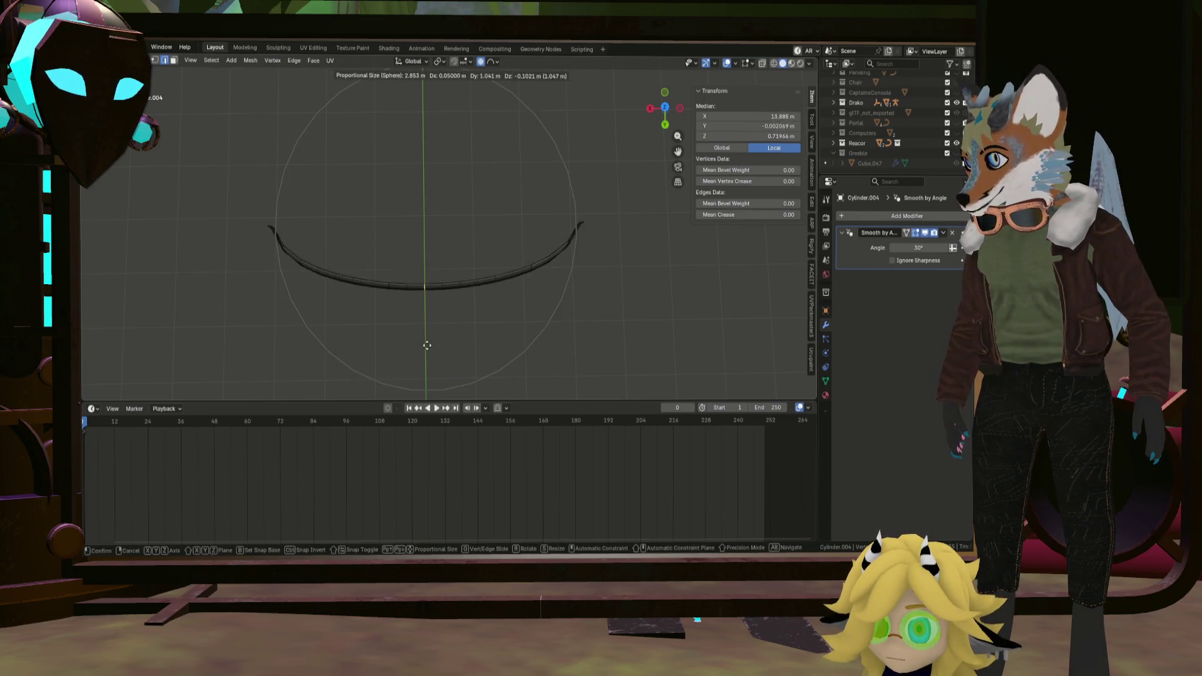
pyautogui.scroll(1, 427, 347)
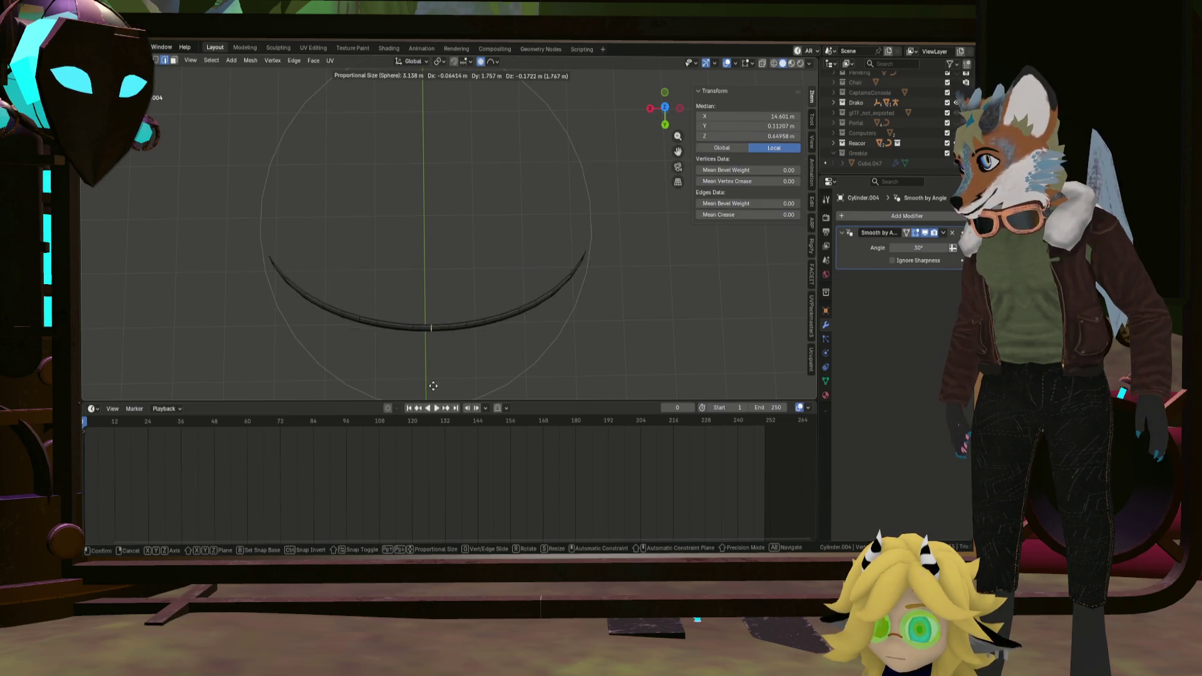
pyautogui.press('y')
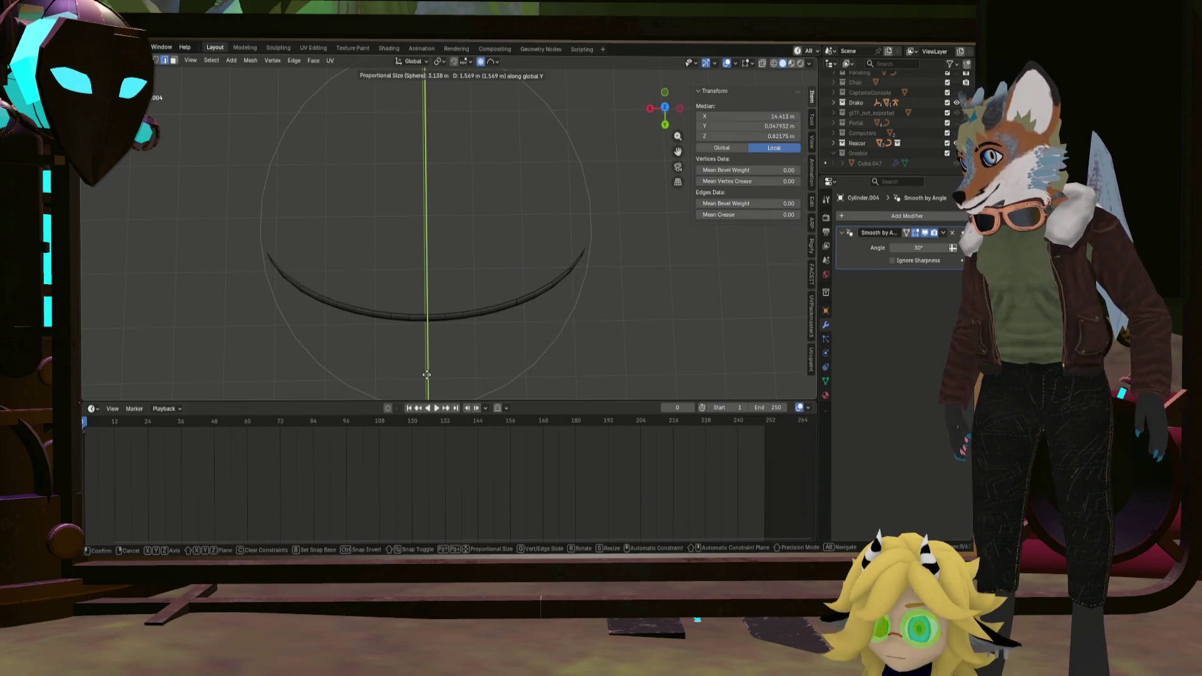
pyautogui.click(427, 376)
pyautogui.scroll(-4, 427, 376)
pyautogui.moveTo(427, 376)
pyautogui.mouseDown(button='middle')
pyautogui.moveTo(428, 263)
pyautogui.moveTo(431, 317)
pyautogui.mouseUp(button='middle')
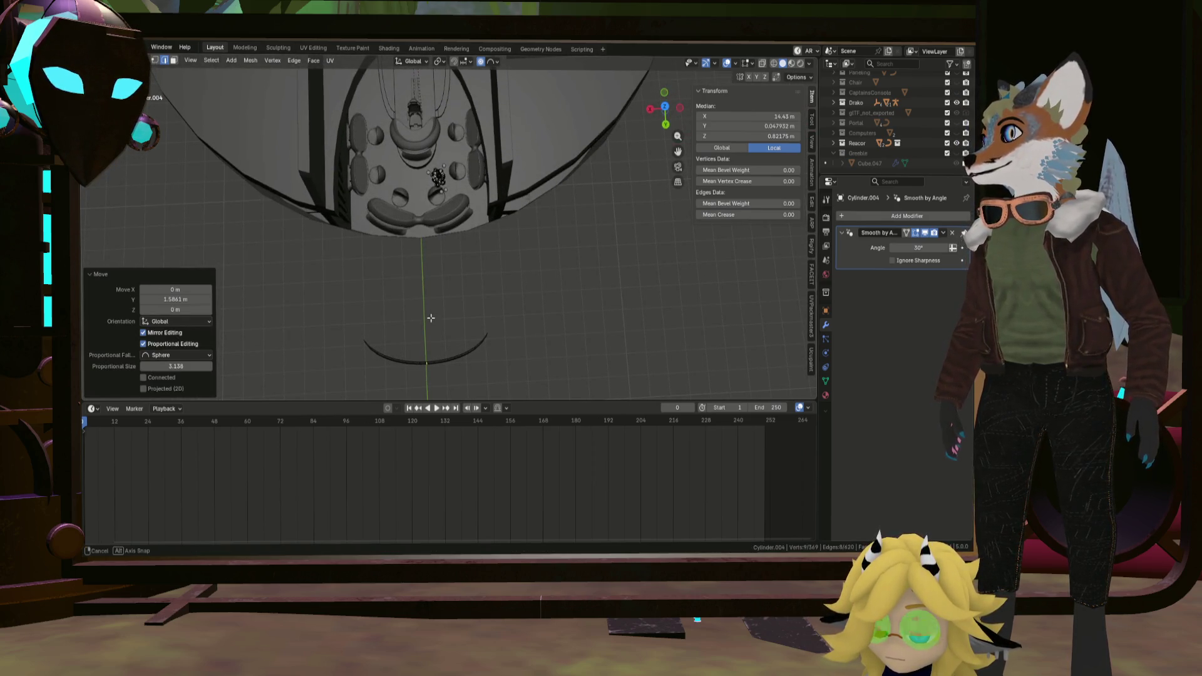
pyautogui.hotkey('ctrl', 'z')
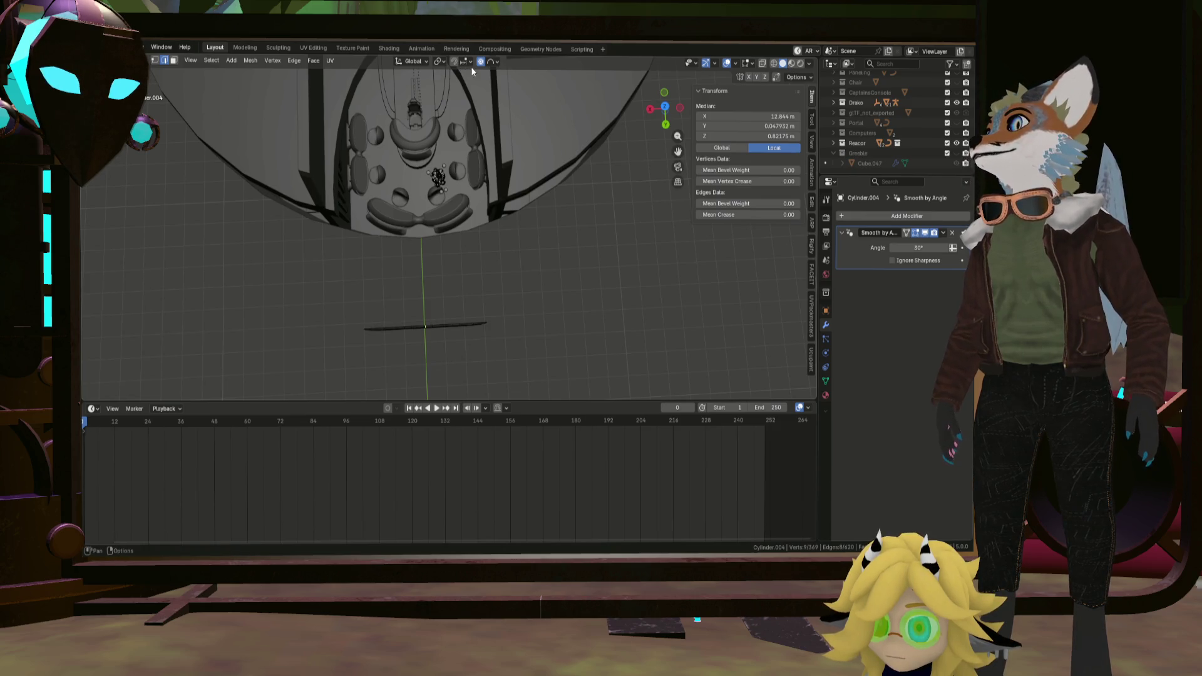
pyautogui.click(490, 62)
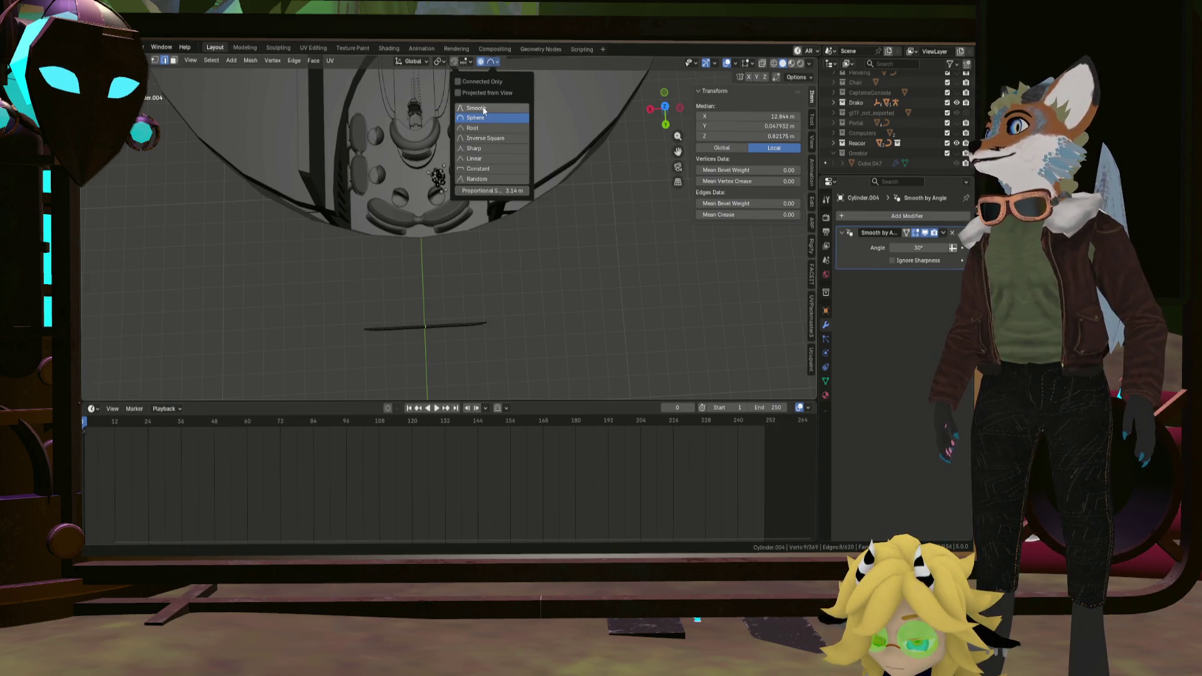
# Set proportional falloff to Inverse Square and bend the rod into a U shape along Y.
pyautogui.press('g')
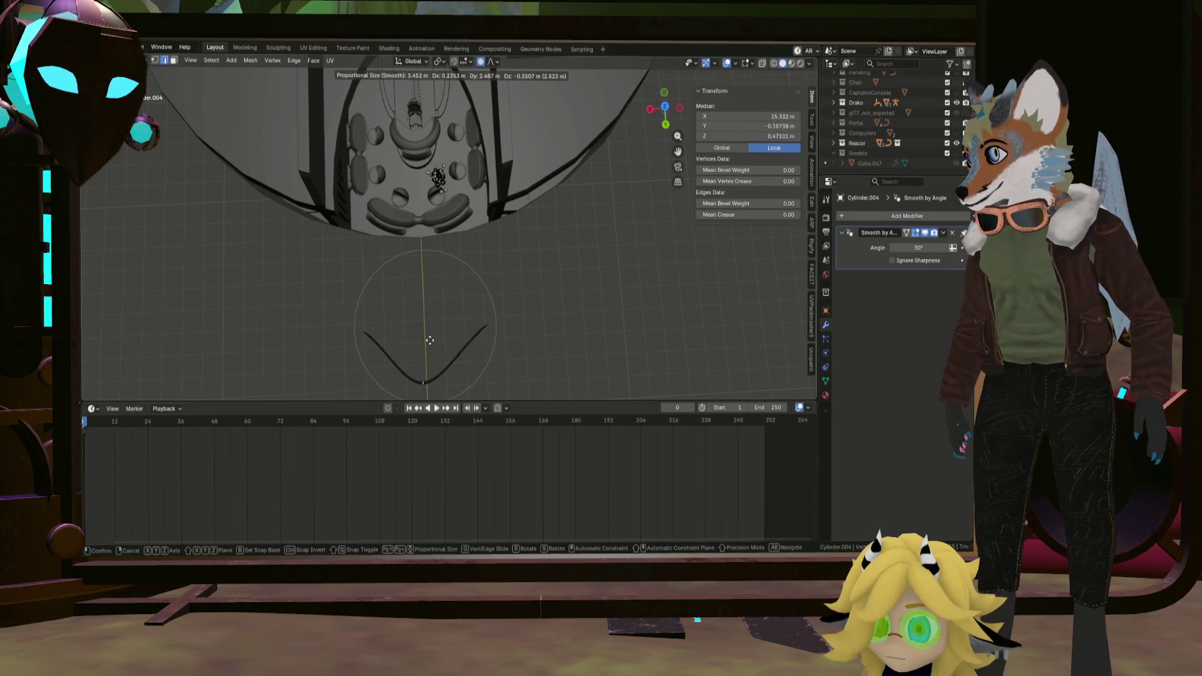
pyautogui.press('Escape')
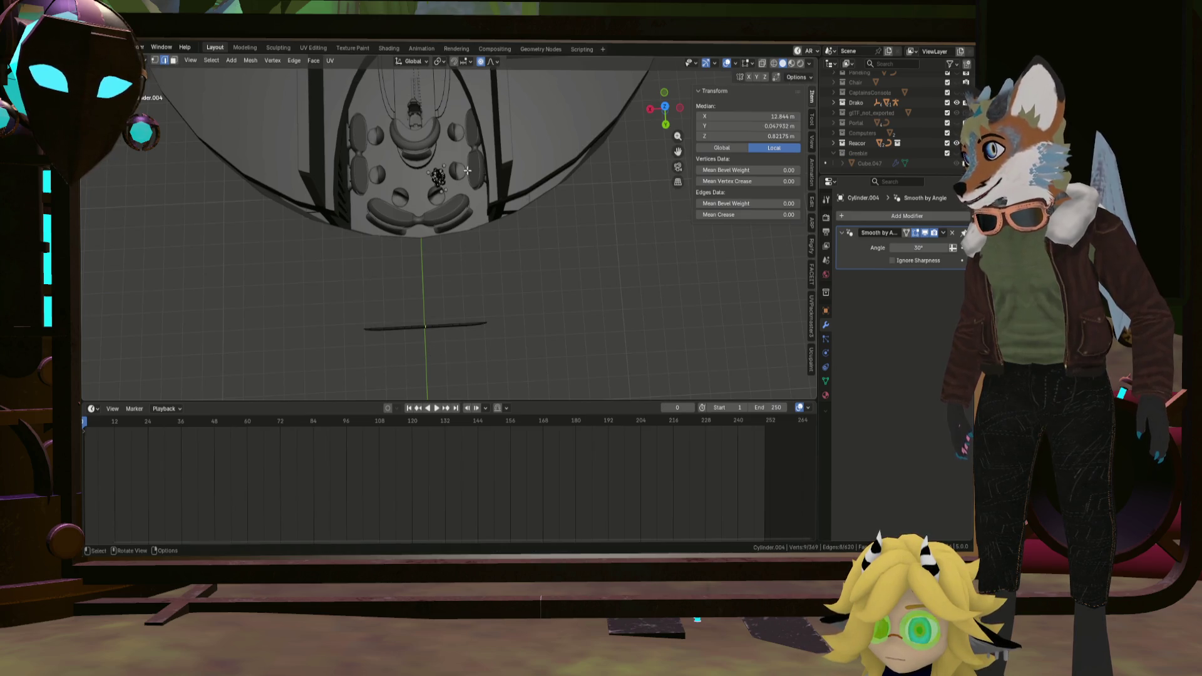
pyautogui.click(487, 62)
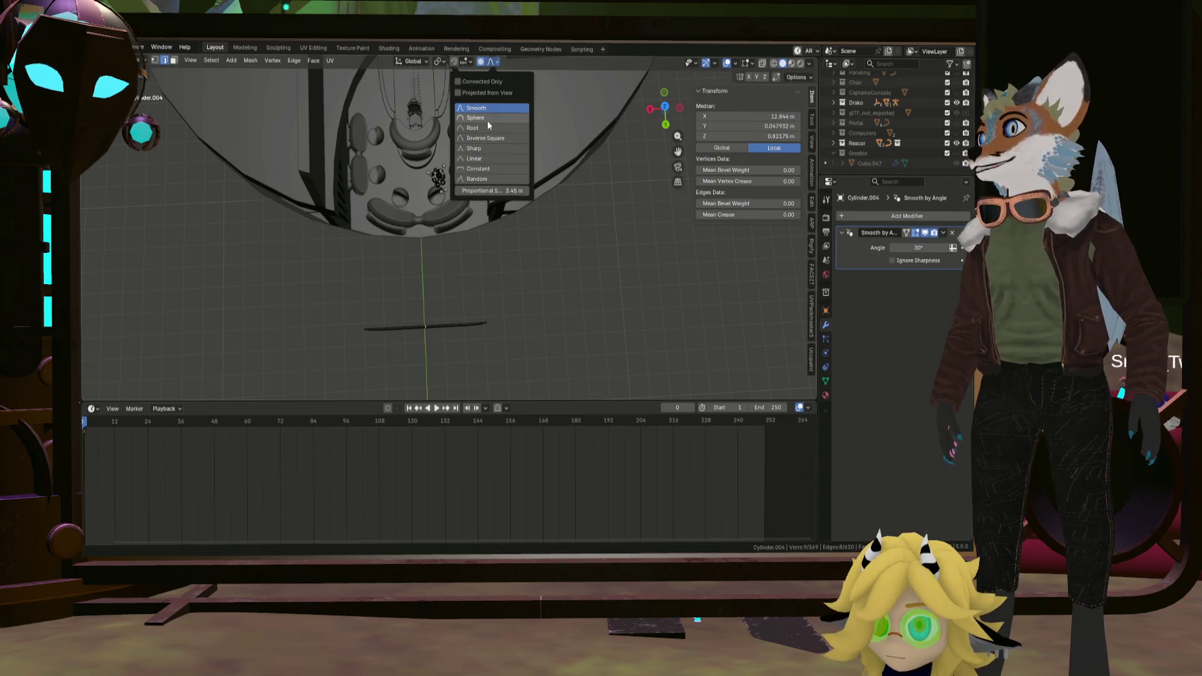
pyautogui.click(487, 121)
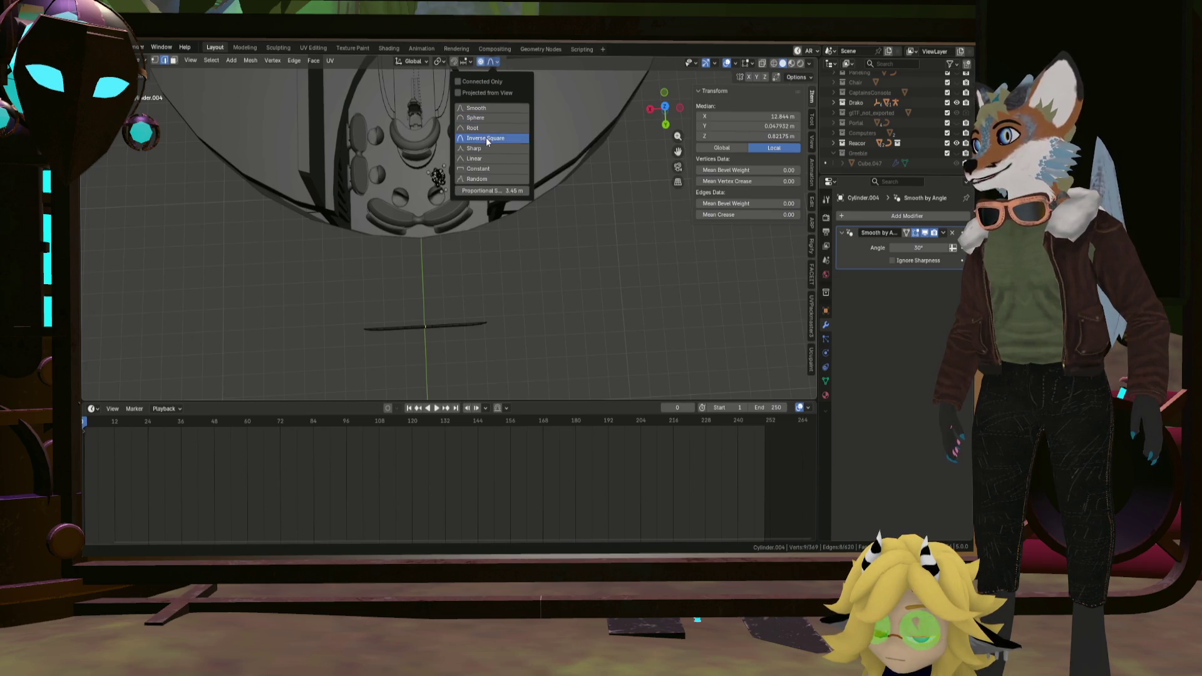
pyautogui.press('g')
pyautogui.press('y')
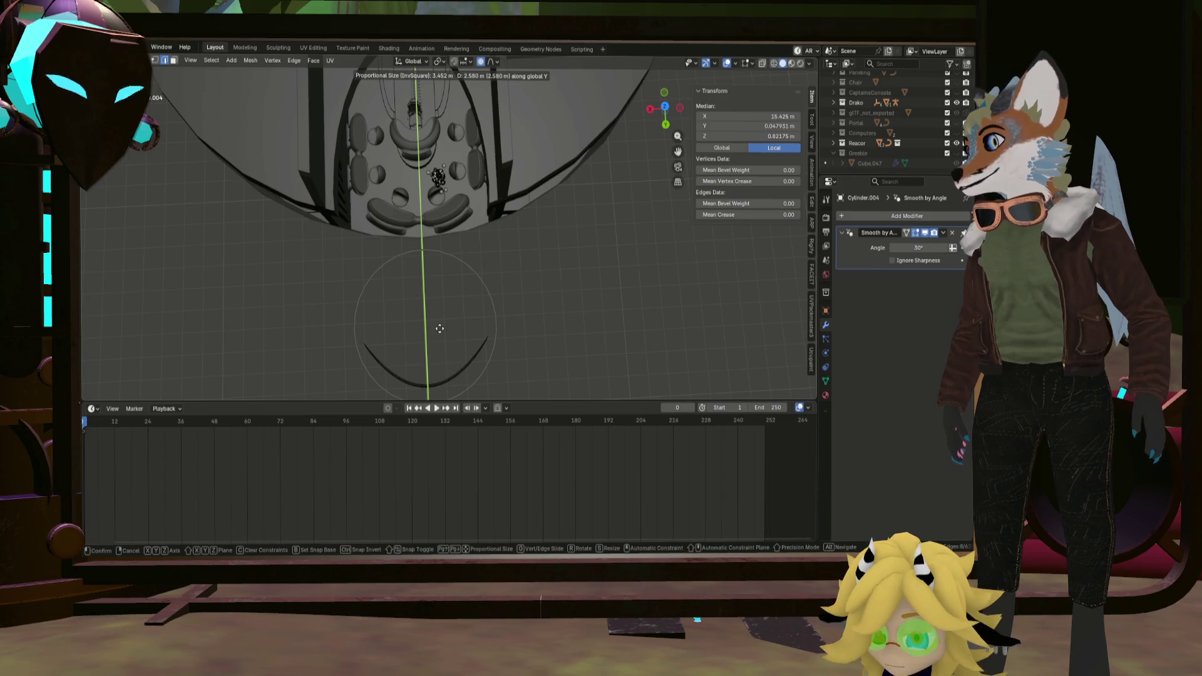
pyautogui.click(440, 328)
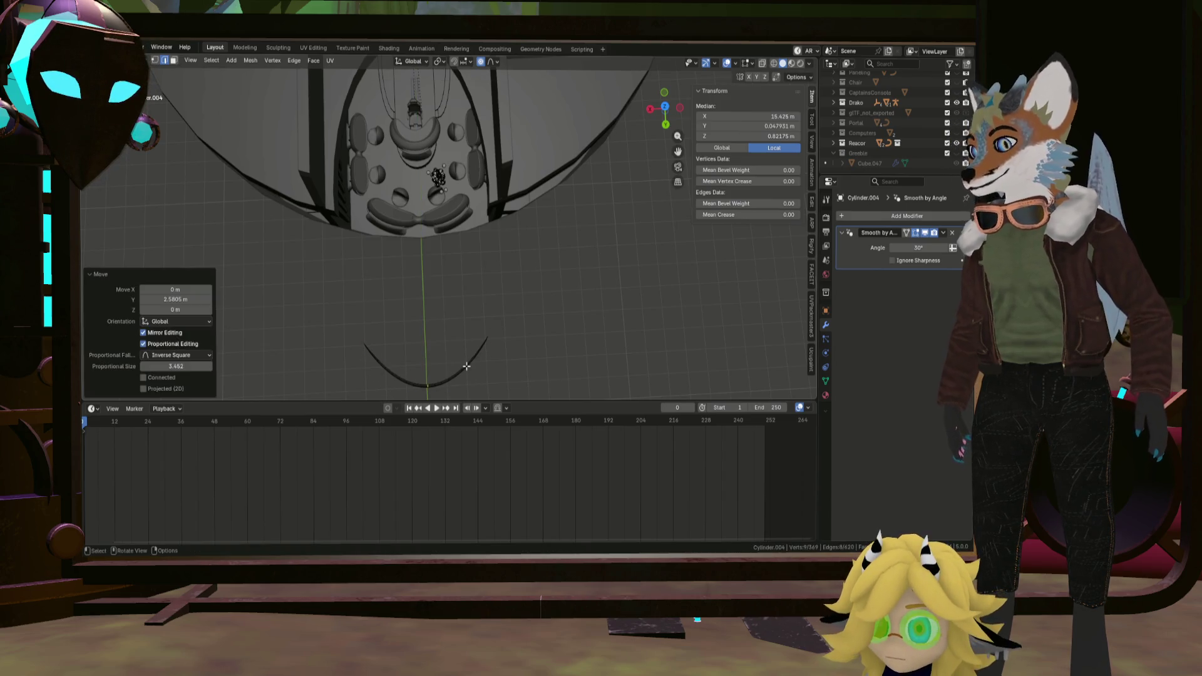
# Shrink the whole curve to 0.393 and reposition it along Y.
pyautogui.press('l')
pyautogui.press('s')
pyautogui.click(482, 334)
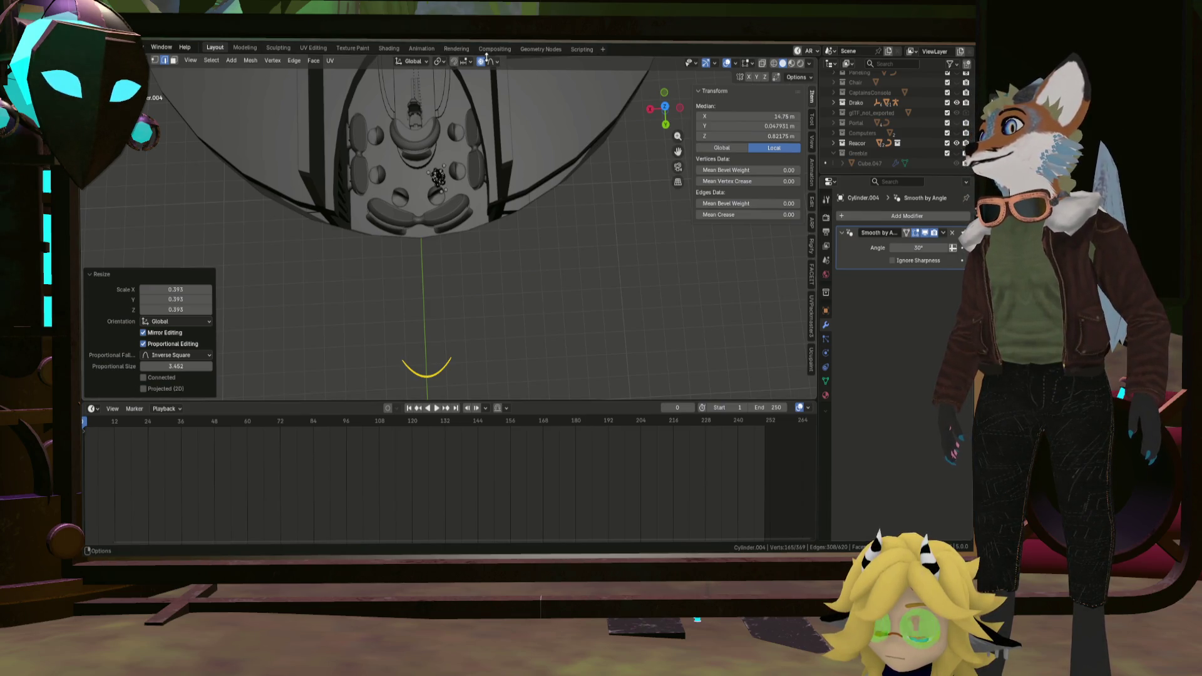
pyautogui.press('g')
pyautogui.press('y')
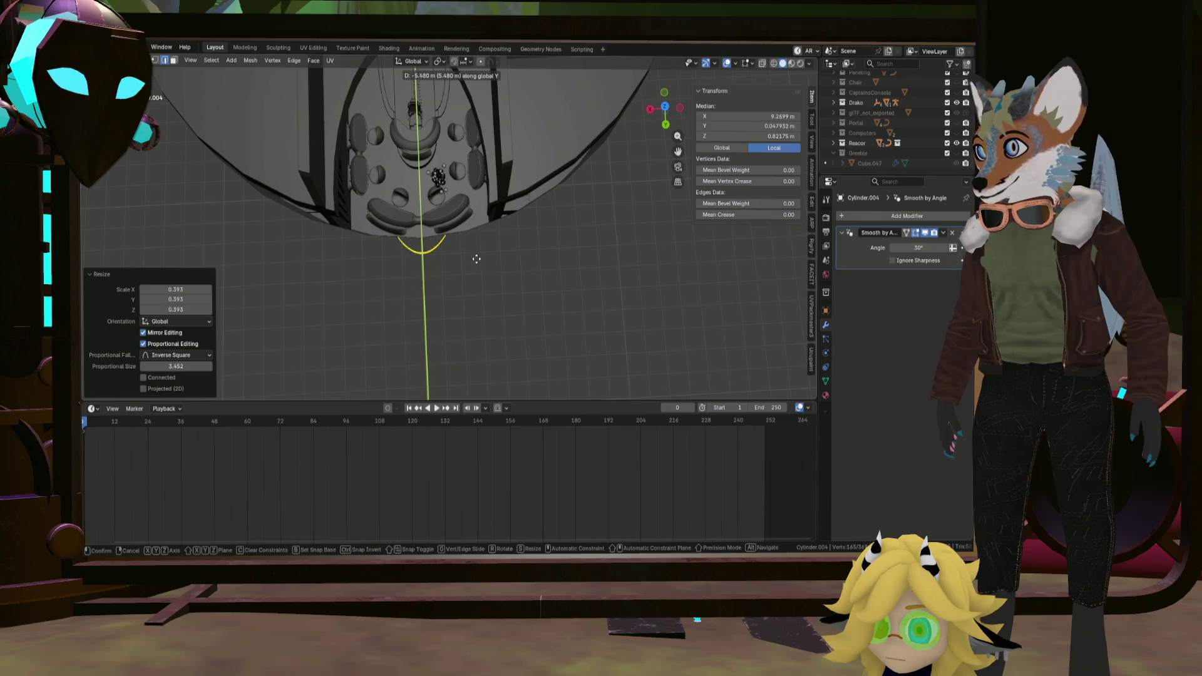
pyautogui.click(463, 180)
pyautogui.scroll(2, 470, 188)
pyautogui.scroll(3, 489, 202)
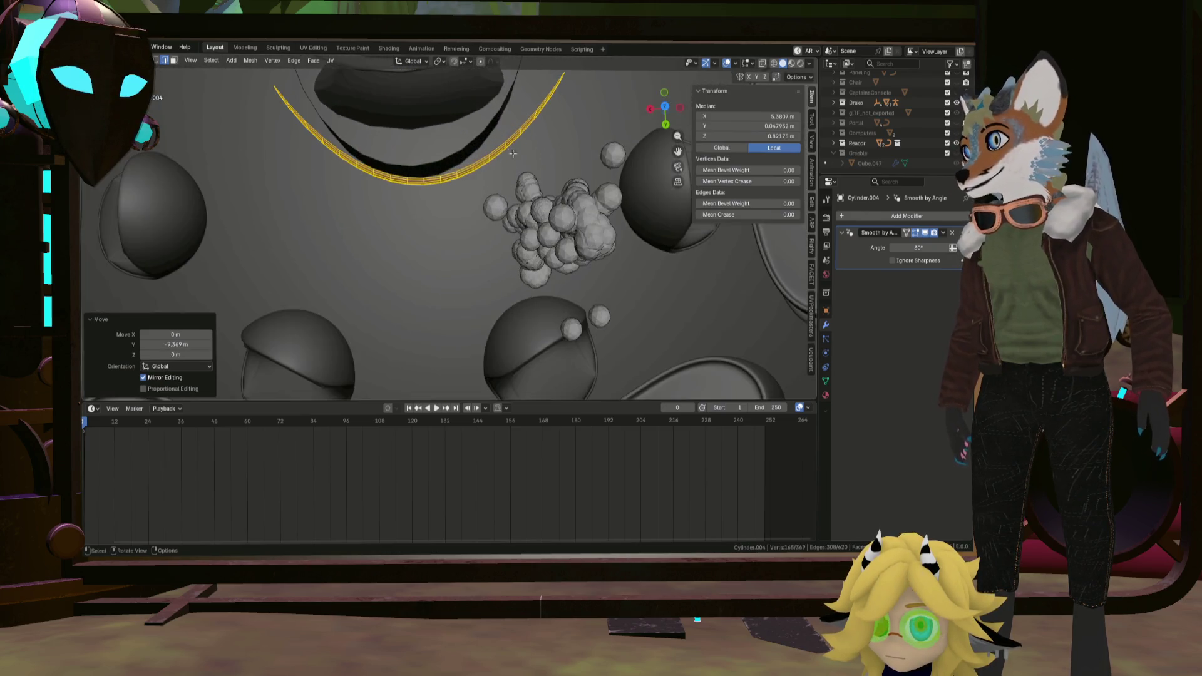
pyautogui.scroll(2, 512, 217)
pyautogui.scroll(2, 540, 237)
# Try a small sideways shift along X, then undo it.
pyautogui.press('g')
pyautogui.press('x')
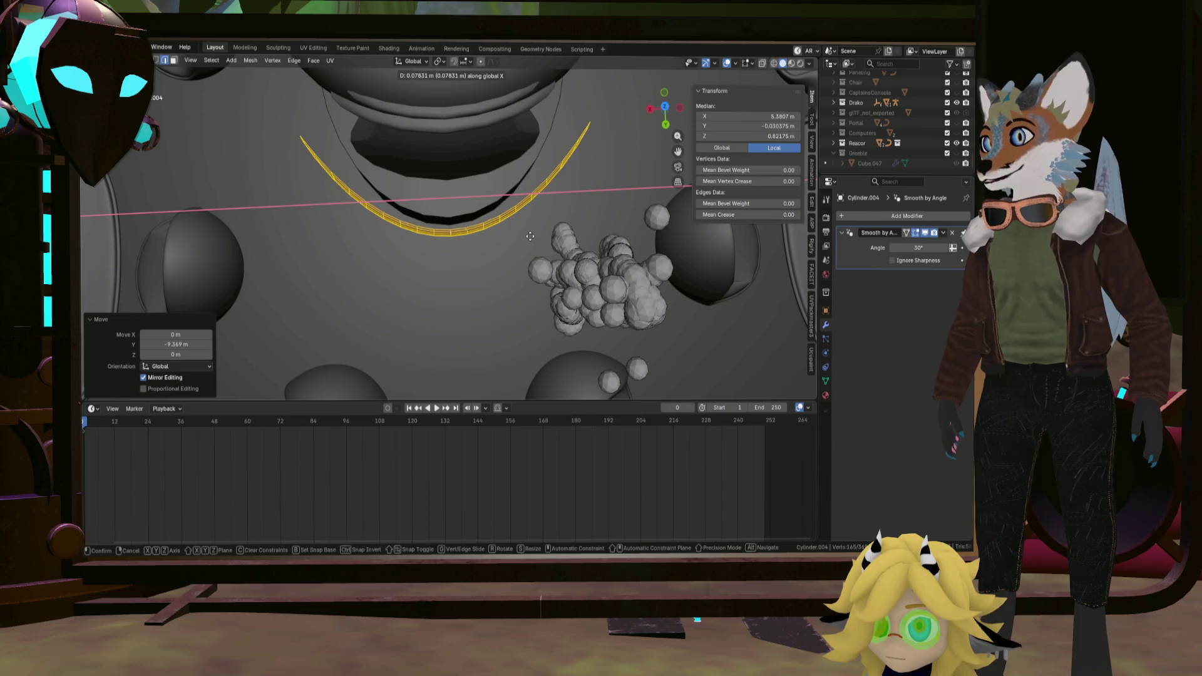
pyautogui.click(529, 234)
pyautogui.moveTo(527, 234); pyautogui.dragTo(499, 232, button='middle')
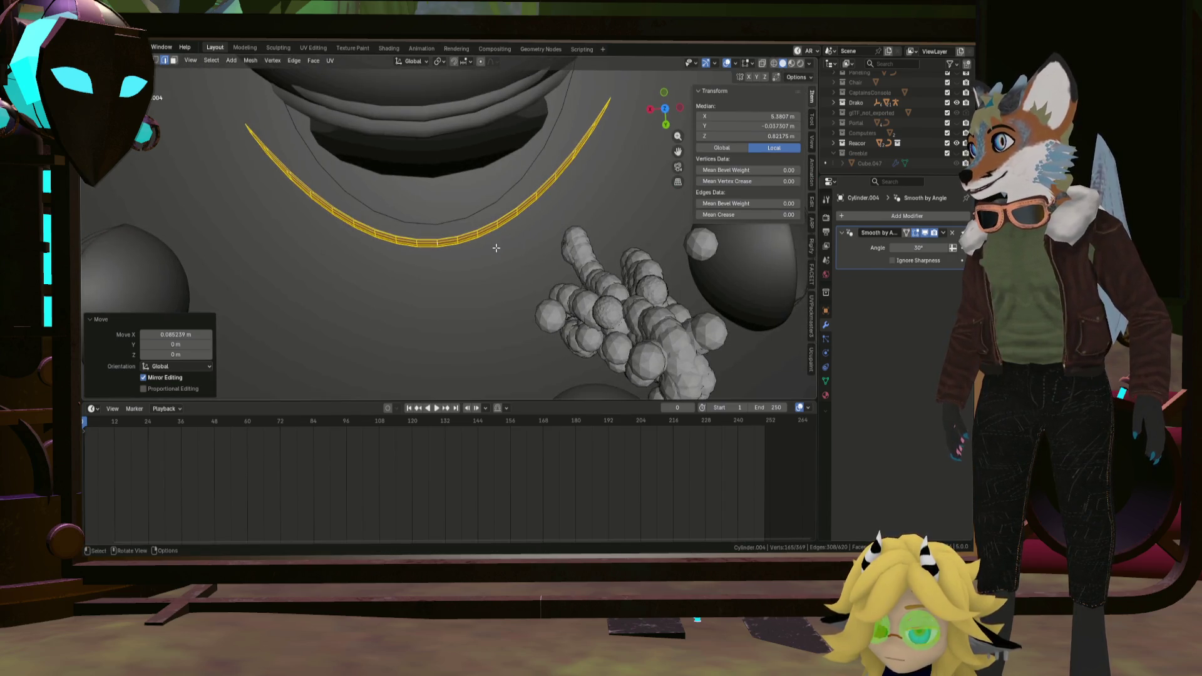
pyautogui.hotkey('ctrl', 'z')
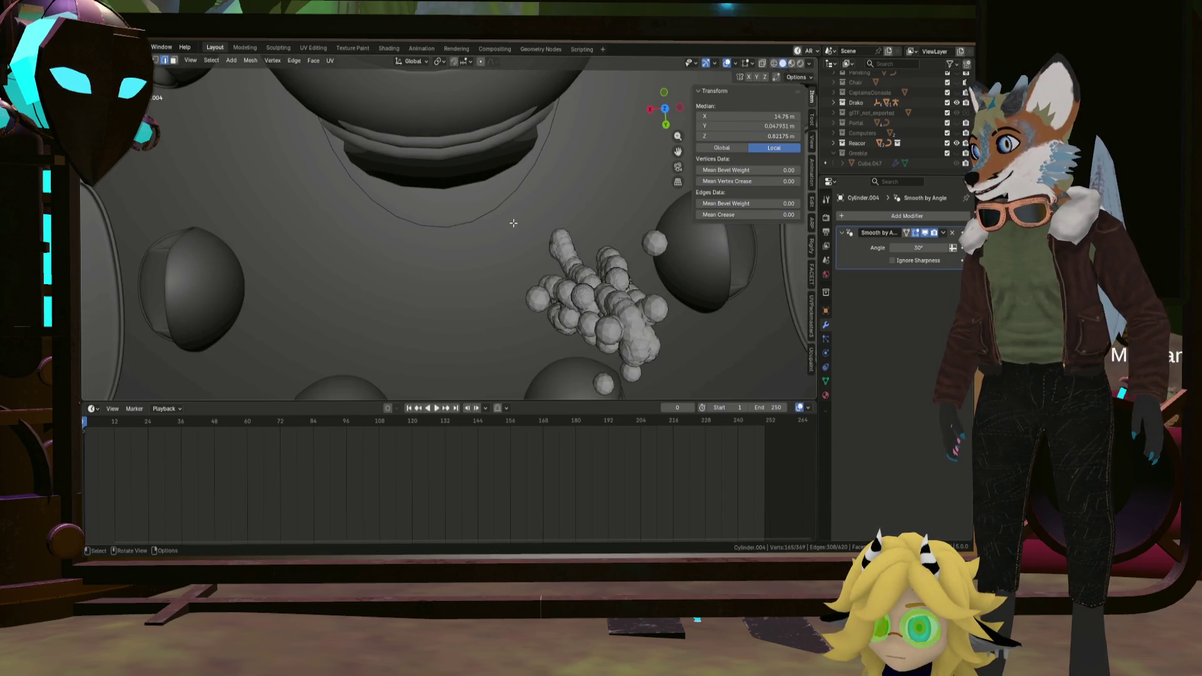
pyautogui.scroll(-5, 513, 223)
pyautogui.moveTo(515, 226); pyautogui.dragTo(539, 247, button='middle')
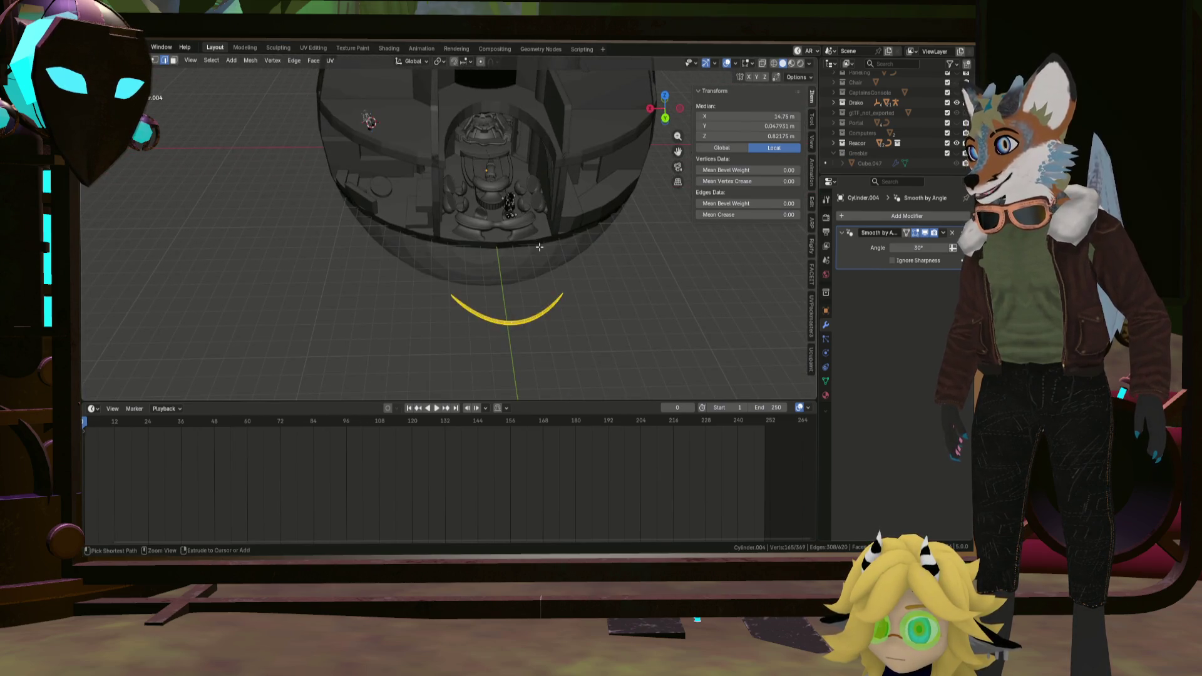
# Shrink the whole curve to 0.466 and nudge it about 0.08 m along X.
pyautogui.press('l')
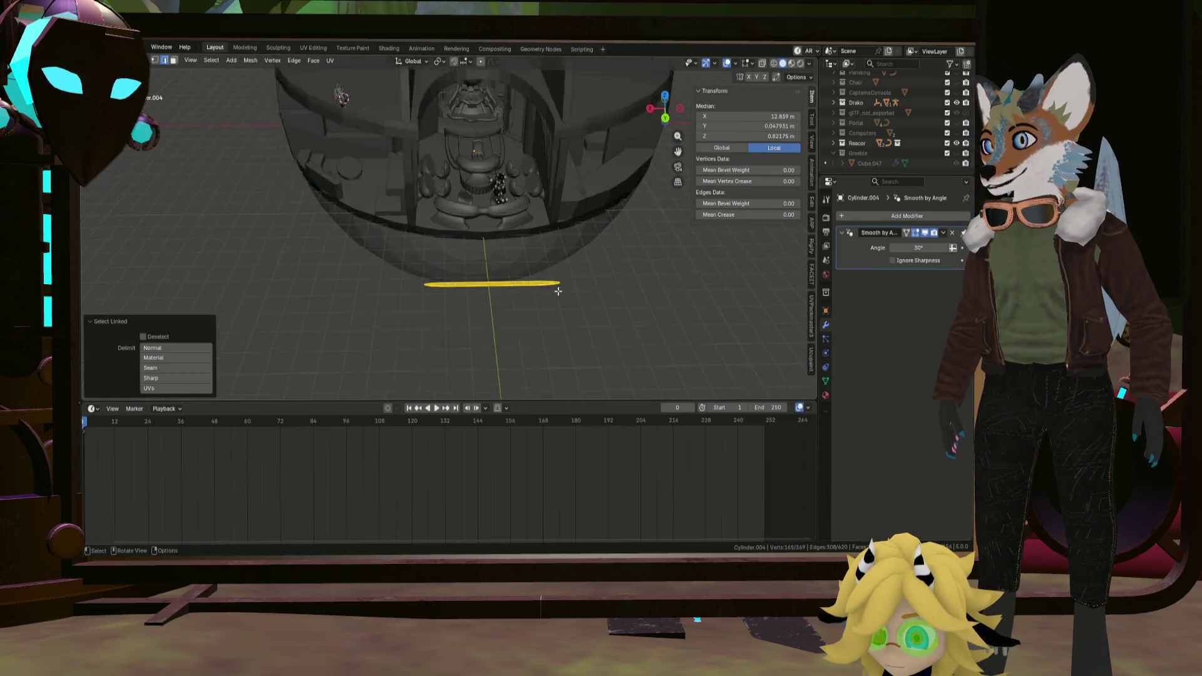
pyautogui.moveTo(546, 289); pyautogui.dragTo(566, 320, button='middle')
pyautogui.press('s')
pyautogui.click(539, 319)
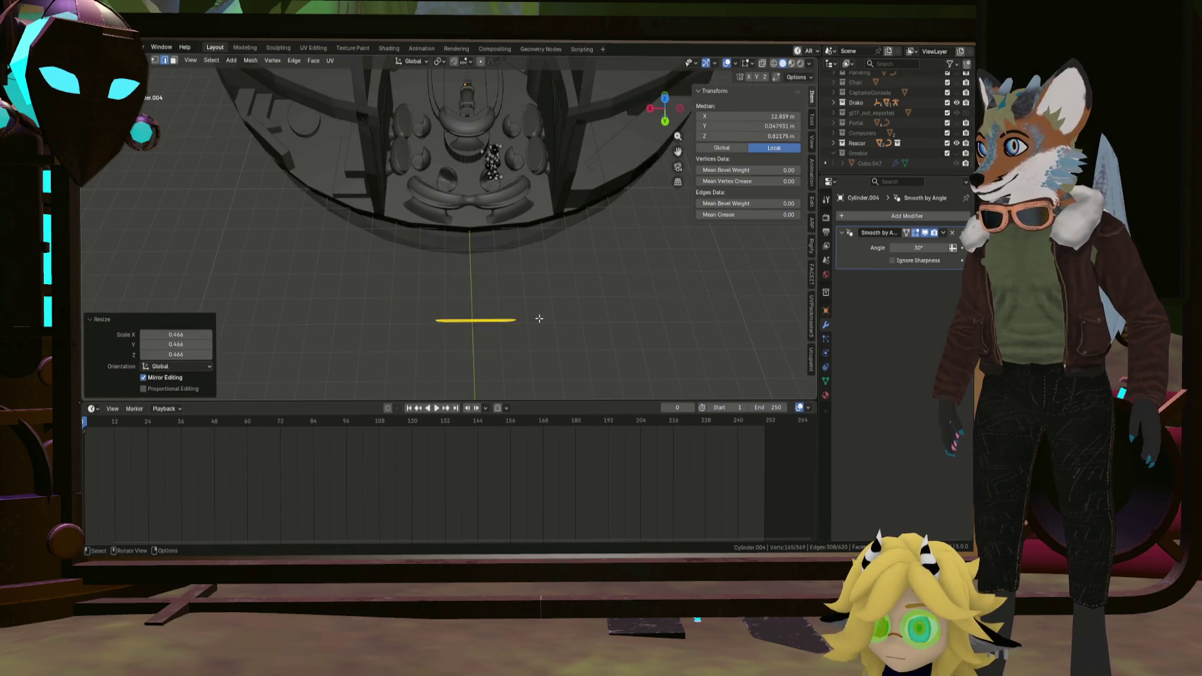
pyautogui.moveTo(667, 128); pyautogui.dragTo(502, 202, button='middle')
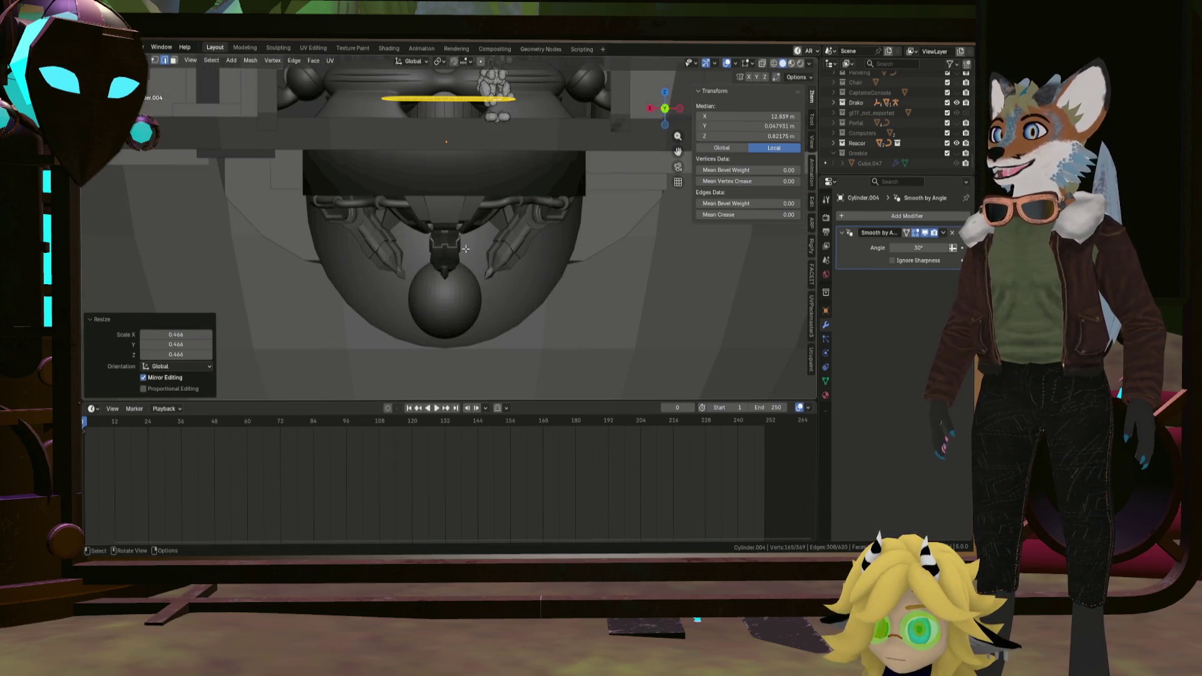
pyautogui.scroll(5, 502, 203)
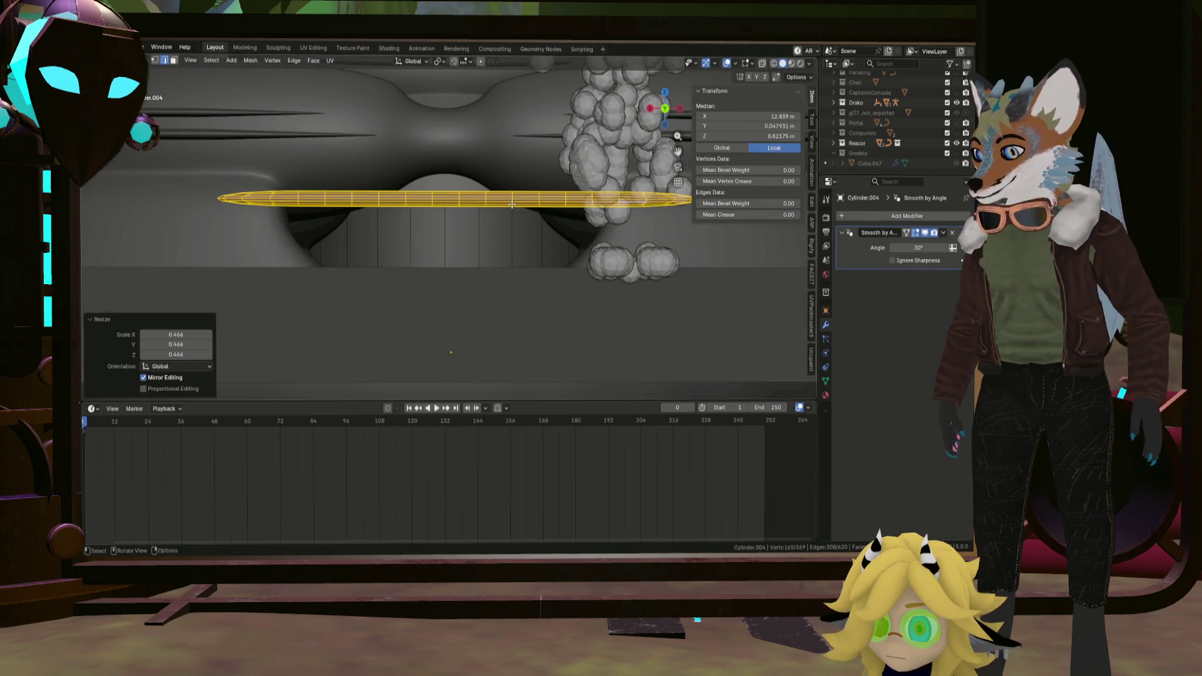
pyautogui.press('x')
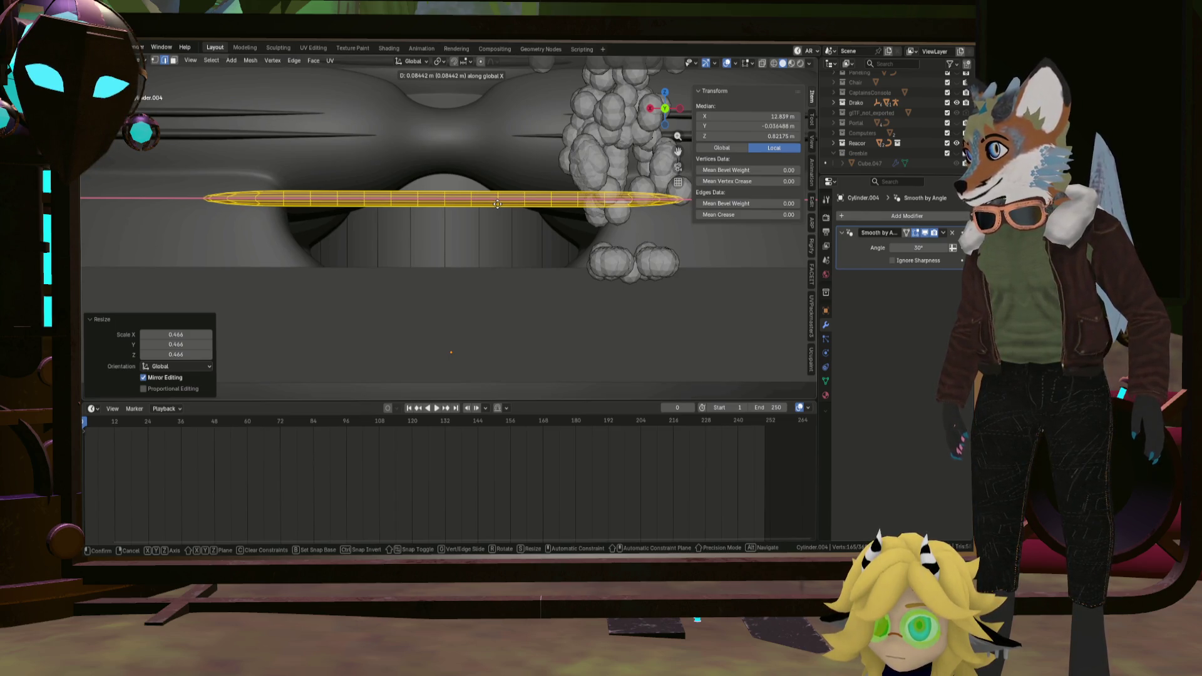
pyautogui.click(498, 204)
# Stretch the curve vertically by 1.762 along Z.
pyautogui.moveTo(497, 204); pyautogui.dragTo(493, 232, button='middle')
pyautogui.scroll(-4, 493, 231)
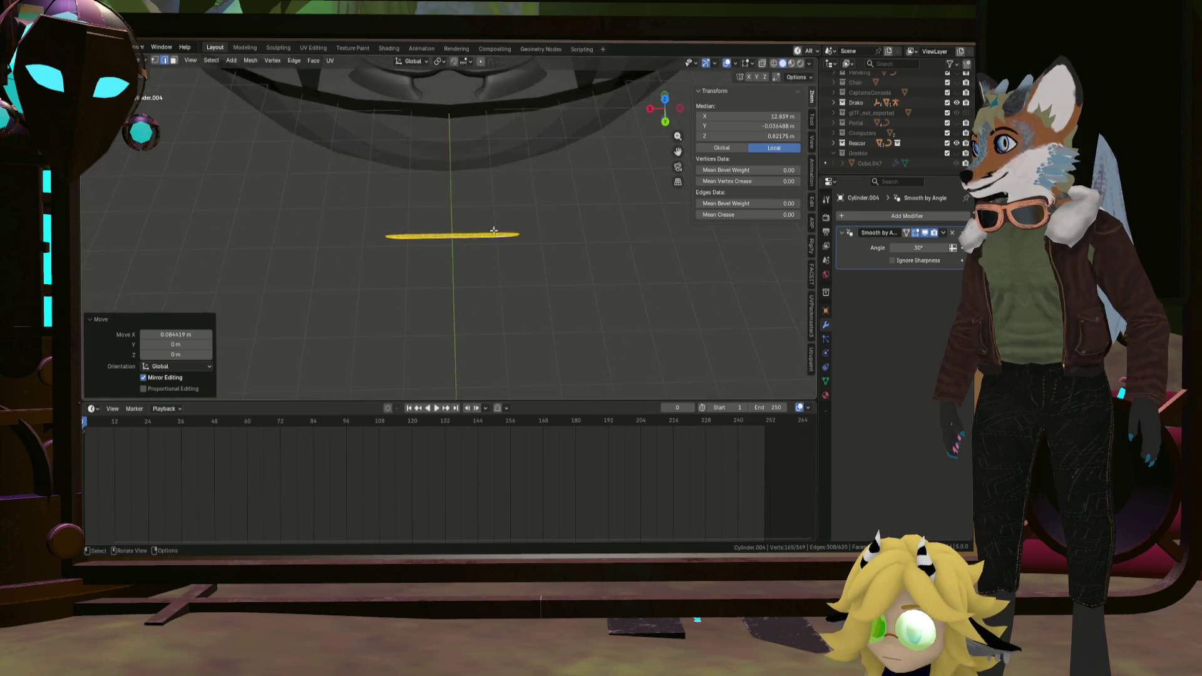
pyautogui.scroll(-2, 494, 231)
pyautogui.press('s')
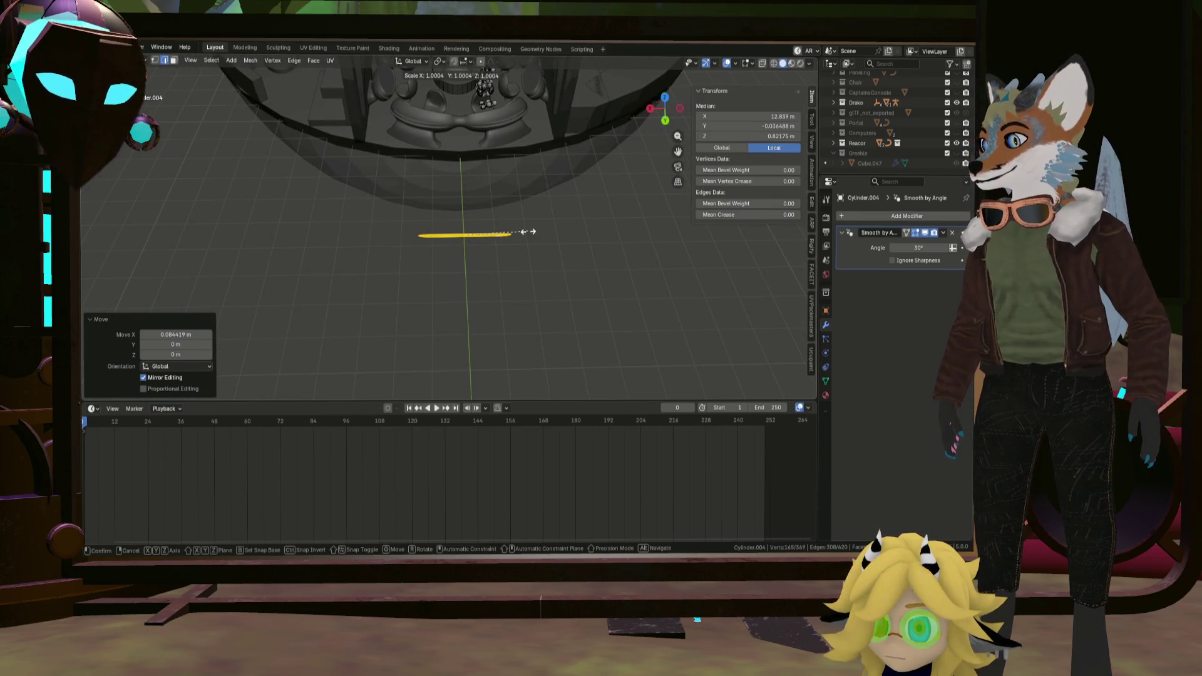
pyautogui.press('z')
pyautogui.click(573, 228)
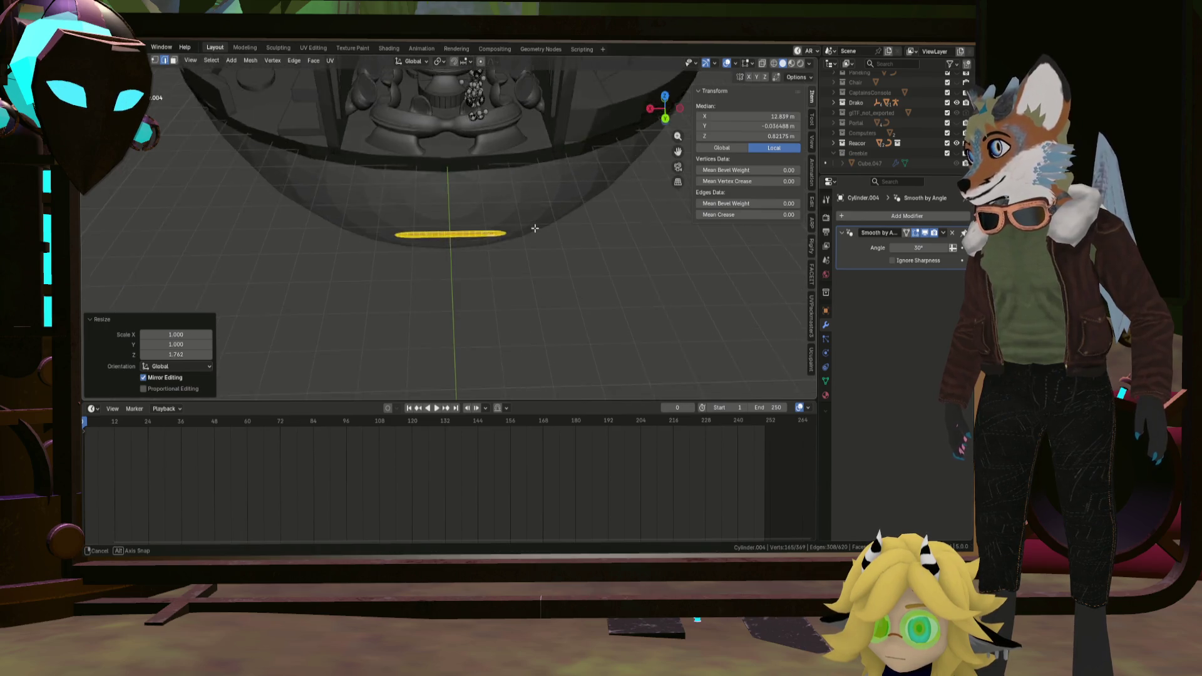
pyautogui.moveTo(574, 228); pyautogui.dragTo(534, 196, button='middle')
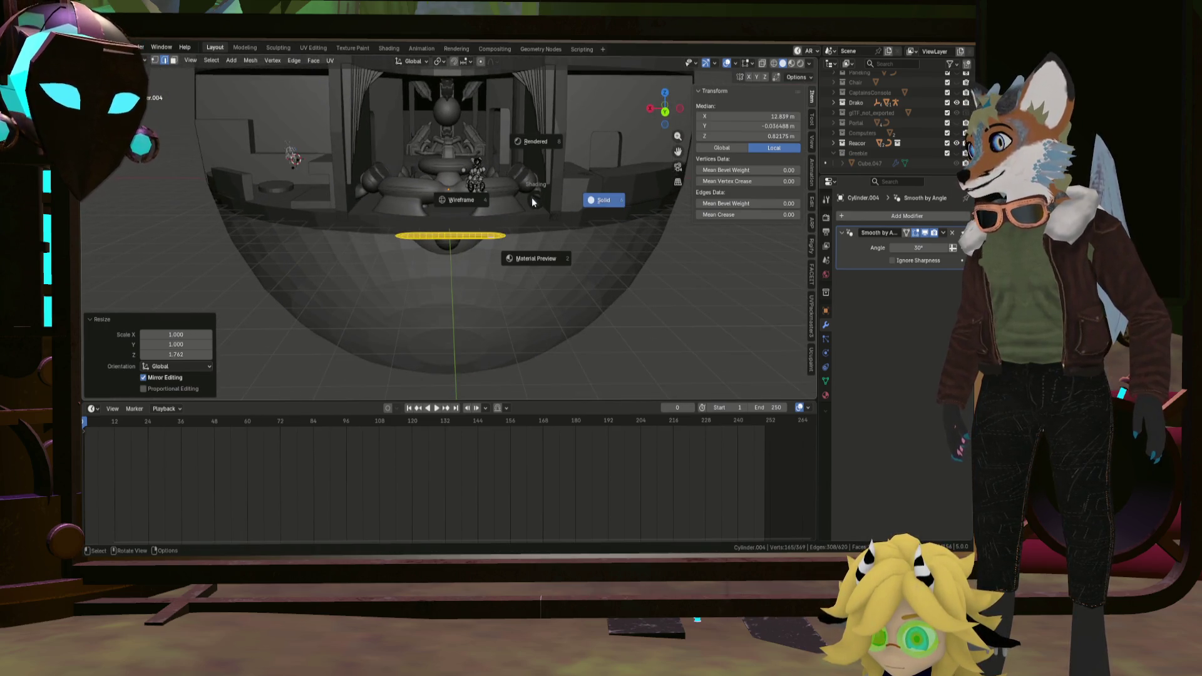
# Flatten the trim bar's height to 0.782 along Z and isolate it in local view.
pyautogui.click(540, 199)
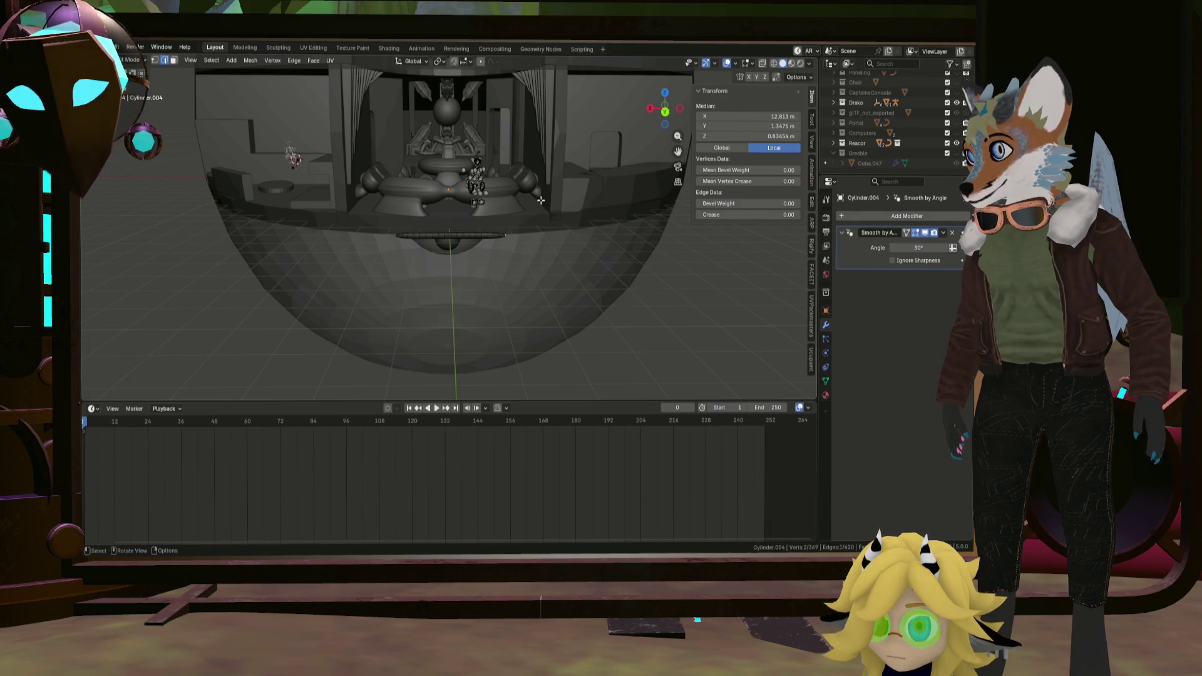
pyautogui.press('l')
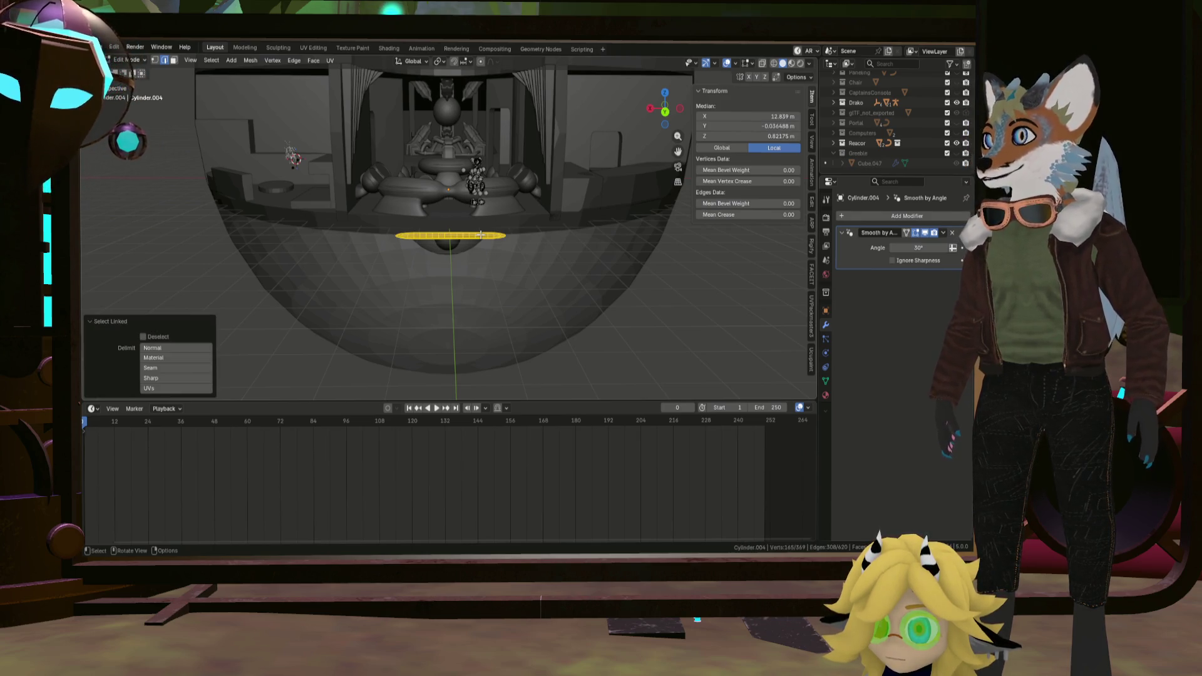
pyautogui.press('s')
pyautogui.press('z')
pyautogui.click(481, 234)
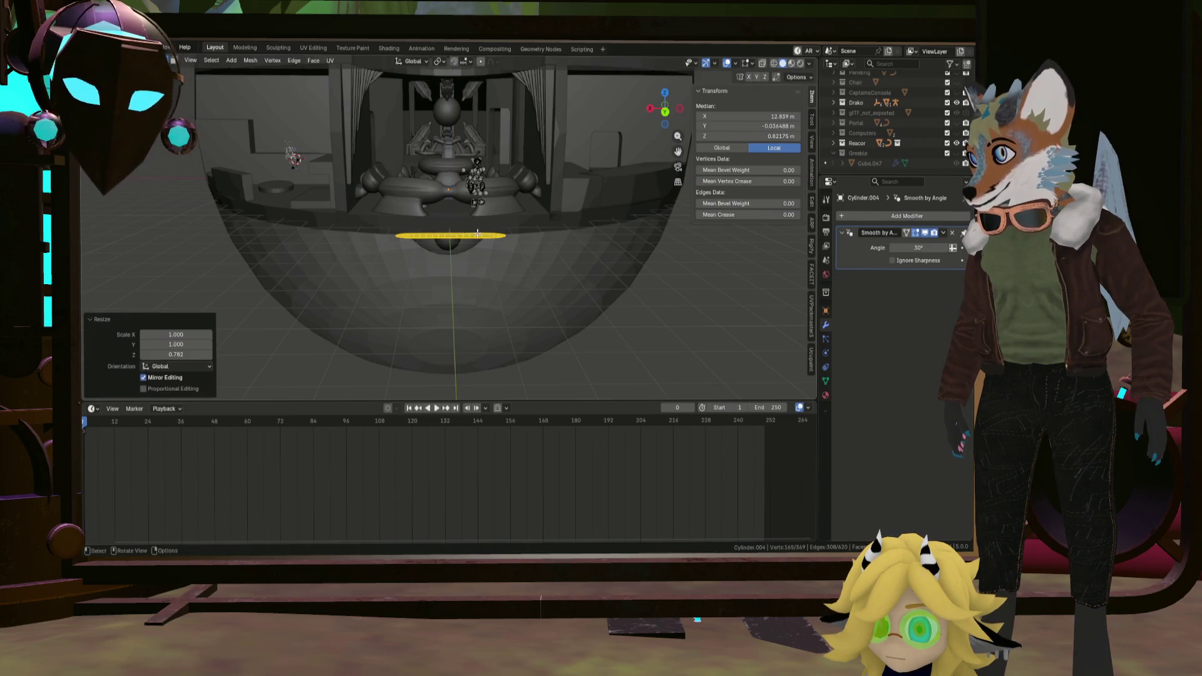
pyautogui.press('KP_Divide')
pyautogui.moveTo(442, 301); pyautogui.dragTo(450, 249, button='middle')
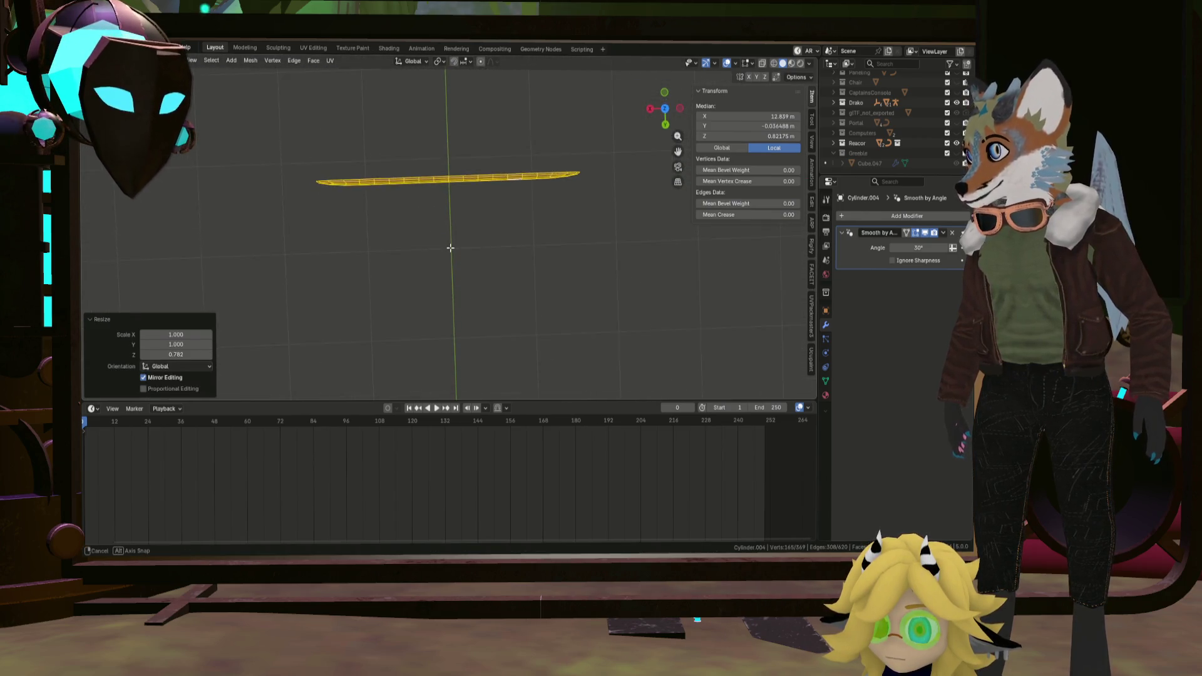
# Shrink the whole bar uniformly to 0.372.
pyautogui.keyDown('alt'); pyautogui.click(448, 181); pyautogui.keyUp('alt')
pyautogui.click(452, 187)
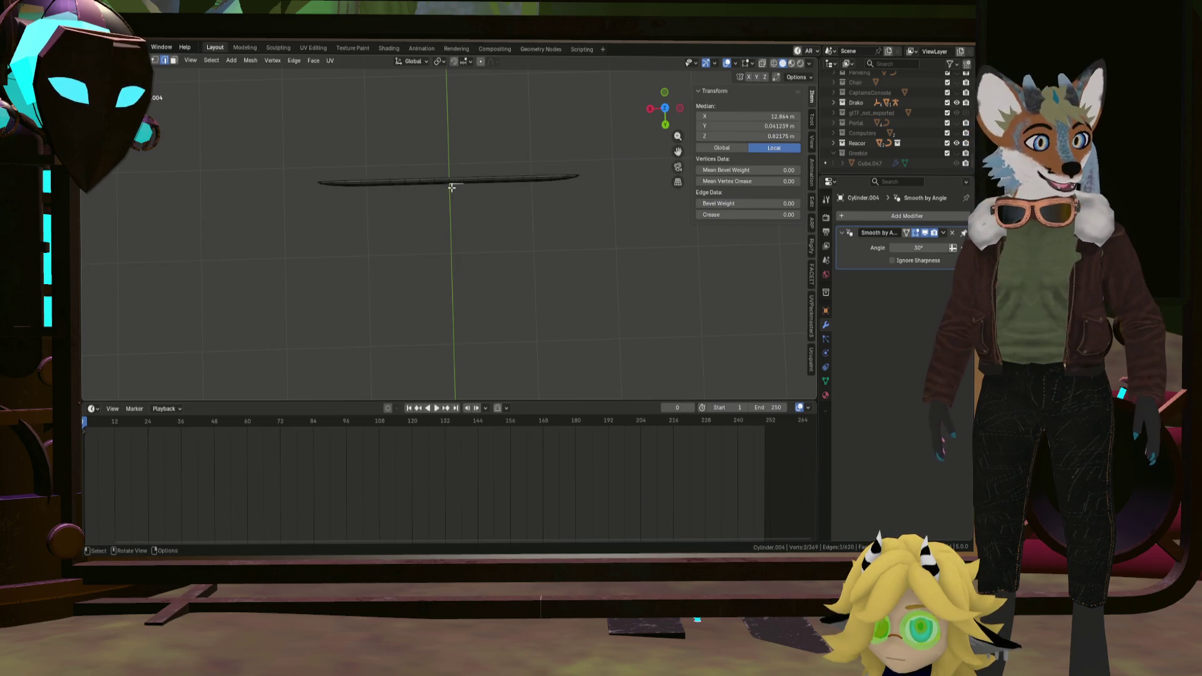
pyautogui.scroll(2, 461, 191)
pyautogui.scroll(2, 449, 164)
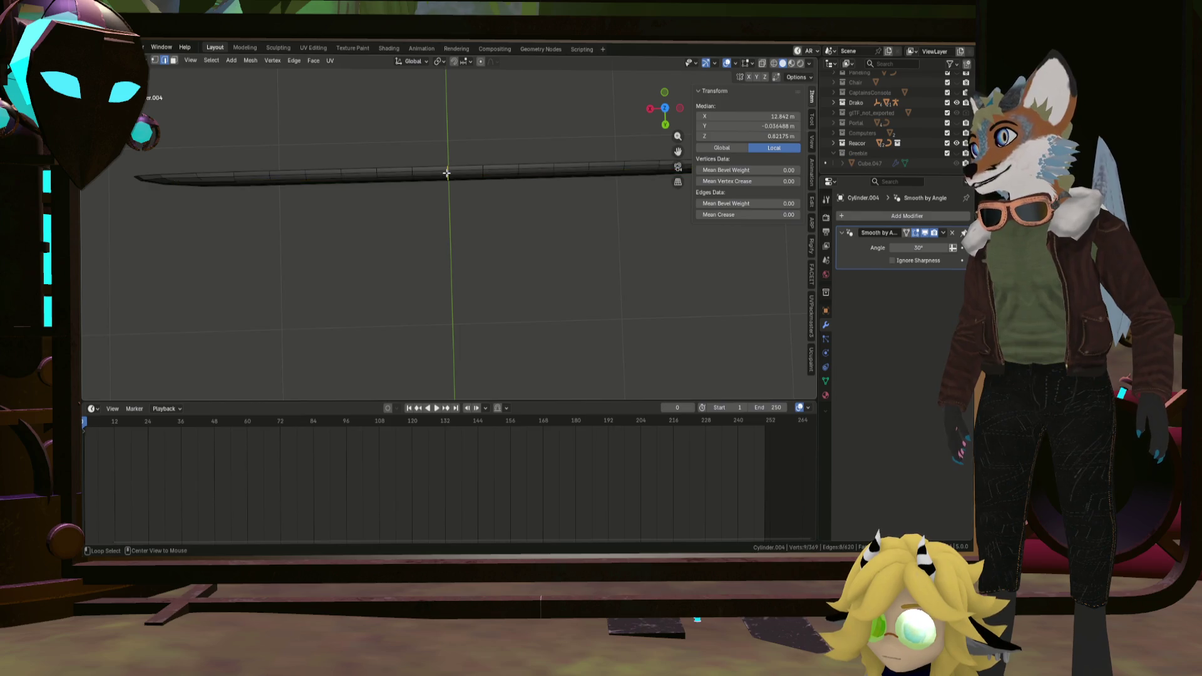
pyautogui.moveTo(446, 173); pyautogui.dragTo(481, 201, button='middle')
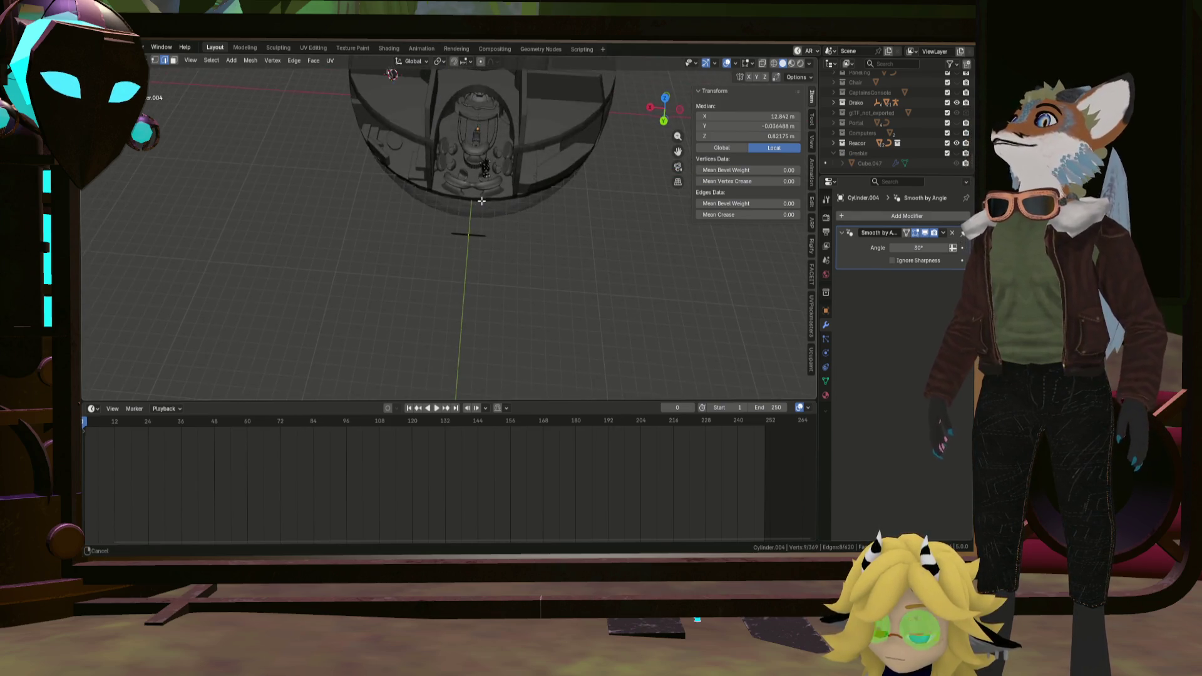
pyautogui.moveTo(481, 200); pyautogui.dragTo(487, 326, button='middle')
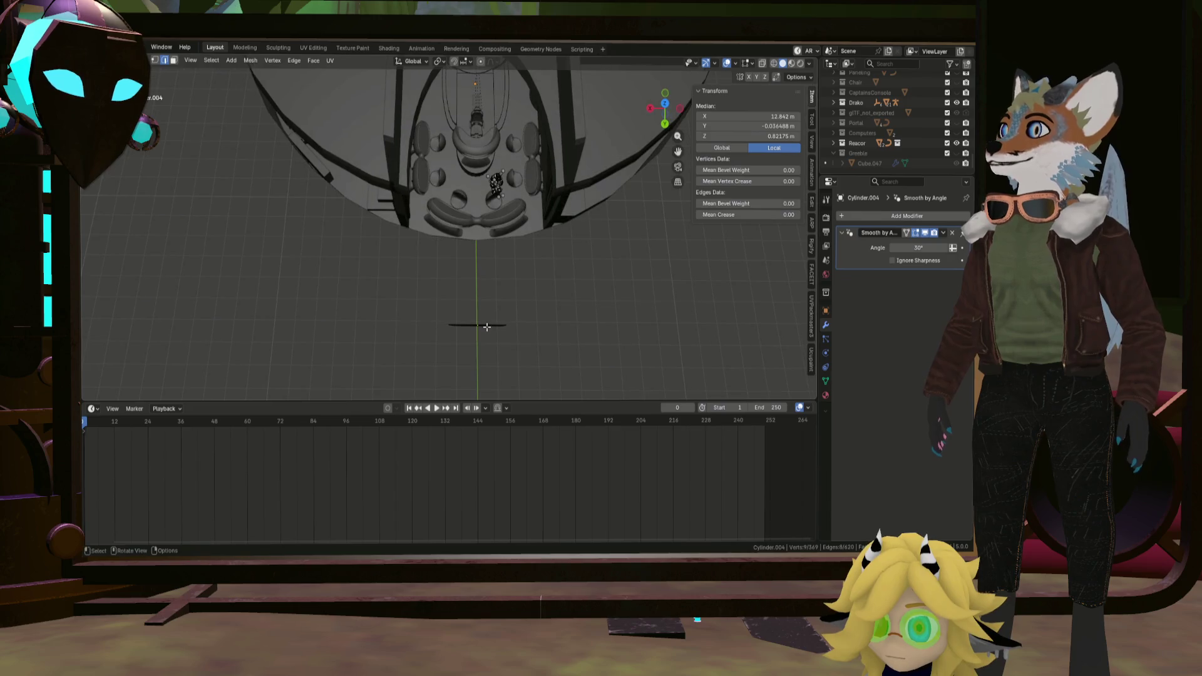
pyautogui.click(486, 329)
pyautogui.press('l')
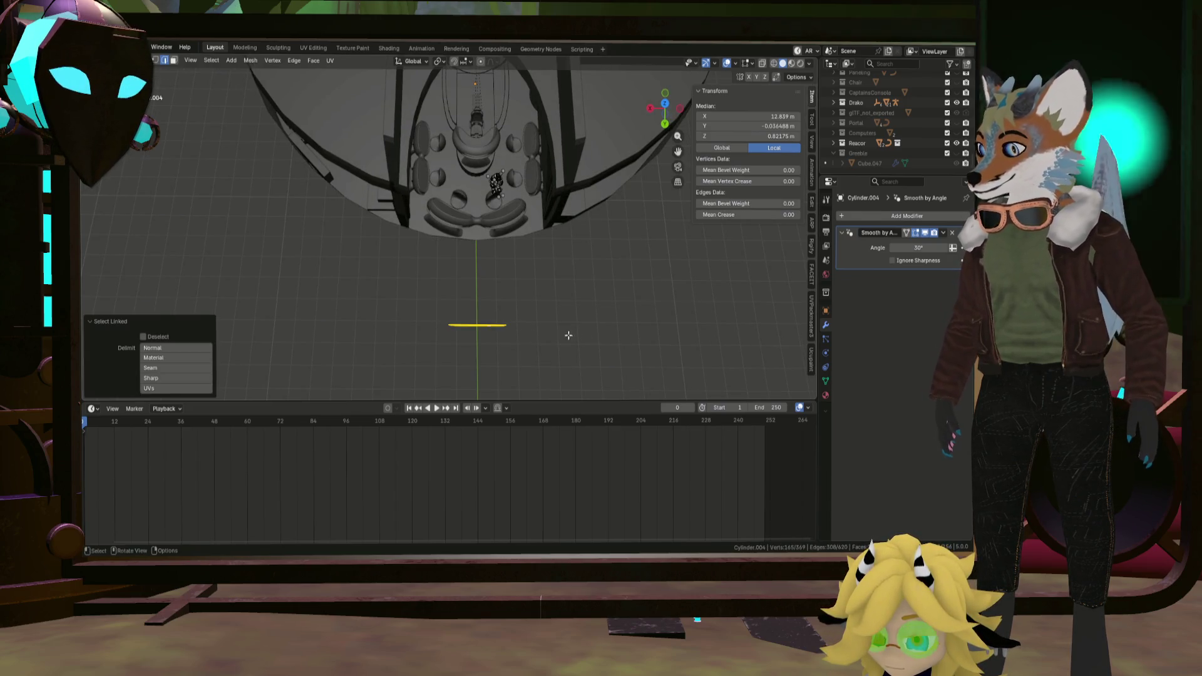
pyautogui.press('s')
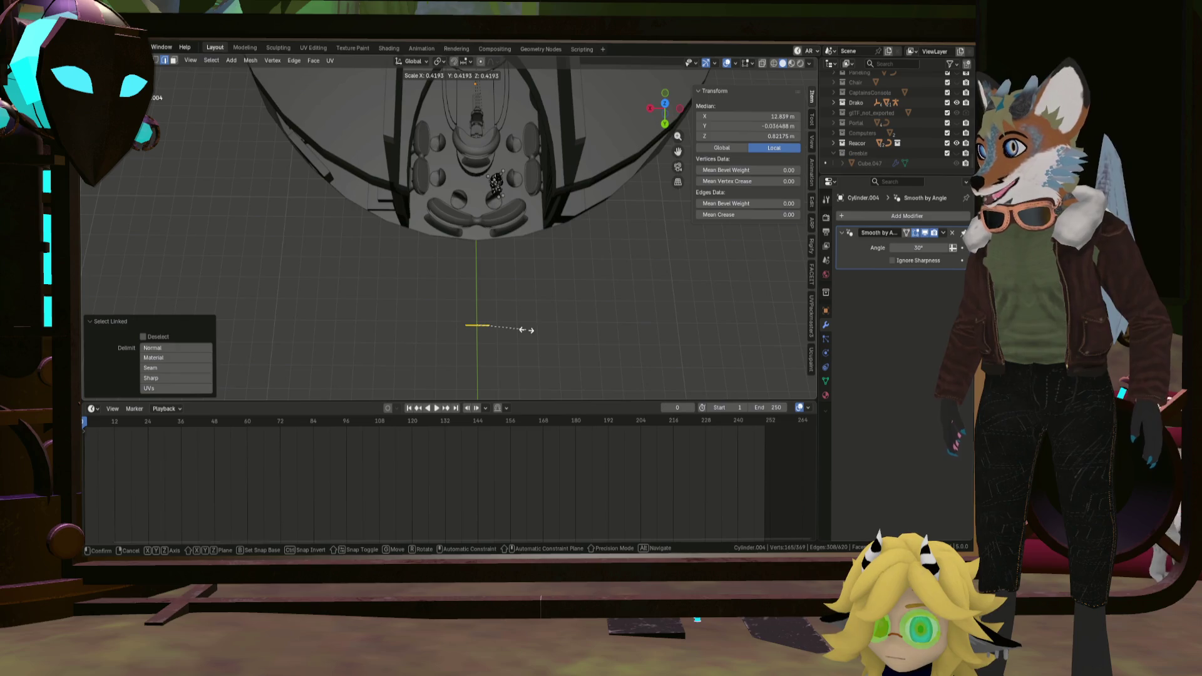
pyautogui.click(519, 330)
pyautogui.scroll(5, 471, 342)
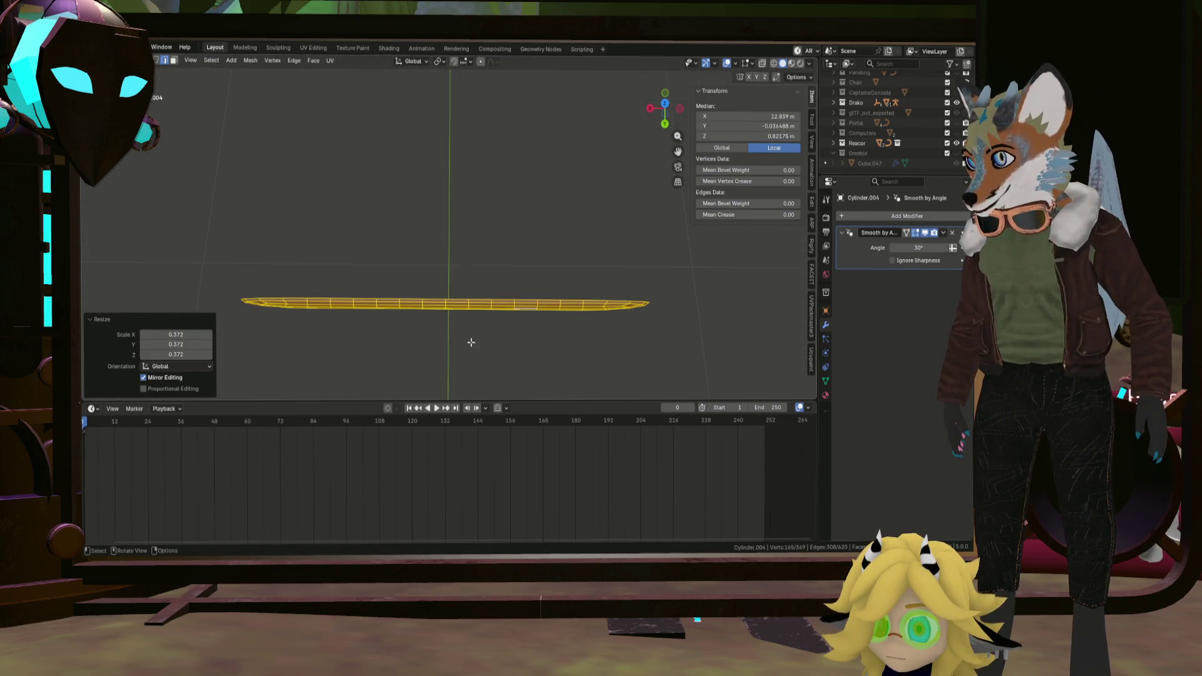
# Select the middle edge loop around the bar ready for bending.
pyautogui.click(445, 303)
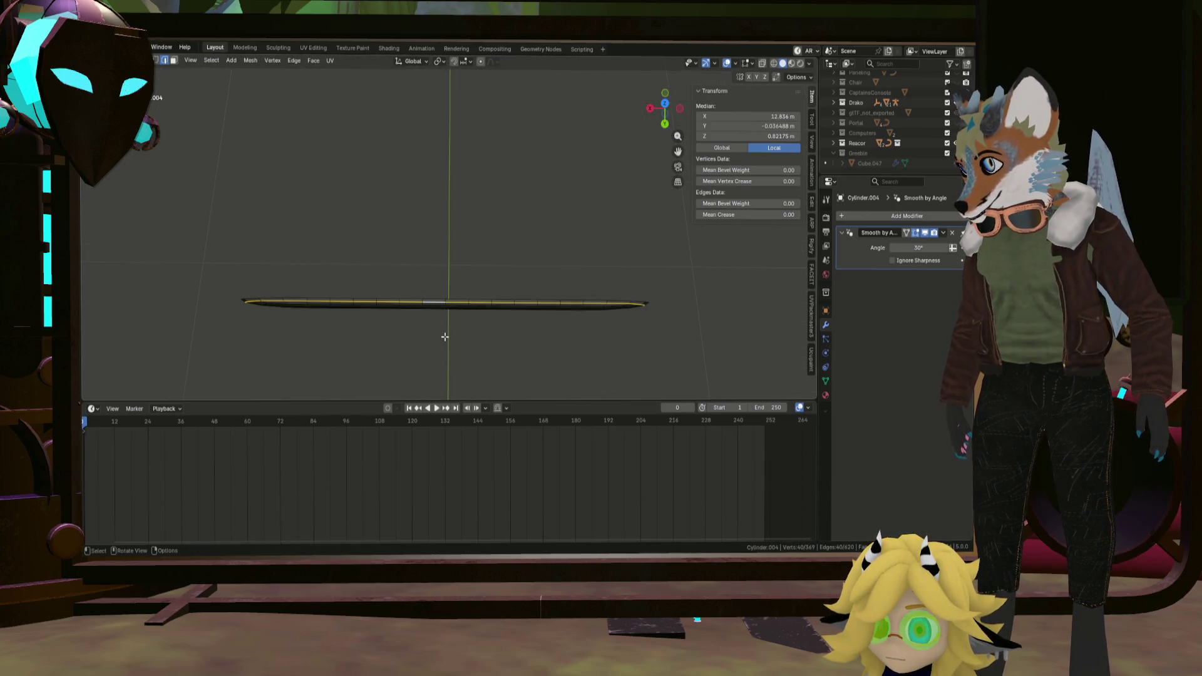
pyautogui.keyDown('alt'); pyautogui.click(451, 298); pyautogui.keyUp('alt')
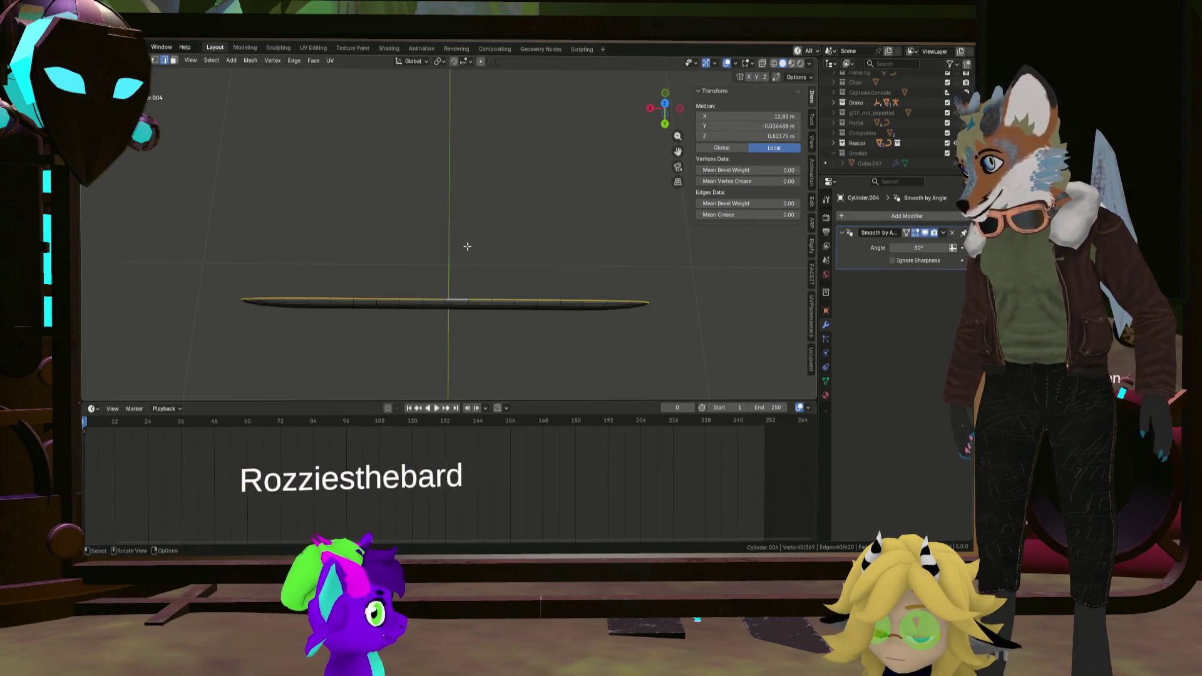
pyautogui.moveTo(467, 246); pyautogui.dragTo(462, 287, button='middle')
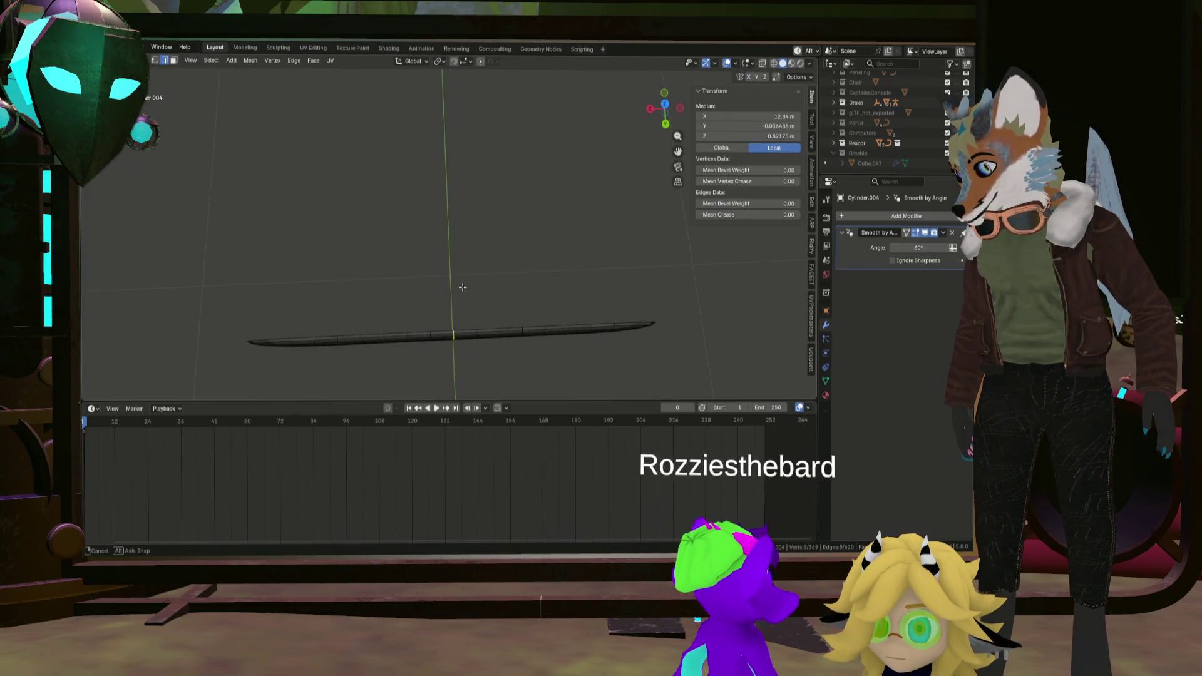
# Bend the bar into a smooth U-shaped arc by pulling the middle loop along Y with proportional falloff.
pyautogui.press('g')
pyautogui.press('y')
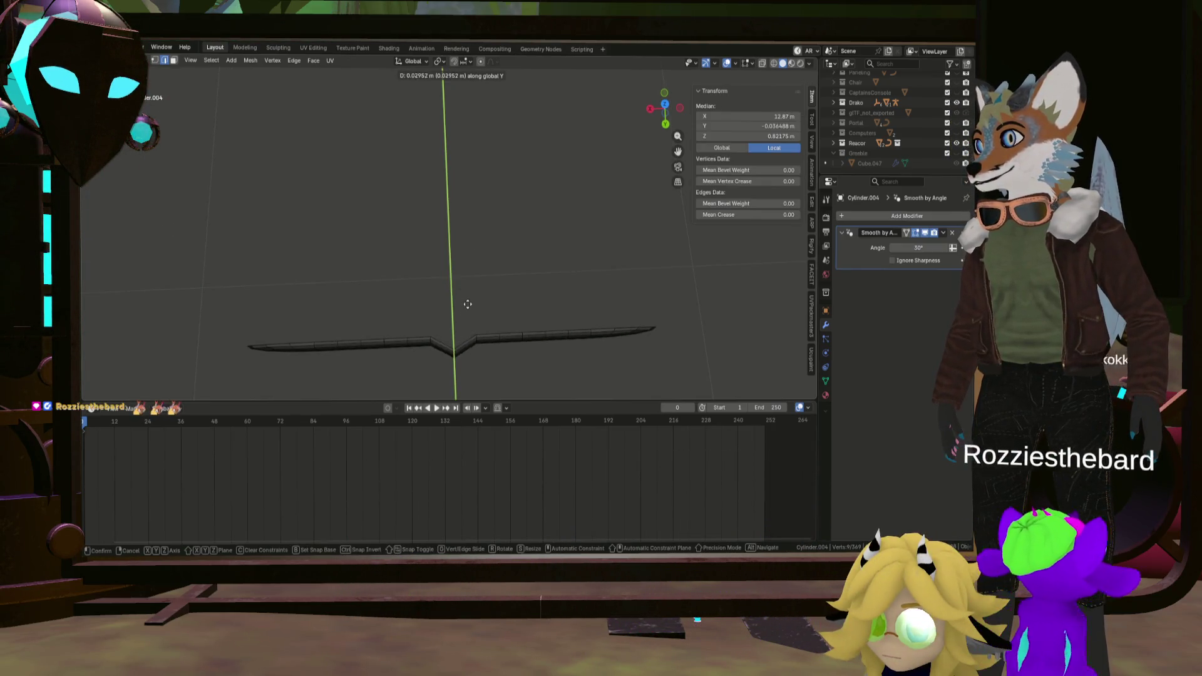
pyautogui.press('Escape')
pyautogui.scroll(-3, 451, 261)
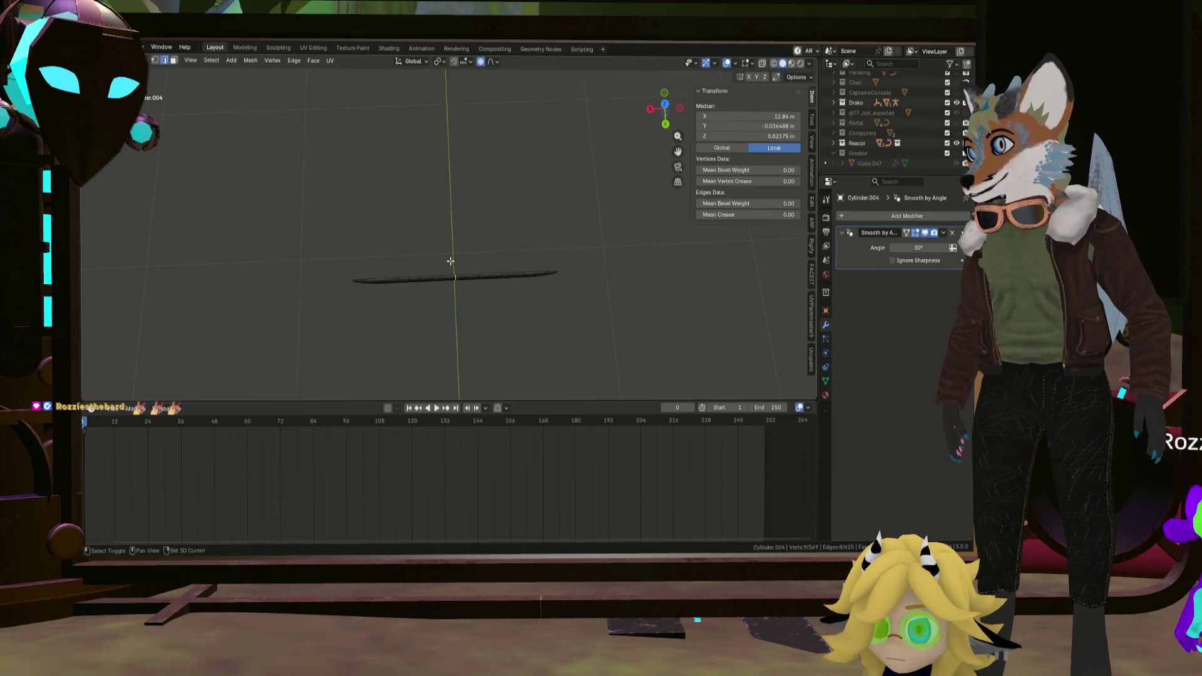
pyautogui.press('g')
pyautogui.press('y')
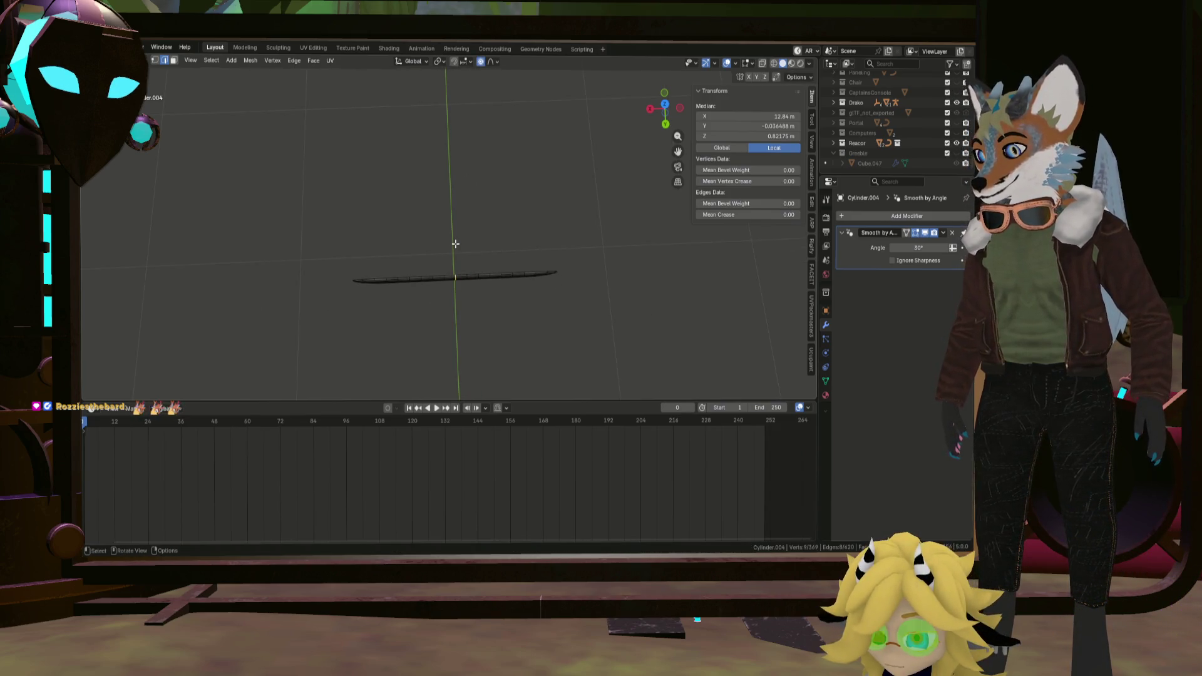
pyautogui.click(460, 244)
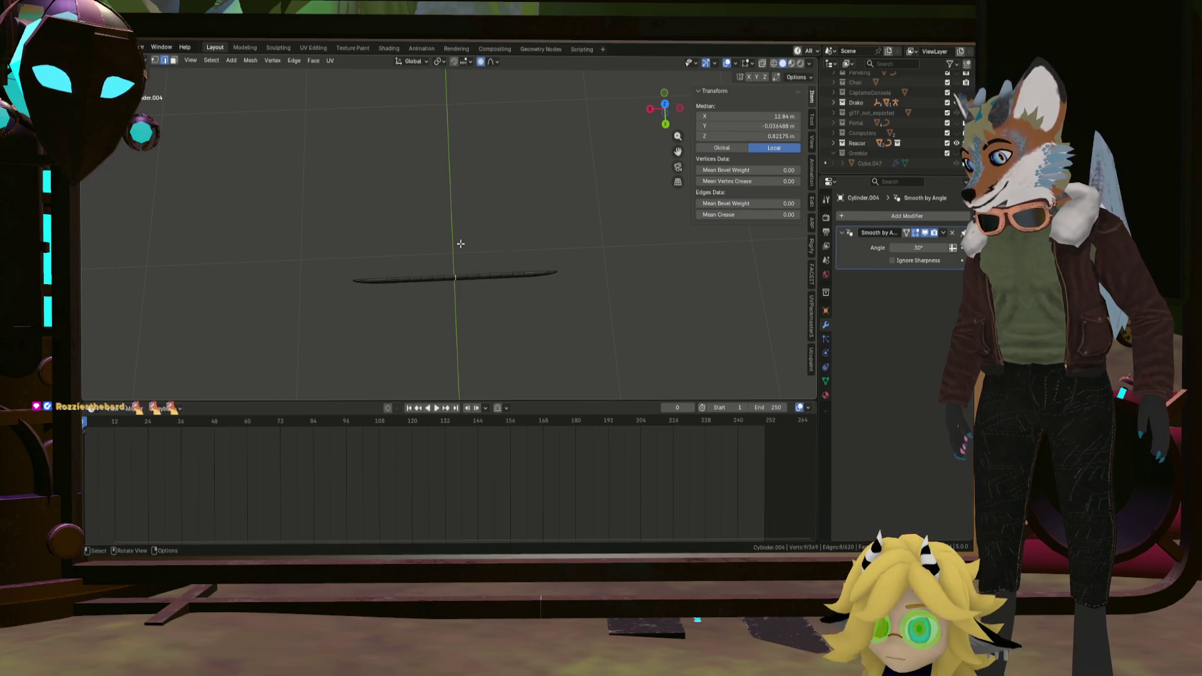
pyautogui.press('g')
pyautogui.press('x')
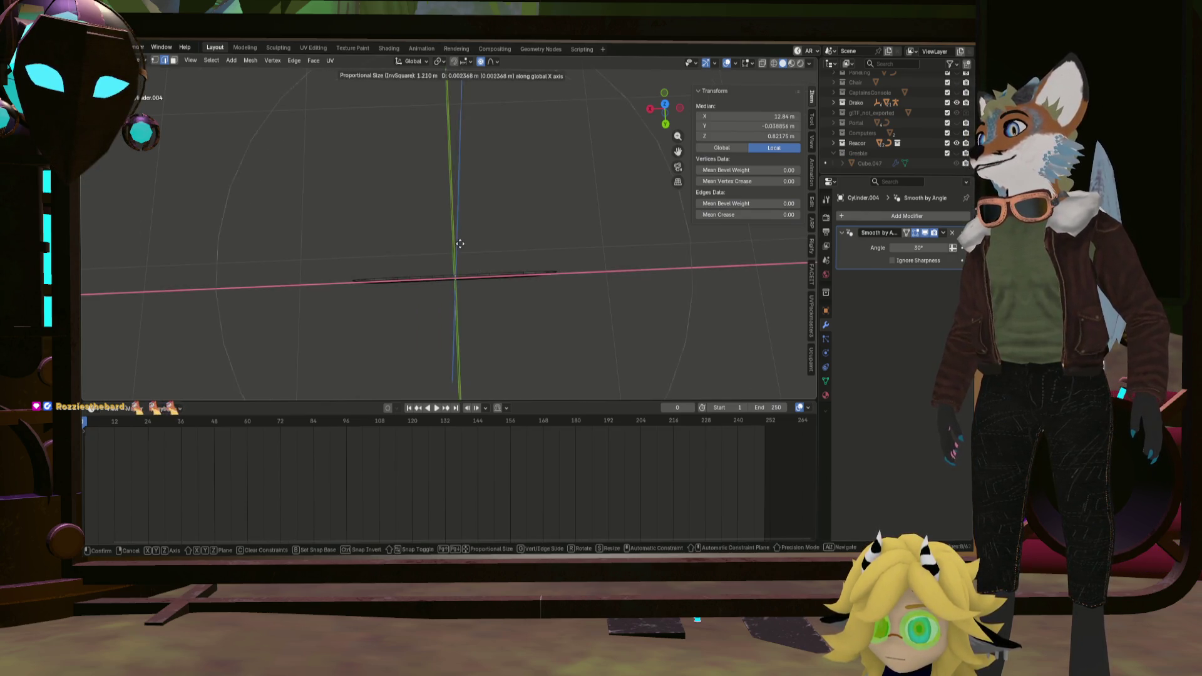
pyautogui.press('y')
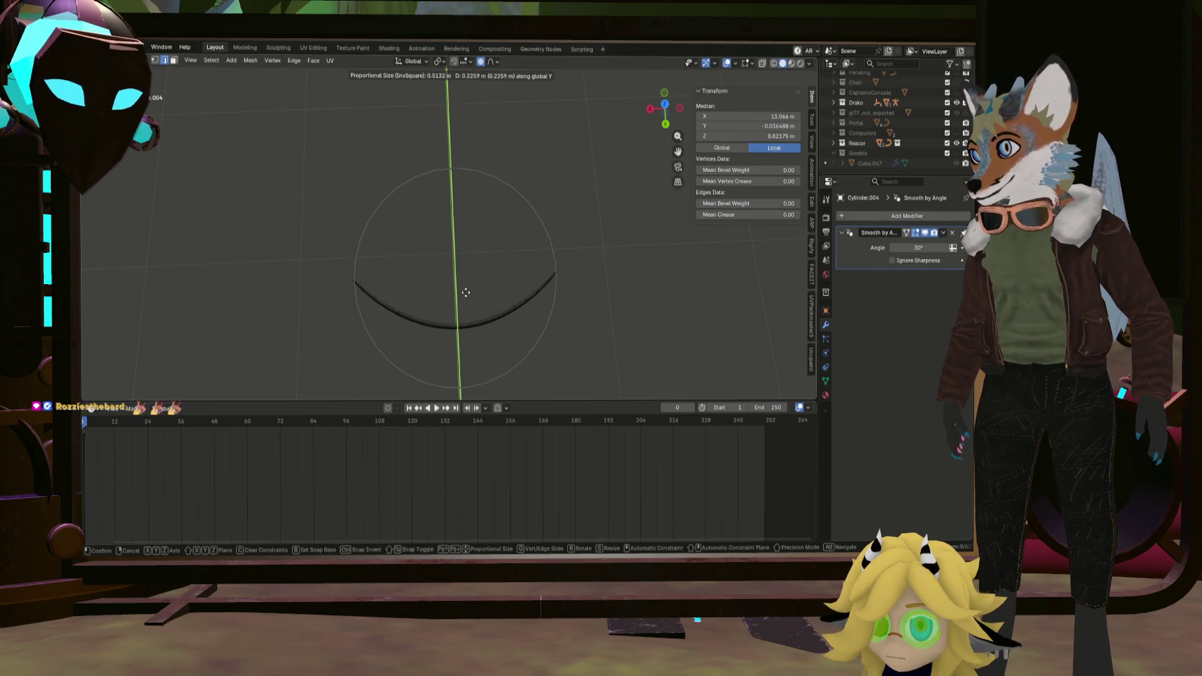
pyautogui.click(465, 290)
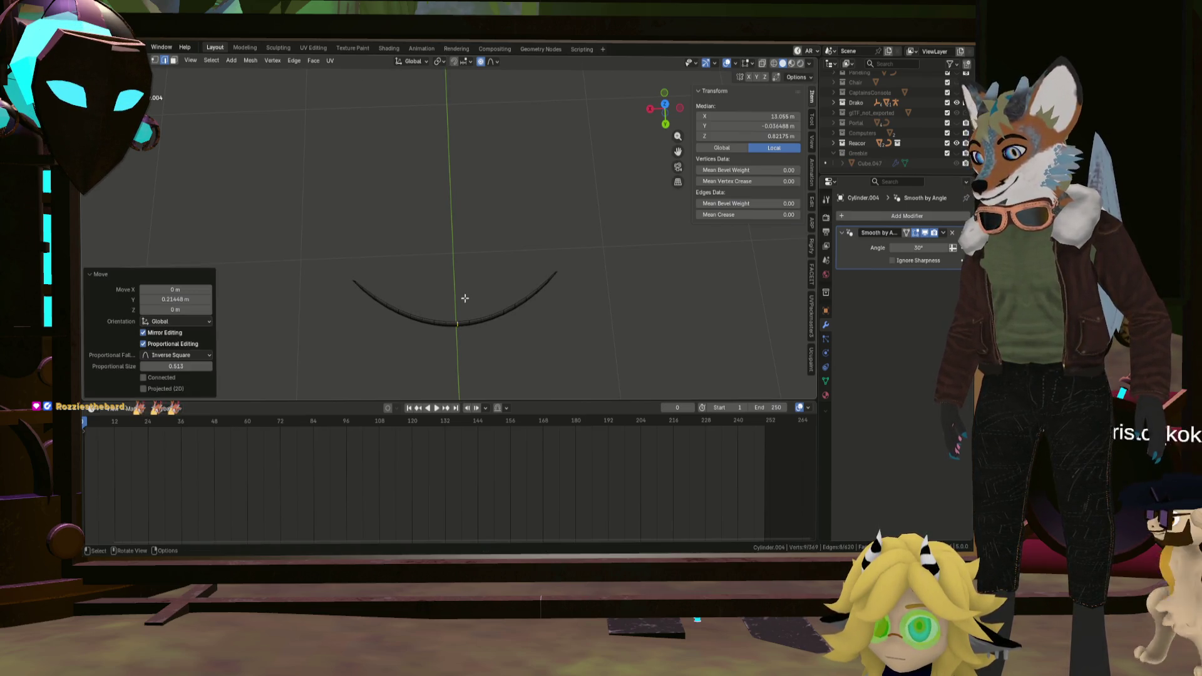
# Move the whole curved bar about 2.4 m along Y.
pyautogui.press('l')
pyautogui.press('g')
pyautogui.press('y')
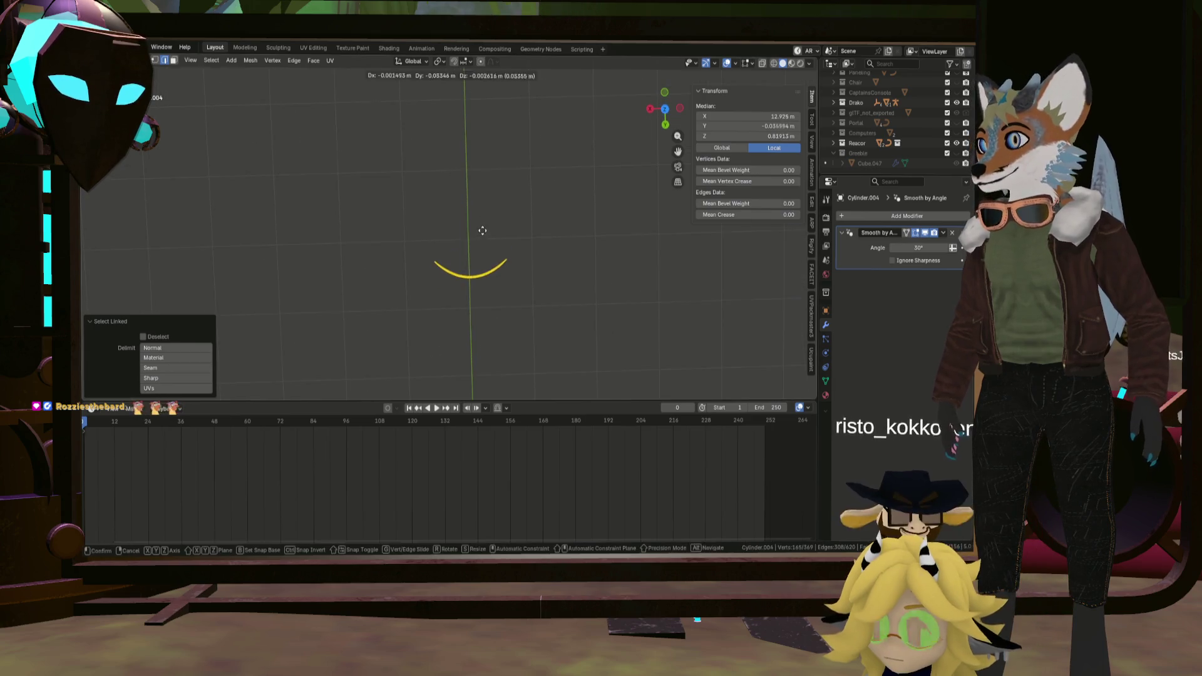
pyautogui.click(528, 486)
# Move the curved bar along Y up to the edge of the central console table.
pyautogui.press('g')
pyautogui.press('y')
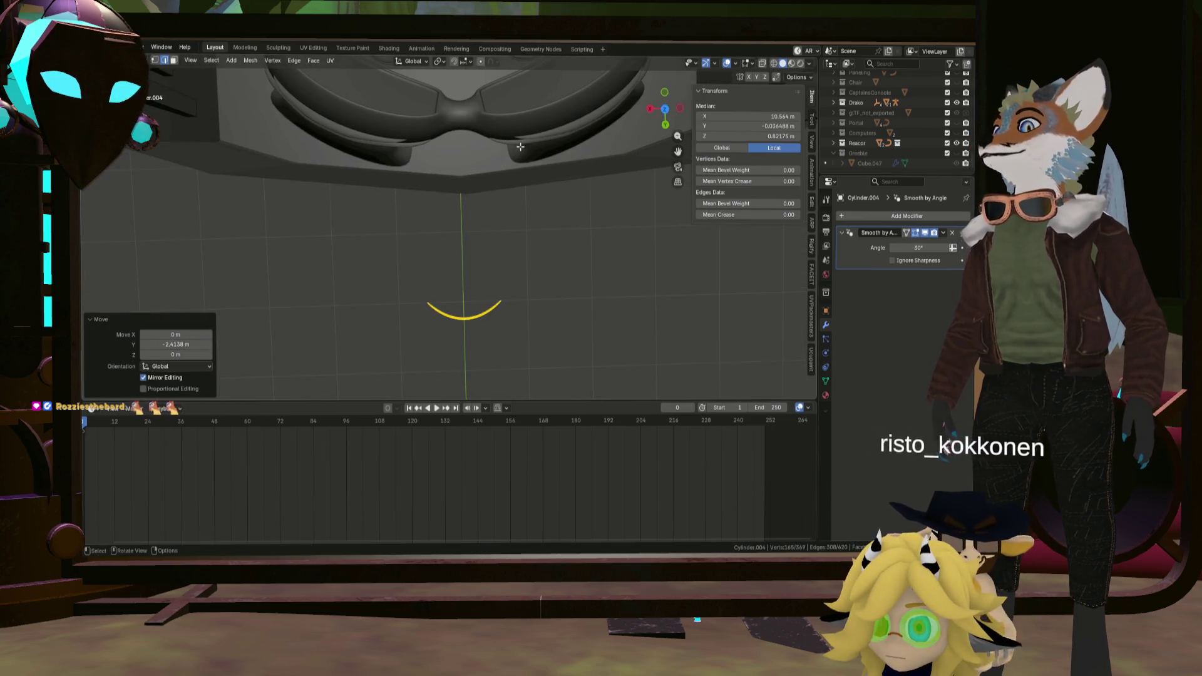
pyautogui.click(483, 236)
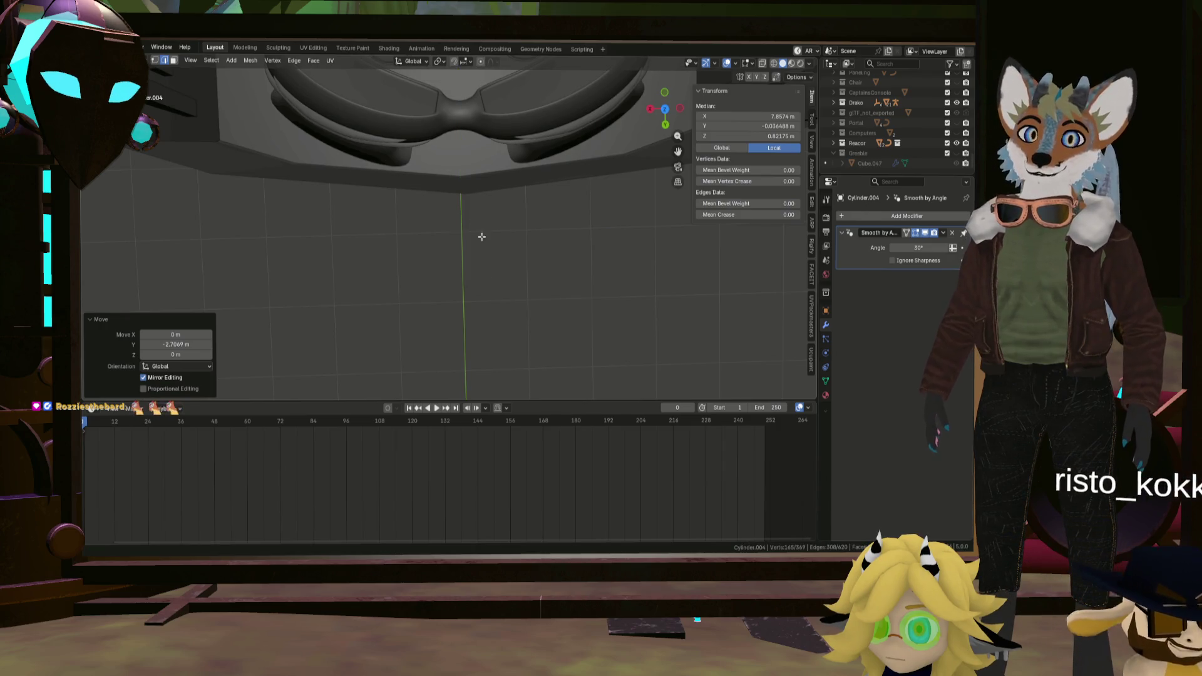
pyautogui.keyDown('shift'); pyautogui.moveTo(482, 236); pyautogui.dragTo(484, 383, button='middle'); pyautogui.keyUp('shift')
pyautogui.press('g')
pyautogui.press('y')
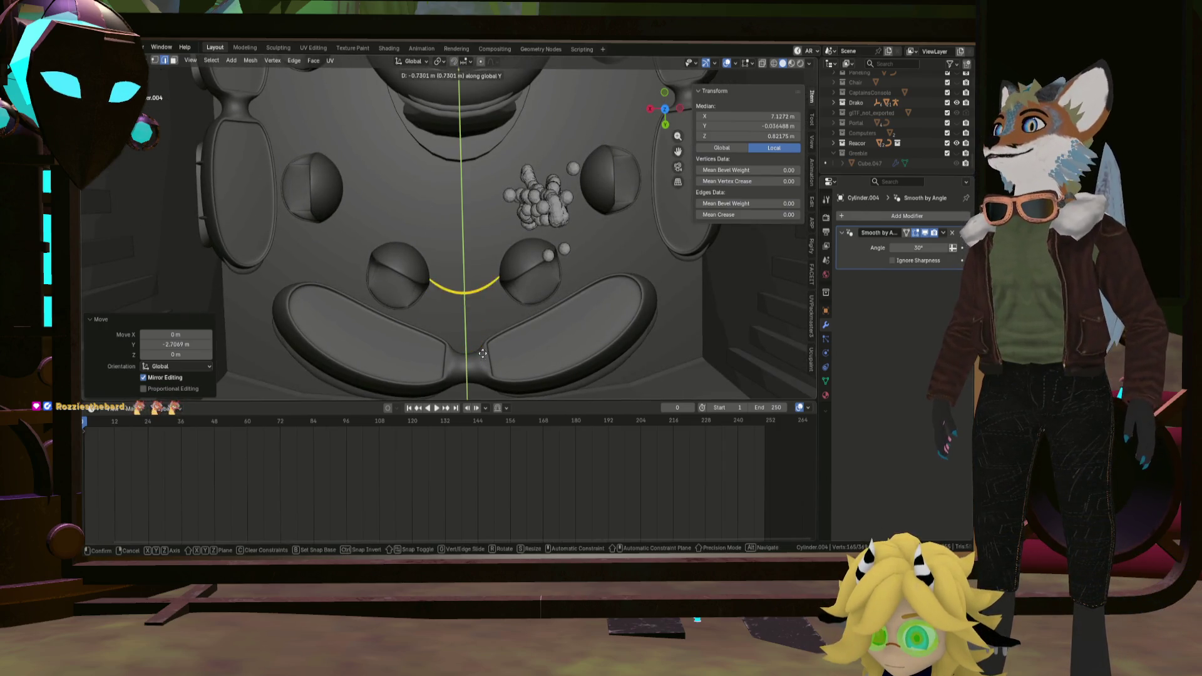
pyautogui.click(470, 224)
pyautogui.moveTo(471, 223)
pyautogui.mouseDown(button='middle')
pyautogui.moveTo(459, 270)
pyautogui.moveTo(414, 334)
pyautogui.moveTo(423, 268)
pyautogui.mouseUp(button='middle')
pyautogui.scroll(3, 459, 270)
pyautogui.scroll(-3, 460, 268)
pyautogui.scroll(4, 413, 334)
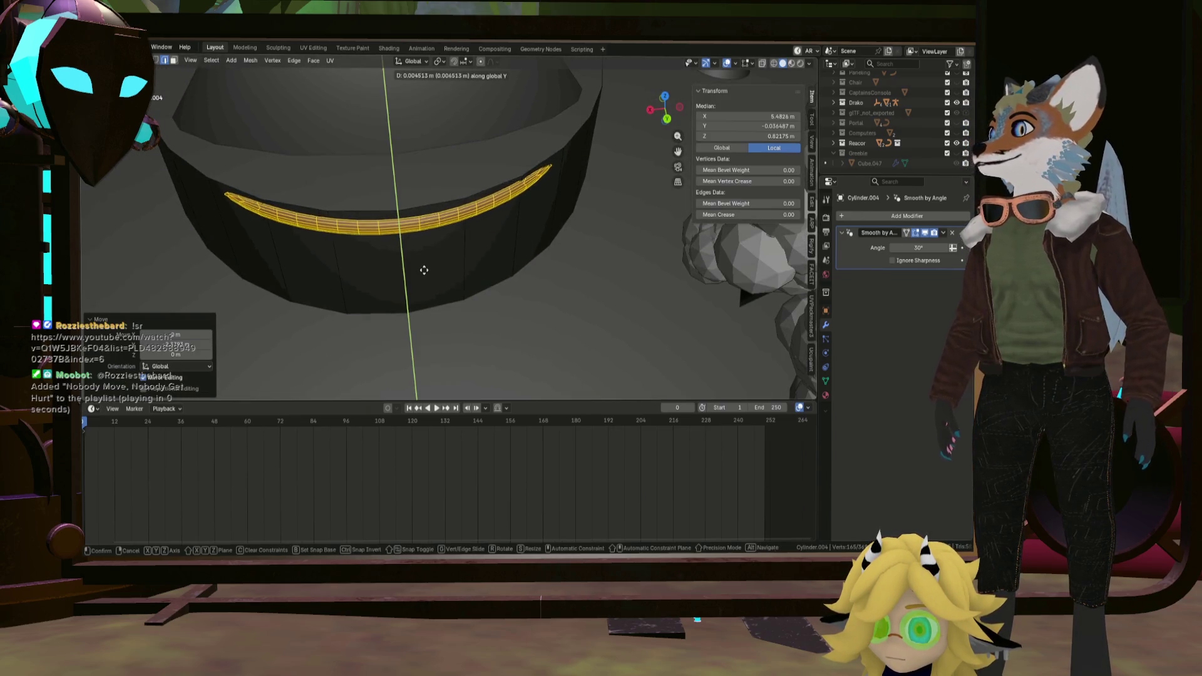
pyautogui.click(422, 274)
# Nudge the bar along Y until it sits snug against the table rim.
pyautogui.moveTo(423, 275); pyautogui.dragTo(504, 278, button='middle')
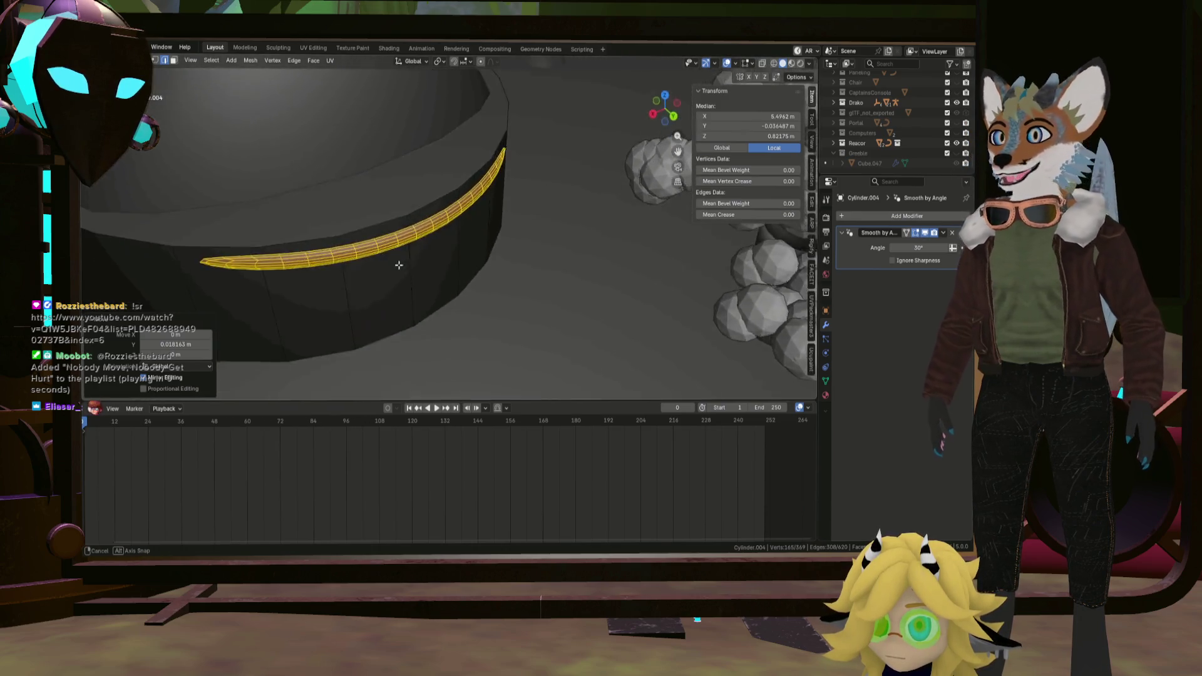
pyautogui.moveTo(504, 277)
pyautogui.mouseDown(button='middle')
pyautogui.moveTo(382, 280)
pyautogui.moveTo(403, 251)
pyautogui.moveTo(405, 183)
pyautogui.moveTo(386, 258)
pyautogui.mouseUp(button='middle')
pyautogui.scroll(3, 403, 250)
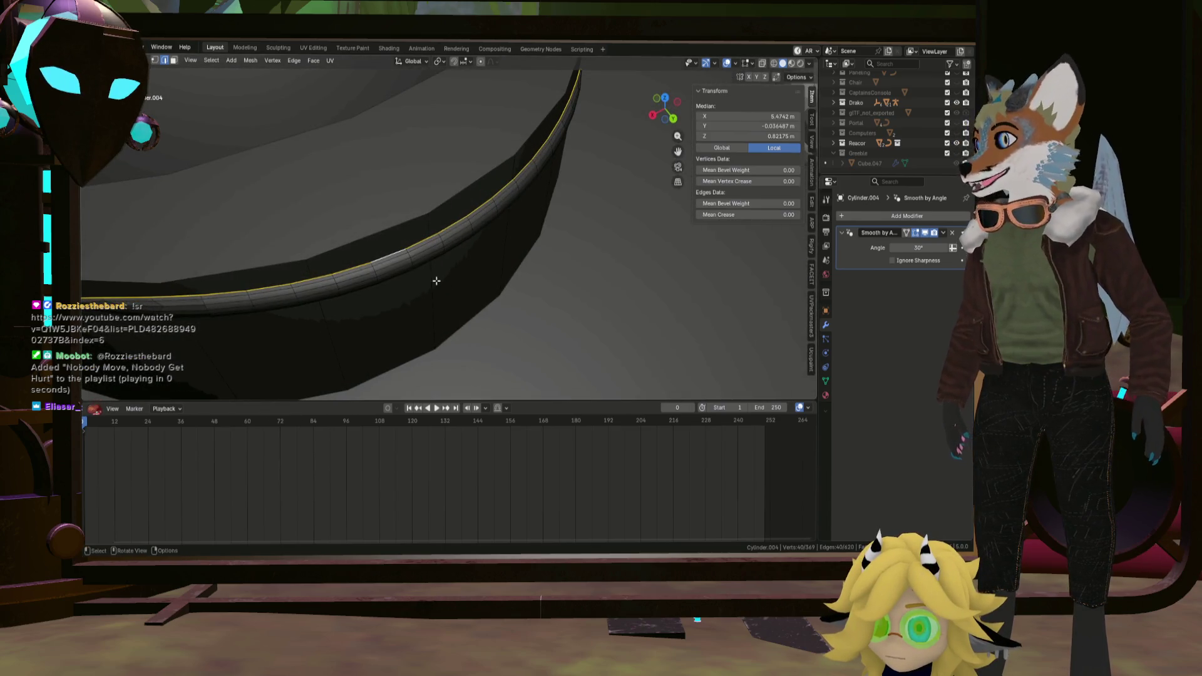
pyautogui.press('g')
pyautogui.press('y')
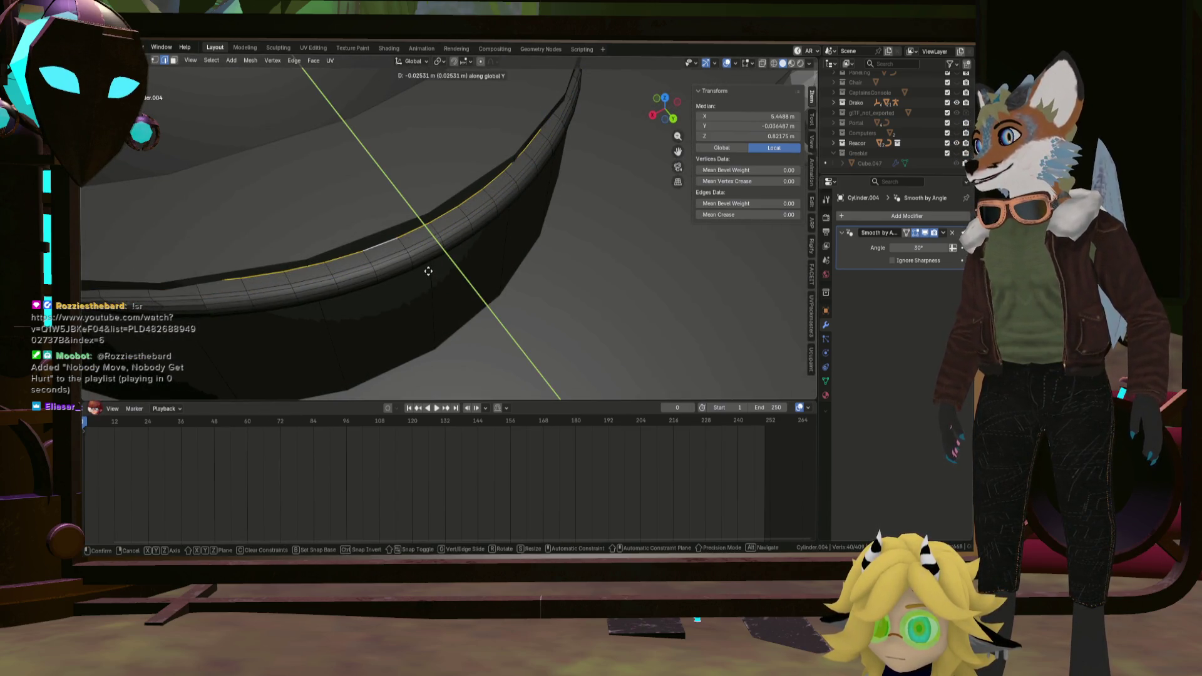
pyautogui.click(426, 266)
pyautogui.moveTo(426, 266); pyautogui.dragTo(376, 234, button='middle')
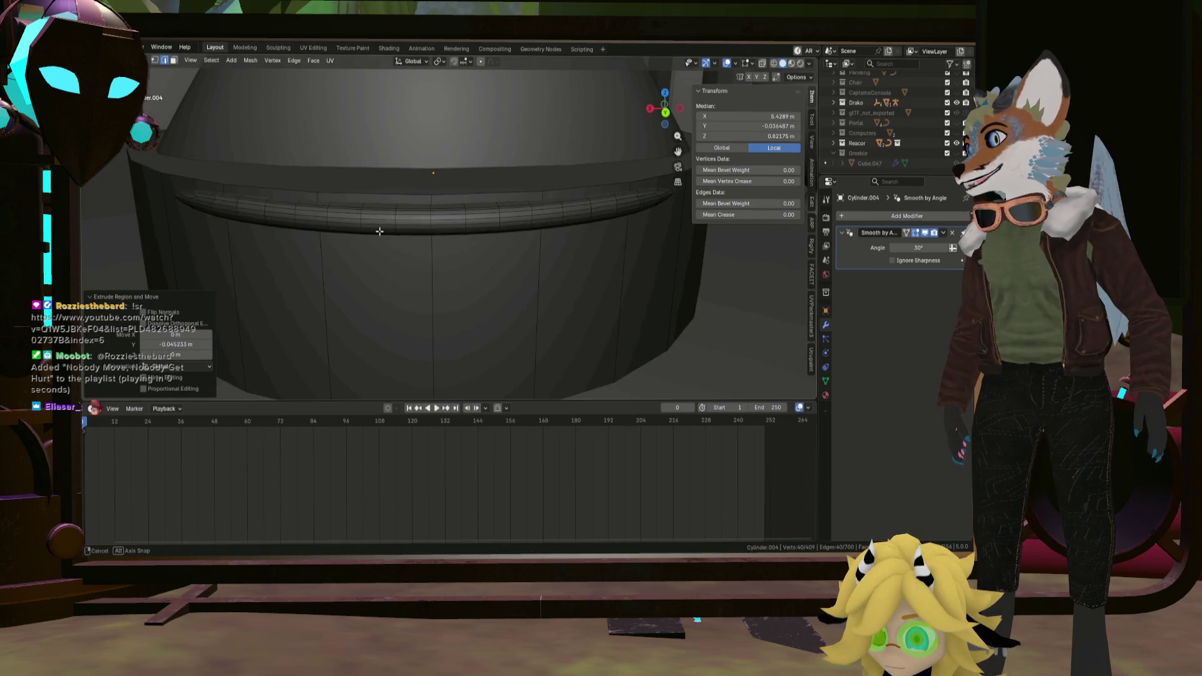
# Duplicate the trim bar loop straight down in Z to form a second strip, then return to object mode.
pyautogui.keyDown('alt'); pyautogui.click(387, 225); pyautogui.keyUp('alt')
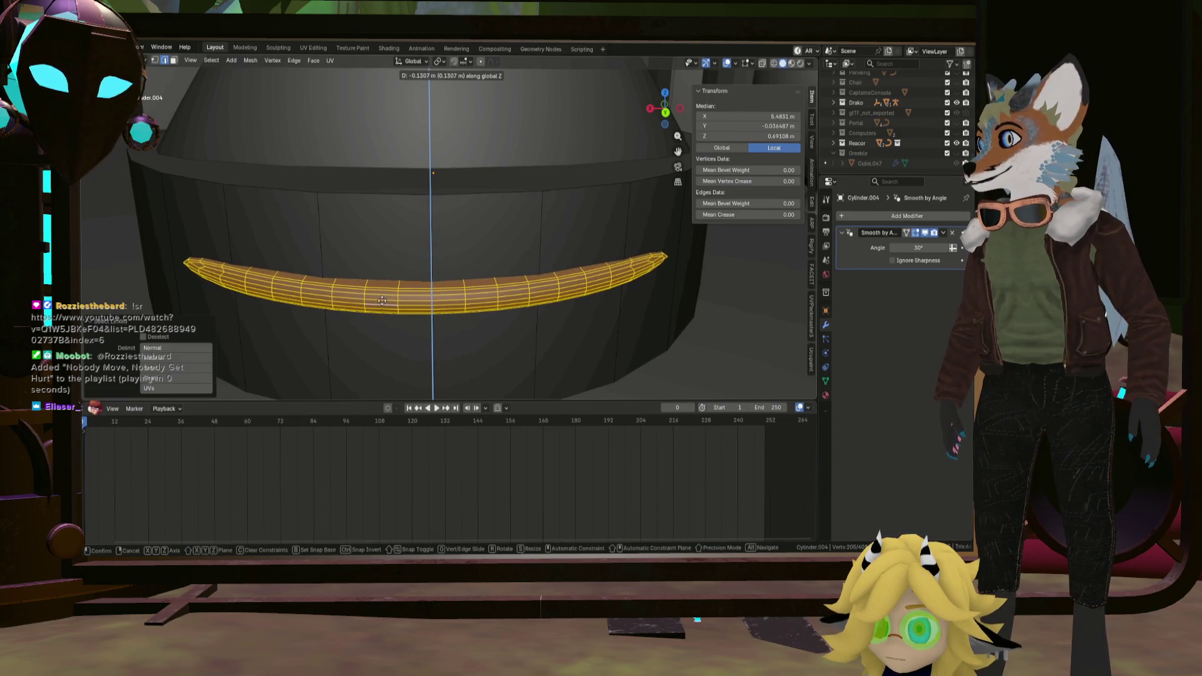
pyautogui.click(388, 279)
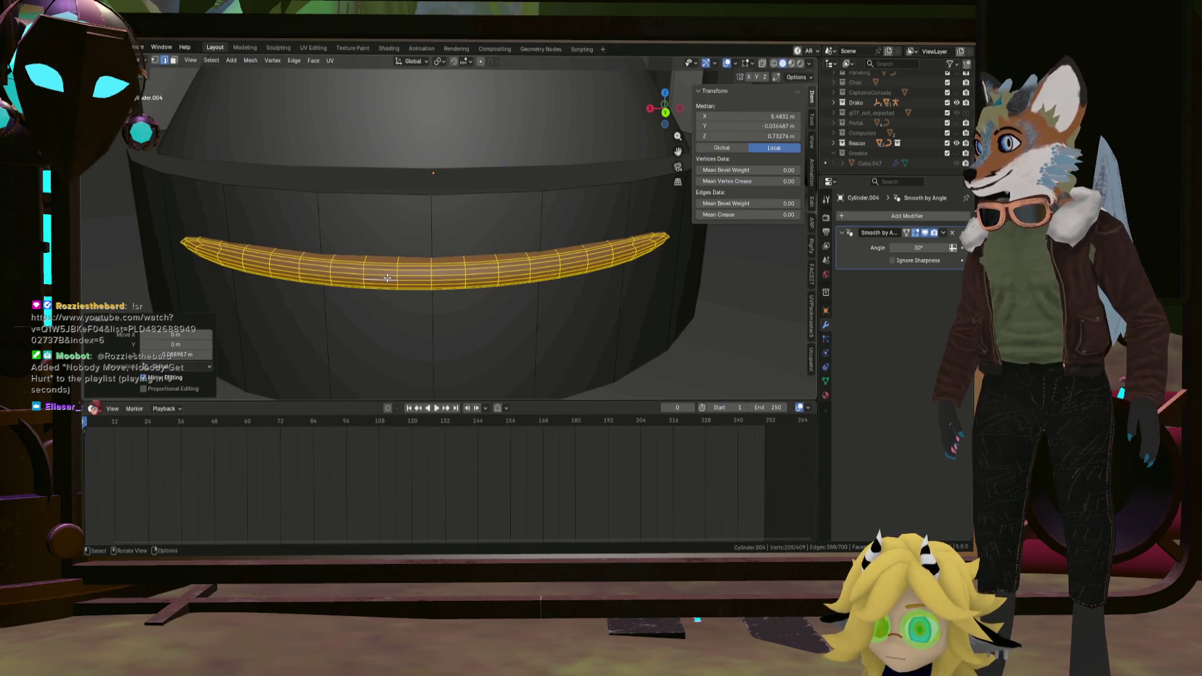
pyautogui.hotkey('shift', 'd')
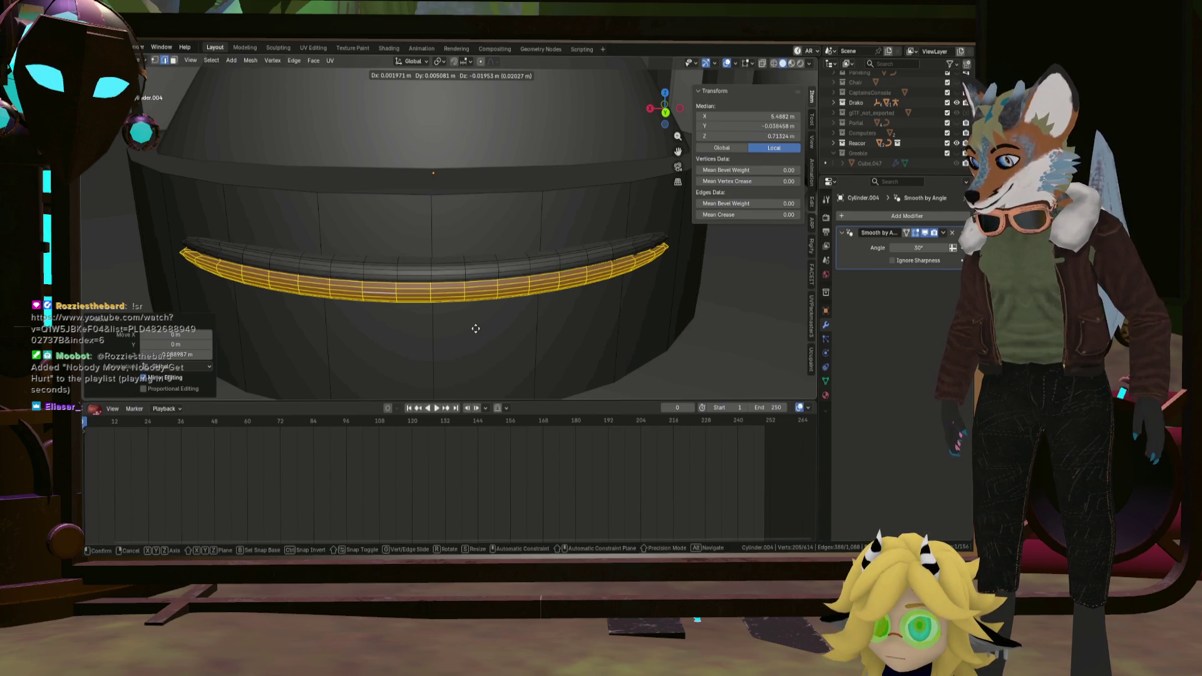
pyautogui.press('z')
pyautogui.click(474, 361)
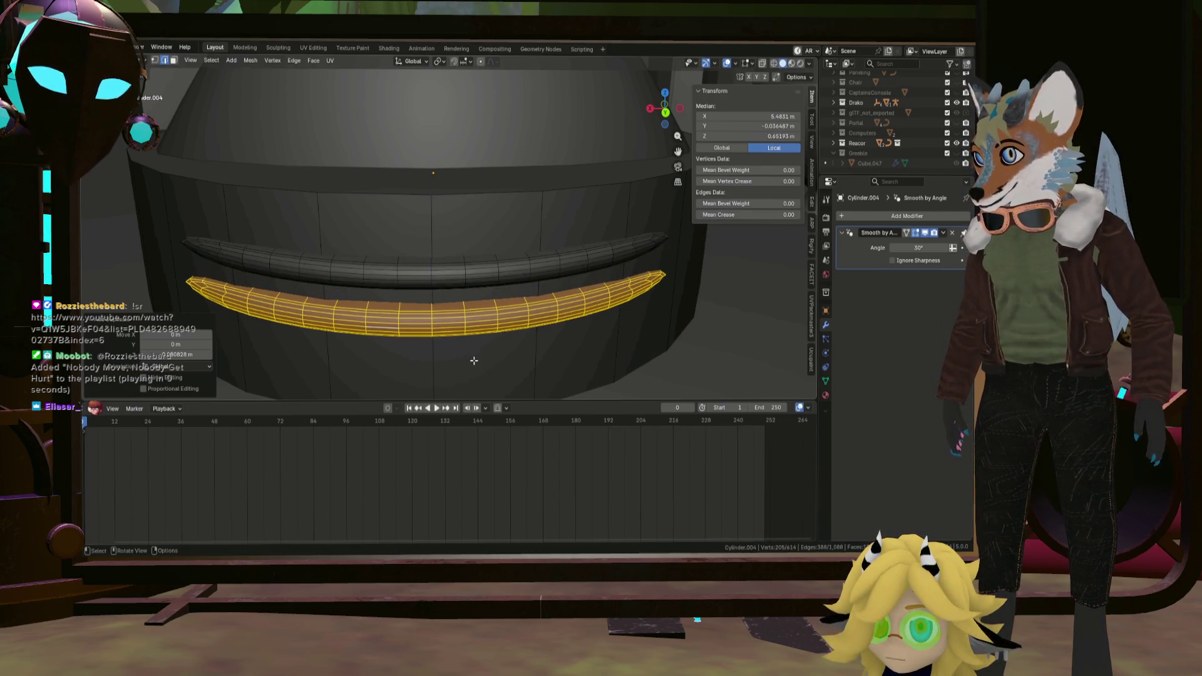
pyautogui.scroll(-5, 474, 360)
pyautogui.scroll(-5, 460, 345)
pyautogui.scroll(4, 451, 346)
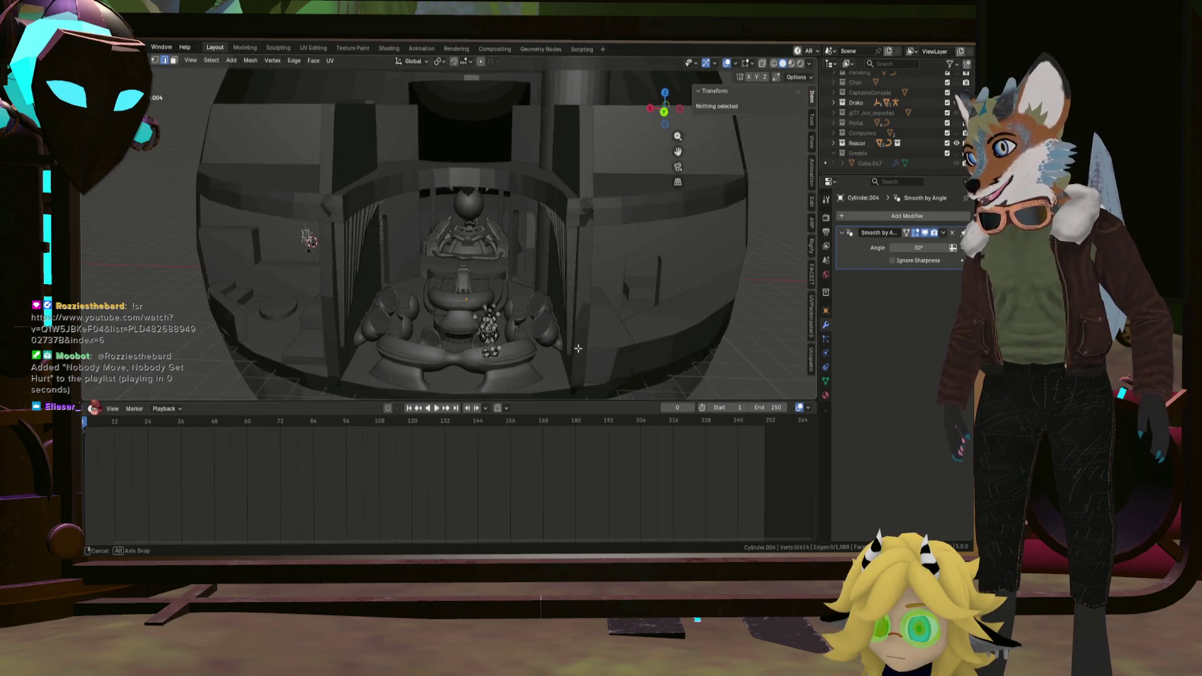
pyautogui.press('Tab')
# Switch to the UV Editing workspace with the table mesh in view.
pyautogui.moveTo(444, 345)
pyautogui.mouseDown(button='middle')
pyautogui.moveTo(520, 373)
pyautogui.moveTo(508, 310)
pyautogui.moveTo(517, 284)
pyautogui.mouseUp(button='middle')
pyautogui.scroll(4, 500, 304)
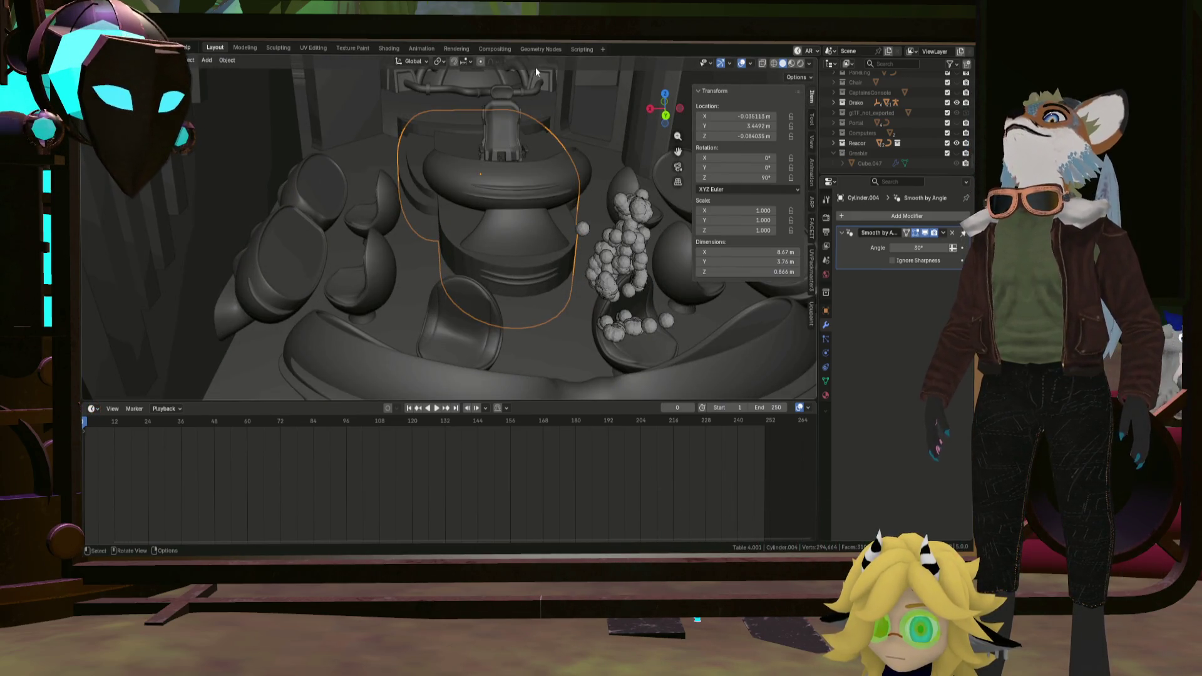
pyautogui.click(312, 49)
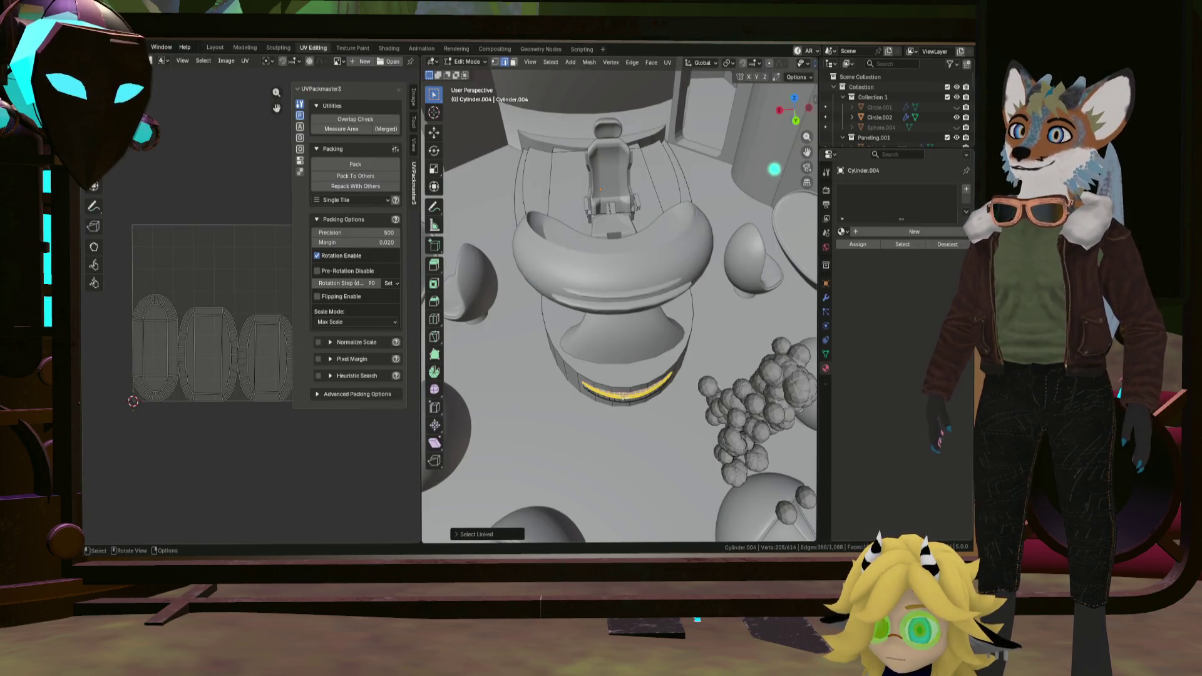
# Select the entire table mesh and run UV Unwrap on it.
pyautogui.press('a')
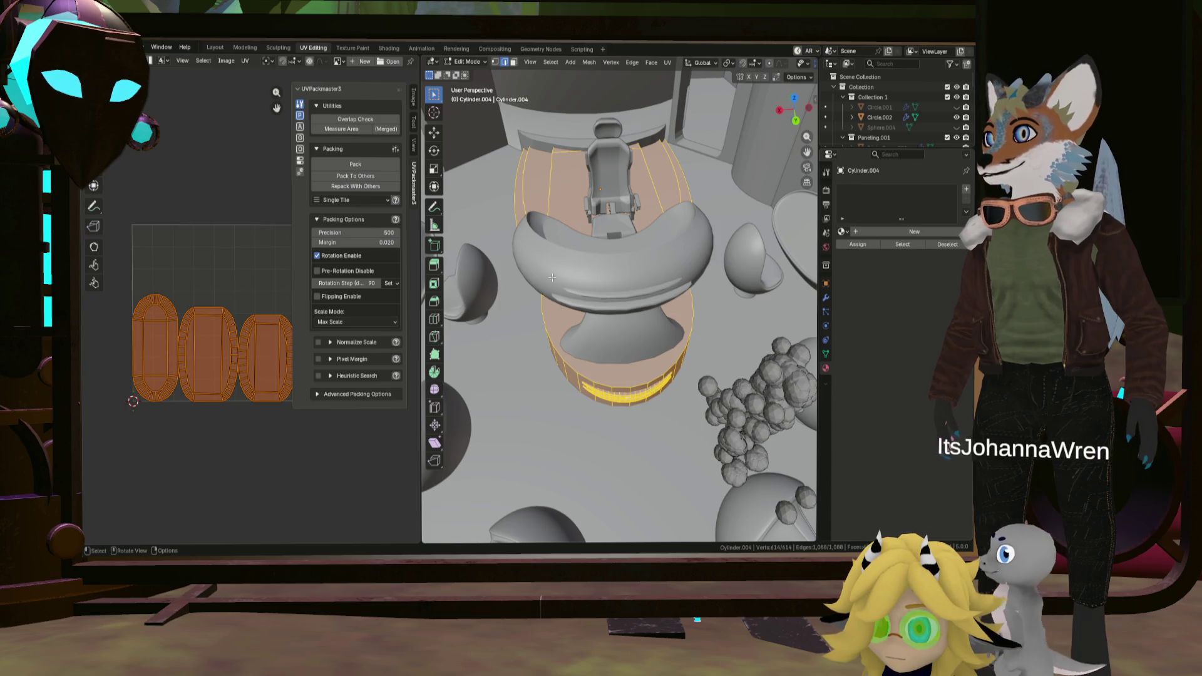
pyautogui.moveTo(655, 390); pyautogui.dragTo(564, 270, button='middle')
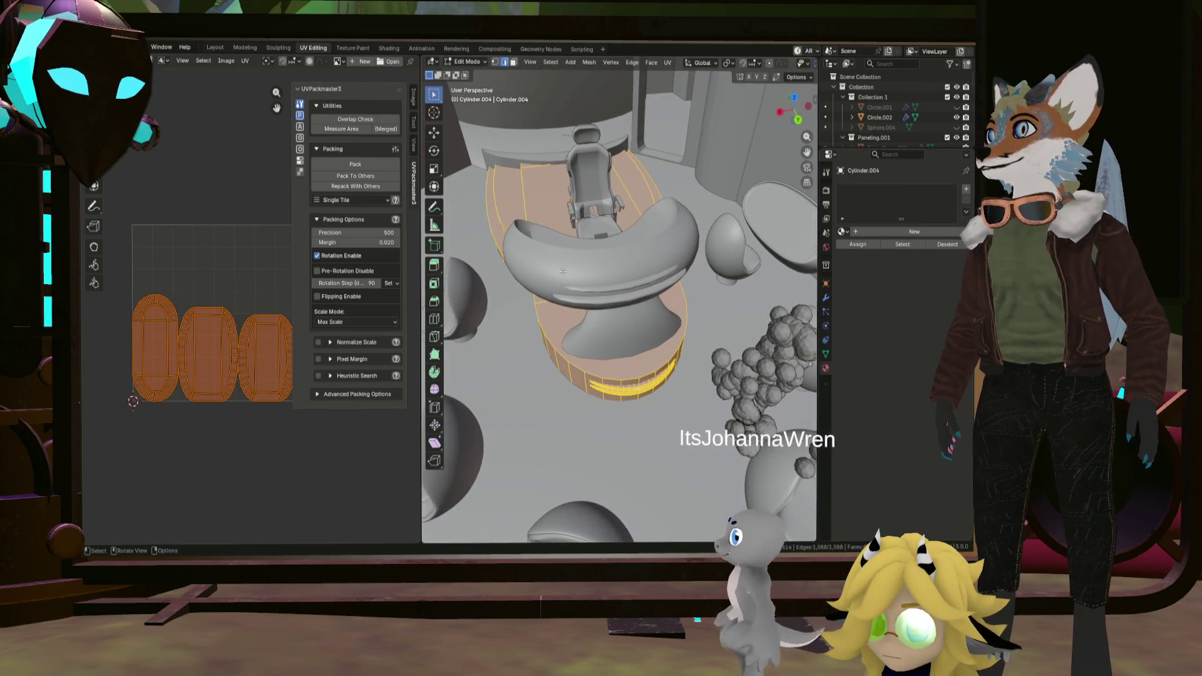
pyautogui.moveTo(564, 271)
pyautogui.mouseDown(button='middle')
pyautogui.moveTo(597, 256)
pyautogui.moveTo(595, 278)
pyautogui.mouseUp(button='middle')
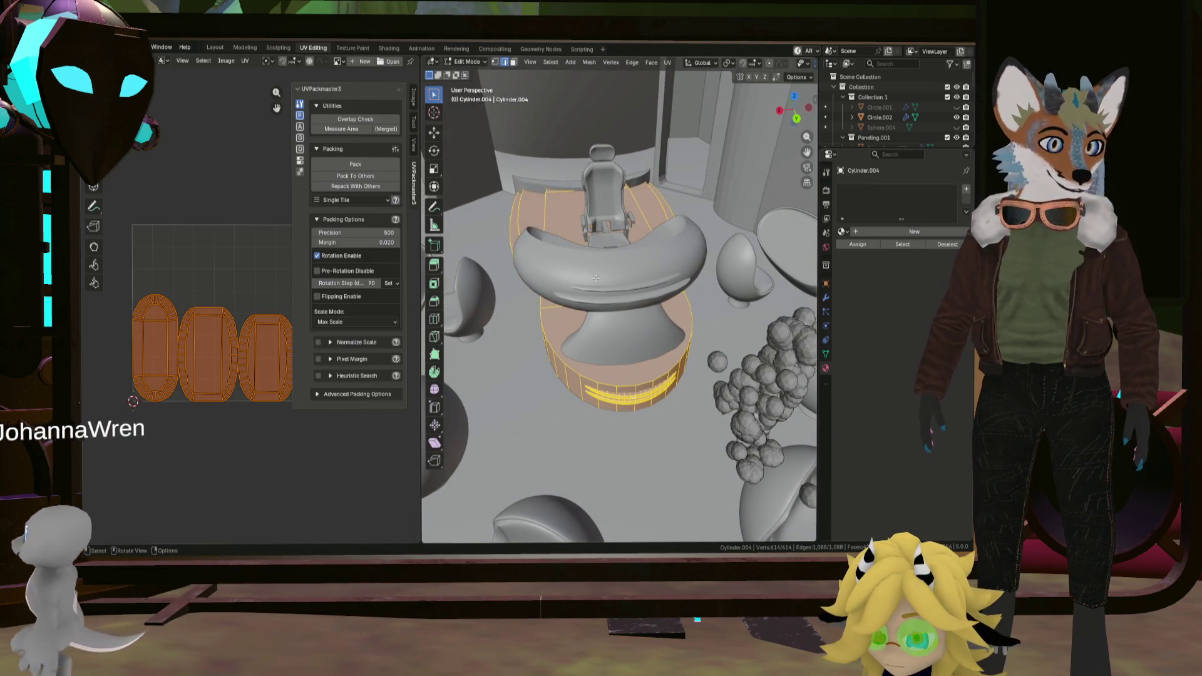
pyautogui.click(666, 64)
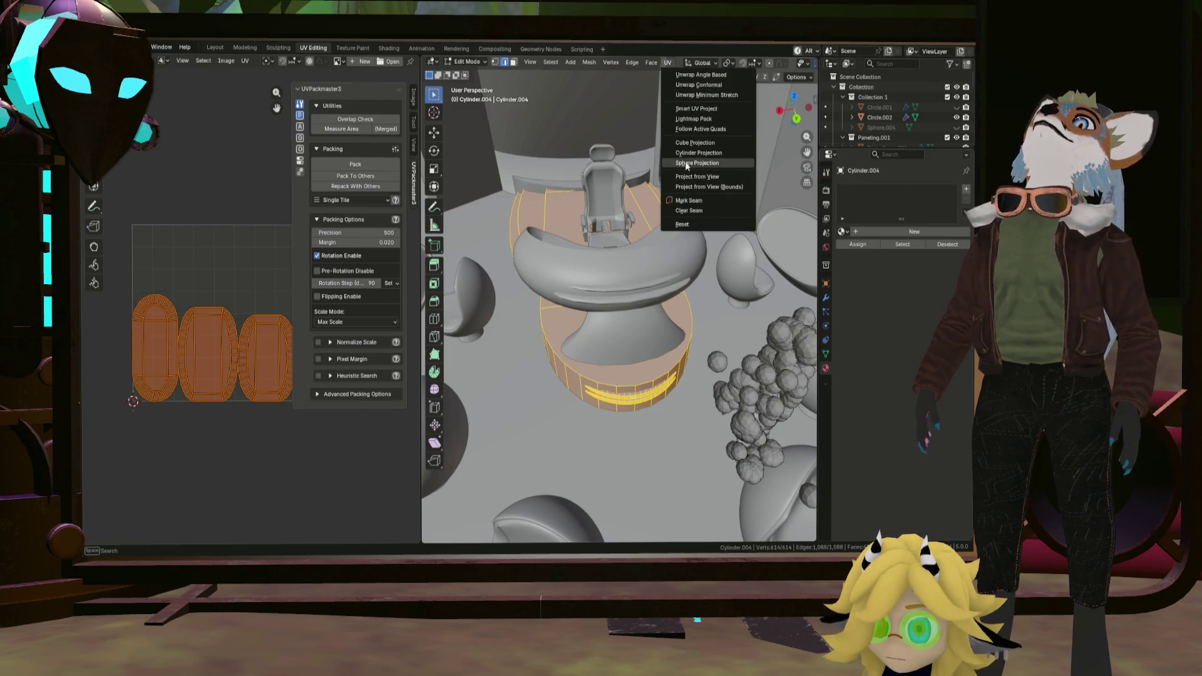
pyautogui.click(698, 96)
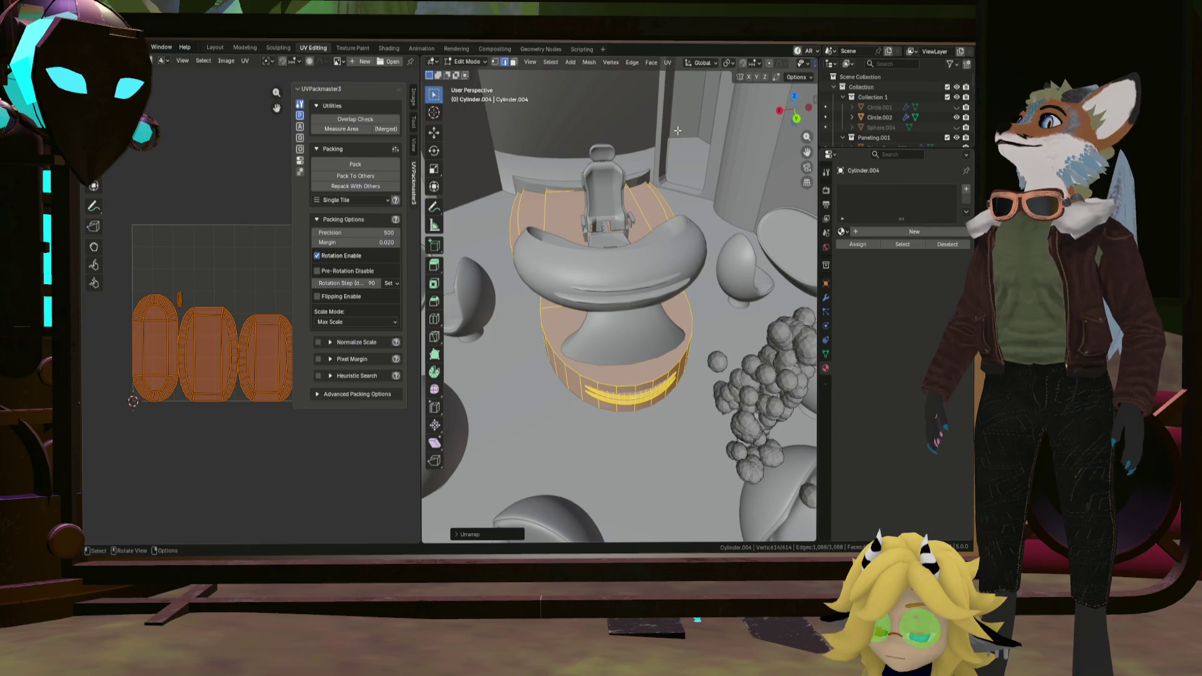
pyautogui.scroll(5, 172, 334)
pyautogui.scroll(-4, 190, 265)
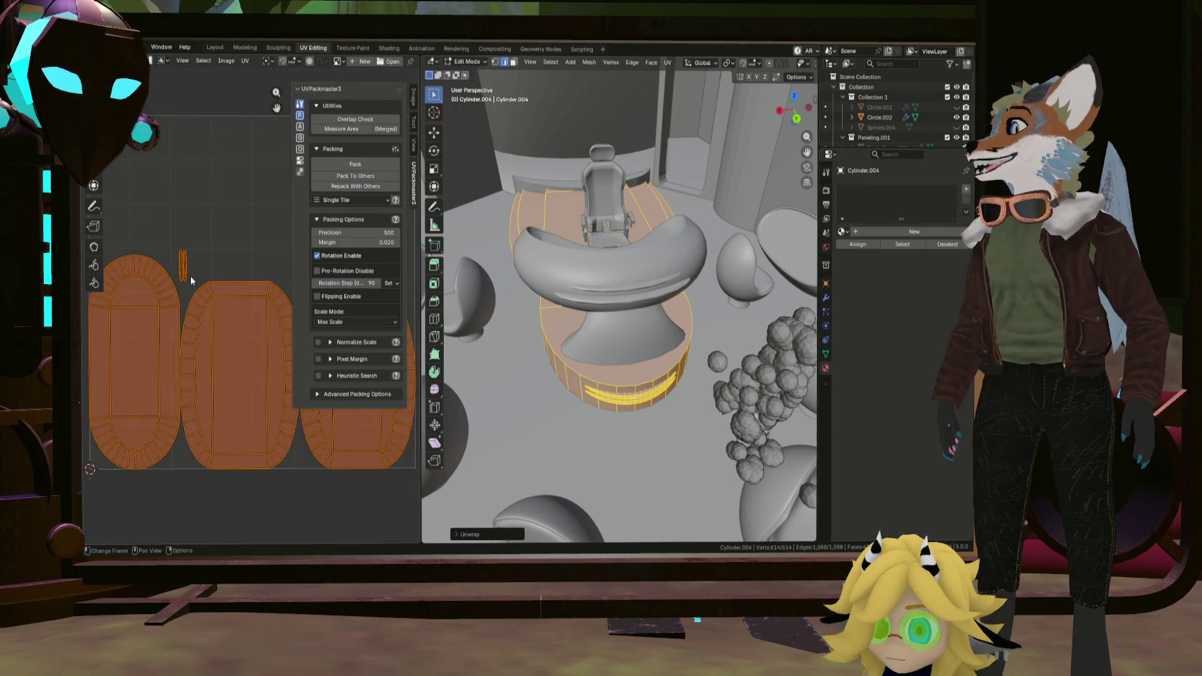
pyautogui.scroll(-3, 190, 276)
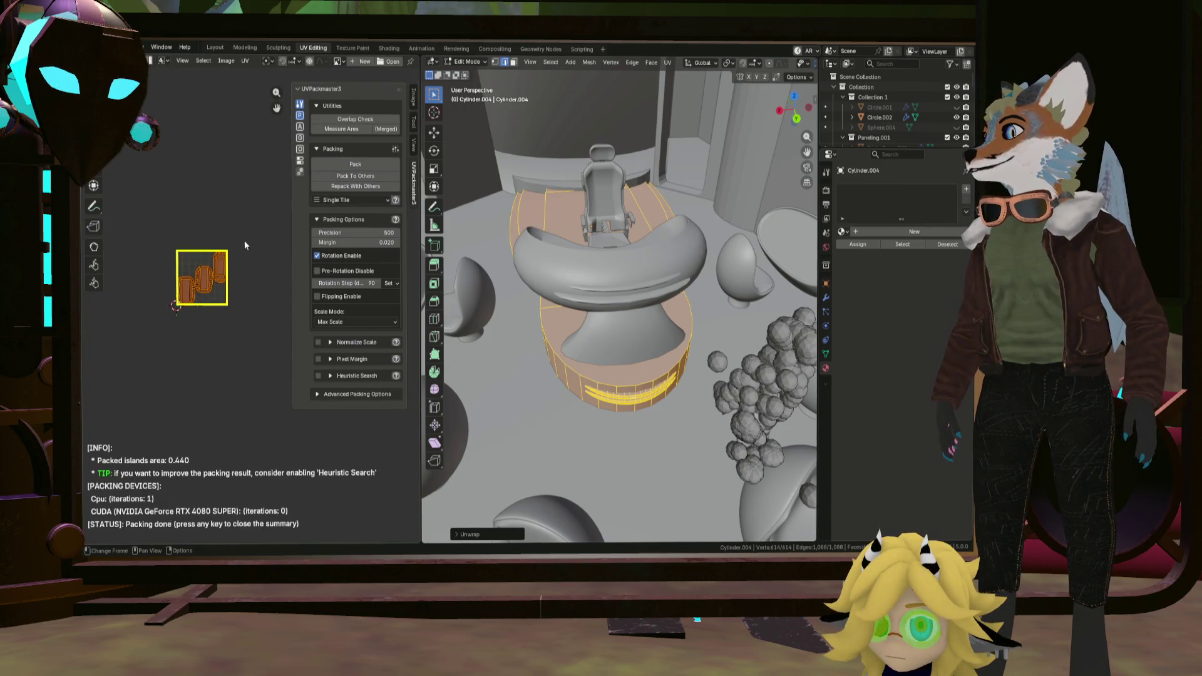
pyautogui.scroll(5, 194, 300)
pyautogui.scroll(2, 194, 300)
pyautogui.scroll(-2, 184, 307)
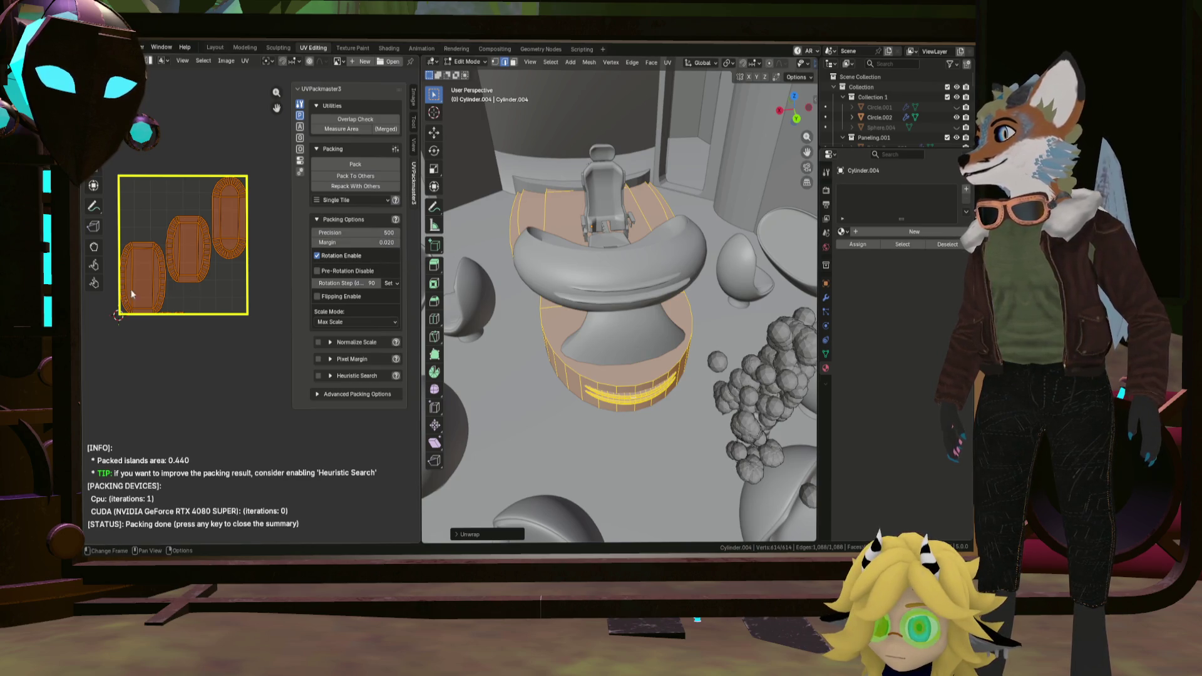
pyautogui.scroll(2, 142, 290)
pyautogui.scroll(4, 167, 296)
pyautogui.scroll(-6, 166, 296)
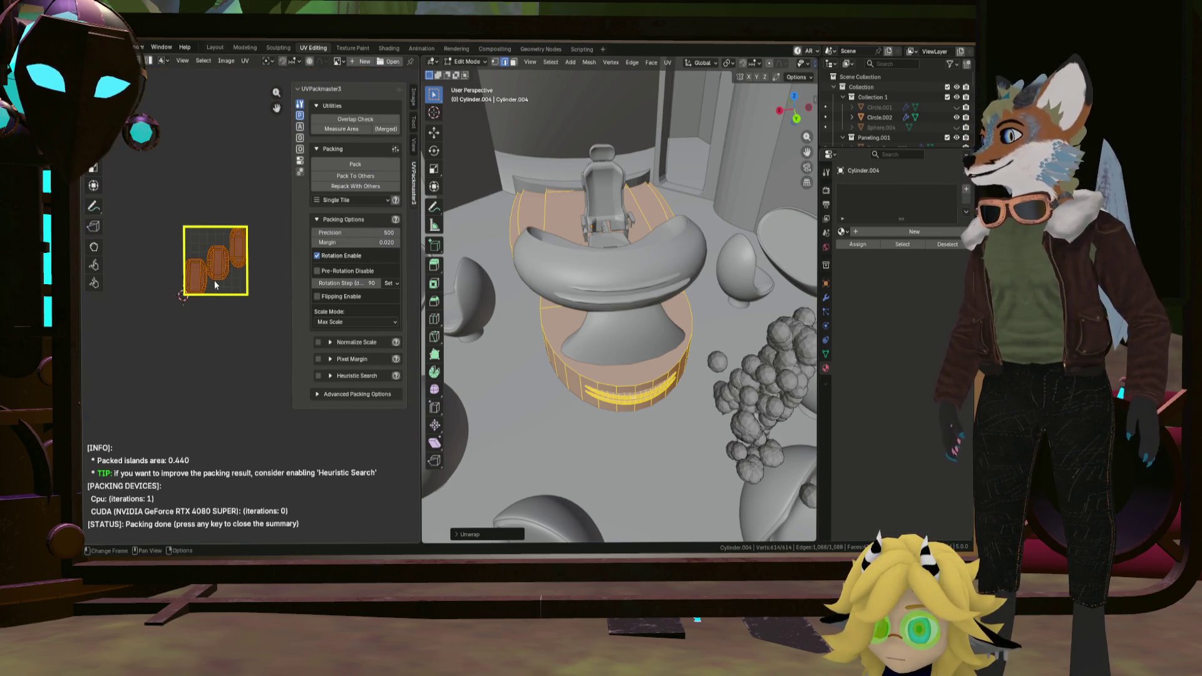
pyautogui.scroll(-8, 576, 224)
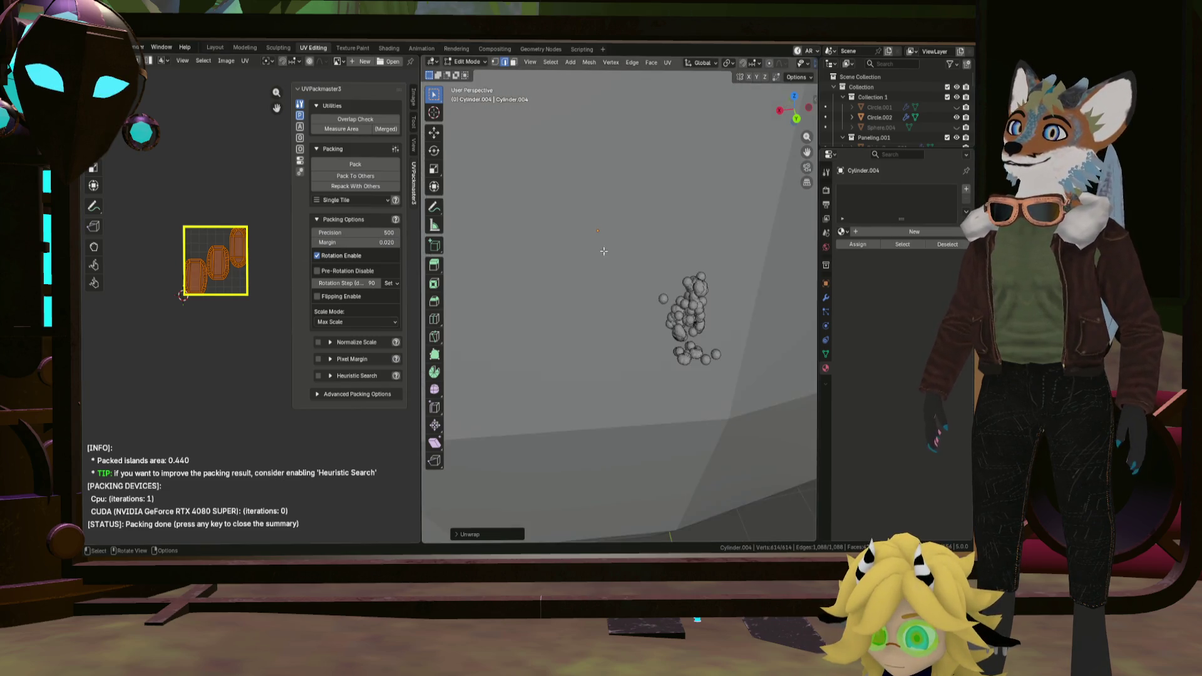
# Dismiss the UVPackmaster summary and return to the Layout workspace.
pyautogui.moveTo(577, 224)
pyautogui.mouseDown(button='middle')
pyautogui.moveTo(616, 245)
pyautogui.moveTo(291, 106)
pyautogui.mouseUp(button='middle')
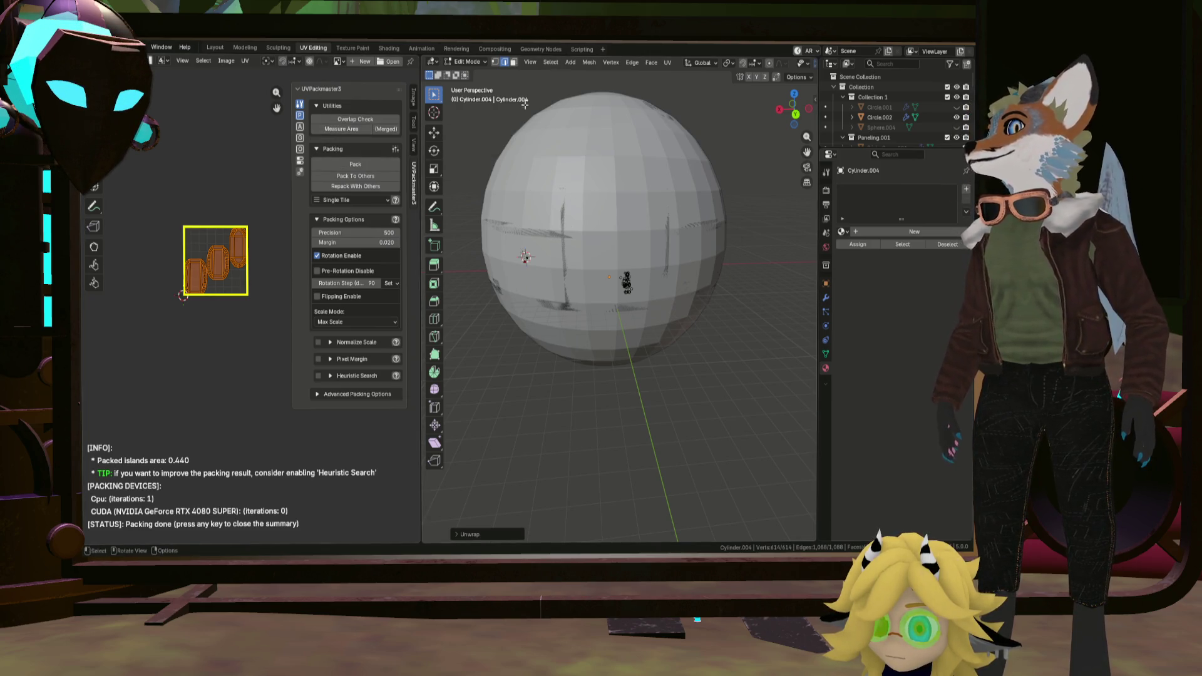
pyautogui.press('Escape')
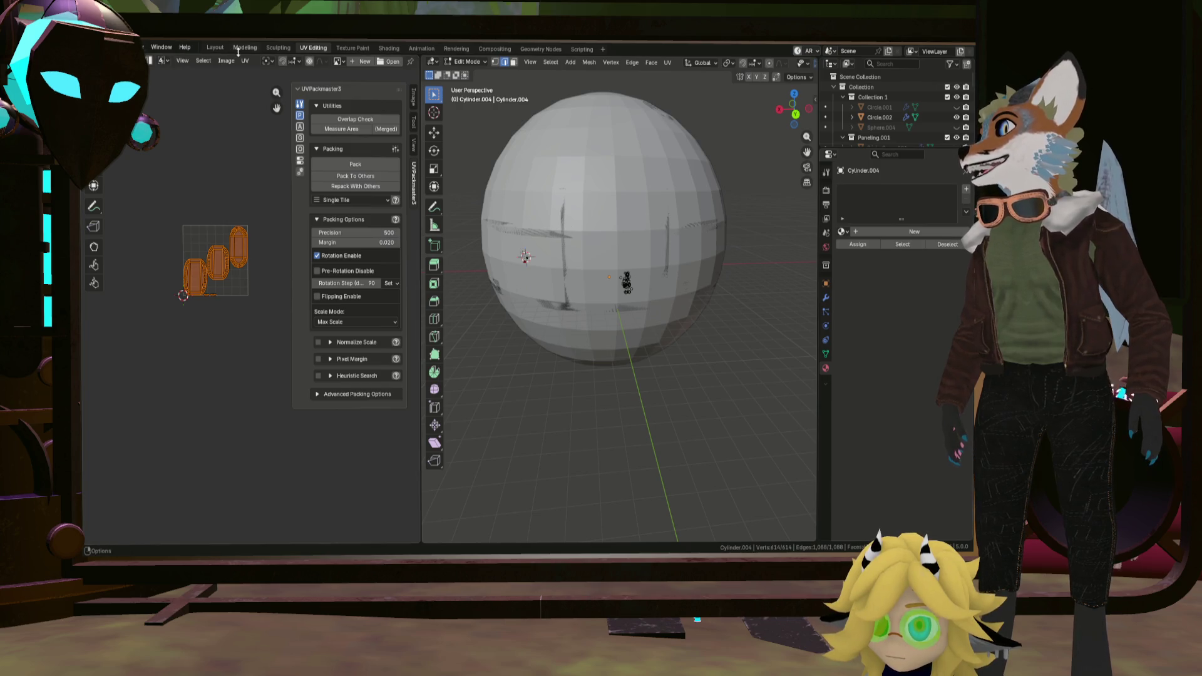
pyautogui.click(217, 47)
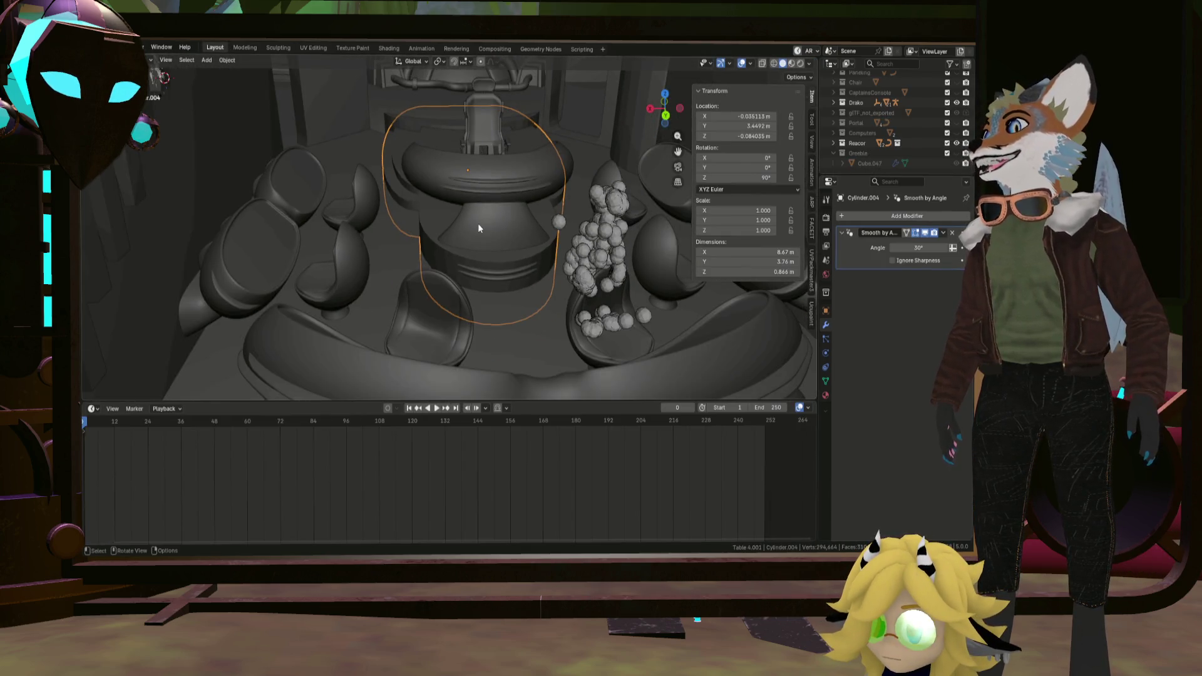
# Enable X-ray shading and enter Edit Mode on the table mesh.
pyautogui.moveTo(478, 223)
pyautogui.mouseDown(button='middle')
pyautogui.moveTo(542, 149)
pyautogui.moveTo(657, 137)
pyautogui.moveTo(371, 118)
pyautogui.mouseUp(button='middle')
pyautogui.scroll(5, 443, 243)
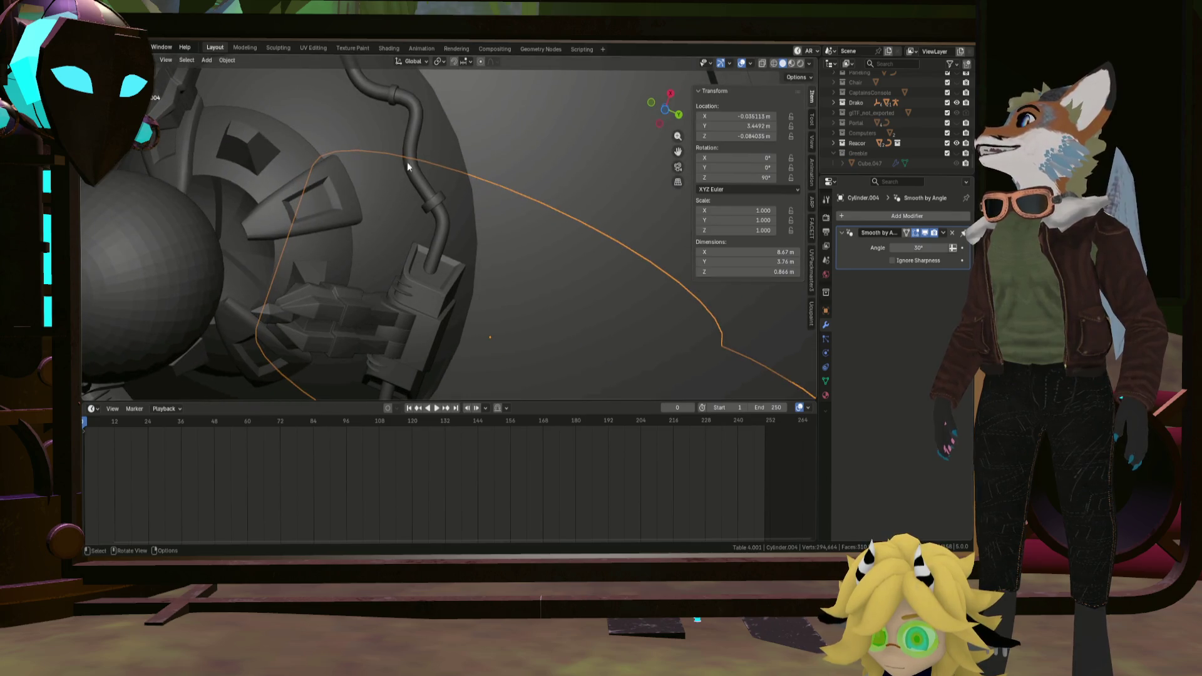
pyautogui.moveTo(386, 328)
pyautogui.mouseDown(button='middle')
pyautogui.moveTo(368, 61)
pyautogui.moveTo(335, 355)
pyautogui.moveTo(443, 299)
pyautogui.mouseUp(button='middle')
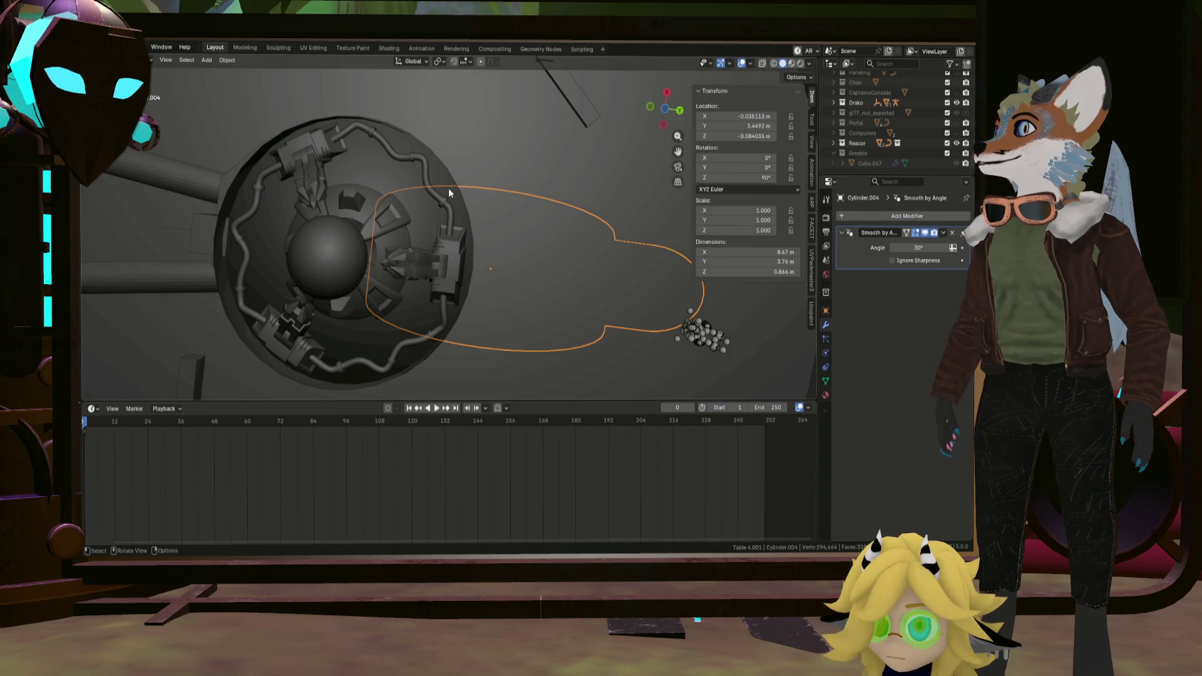
pyautogui.scroll(3, 448, 188)
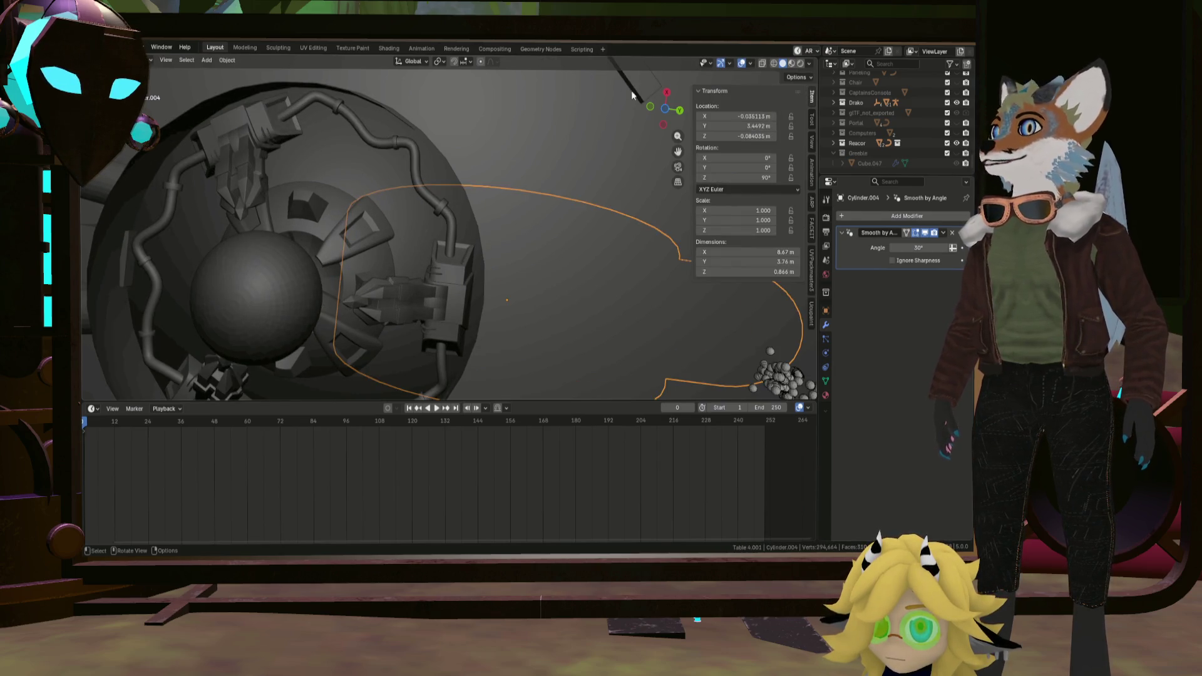
pyautogui.click(762, 64)
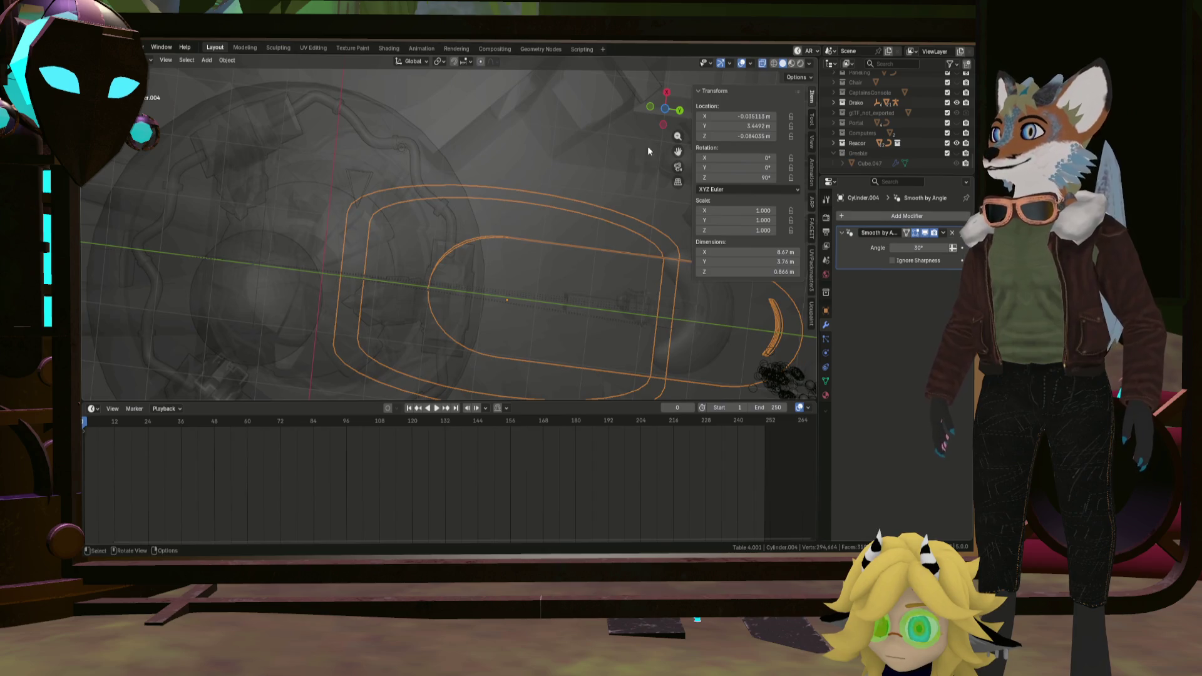
pyautogui.scroll(2, 420, 227)
pyautogui.moveTo(419, 227); pyautogui.dragTo(660, 153, button='middle')
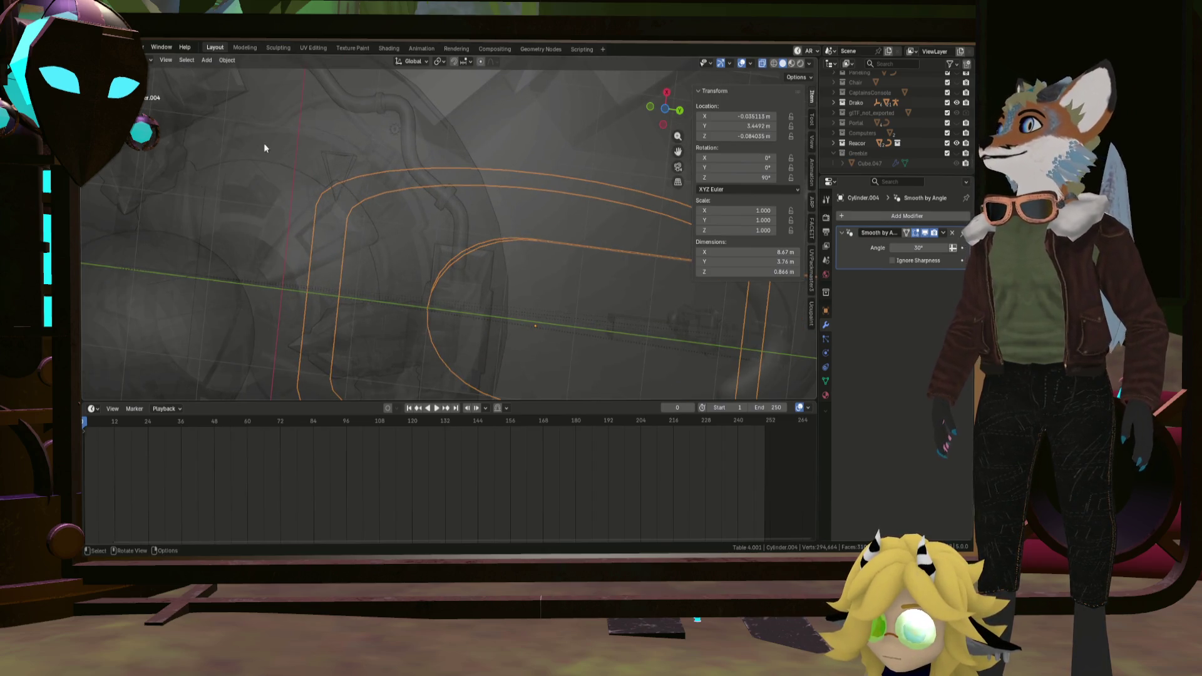
pyautogui.press('Tab')
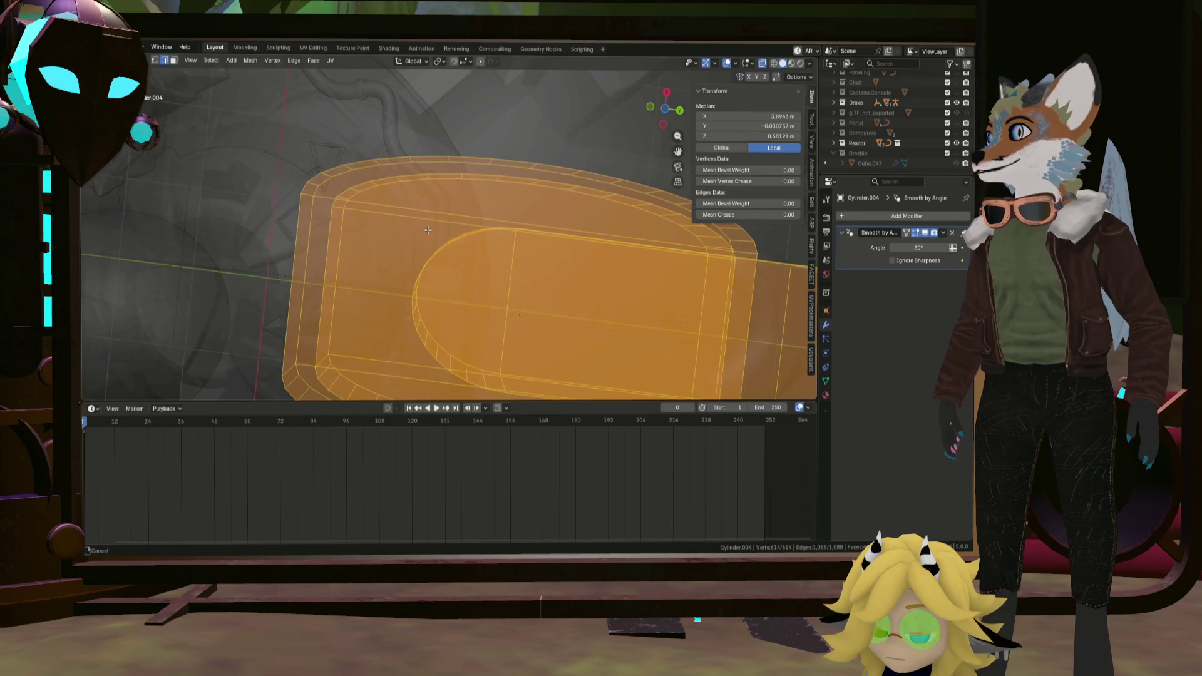
# From a near top-down view, start the Knife tool on the table top.
pyautogui.moveTo(442, 235); pyautogui.dragTo(485, 228, button='middle')
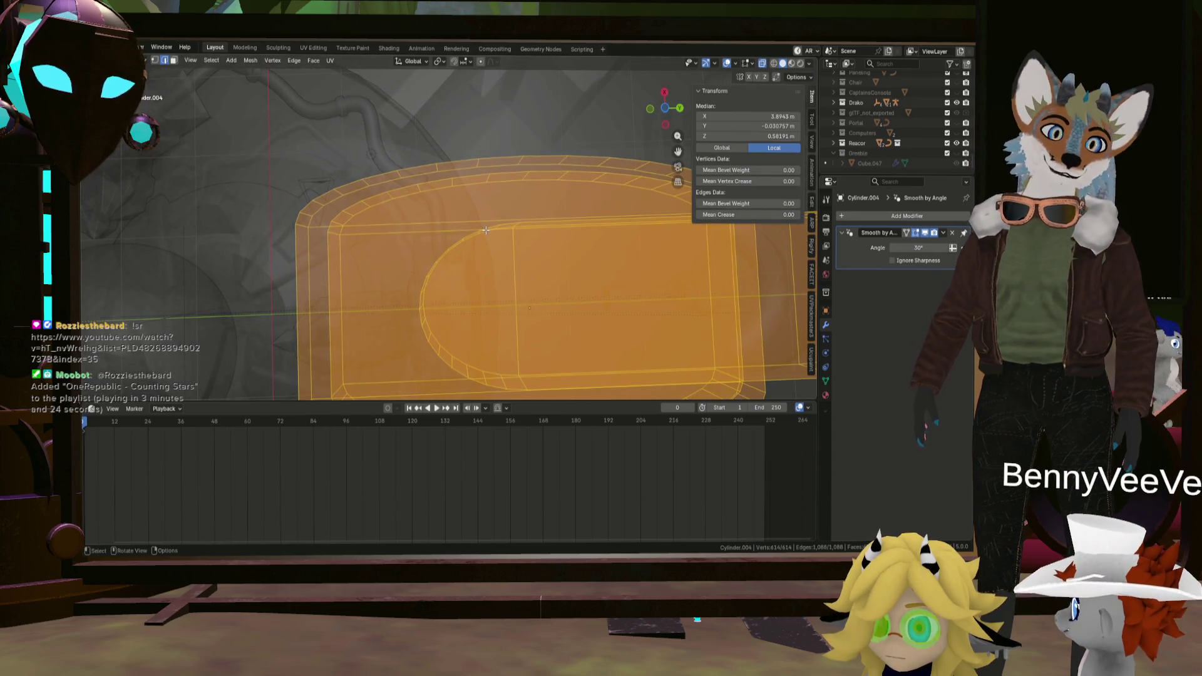
pyautogui.moveTo(674, 116); pyautogui.dragTo(434, 248, button='middle')
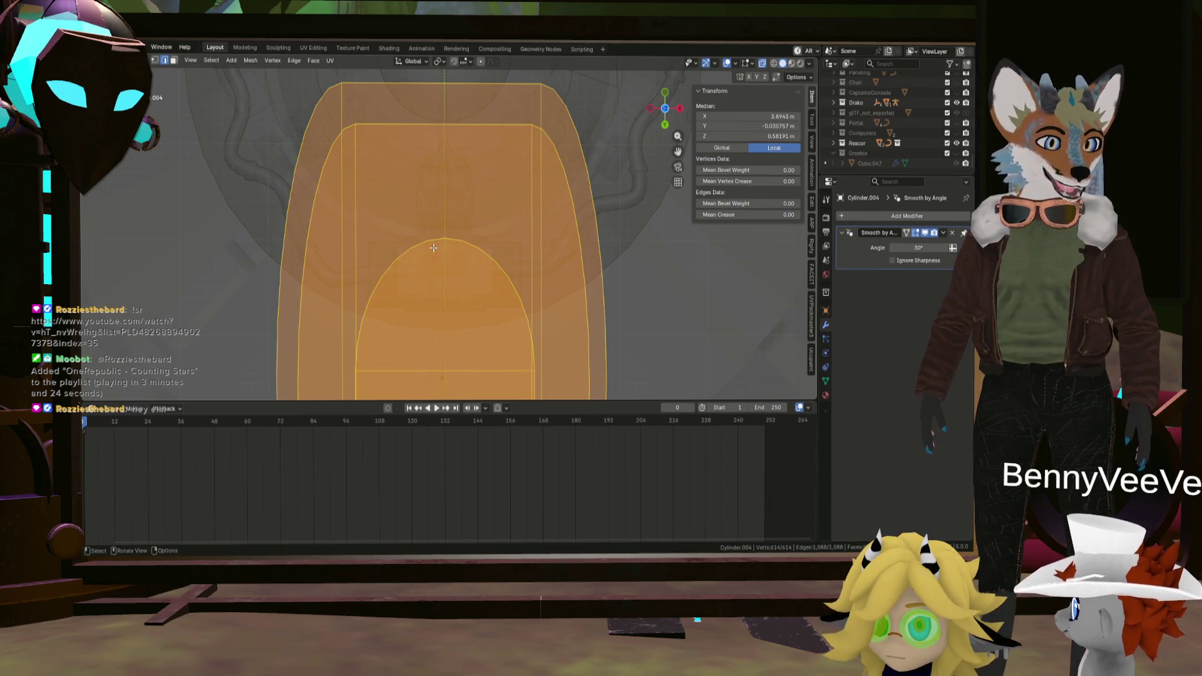
pyautogui.press('k')
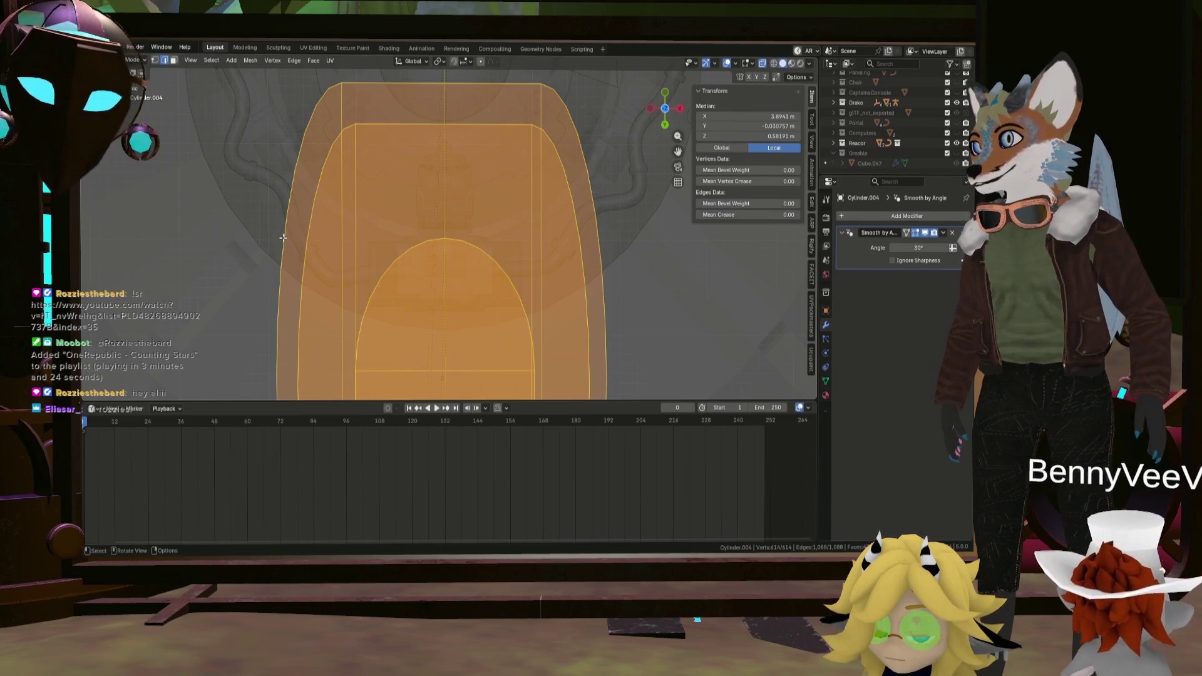
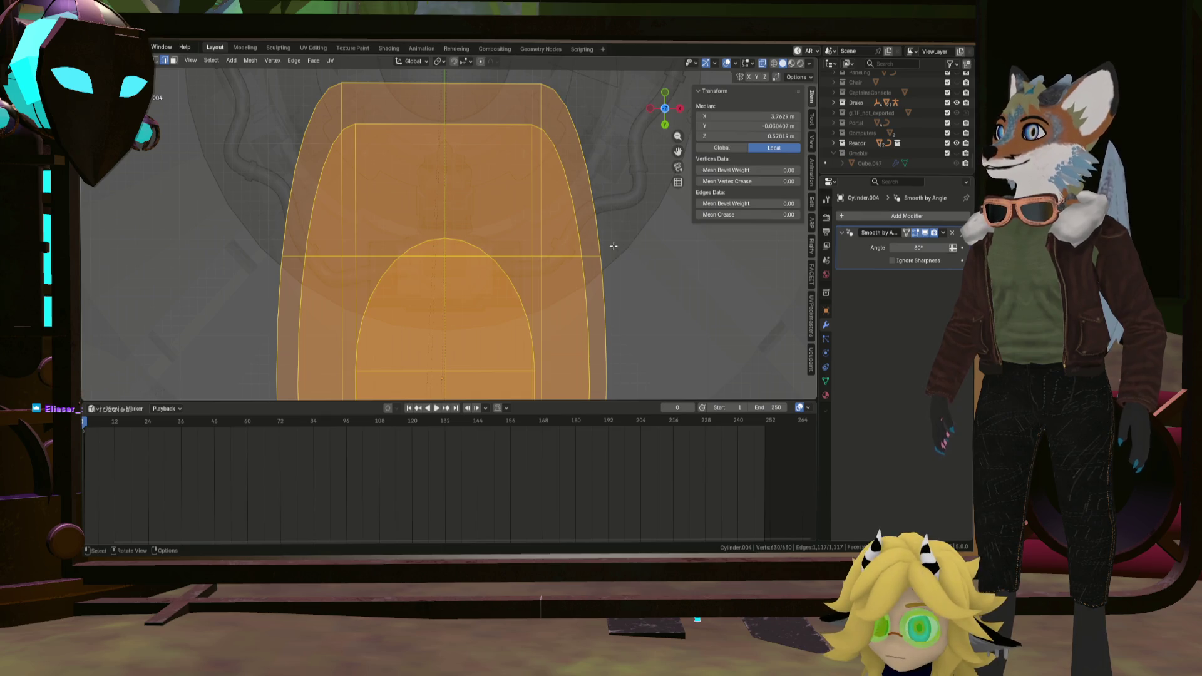
# Box-select the upper arch faces in face mode and delete them as Faces.
pyautogui.moveTo(639, 205); pyautogui.dragTo(255, 78)
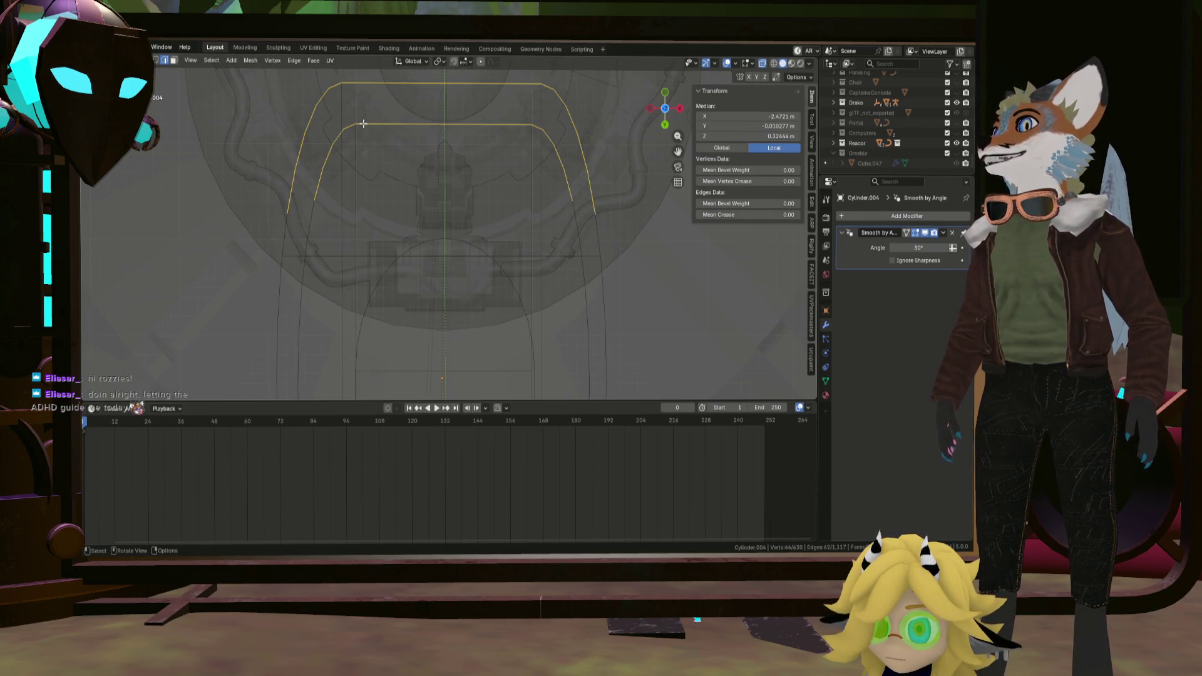
pyautogui.keyDown('shift'); pyautogui.moveTo(624, 252); pyautogui.dragTo(271, 90); pyautogui.keyUp('shift')
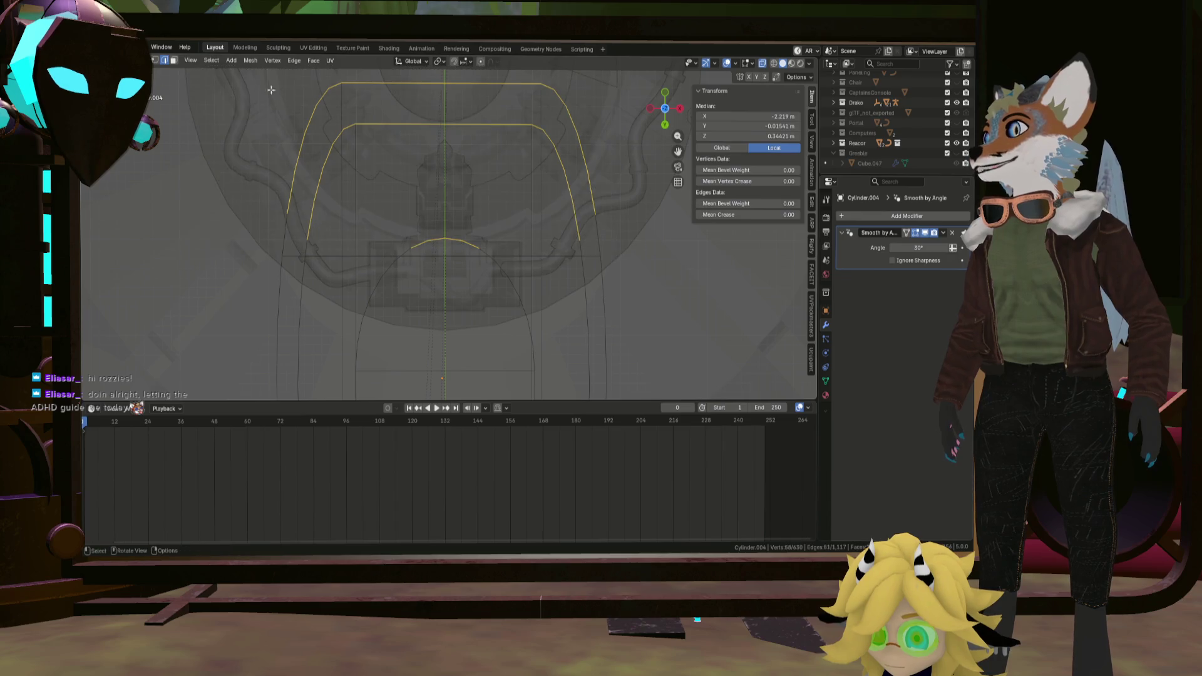
pyautogui.click(173, 60)
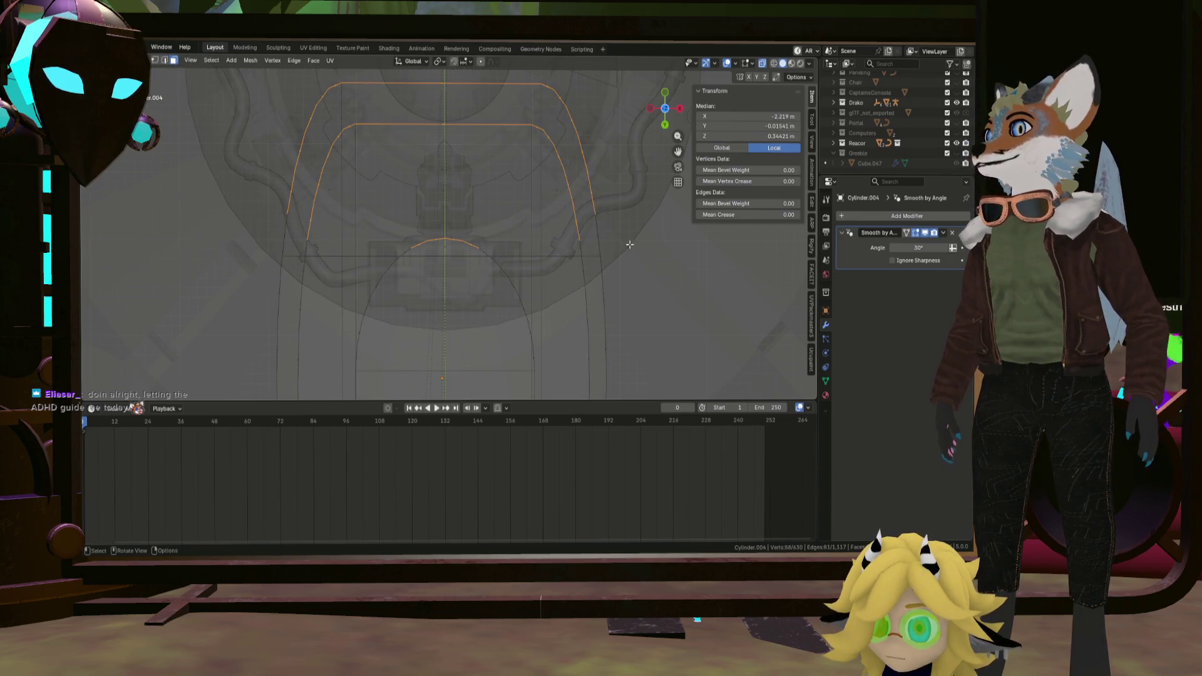
pyautogui.moveTo(506, 191); pyautogui.dragTo(180, 86)
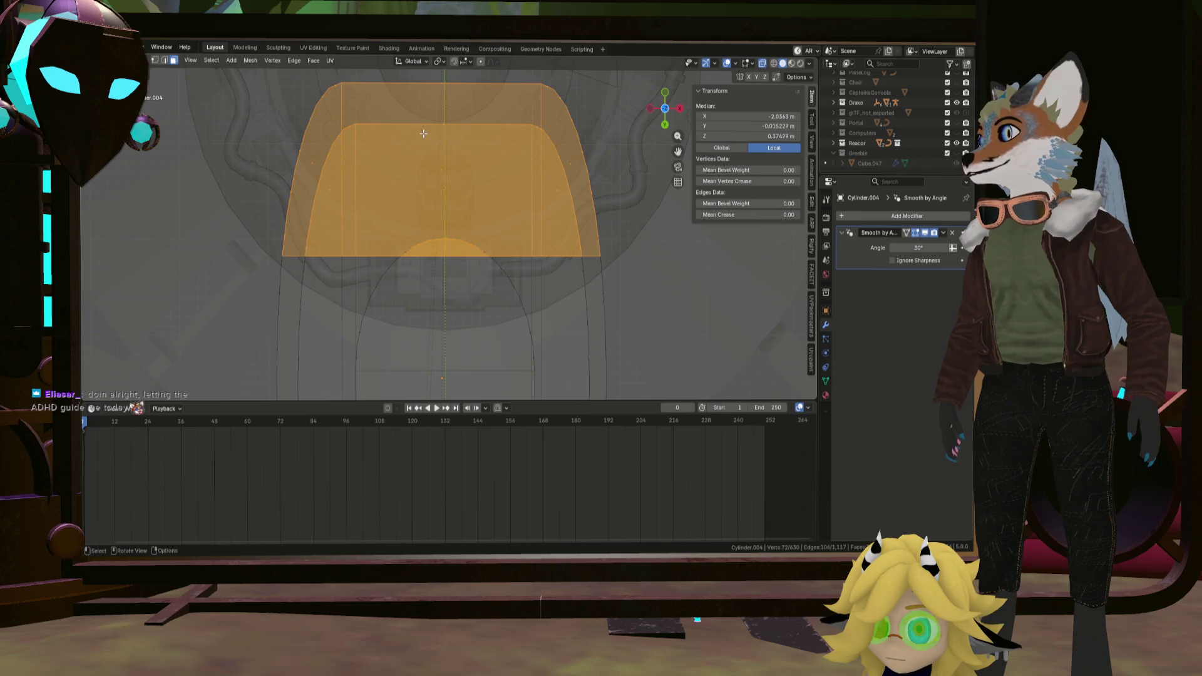
pyautogui.press('x')
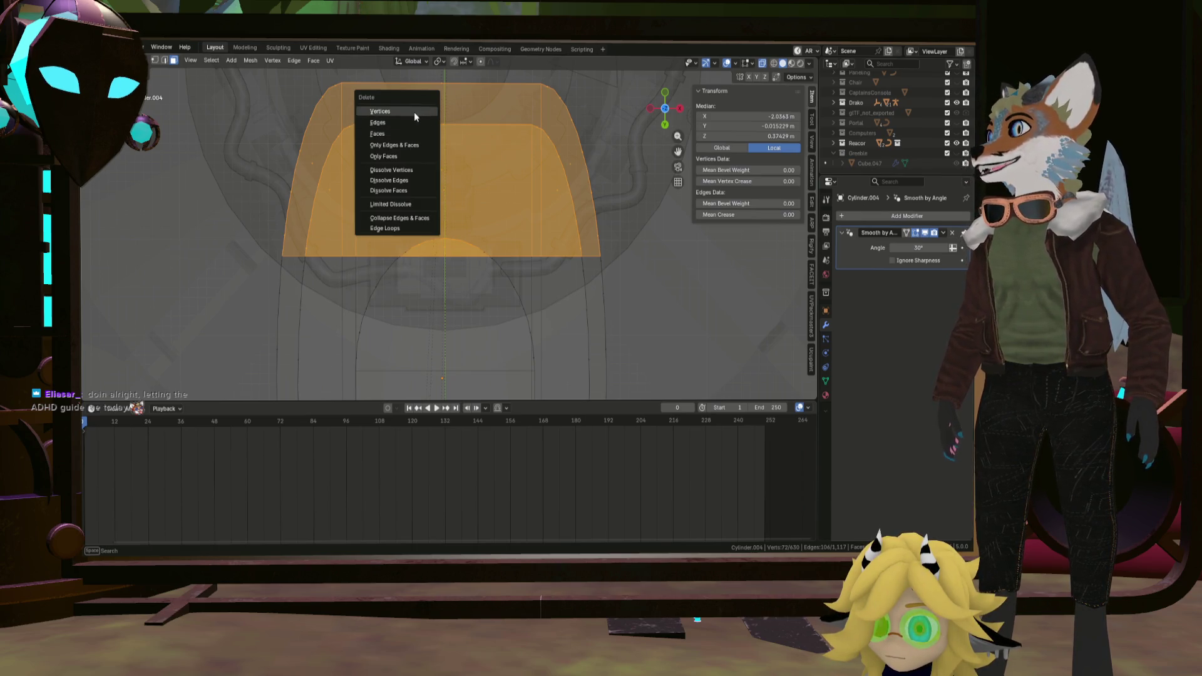
pyautogui.click(414, 112)
# Leave mesh editing and orbit back up over the room around the seat platform.
pyautogui.moveTo(490, 149)
pyautogui.mouseDown(button='middle')
pyautogui.moveTo(491, 264)
pyautogui.moveTo(462, 258)
pyautogui.moveTo(564, 264)
pyautogui.moveTo(452, 242)
pyautogui.moveTo(539, 172)
pyautogui.moveTo(419, 223)
pyautogui.moveTo(418, 276)
pyautogui.mouseUp(button='middle')
pyautogui.press('Tab')
pyautogui.click(475, 259)
pyautogui.scroll(5, 541, 238)
pyautogui.moveTo(490, 234); pyautogui.dragTo(505, 239, button='middle')
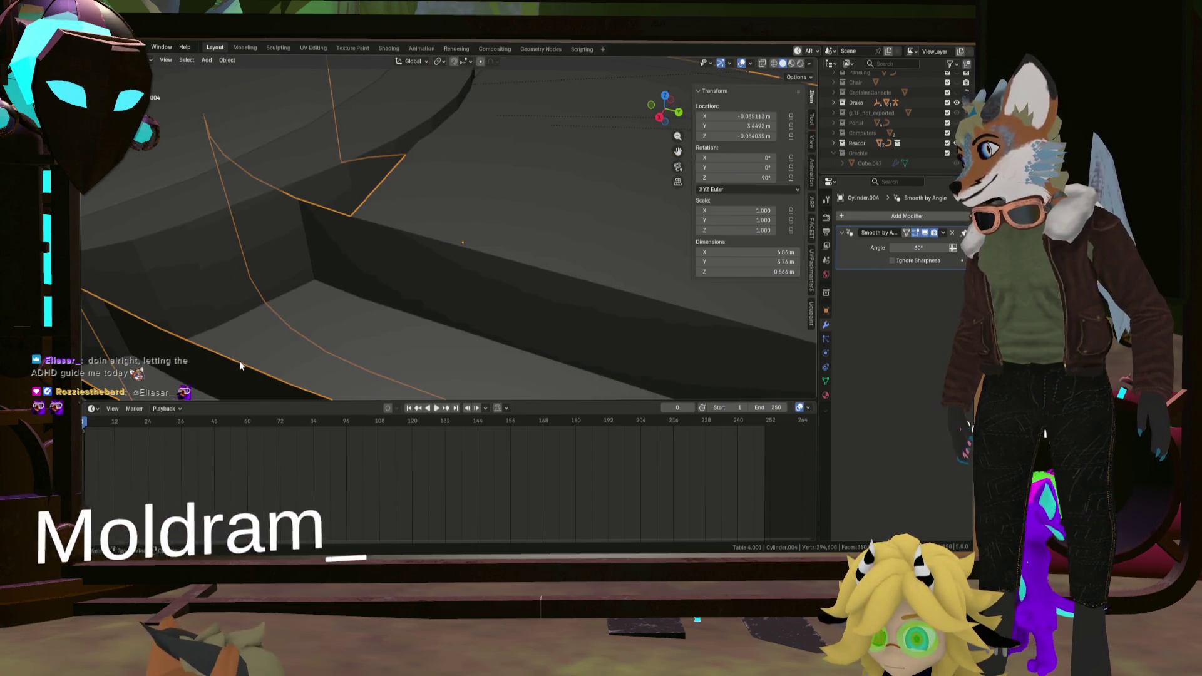
# Re-enter mesh editing and inspect edge and face loops around the stepped barrier geometry.
pyautogui.press('Tab')
pyautogui.moveTo(233, 361)
pyautogui.mouseDown(button='middle')
pyautogui.moveTo(287, 357)
pyautogui.moveTo(483, 268)
pyautogui.mouseUp(button='middle')
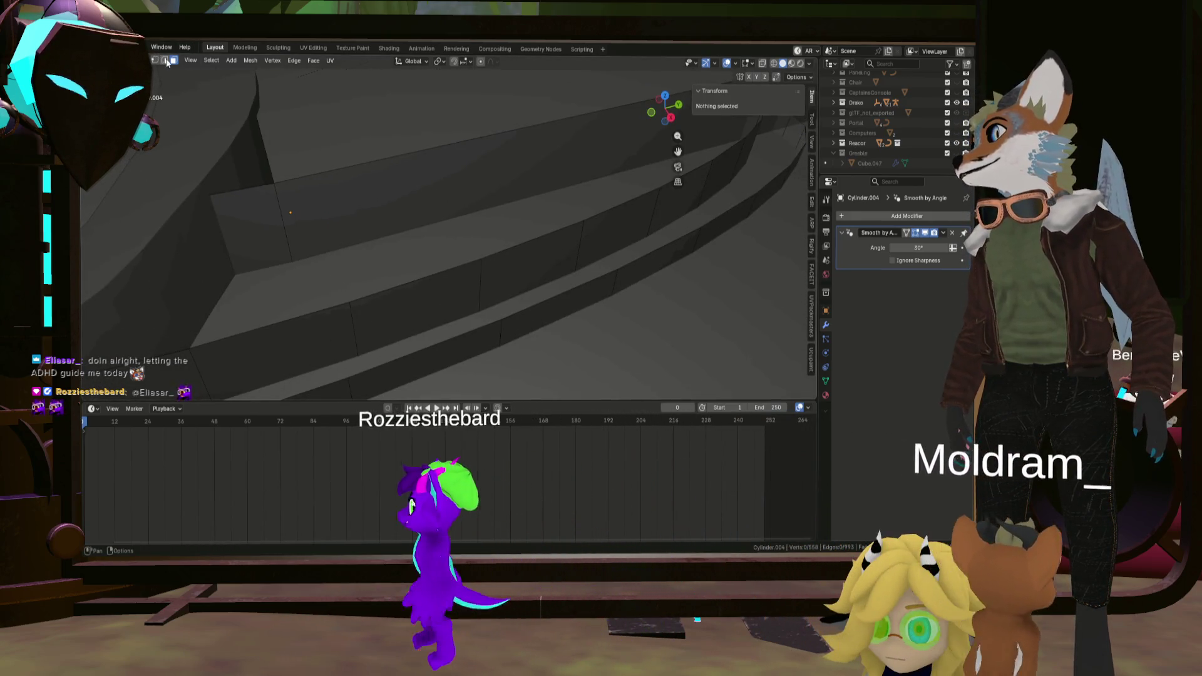
pyautogui.press('2')
pyautogui.keyDown('alt'); pyautogui.click(535, 240); pyautogui.keyUp('alt')
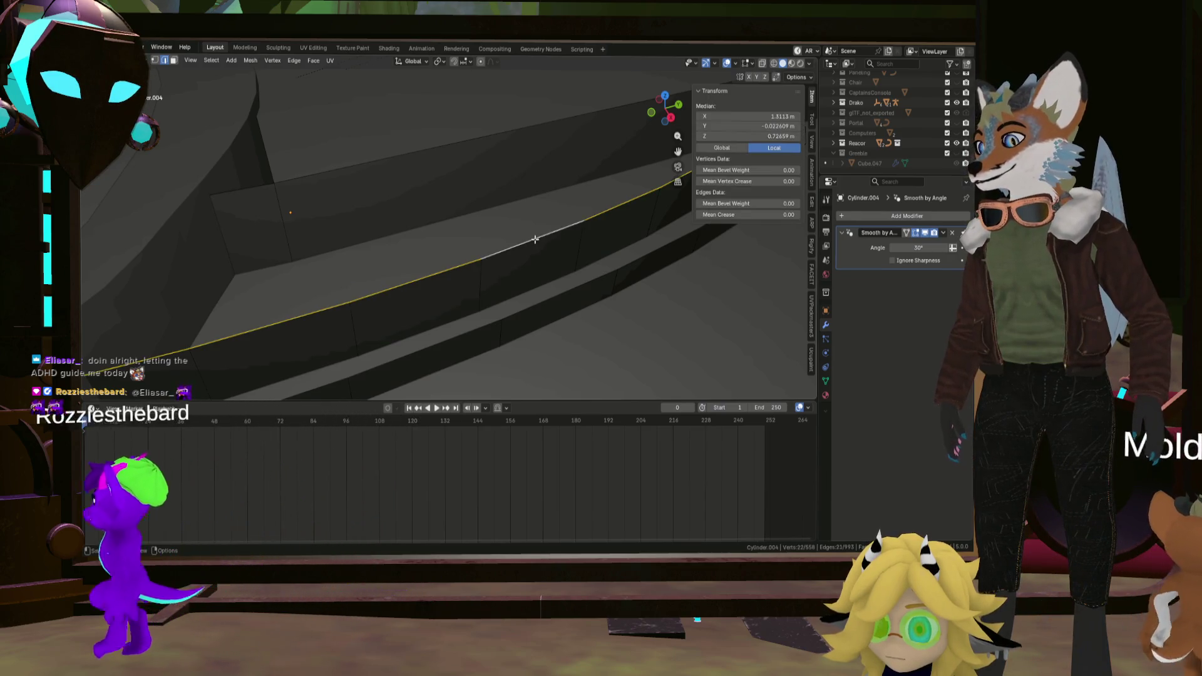
pyautogui.press('3')
pyautogui.keyDown('alt'); pyautogui.click(537, 235); pyautogui.keyUp('alt')
pyautogui.moveTo(537, 235)
pyautogui.mouseDown(button='middle')
pyautogui.moveTo(321, 178)
pyautogui.moveTo(345, 235)
pyautogui.moveTo(310, 292)
pyautogui.moveTo(348, 261)
pyautogui.mouseUp(button='middle')
pyautogui.keyDown('shift'); pyautogui.click(345, 236); pyautogui.keyUp('shift')
pyautogui.press('2')
pyautogui.click(310, 285)
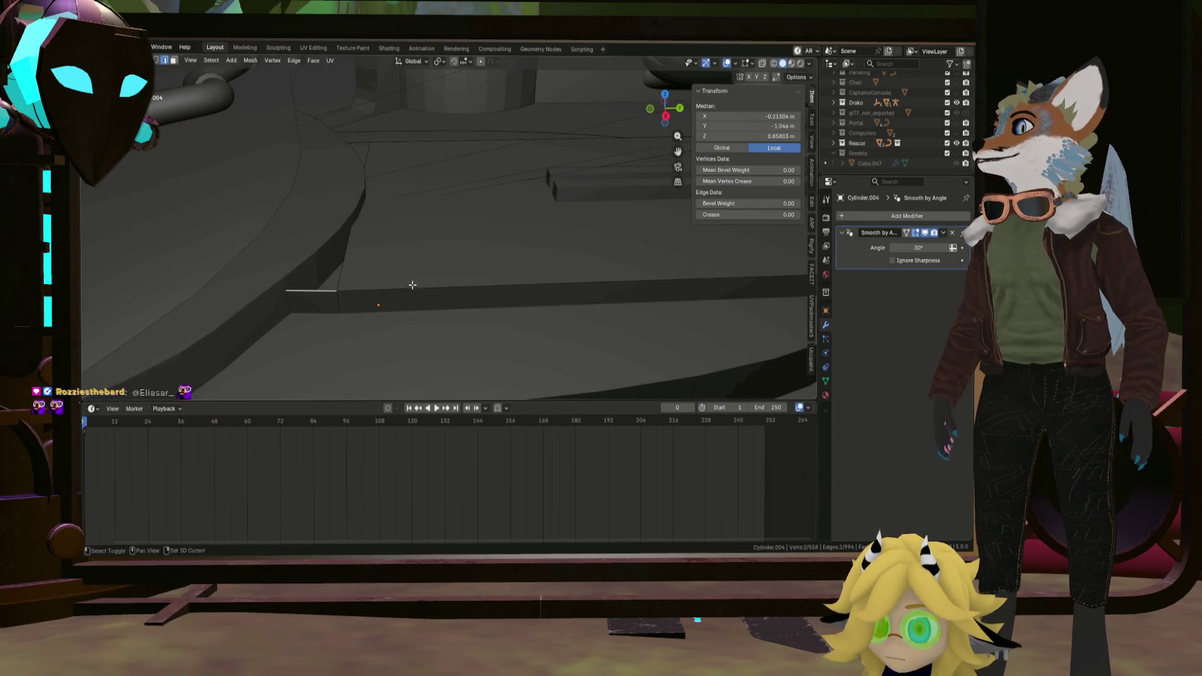
# Turn on X-ray shading and select a face on the curved wall section in face mode.
pyautogui.moveTo(411, 285)
pyautogui.keyDown('shift'); pyautogui.mouseDown(button='middle')
pyautogui.moveTo(387, 271)
pyautogui.moveTo(433, 314)
pyautogui.mouseUp(button='middle'); pyautogui.keyUp('shift')
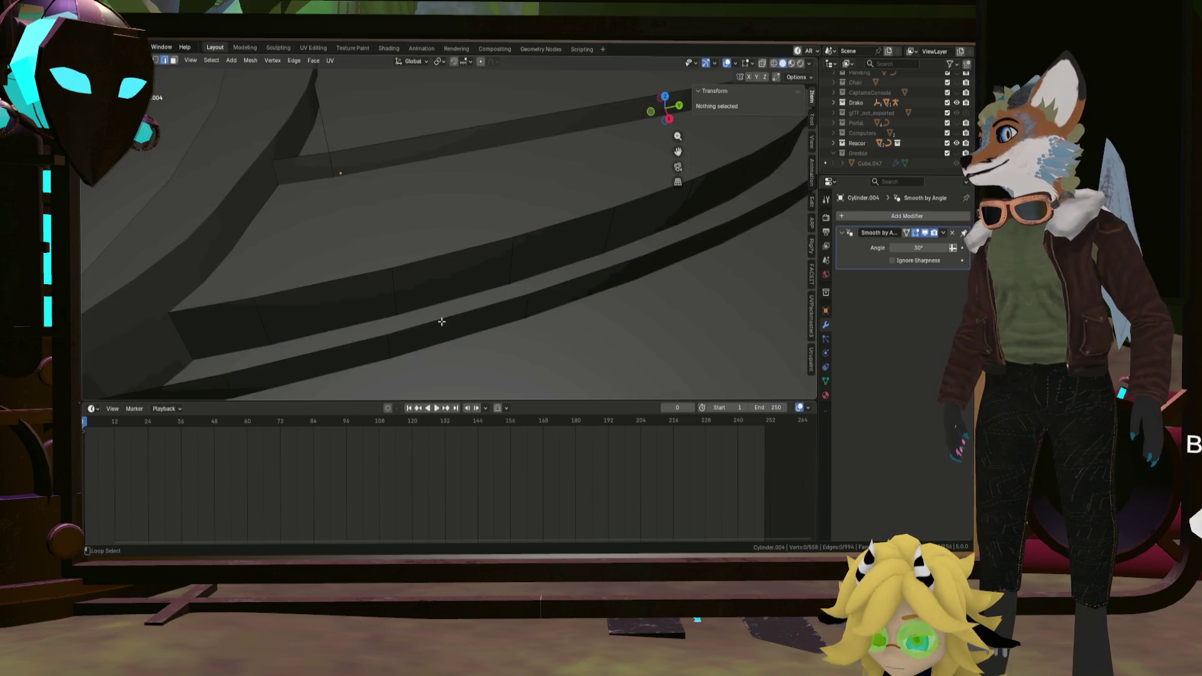
pyautogui.keyDown('alt'); pyautogui.click(451, 318); pyautogui.keyUp('alt')
pyautogui.moveTo(471, 308)
pyautogui.keyDown('ctrl'); pyautogui.mouseDown(button='middle')
pyautogui.moveTo(473, 246)
pyautogui.moveTo(608, 342)
pyautogui.moveTo(523, 291)
pyautogui.moveTo(390, 280)
pyautogui.moveTo(438, 288)
pyautogui.moveTo(425, 302)
pyautogui.moveTo(529, 210)
pyautogui.moveTo(397, 254)
pyautogui.mouseUp(button='middle'); pyautogui.keyUp('ctrl')
pyautogui.scroll(3, 426, 302)
pyautogui.click(414, 305)
pyautogui.hotkey('alt', 'z')
pyautogui.click(174, 61)
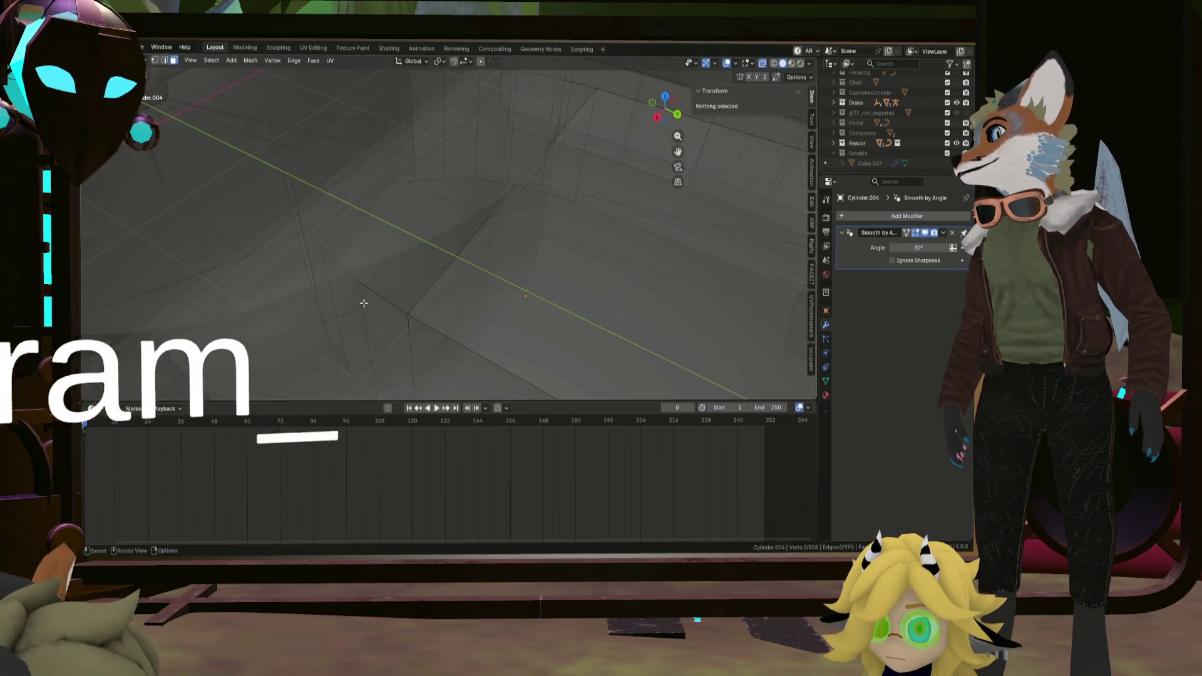
pyautogui.click(318, 282)
pyautogui.moveTo(319, 282)
pyautogui.mouseDown(button='middle')
pyautogui.moveTo(354, 275)
pyautogui.moveTo(373, 247)
pyautogui.moveTo(353, 300)
pyautogui.mouseUp(button='middle')
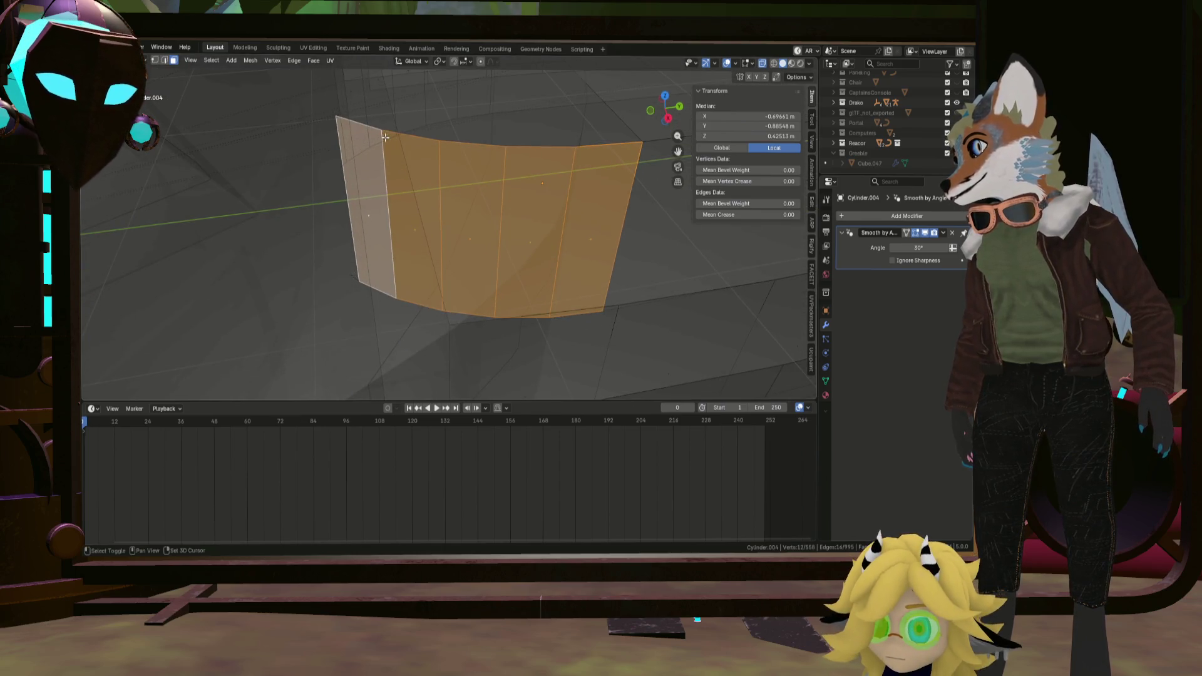
# Nudge the long wall edge with a grab move after orbiting around the wall piece.
pyautogui.moveTo(384, 137)
pyautogui.mouseDown(button='middle')
pyautogui.moveTo(317, 304)
pyautogui.moveTo(325, 268)
pyautogui.mouseUp(button='middle')
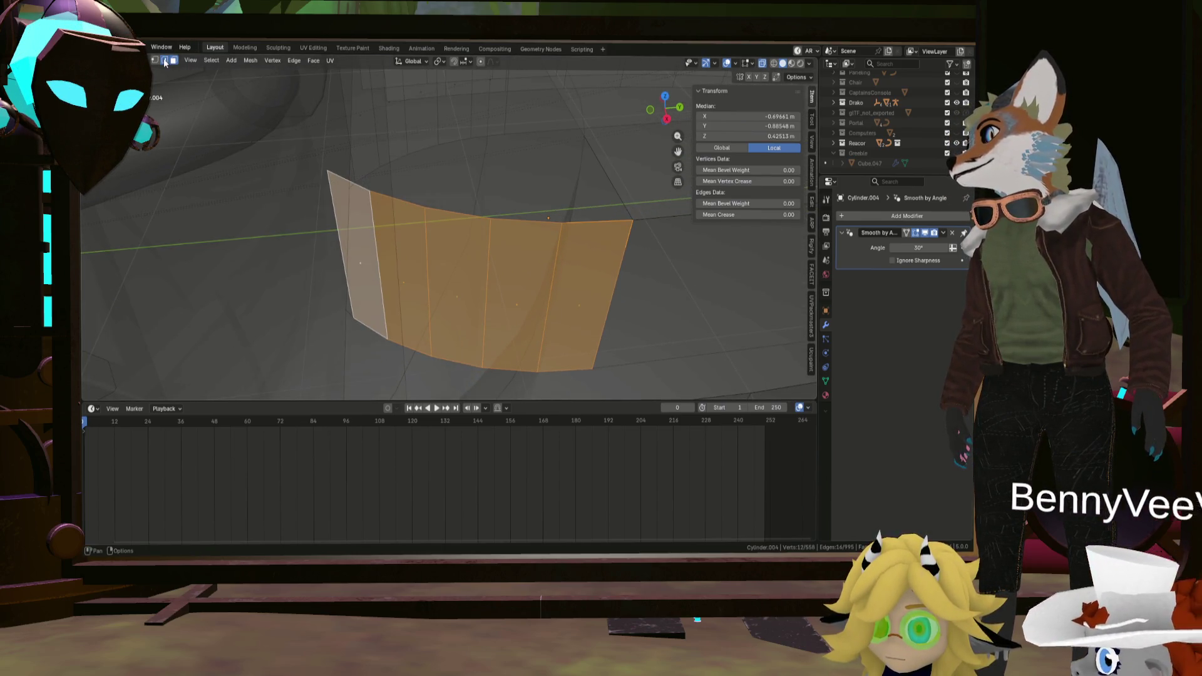
pyautogui.moveTo(311, 272)
pyautogui.mouseDown(button='middle')
pyautogui.moveTo(337, 232)
pyautogui.moveTo(409, 212)
pyautogui.mouseUp(button='middle')
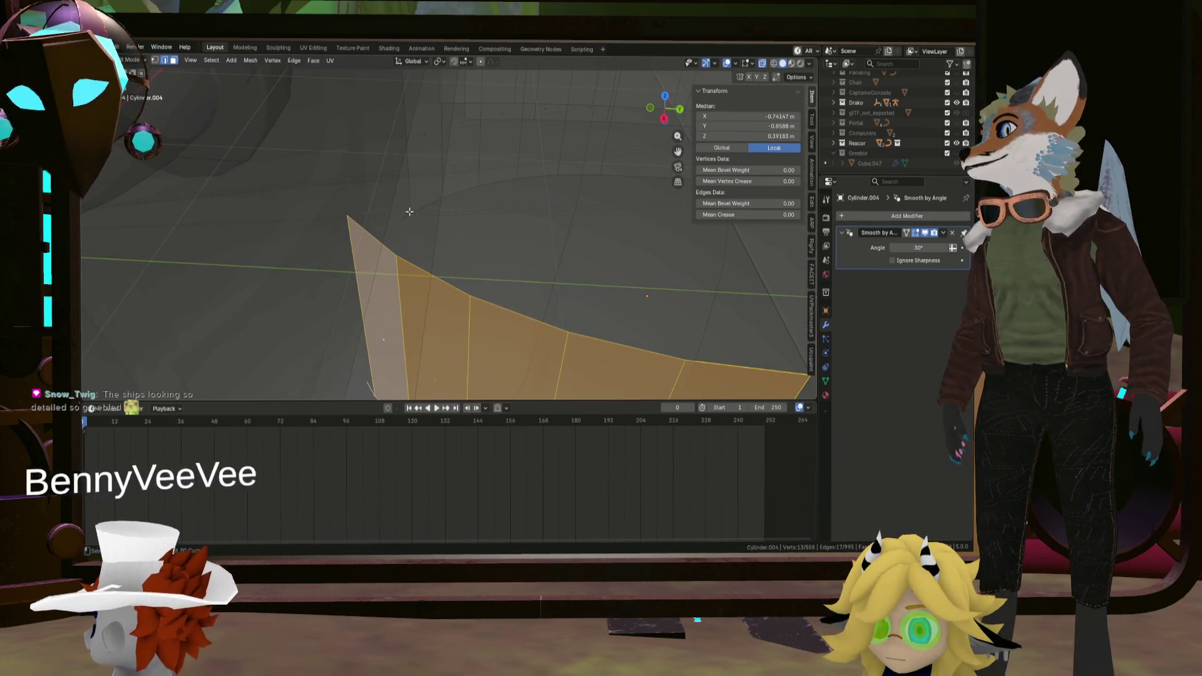
pyautogui.moveTo(408, 211); pyautogui.dragTo(340, 170, button='middle')
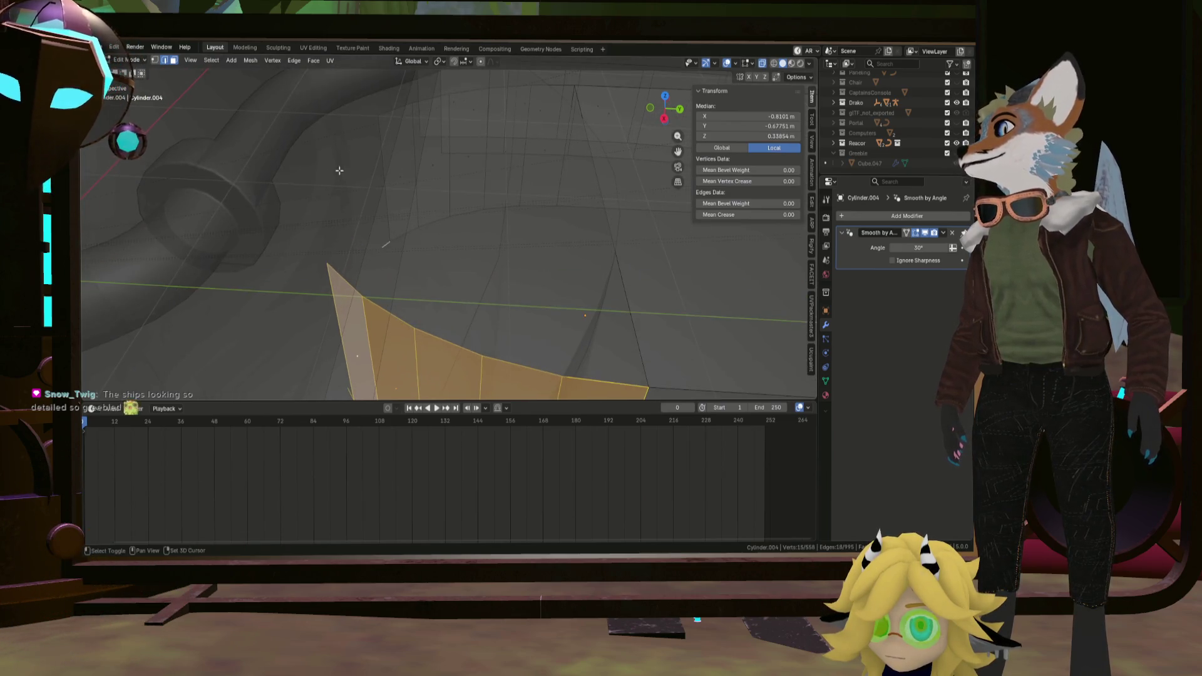
pyautogui.press('g')
pyautogui.click(420, 177)
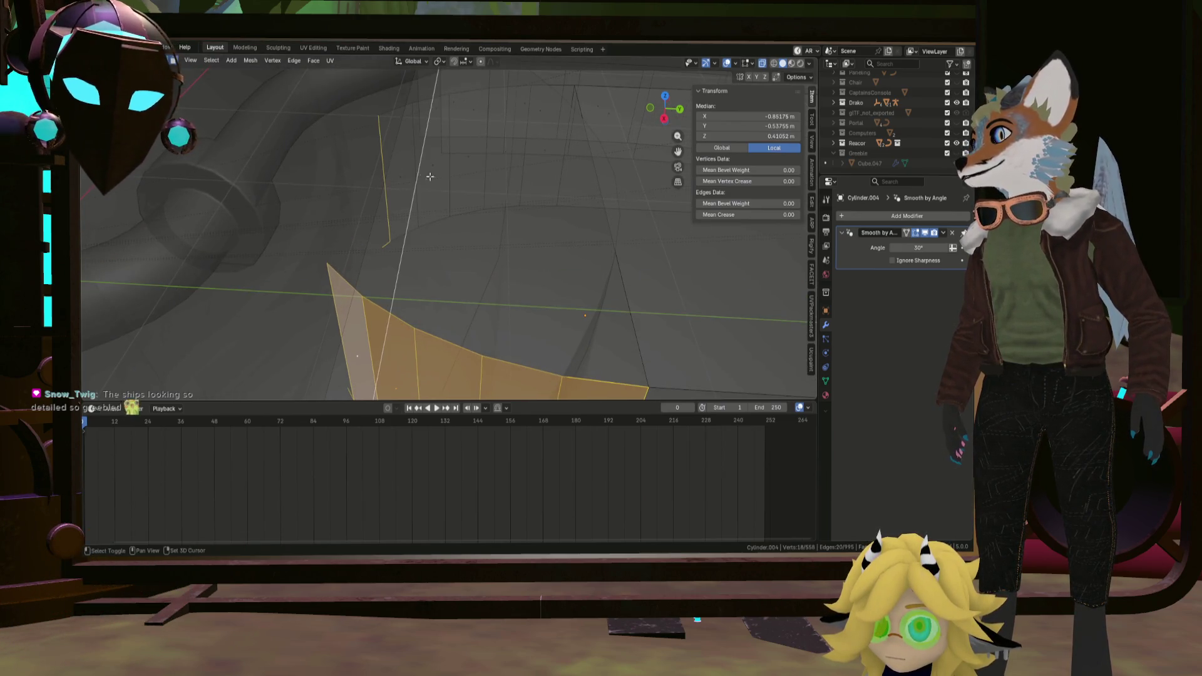
pyautogui.click(421, 177)
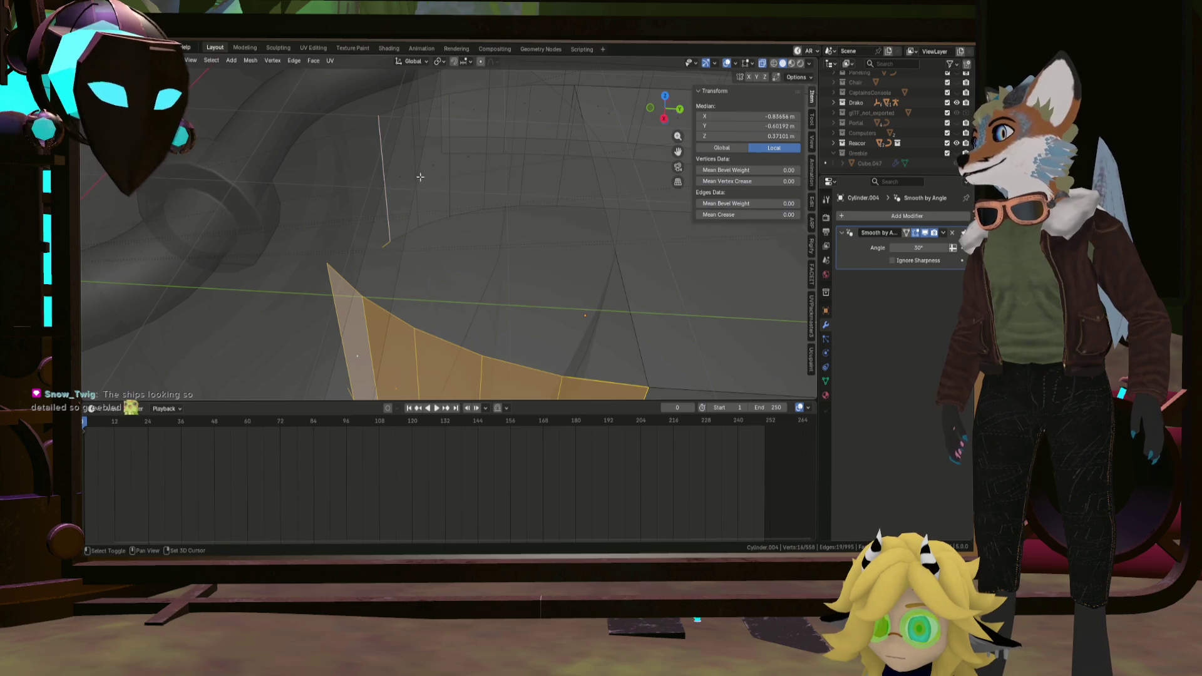
# Select both curved wall strips by picking vertical edges and filling the faces between them.
pyautogui.keyDown('shift'); pyautogui.click(452, 180); pyautogui.keyUp('shift')
pyautogui.keyDown('shift'); pyautogui.click(486, 172); pyautogui.keyUp('shift')
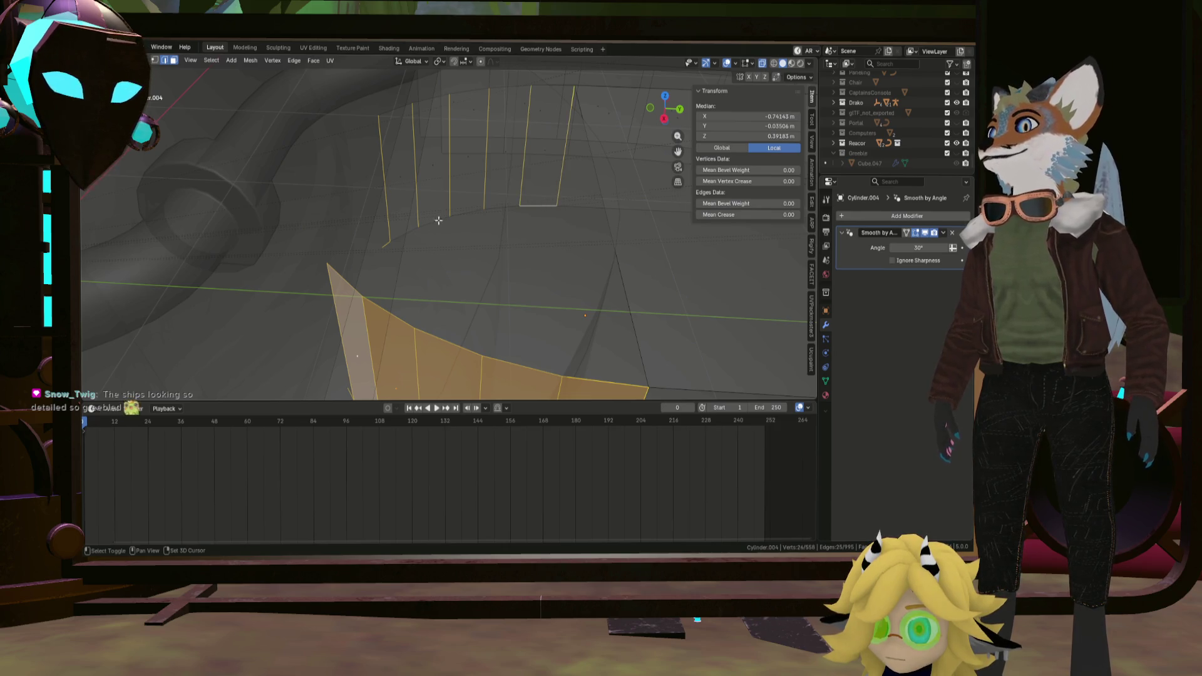
pyautogui.keyDown('ctrl'); pyautogui.click(415, 227); pyautogui.keyUp('ctrl')
pyautogui.keyDown('ctrl'); pyautogui.click(393, 109); pyautogui.keyUp('ctrl')
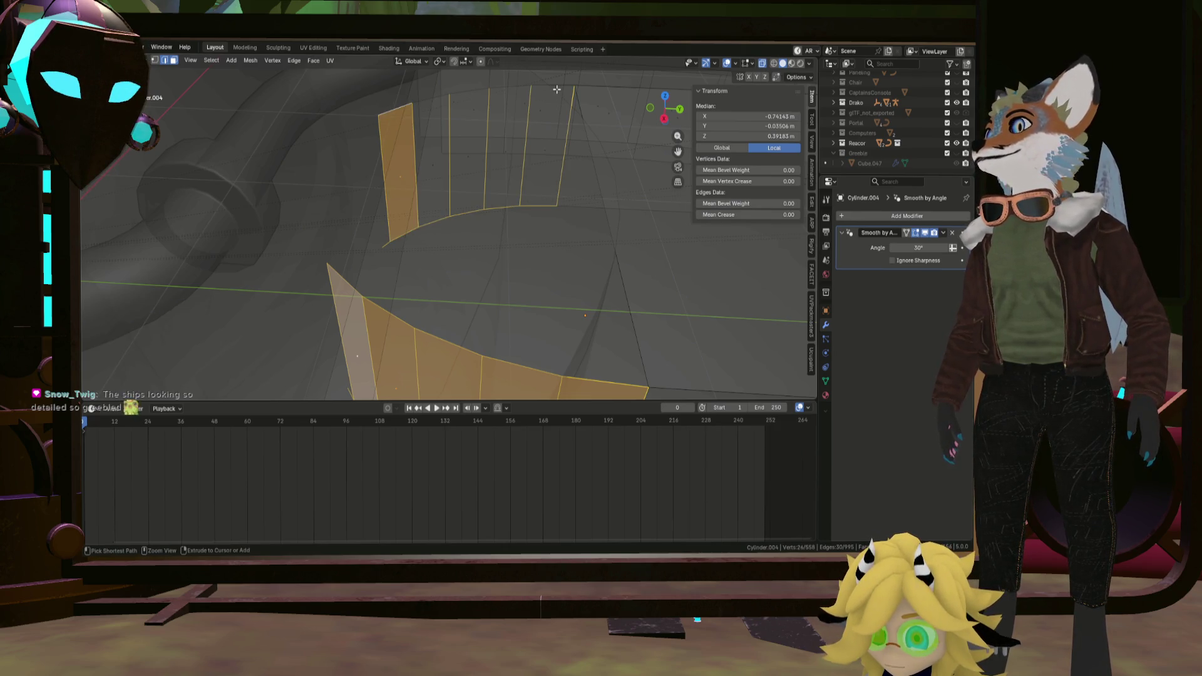
pyautogui.keyDown('ctrl'); pyautogui.click(556, 85); pyautogui.keyUp('ctrl')
pyautogui.moveTo(568, 104); pyautogui.dragTo(443, 100, button='middle')
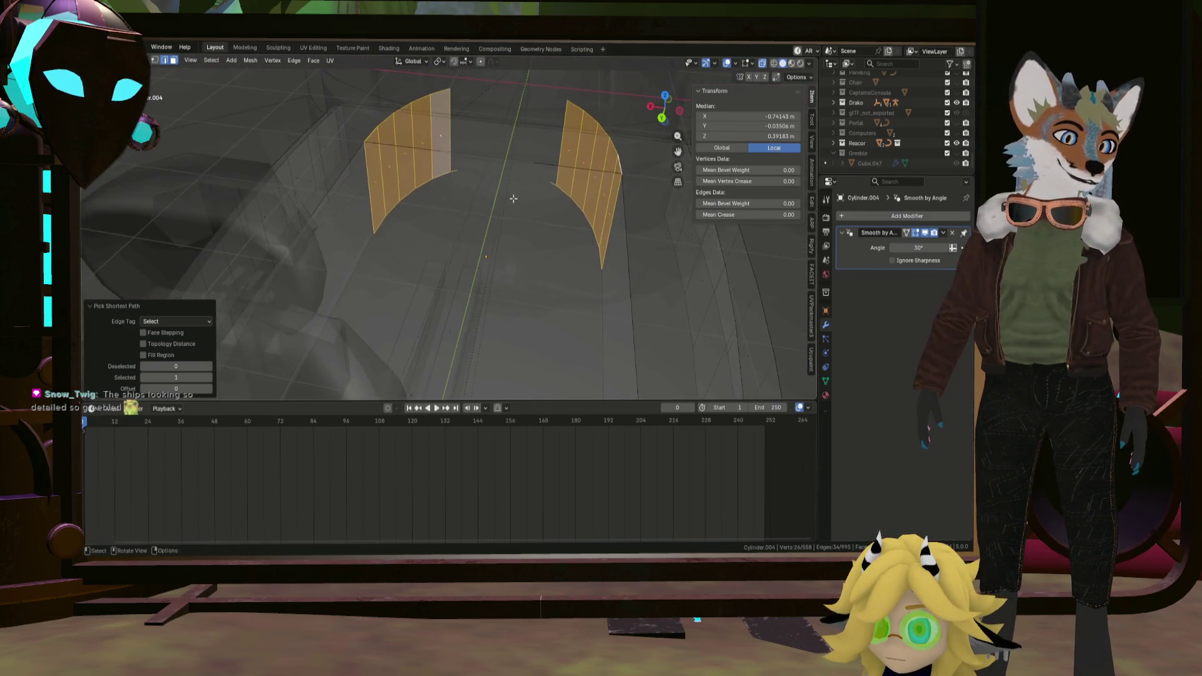
pyautogui.moveTo(443, 99); pyautogui.dragTo(508, 236, button='middle')
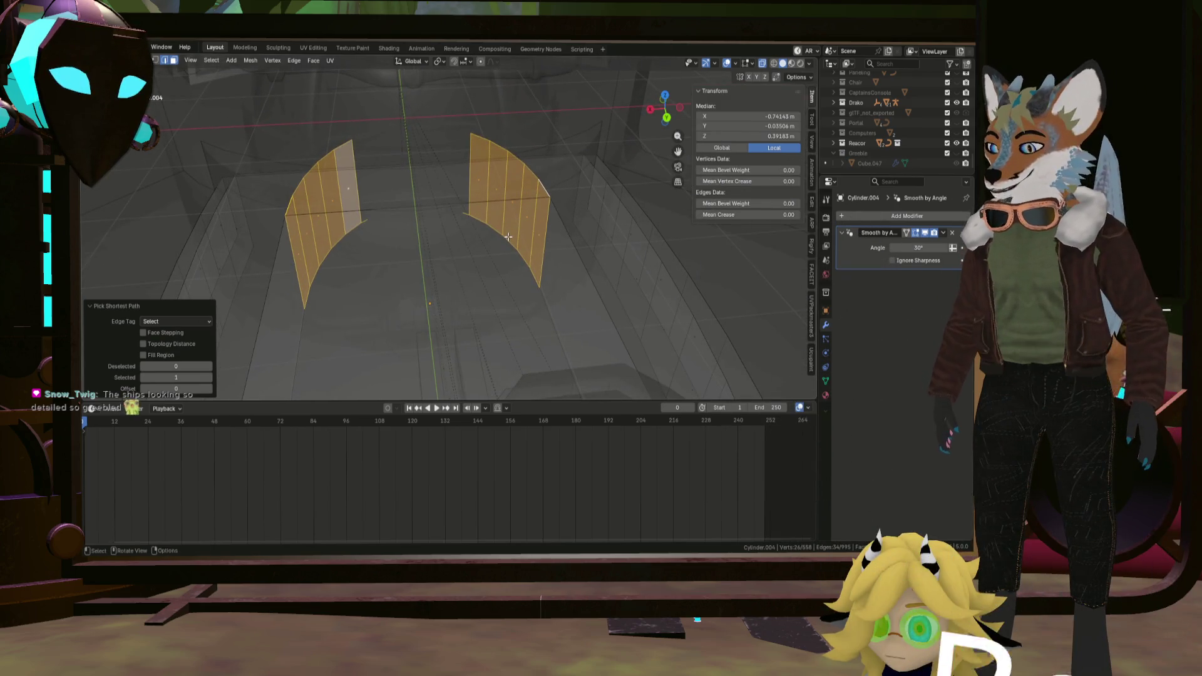
# Delete the two curved wall strips as Vertices, undoing and redoing once.
pyautogui.press('x')
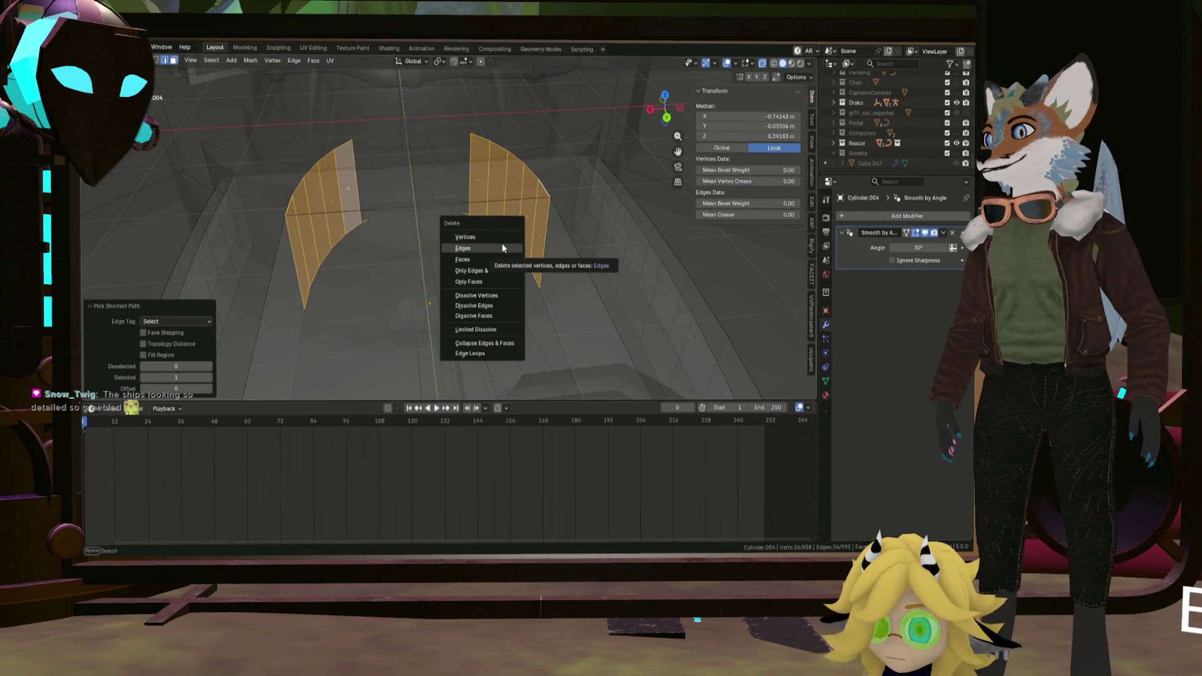
pyautogui.click(493, 238)
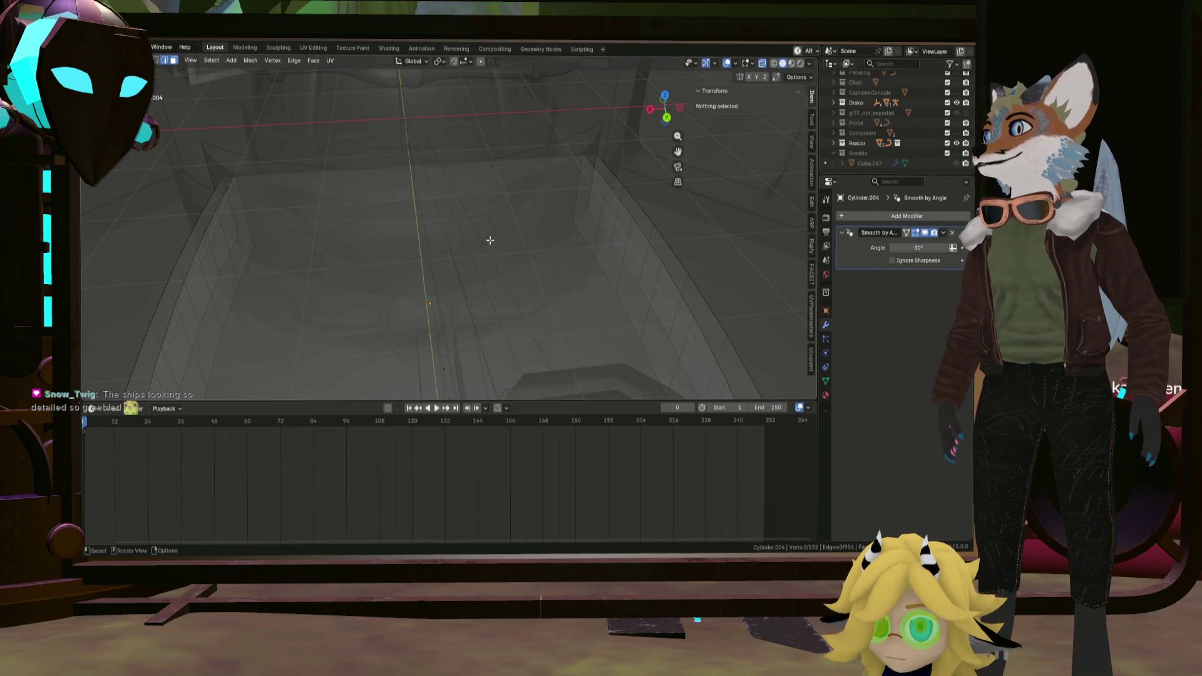
pyautogui.hotkey('ctrl', 'z')
pyautogui.press('x')
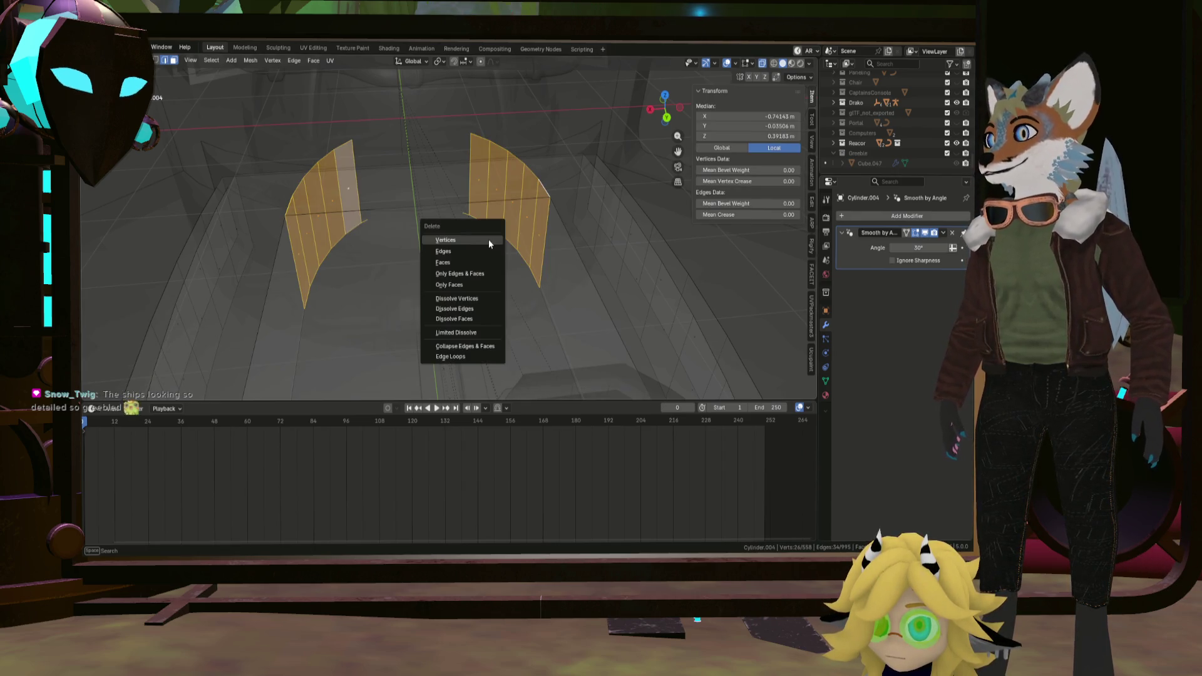
pyautogui.click(474, 262)
pyautogui.scroll(2, 356, 218)
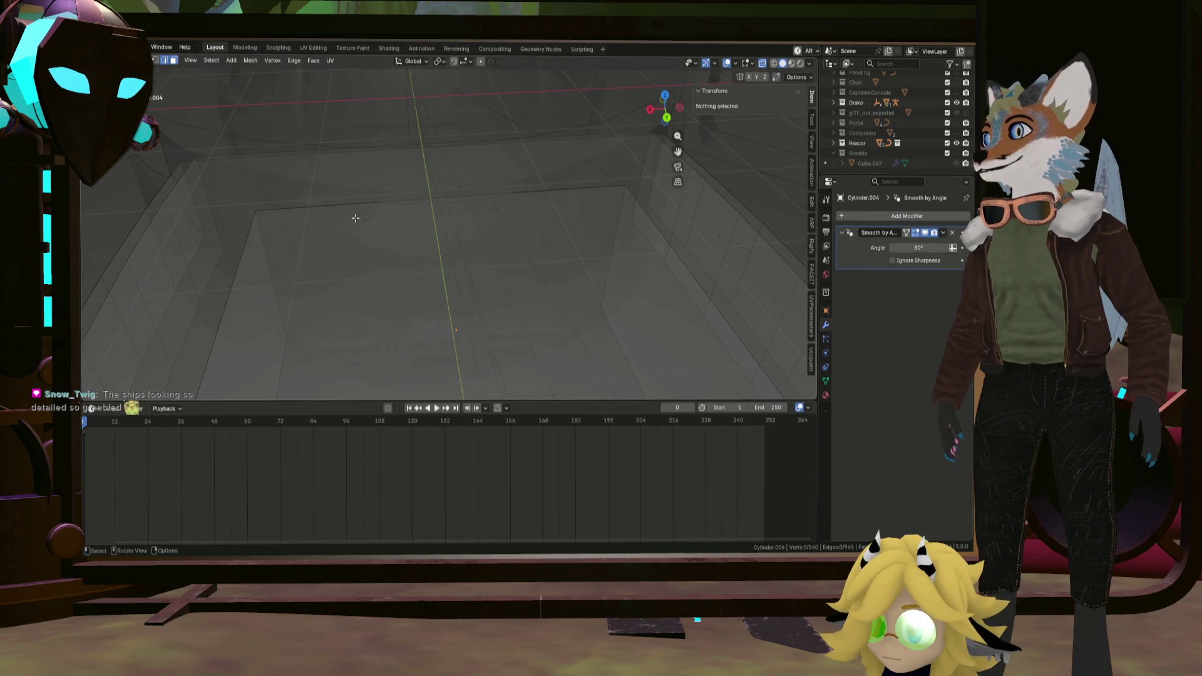
# Delete the leftover stray edge on the floor as Edges.
pyautogui.click(373, 223)
pyautogui.press('x')
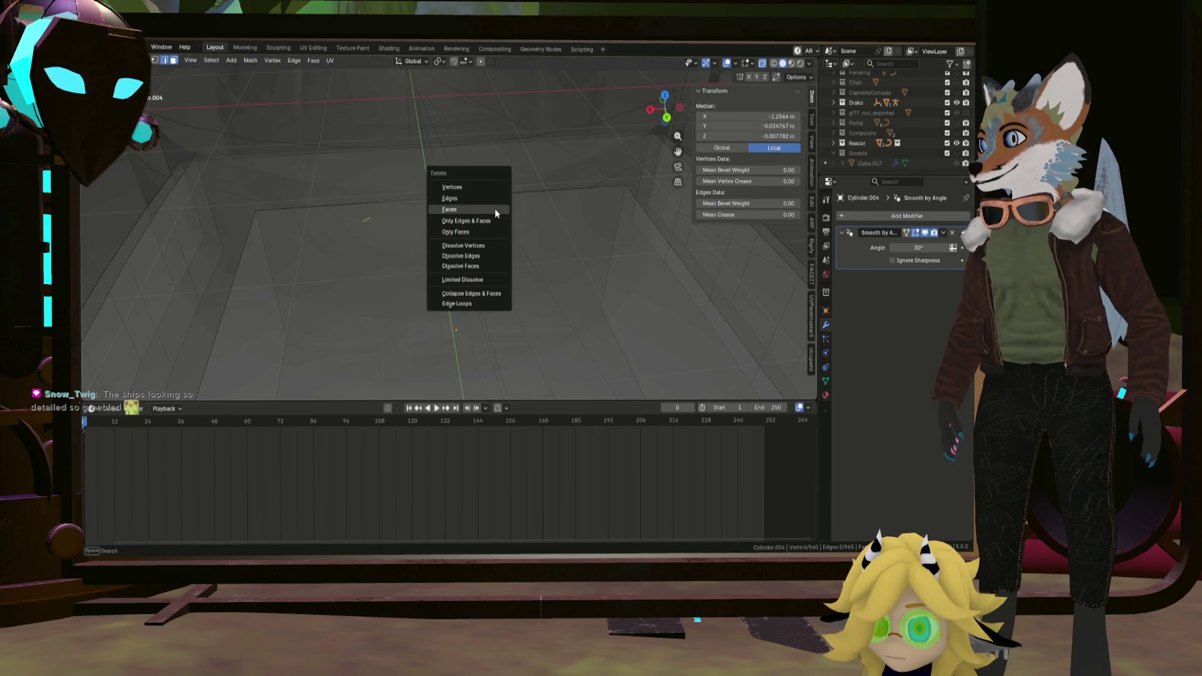
pyautogui.click(495, 209)
pyautogui.moveTo(495, 209)
pyautogui.mouseDown(button='middle')
pyautogui.moveTo(498, 258)
pyautogui.moveTo(417, 250)
pyautogui.moveTo(389, 260)
pyautogui.mouseUp(button='middle')
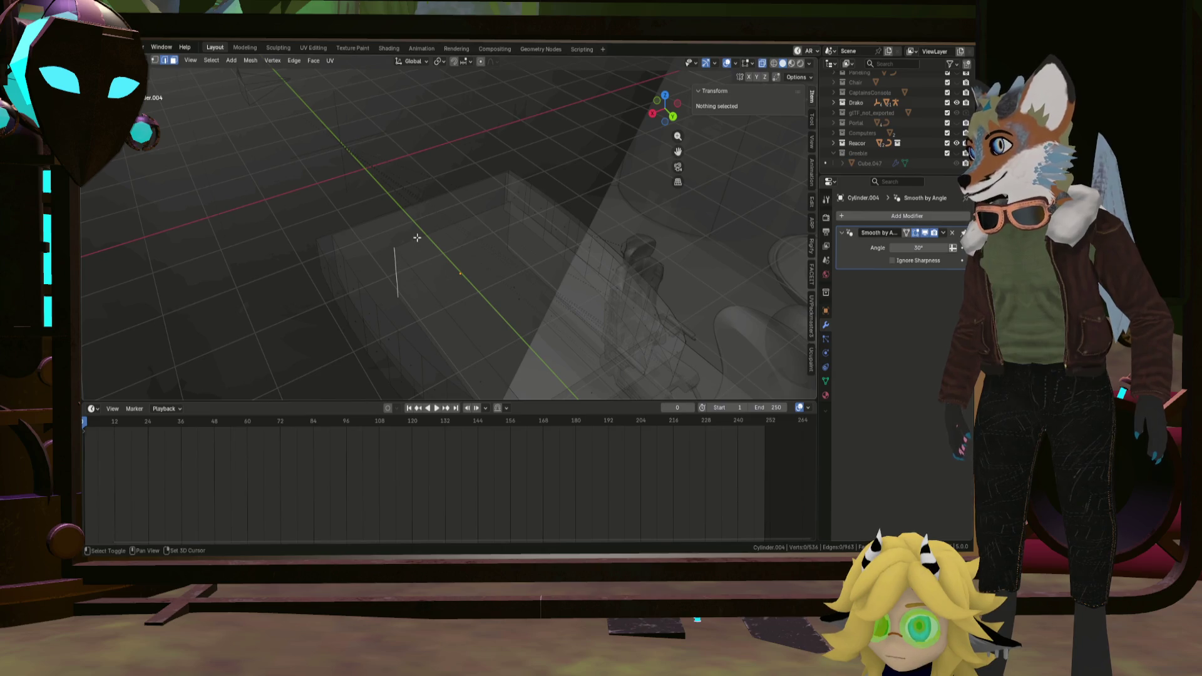
# Move the selected stray edges along the Y axis and confirm the new position.
pyautogui.click(417, 238)
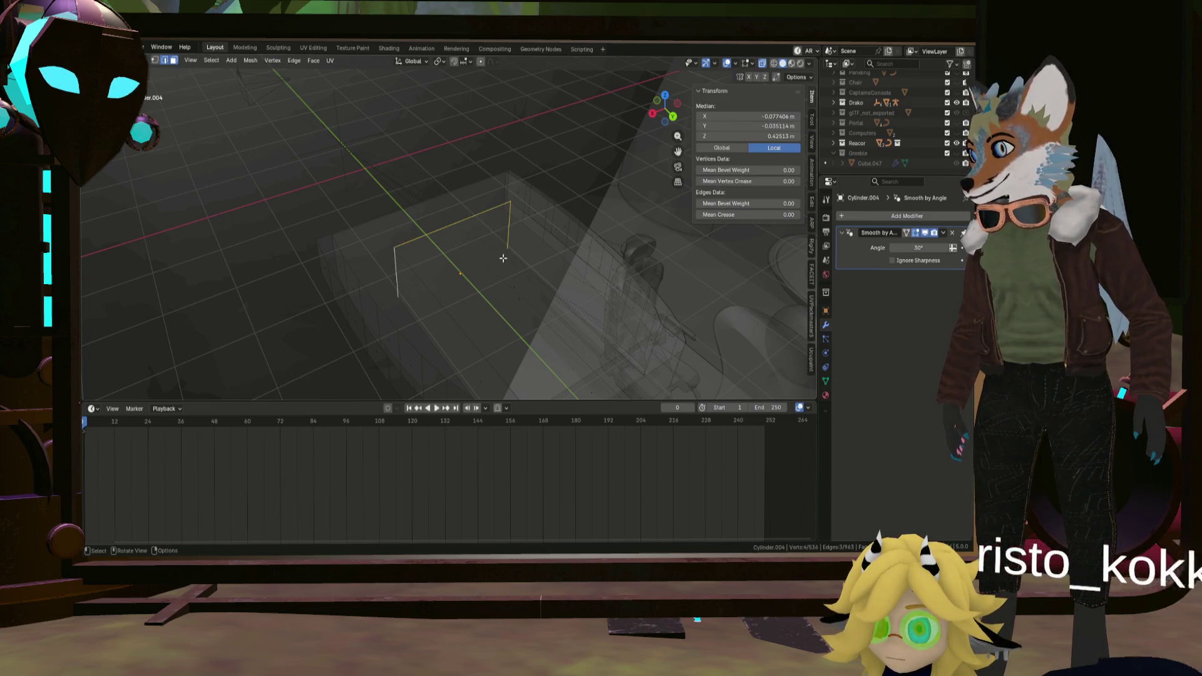
pyautogui.press('g')
pyautogui.press('y')
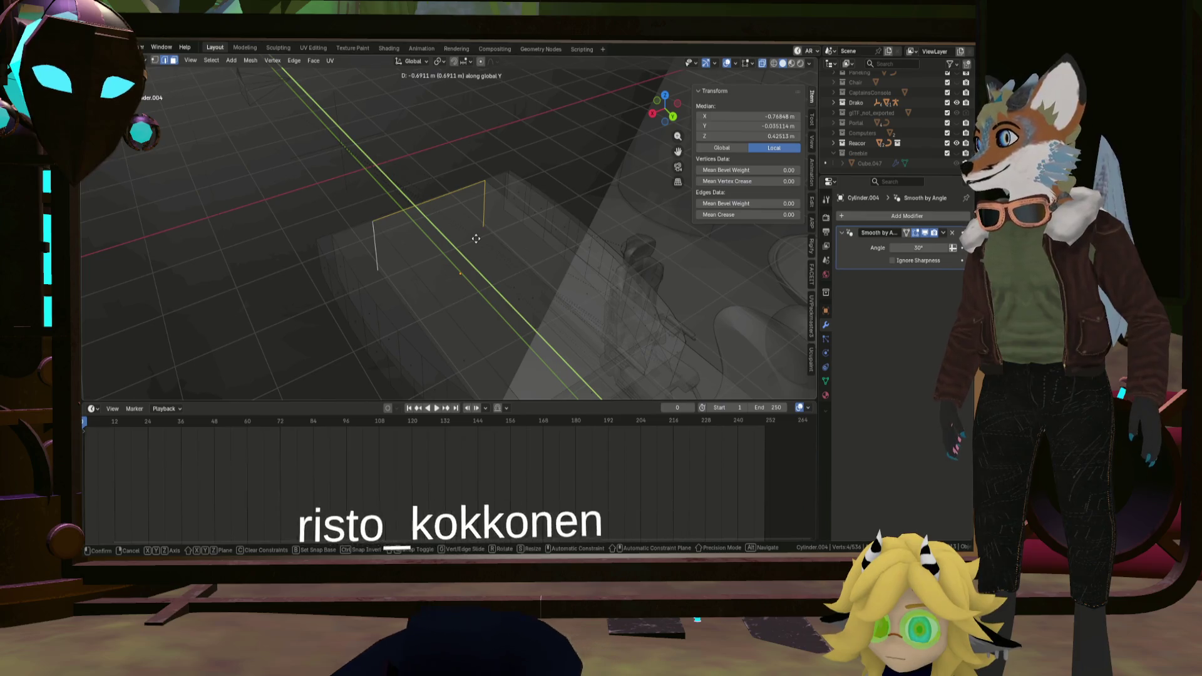
pyautogui.click(478, 240)
pyautogui.moveTo(478, 240)
pyautogui.mouseDown(button='middle')
pyautogui.moveTo(434, 249)
pyautogui.moveTo(456, 256)
pyautogui.mouseUp(button='middle')
# Select the pedestal's linked base and upper ring geometry for unwrapping.
pyautogui.press('Tab')
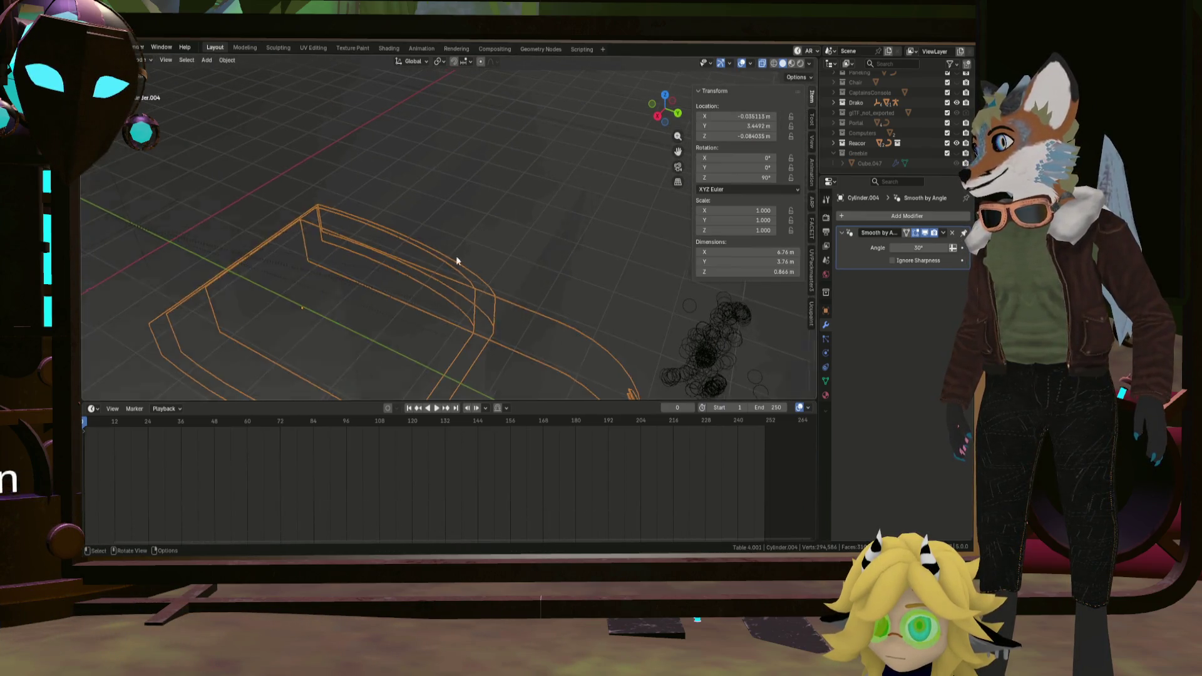
pyautogui.press('Tab')
pyautogui.scroll(-5, 545, 195)
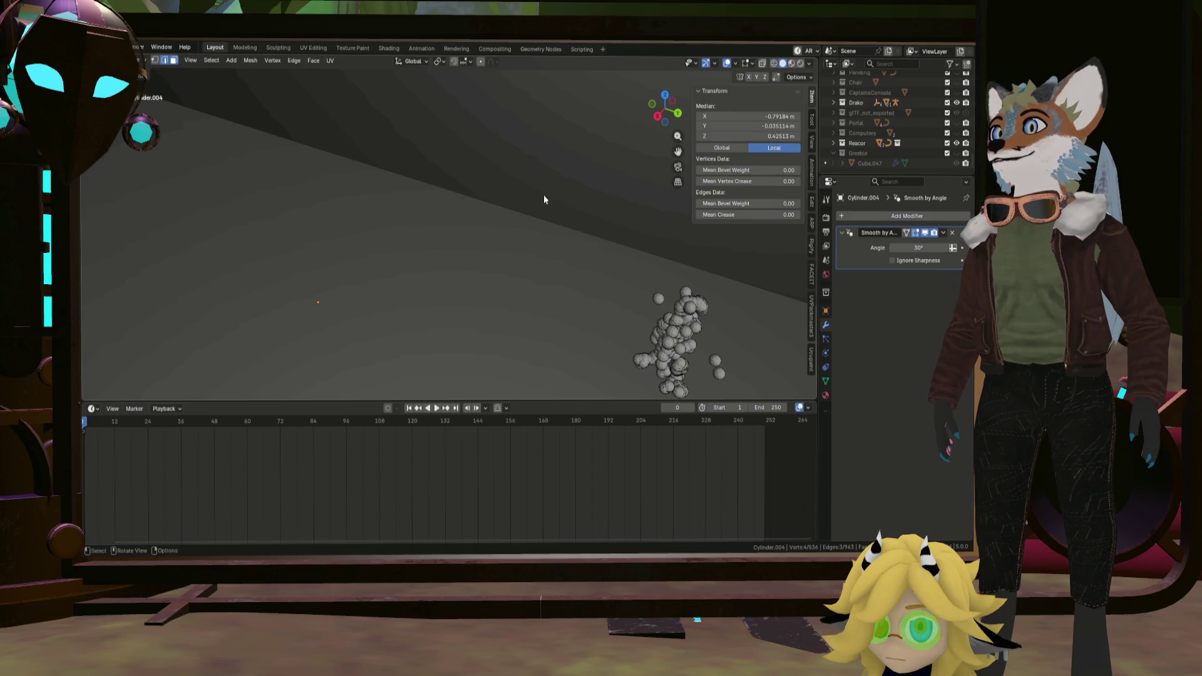
pyautogui.moveTo(544, 195)
pyautogui.mouseDown(button='middle')
pyautogui.moveTo(499, 260)
pyautogui.moveTo(500, 223)
pyautogui.moveTo(476, 199)
pyautogui.moveTo(503, 174)
pyautogui.moveTo(477, 235)
pyautogui.mouseUp(button='middle')
pyautogui.scroll(-3, 499, 260)
pyautogui.scroll(8, 501, 223)
pyautogui.scroll(3, 482, 200)
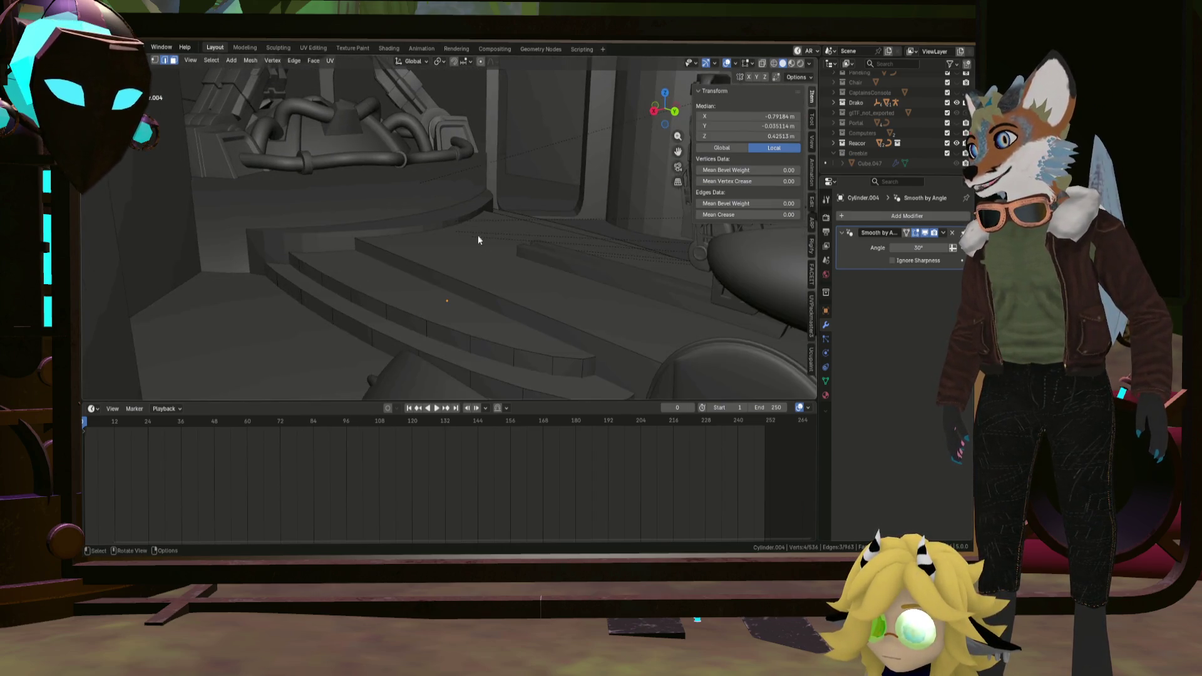
pyautogui.scroll(3, 480, 256)
pyautogui.scroll(3, 459, 253)
pyautogui.scroll(-5, 439, 254)
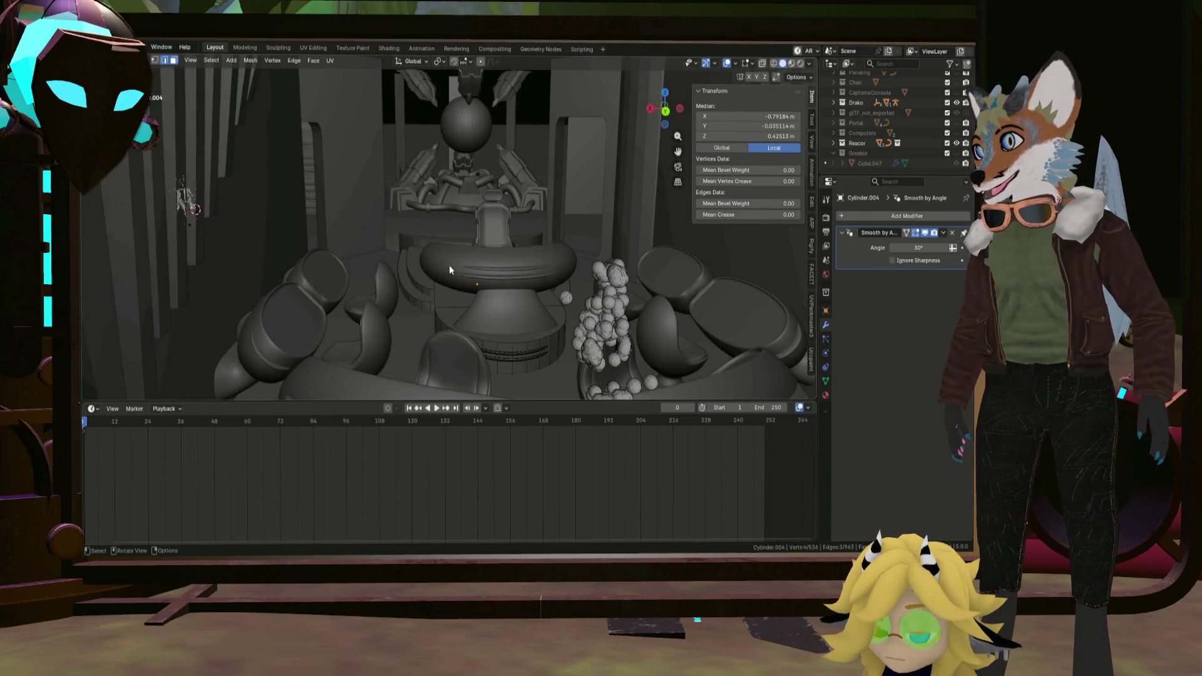
pyautogui.scroll(2, 493, 332)
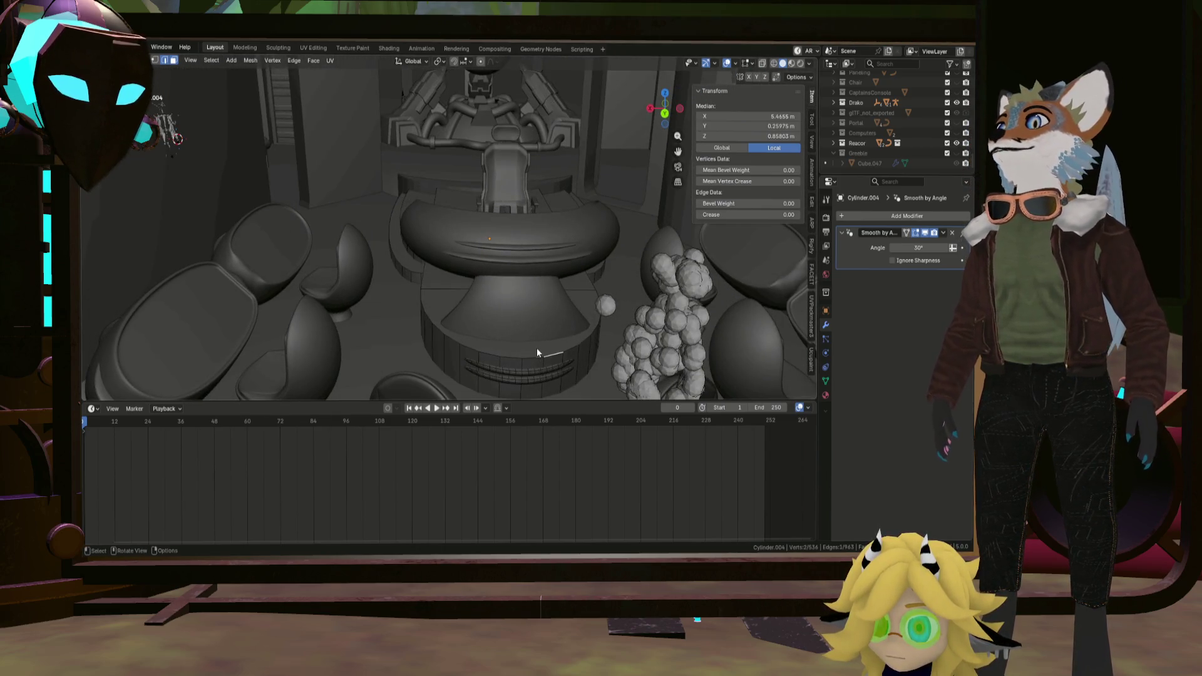
pyautogui.press('l')
pyautogui.press('l')
pyautogui.moveTo(402, 239); pyautogui.dragTo(439, 65, button='middle')
# Unwrap the pedestal into UV islands, pack them with UVPackmaster, and re-unwrap with Minimum Stretch.
pyautogui.click(317, 48)
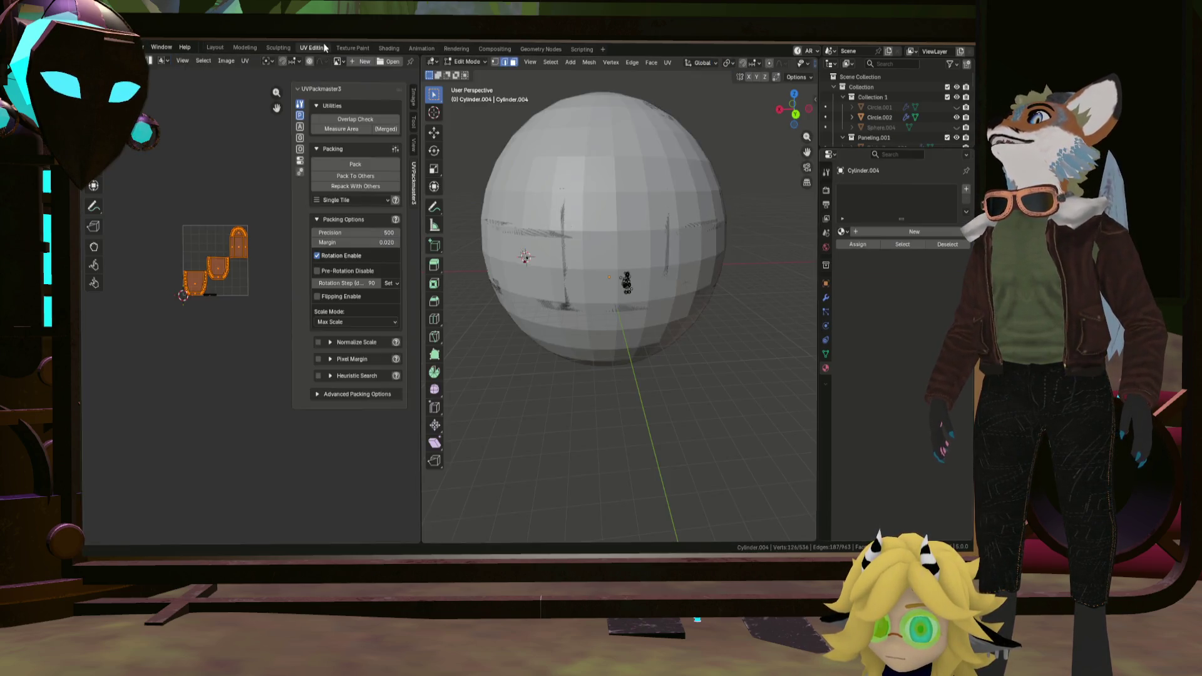
pyautogui.scroll(5, 525, 271)
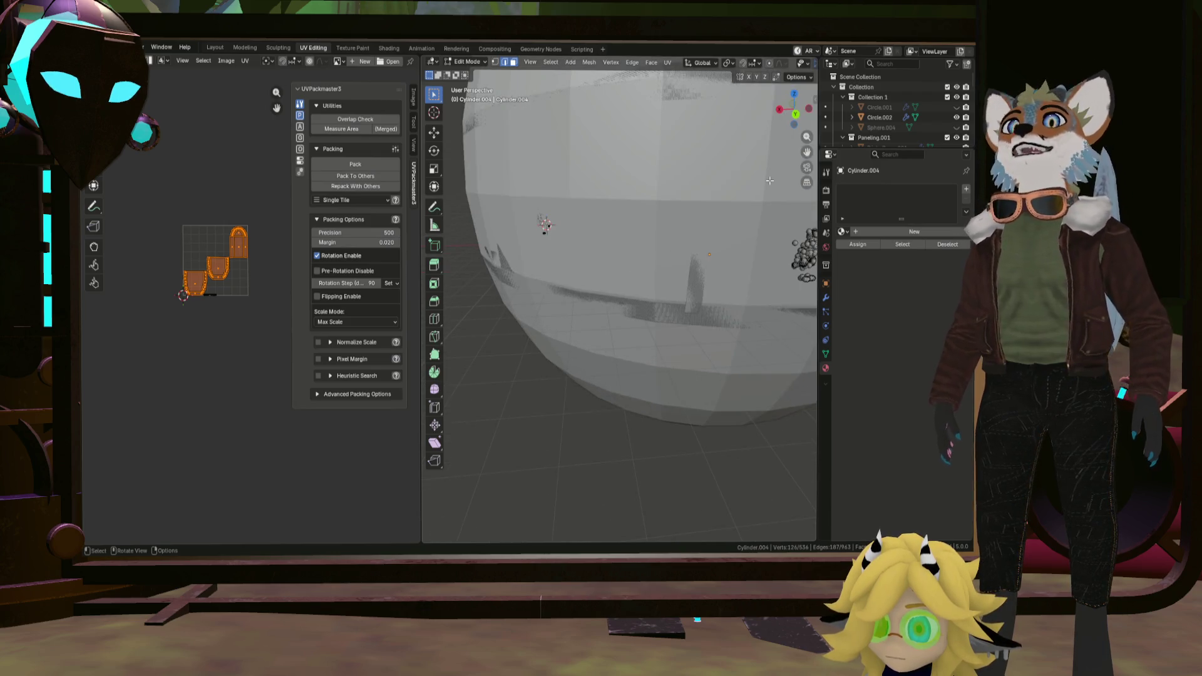
pyautogui.click(668, 62)
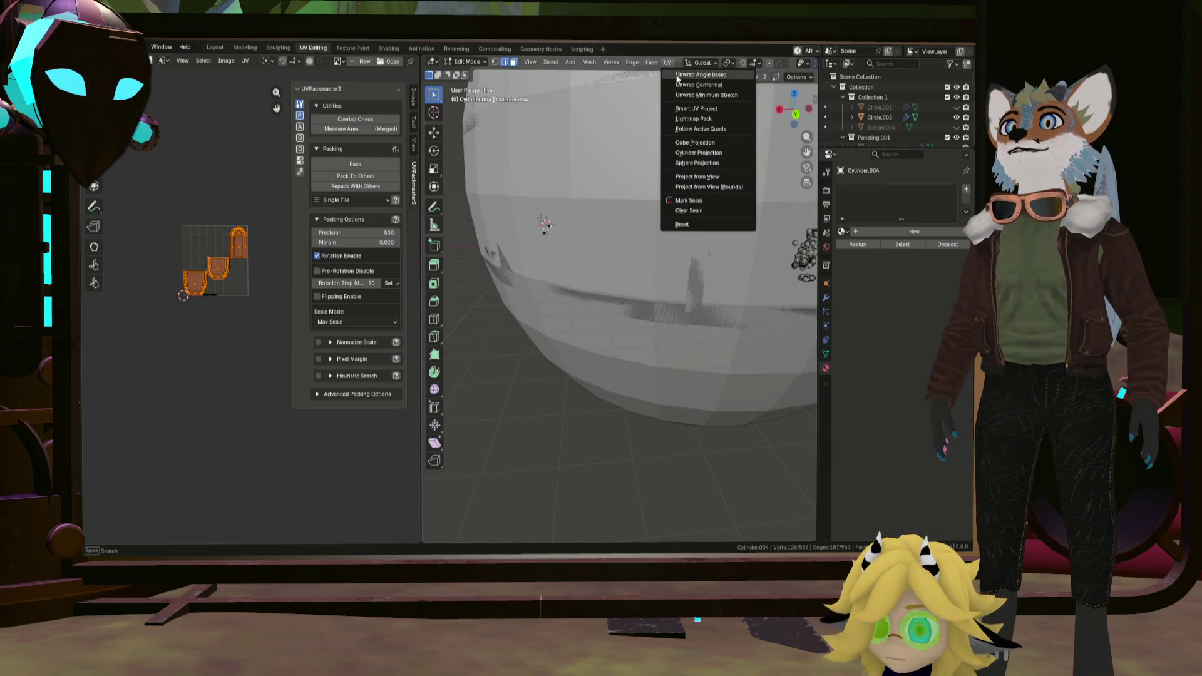
pyautogui.click(696, 95)
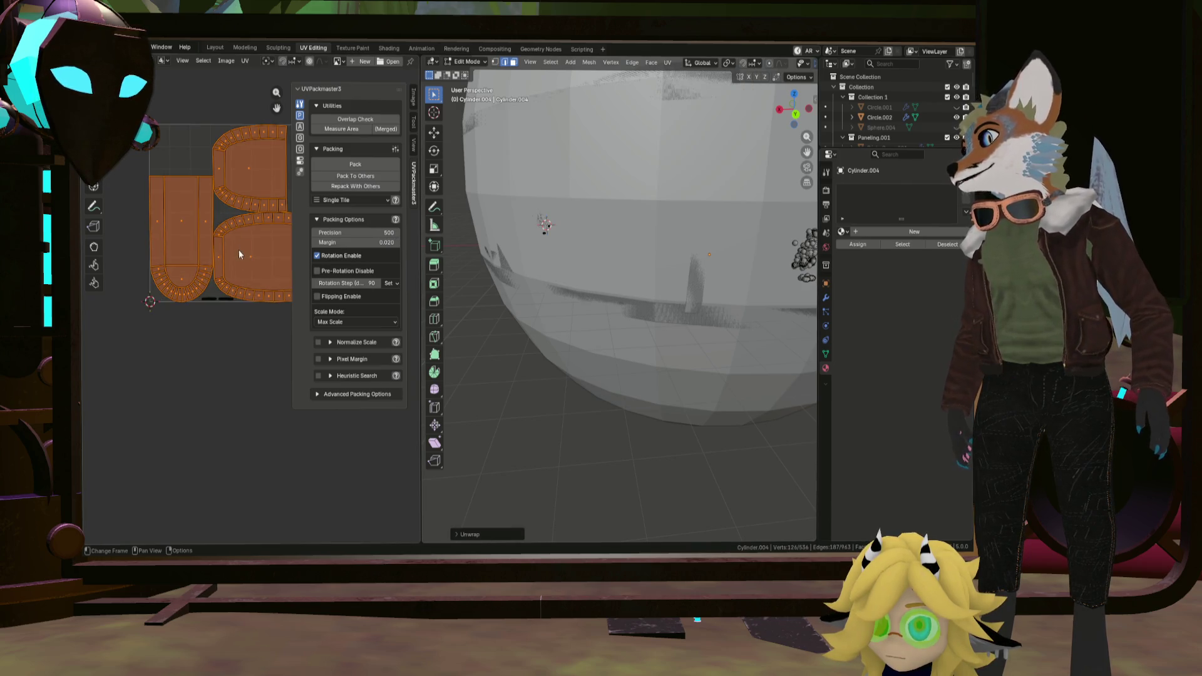
pyautogui.scroll(2, 240, 253)
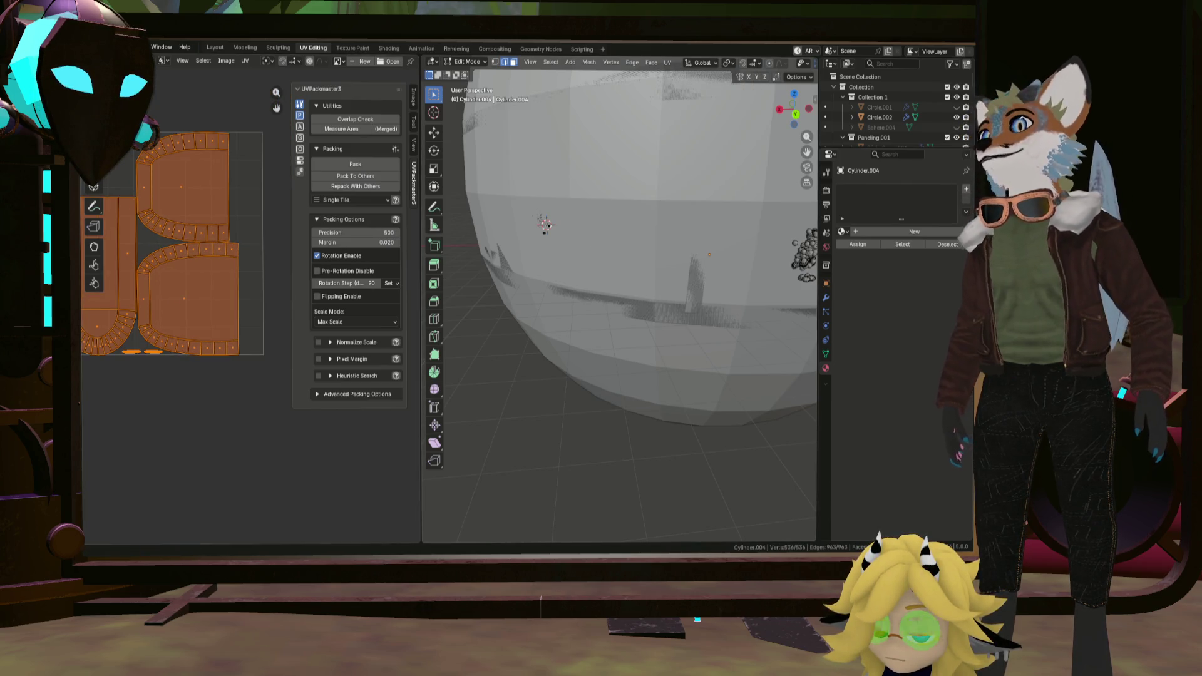
pyautogui.click(668, 63)
pyautogui.click(674, 94)
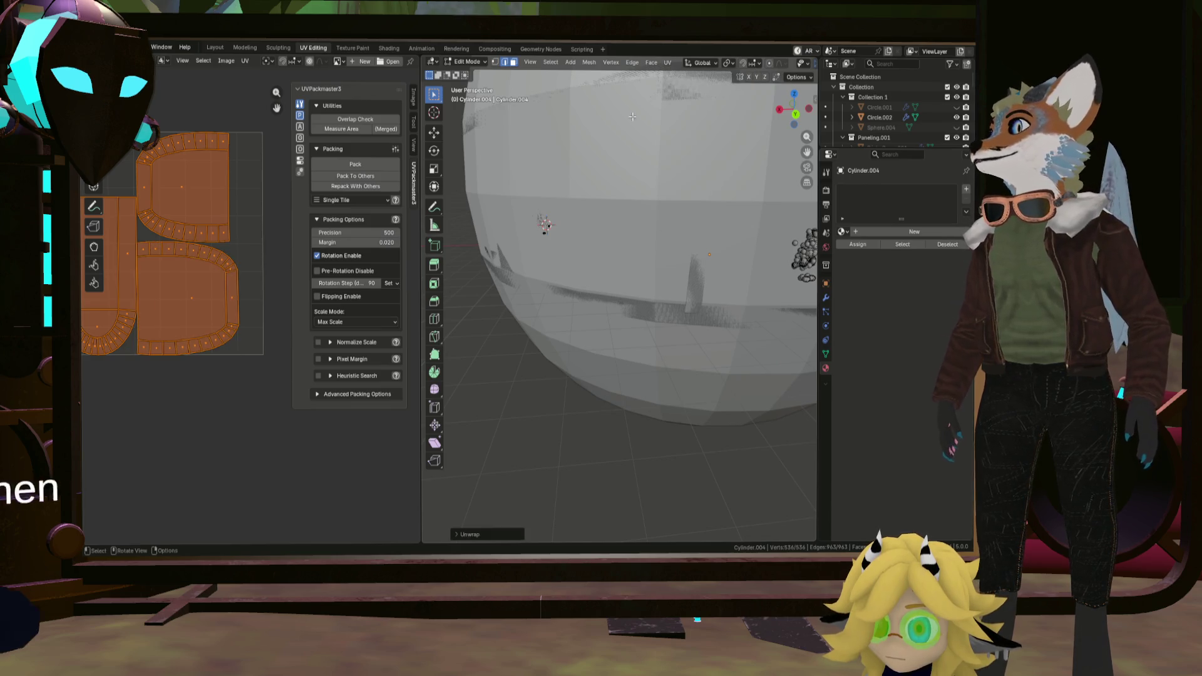
pyautogui.scroll(3, 145, 241)
pyautogui.scroll(3, 230, 258)
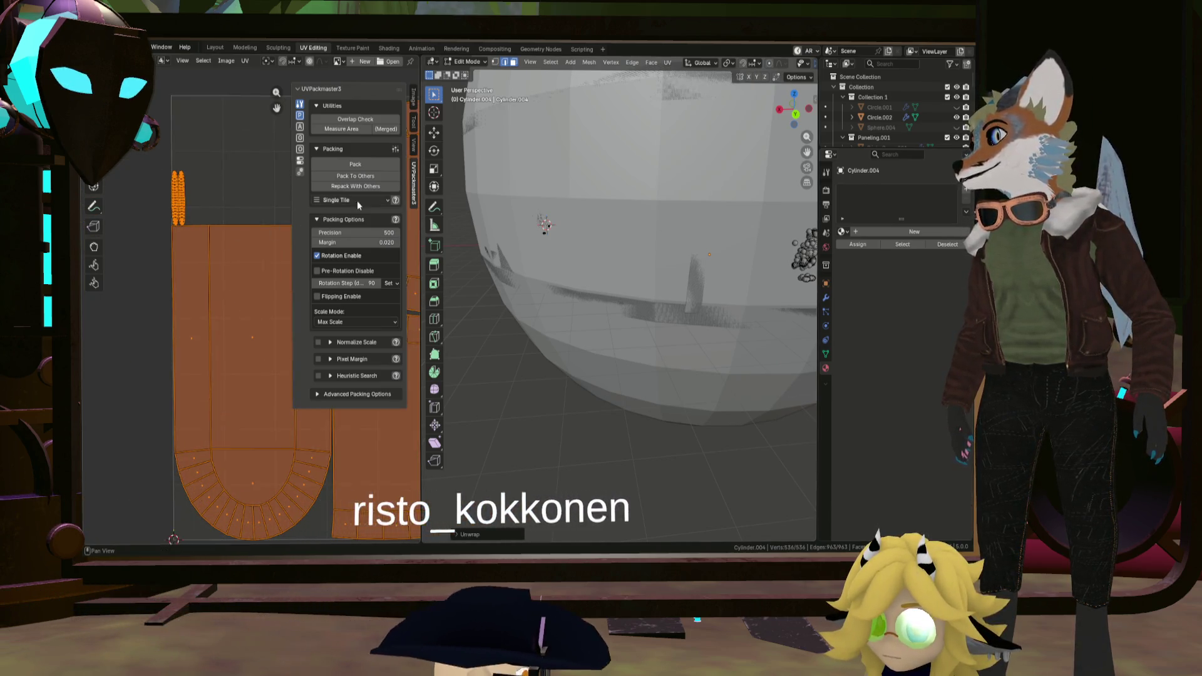
pyautogui.click(356, 163)
pyautogui.scroll(3, 229, 249)
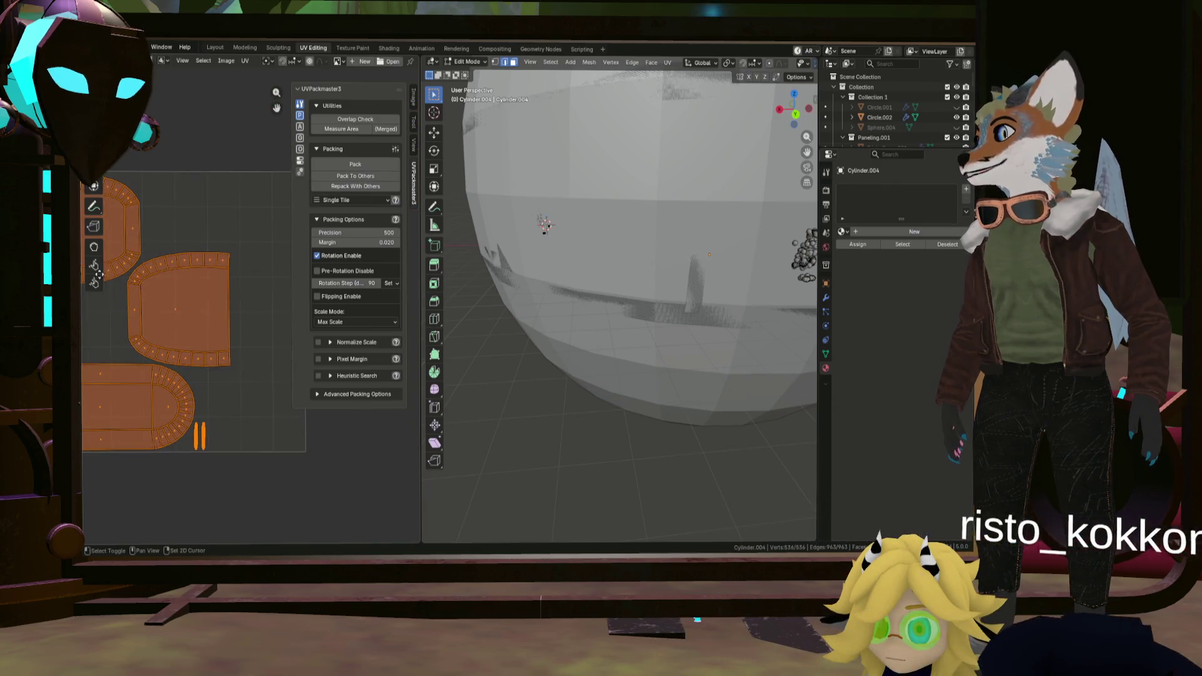
pyautogui.scroll(-3, 198, 272)
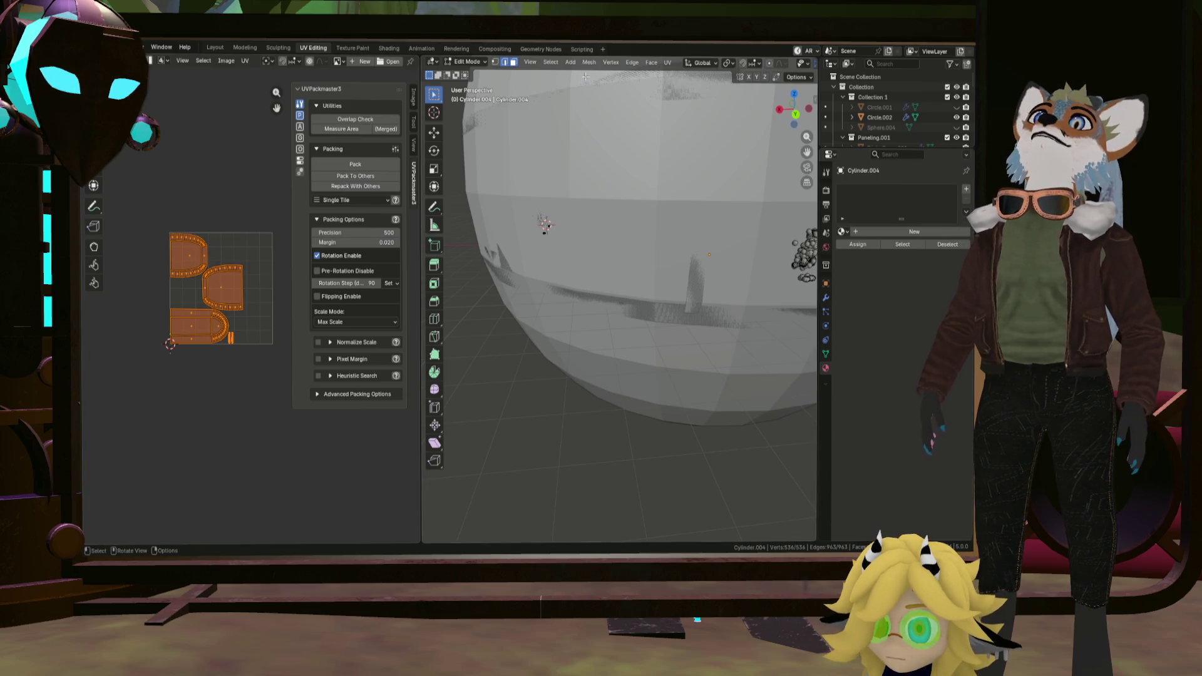
pyautogui.click(669, 63)
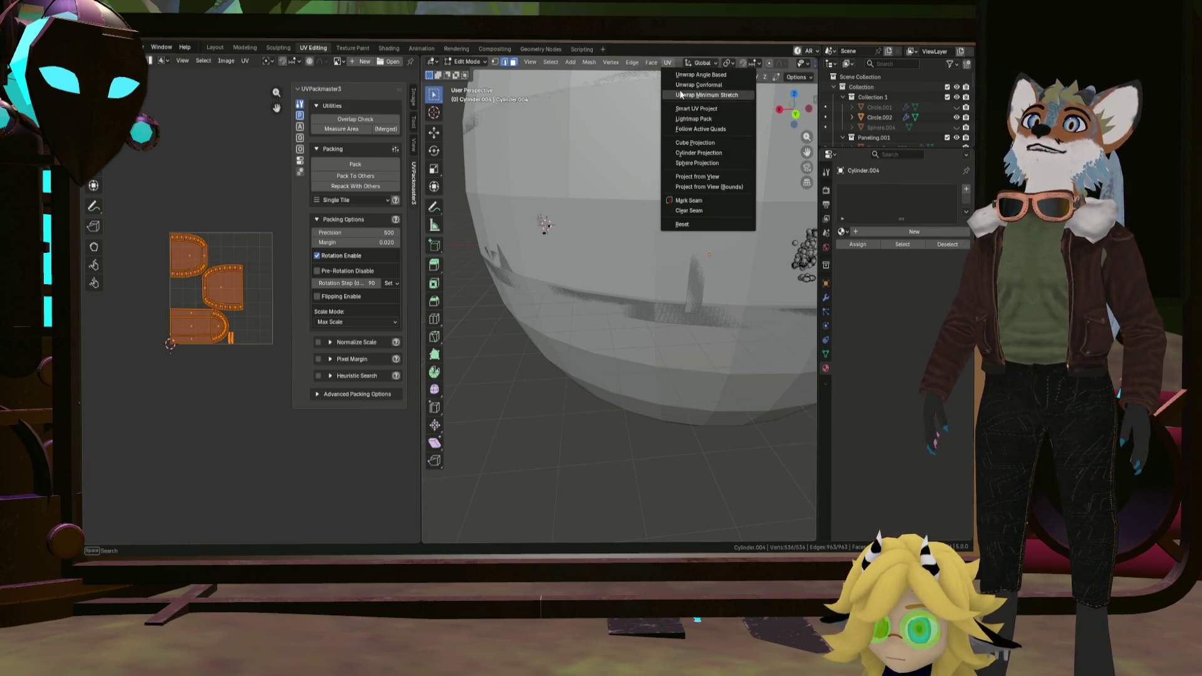
pyautogui.click(680, 94)
pyautogui.scroll(3, 203, 276)
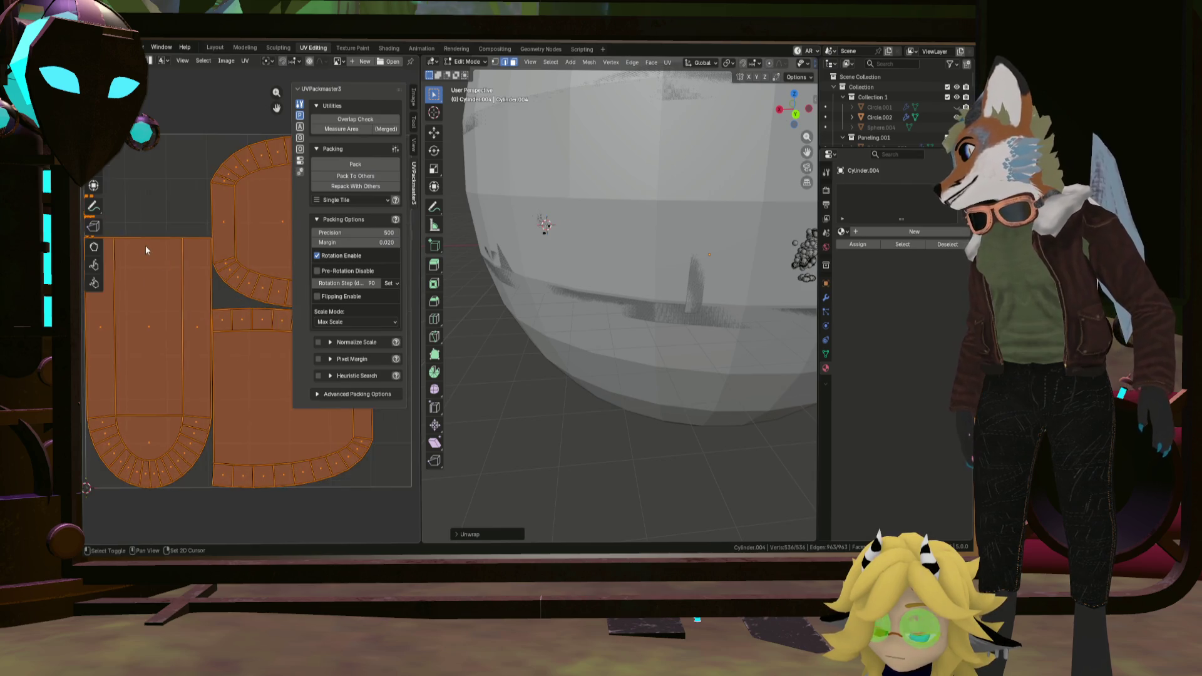
pyautogui.scroll(2, 215, 249)
# Slide the thin strip UV islands horizontally into a tidier position.
pyautogui.click(178, 231)
pyautogui.press('a')
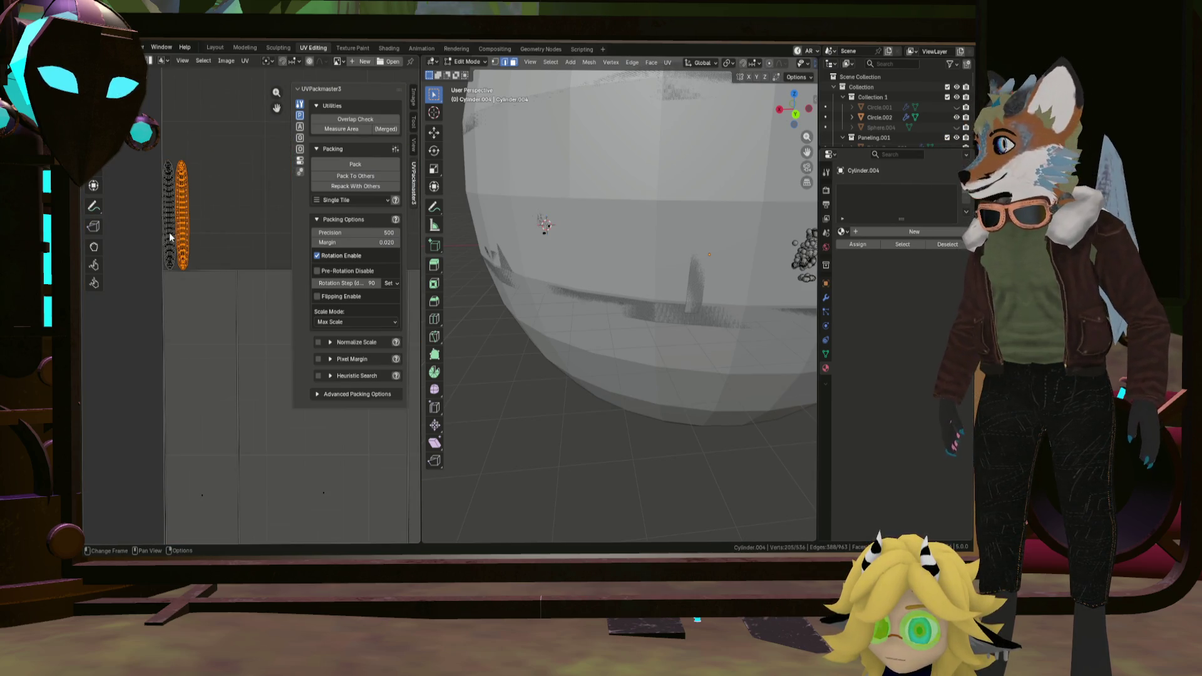
pyautogui.press('g')
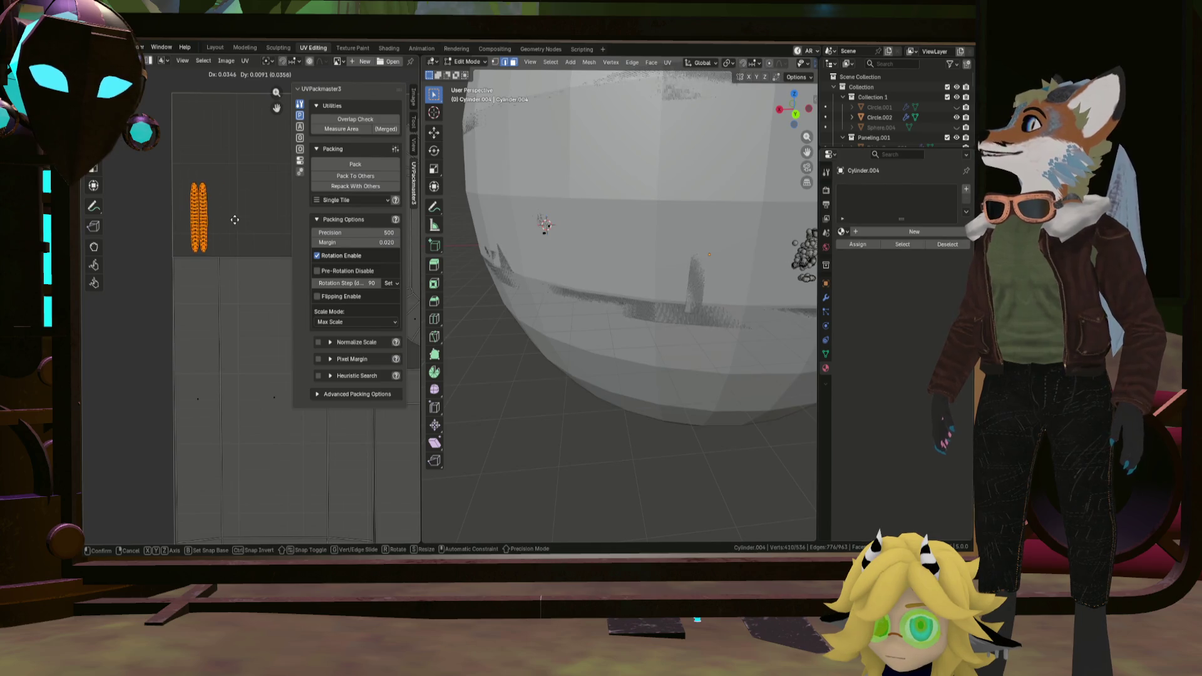
pyautogui.click(235, 220)
pyautogui.click(204, 229)
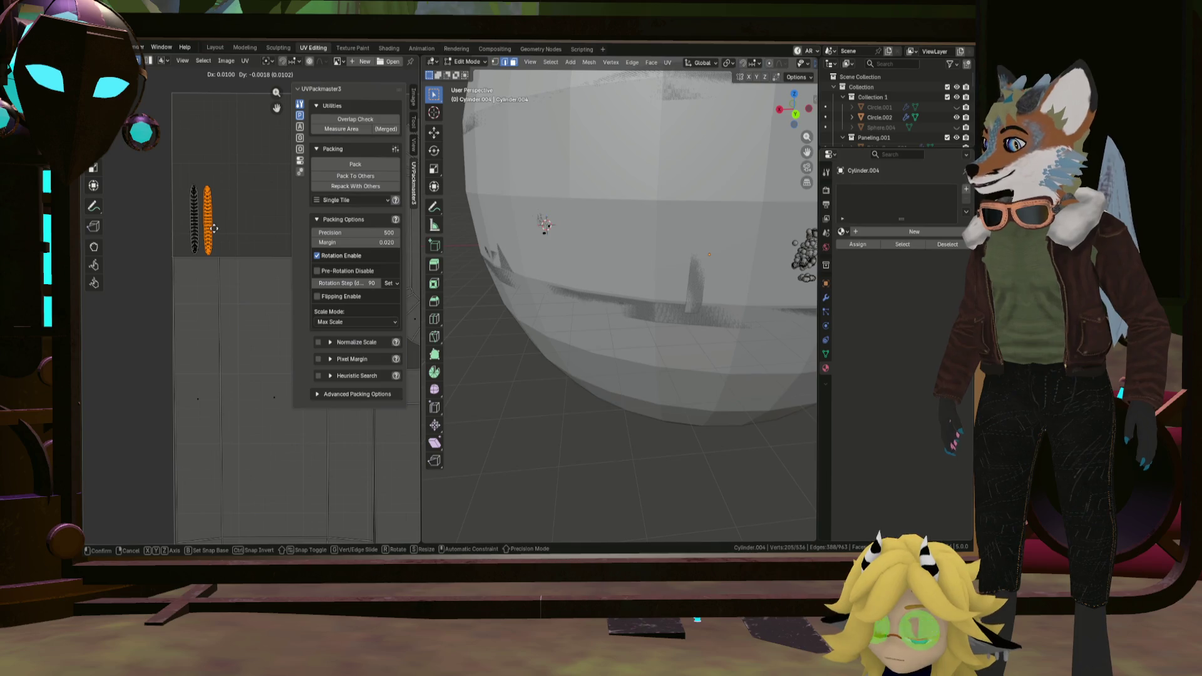
pyautogui.press('x')
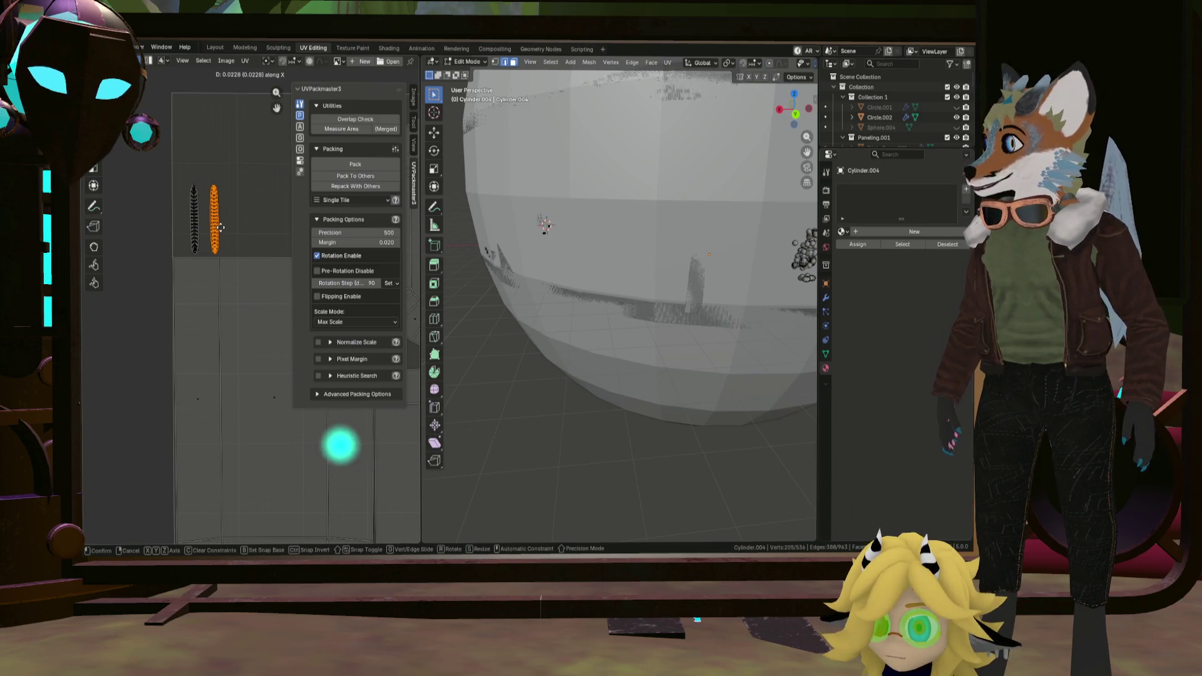
pyautogui.click(216, 225)
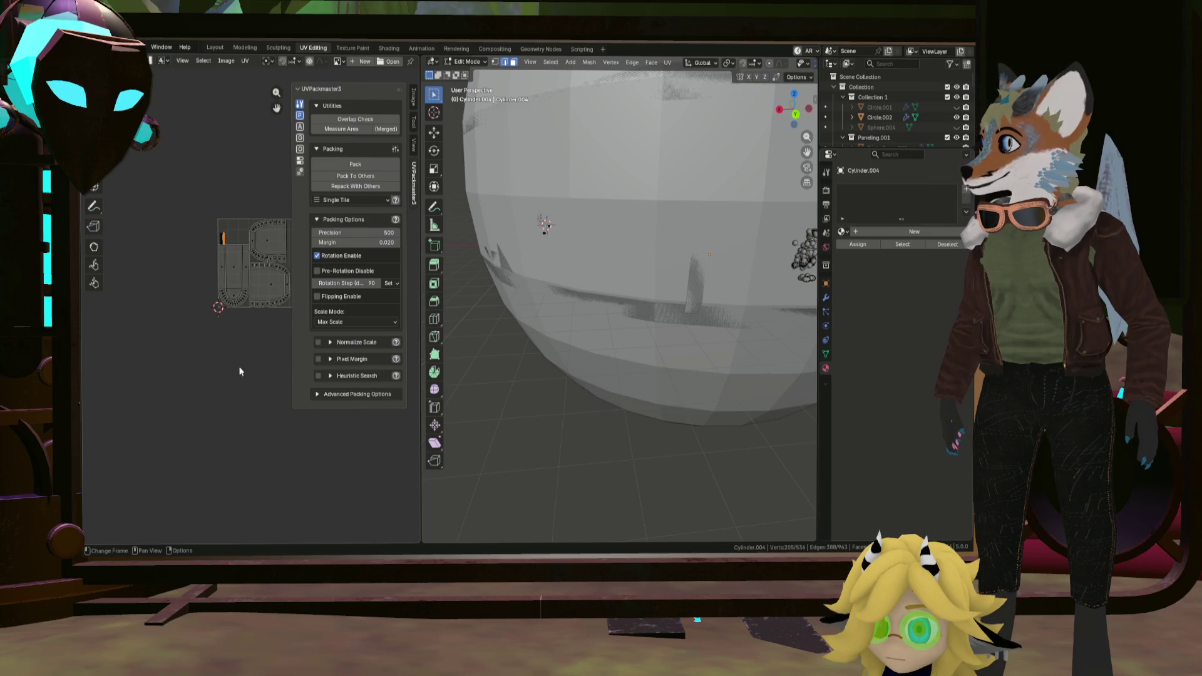
pyautogui.scroll(2, 257, 338)
pyautogui.scroll(3, 225, 250)
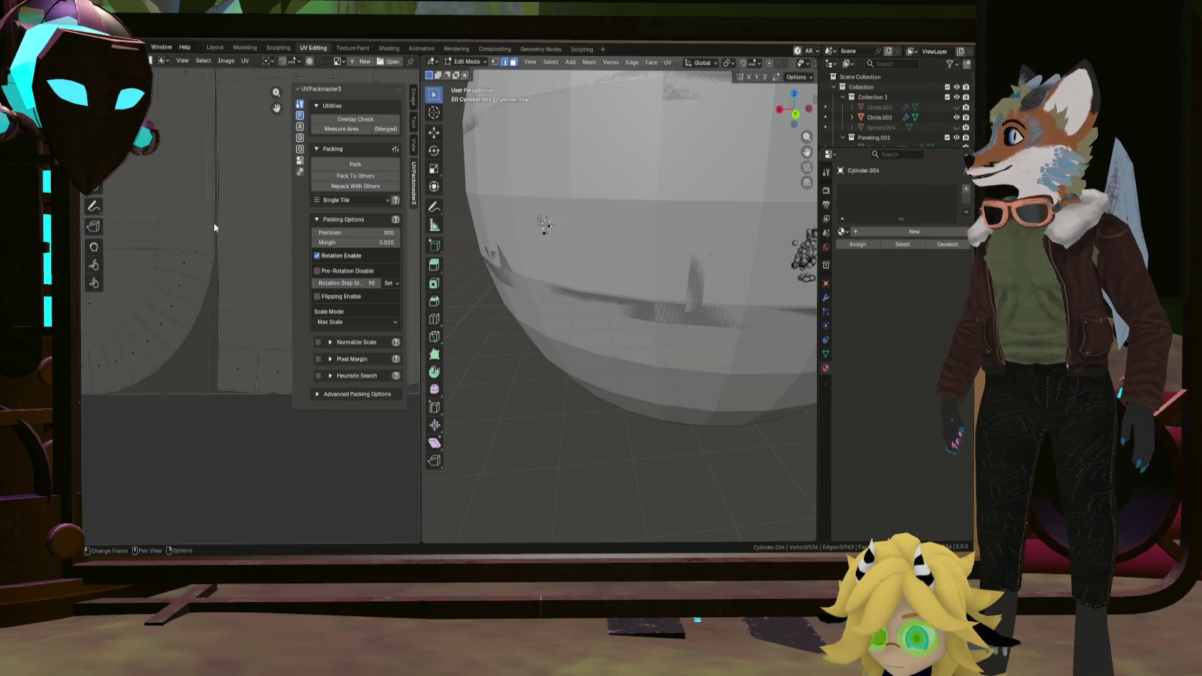
pyautogui.scroll(2, 225, 282)
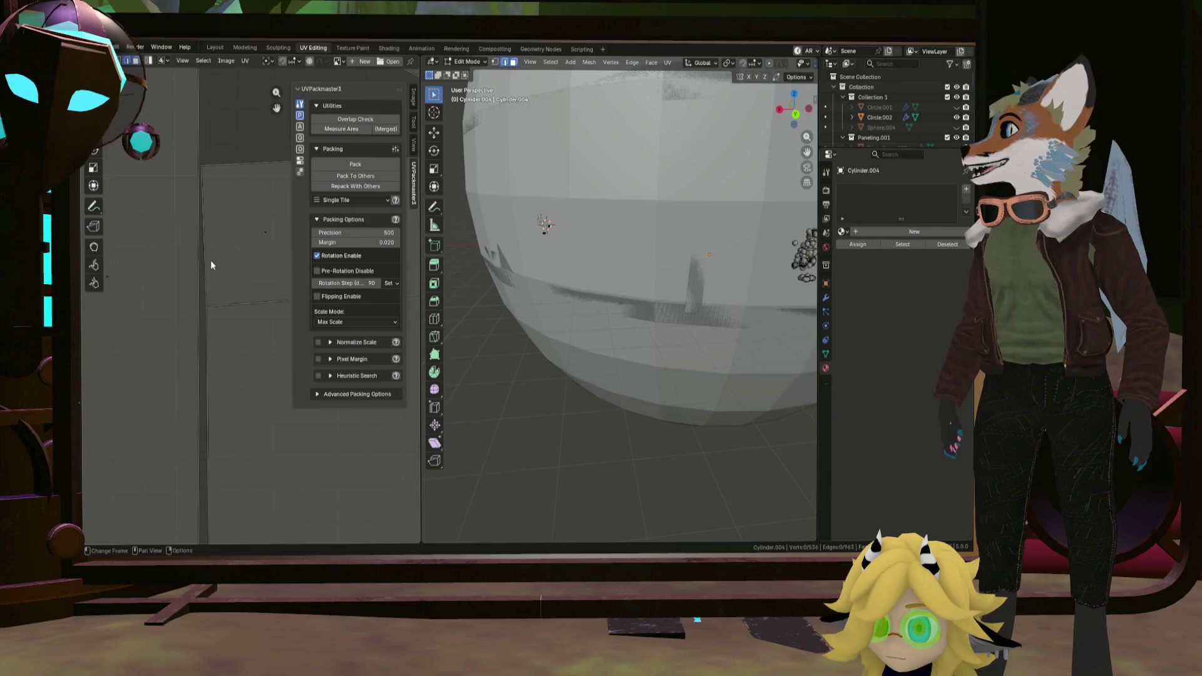
pyautogui.scroll(-6, 213, 260)
pyautogui.scroll(5, 202, 307)
# Shift the lower large UV island horizontally and test-move the upper island.
pyautogui.click(218, 296)
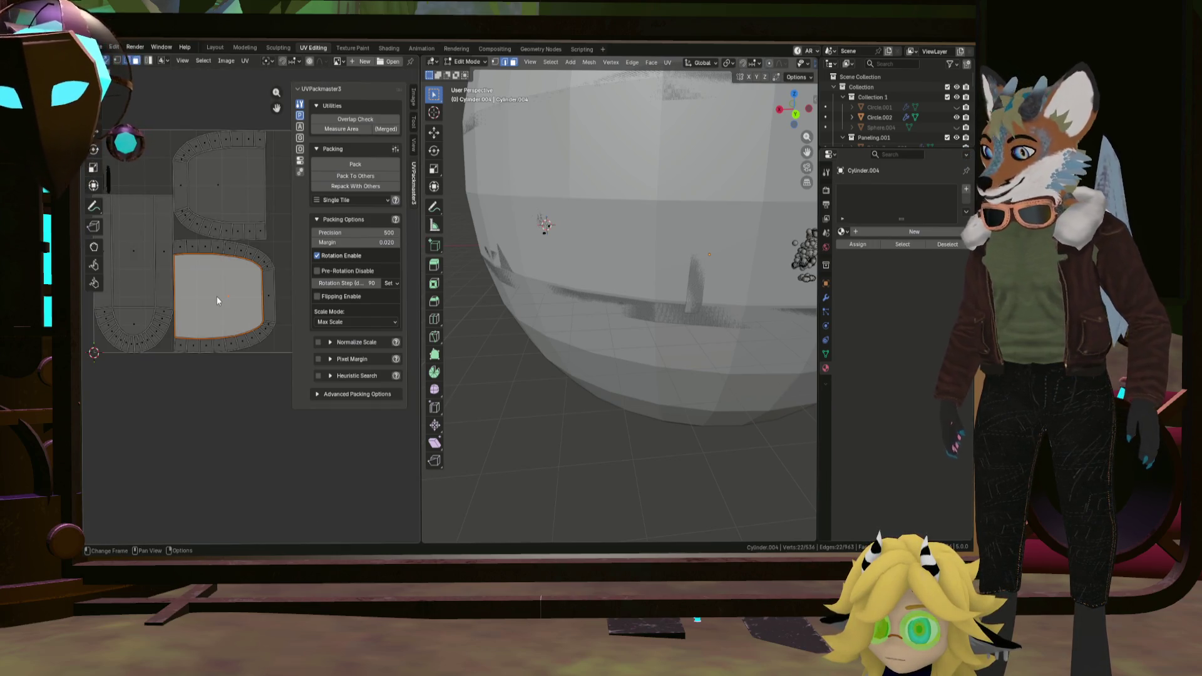
pyautogui.press('l')
pyautogui.press('g')
pyautogui.press('x')
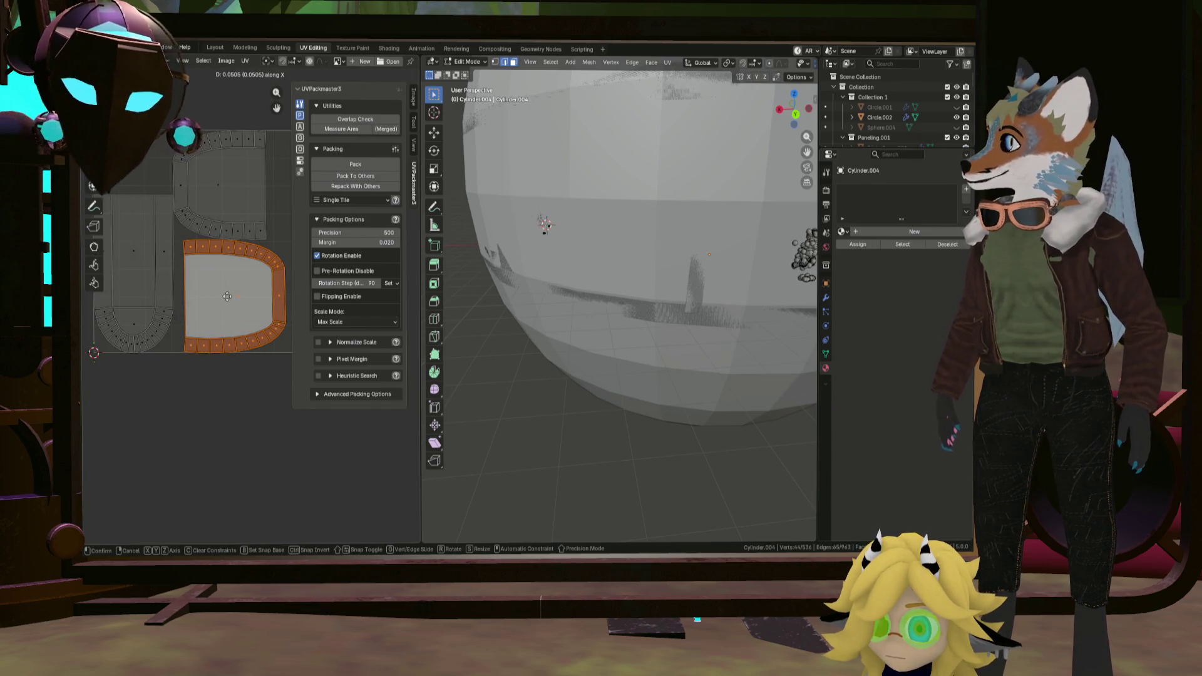
pyautogui.click(226, 296)
pyautogui.click(244, 192)
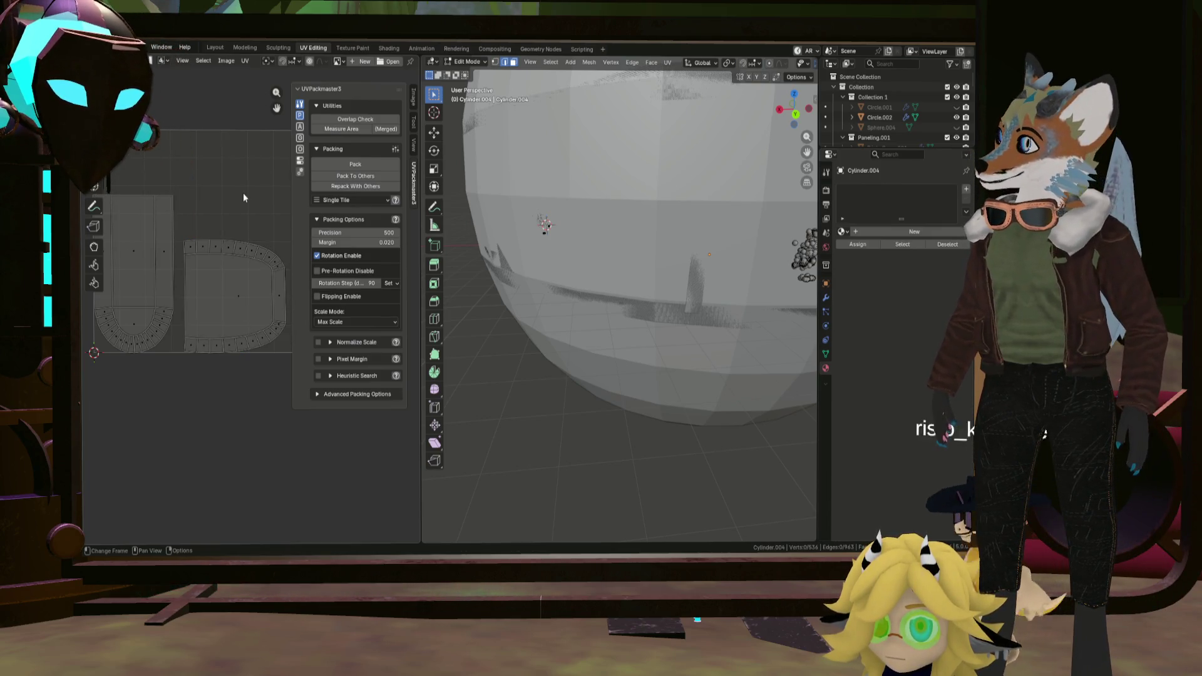
pyautogui.press('l')
pyautogui.press('g')
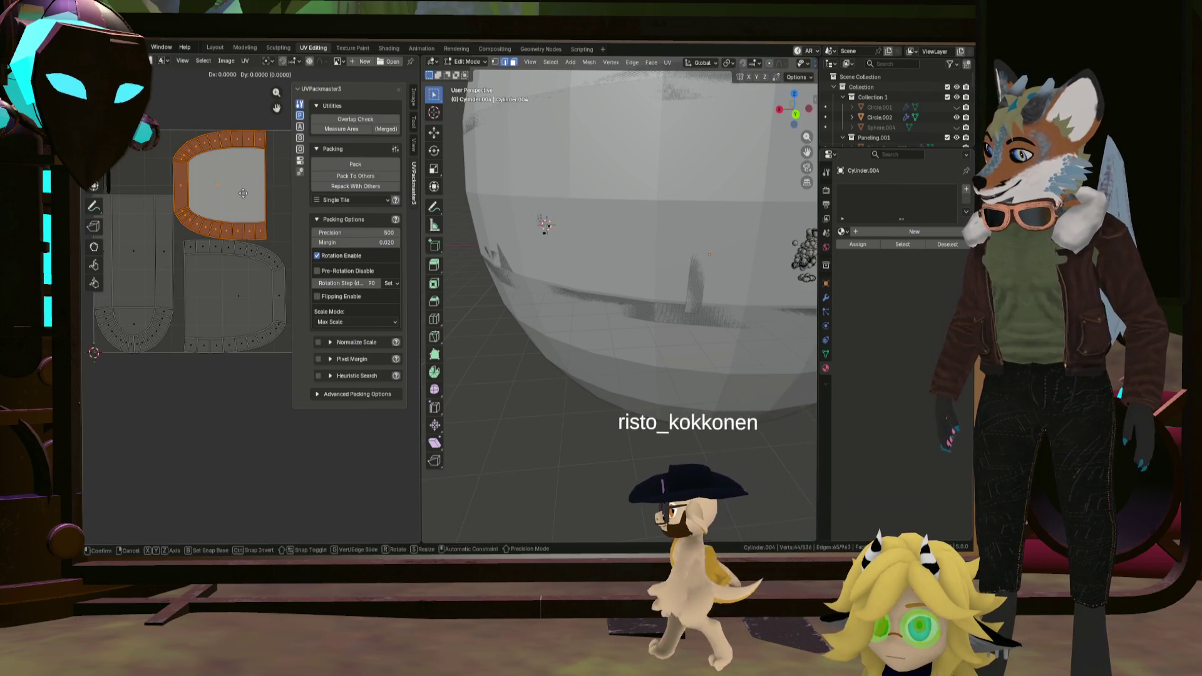
pyautogui.click(243, 192)
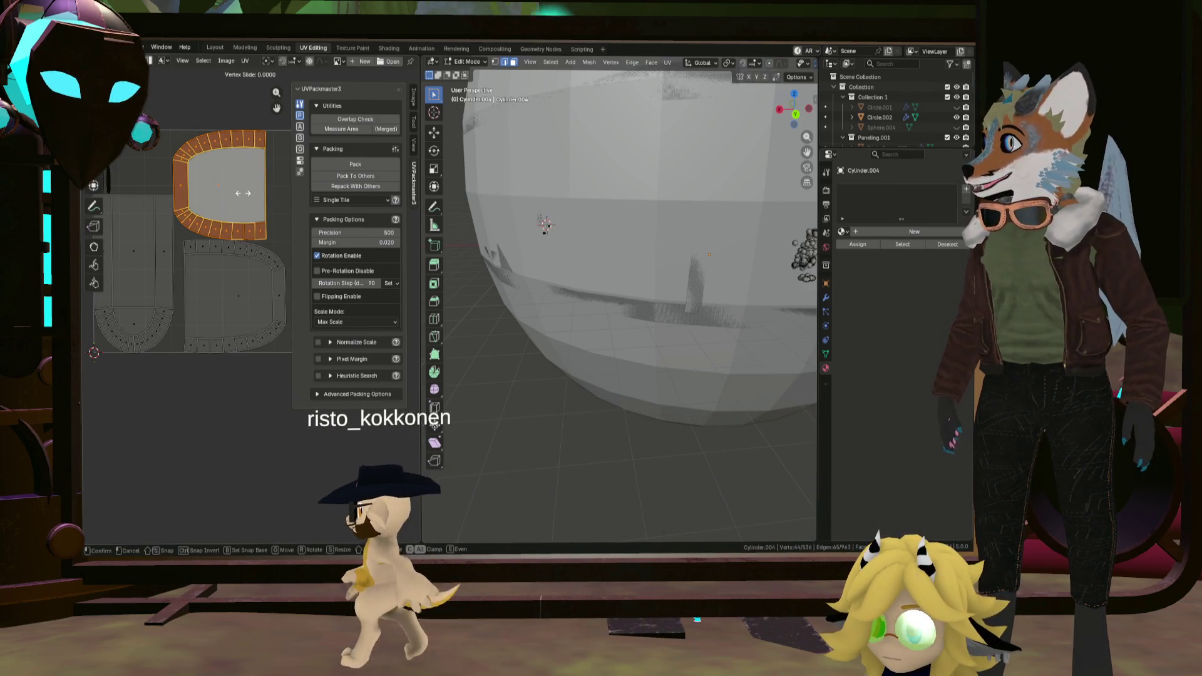
# Slide the ring-shaped upper UV island further right beside the other islands.
pyautogui.hotkey('alt', 'a')
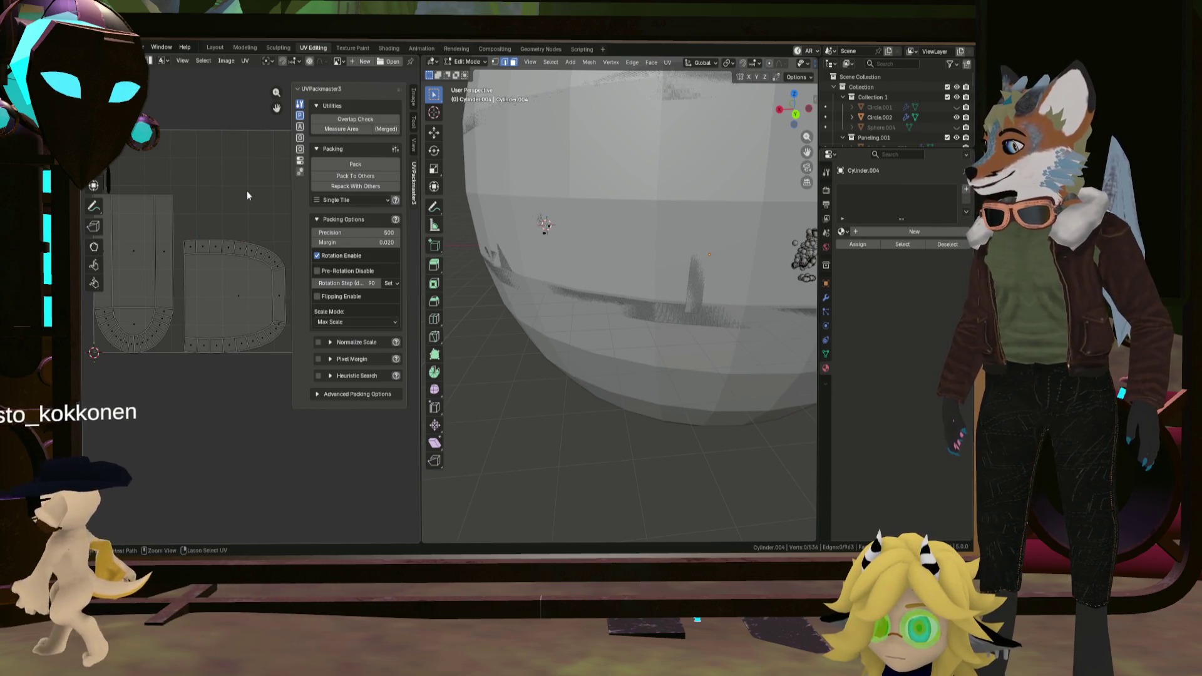
pyautogui.click(247, 191)
pyautogui.press('l')
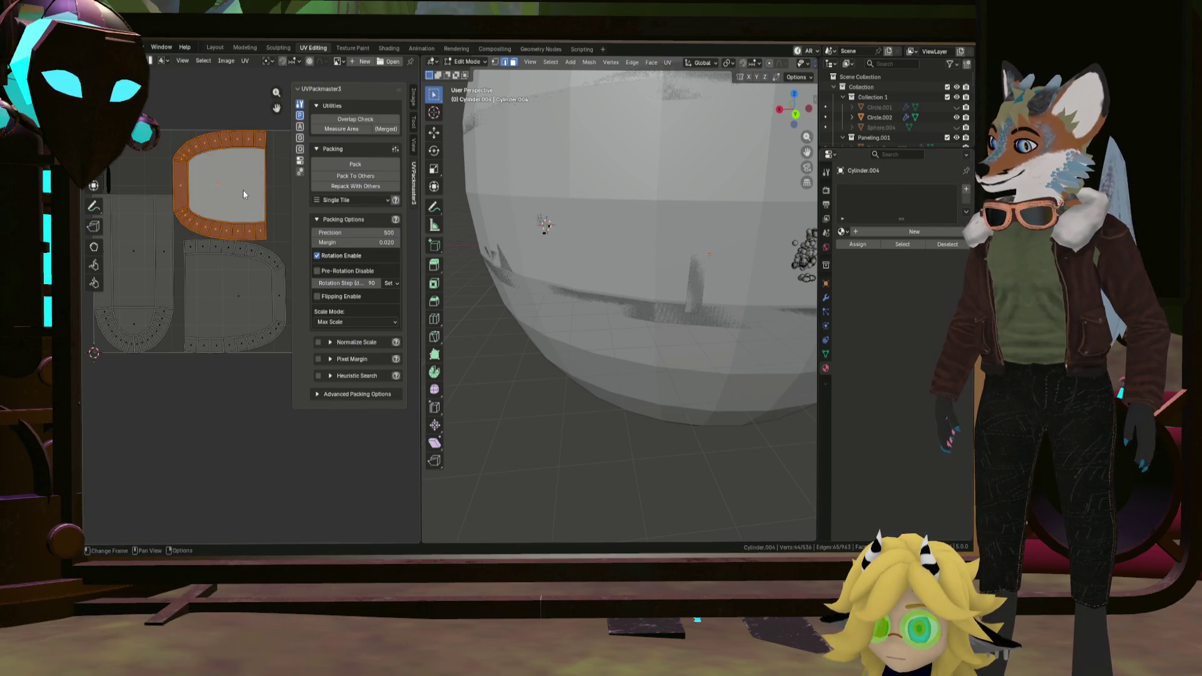
pyautogui.press('g')
pyautogui.press('x')
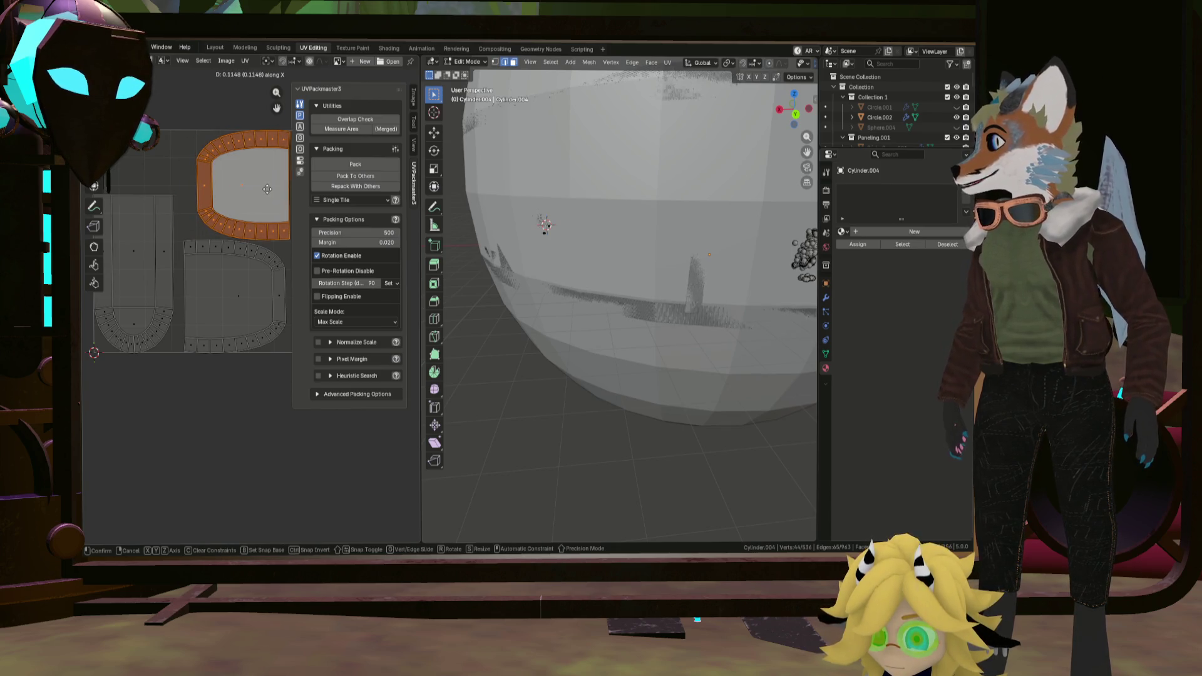
pyautogui.click(268, 189)
pyautogui.scroll(-2, 257, 209)
pyautogui.scroll(1, 256, 209)
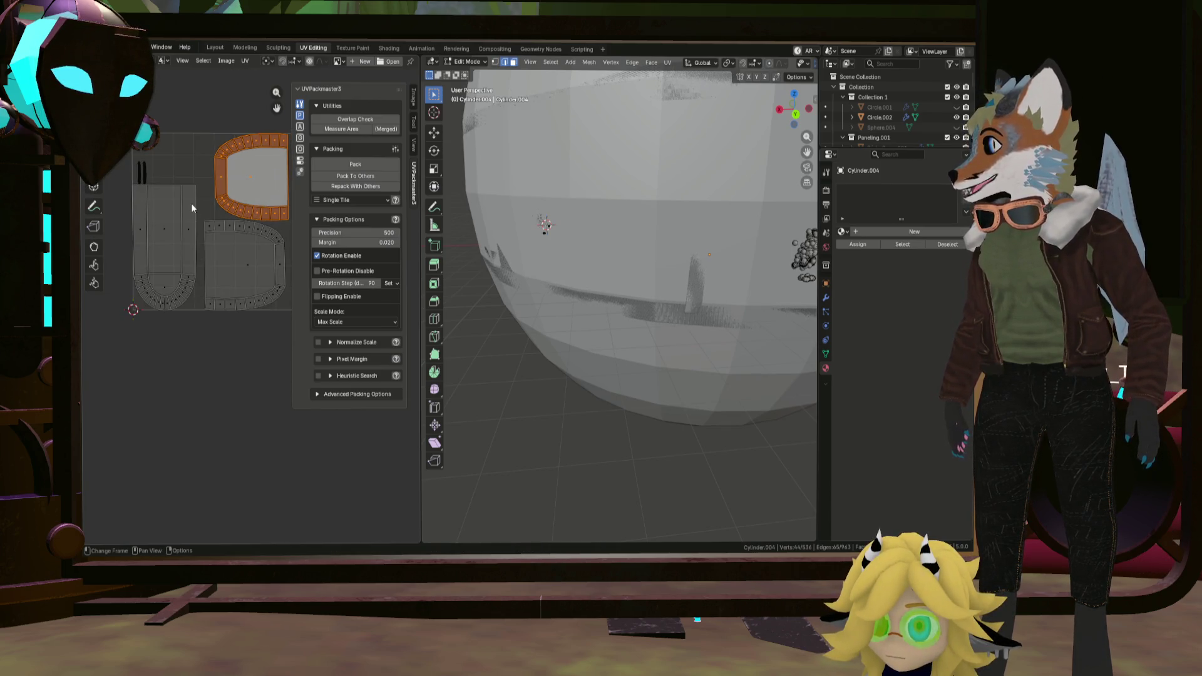
pyautogui.scroll(-1, 218, 217)
pyautogui.scroll(2, 220, 217)
pyautogui.scroll(2, 229, 171)
pyautogui.scroll(-3, 228, 173)
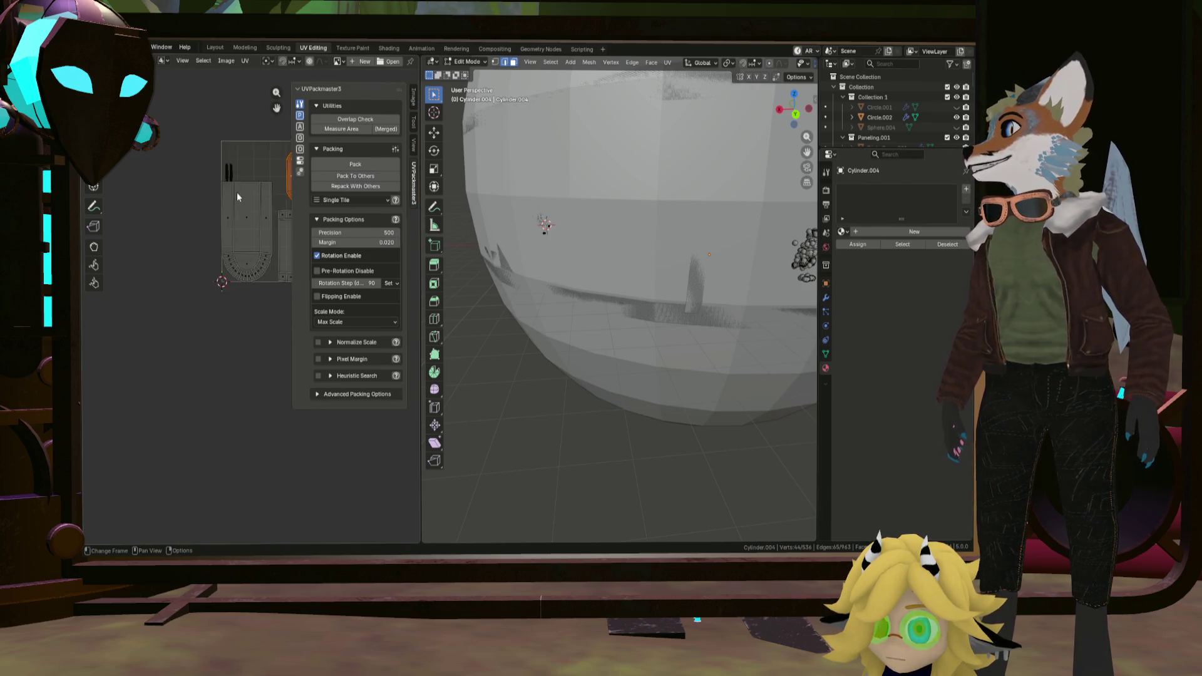
pyautogui.scroll(-2, 256, 205)
pyautogui.moveTo(257, 207); pyautogui.dragTo(162, 217, button='middle')
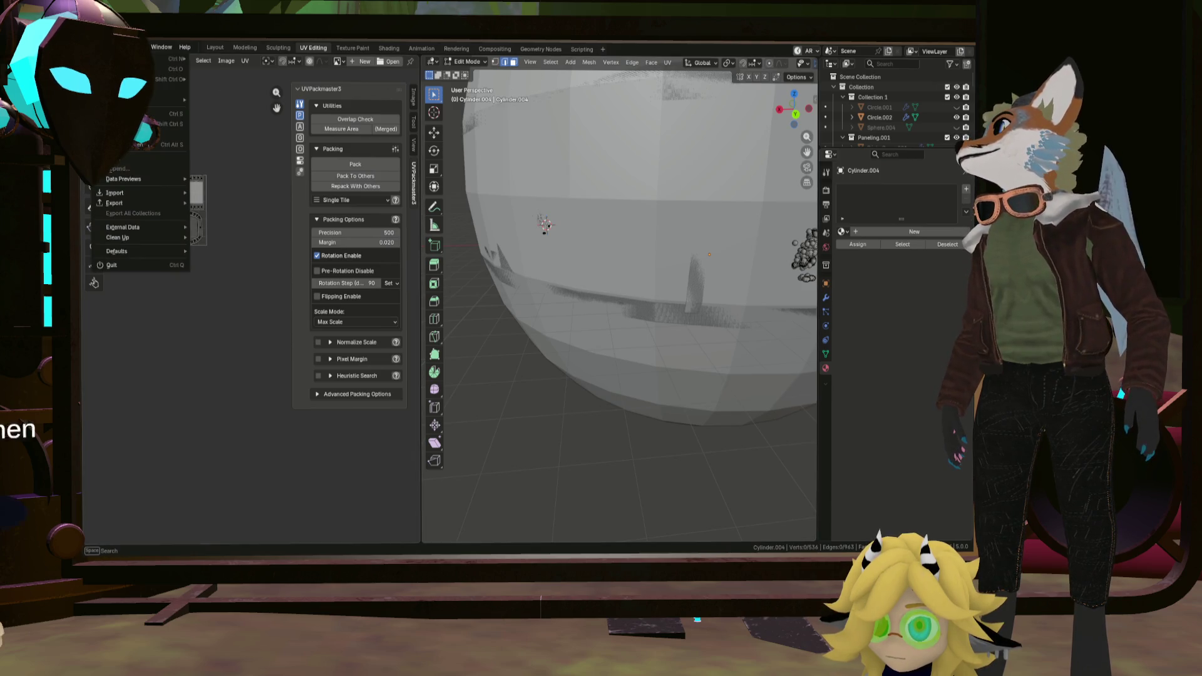
# Return to the Layout workspace with the pedestal active and its material settings shown.
pyautogui.click(216, 47)
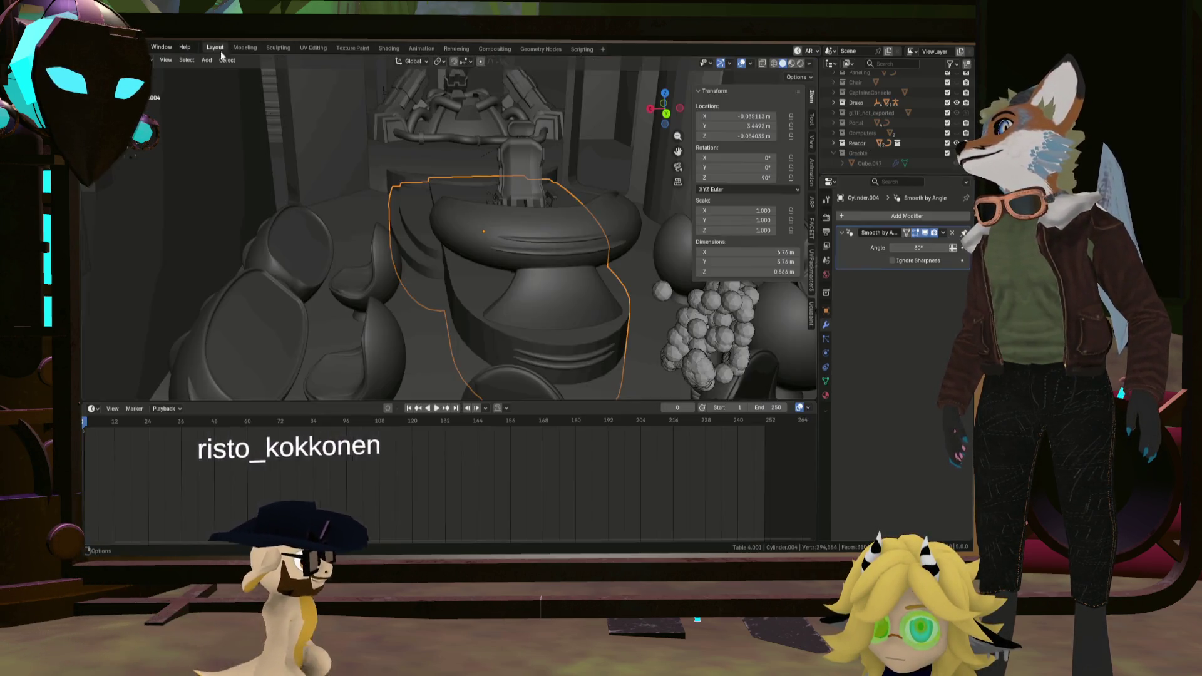
pyautogui.scroll(3, 498, 205)
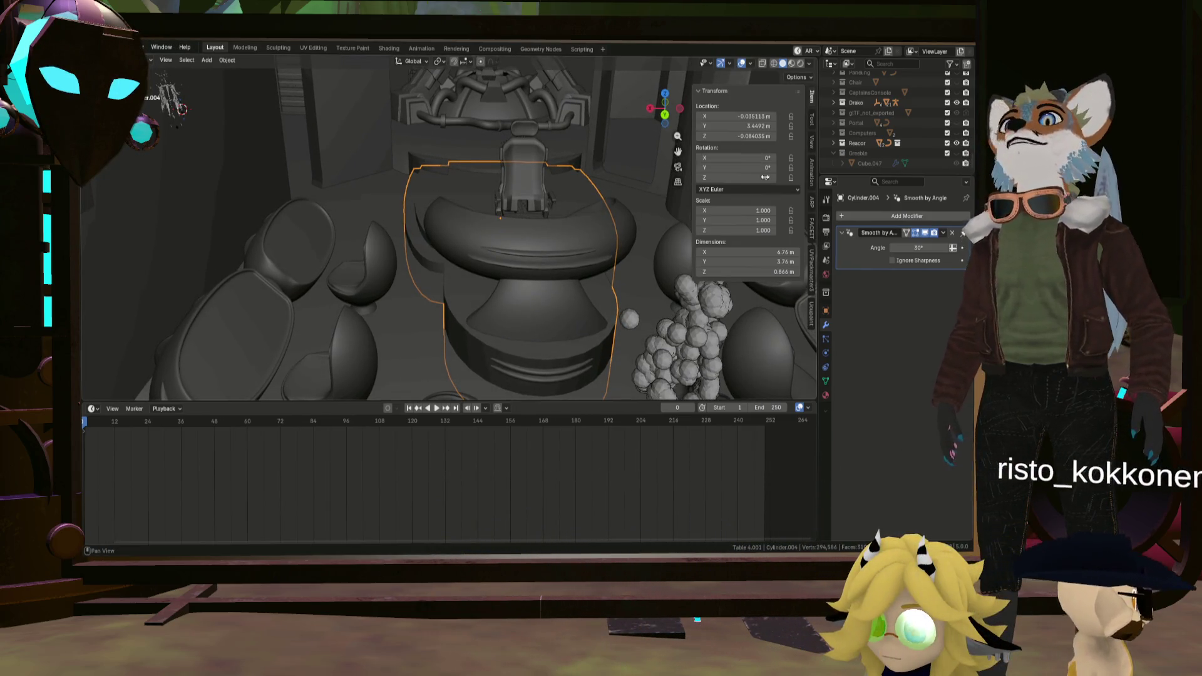
pyautogui.click(827, 396)
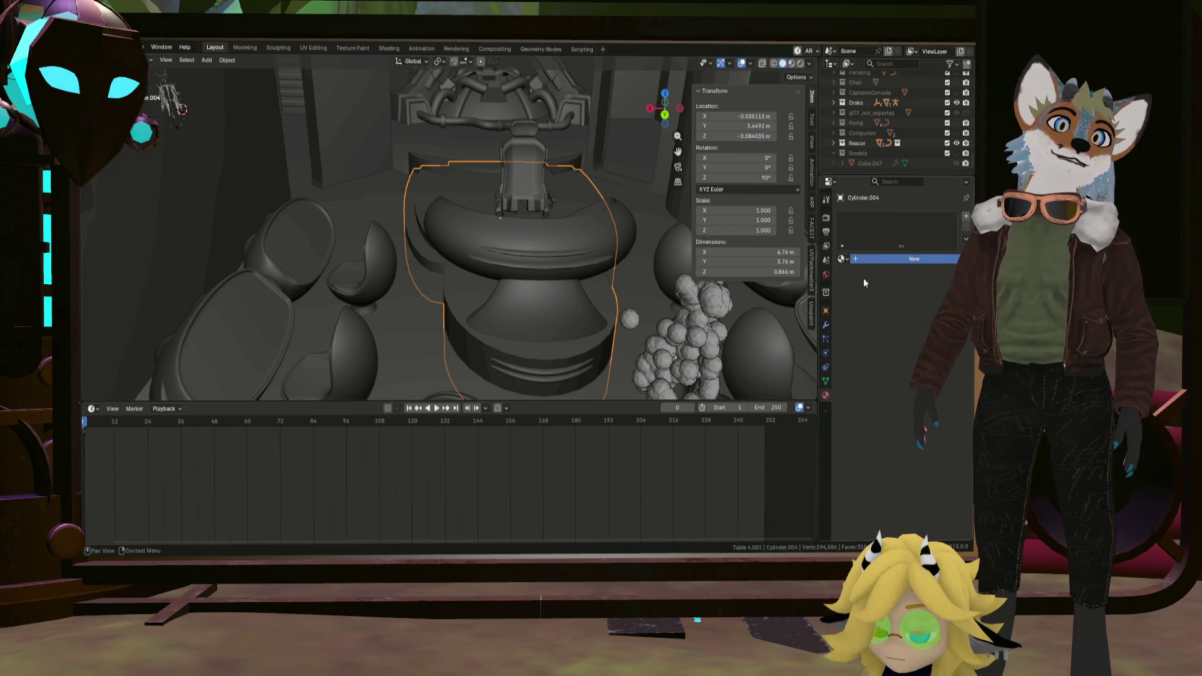
# Create a new material on the pedestal and rename it NavigationPedestal.
pyautogui.click(863, 260)
pyautogui.doubleClick(860, 219)
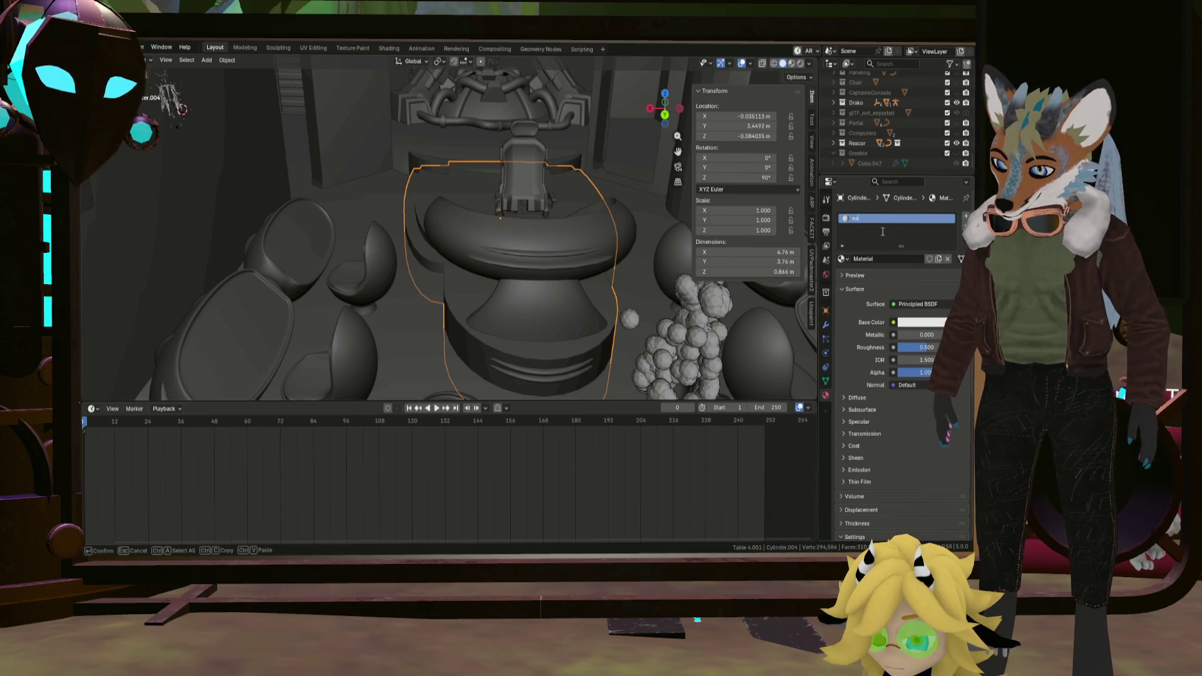
pyautogui.write('terial')
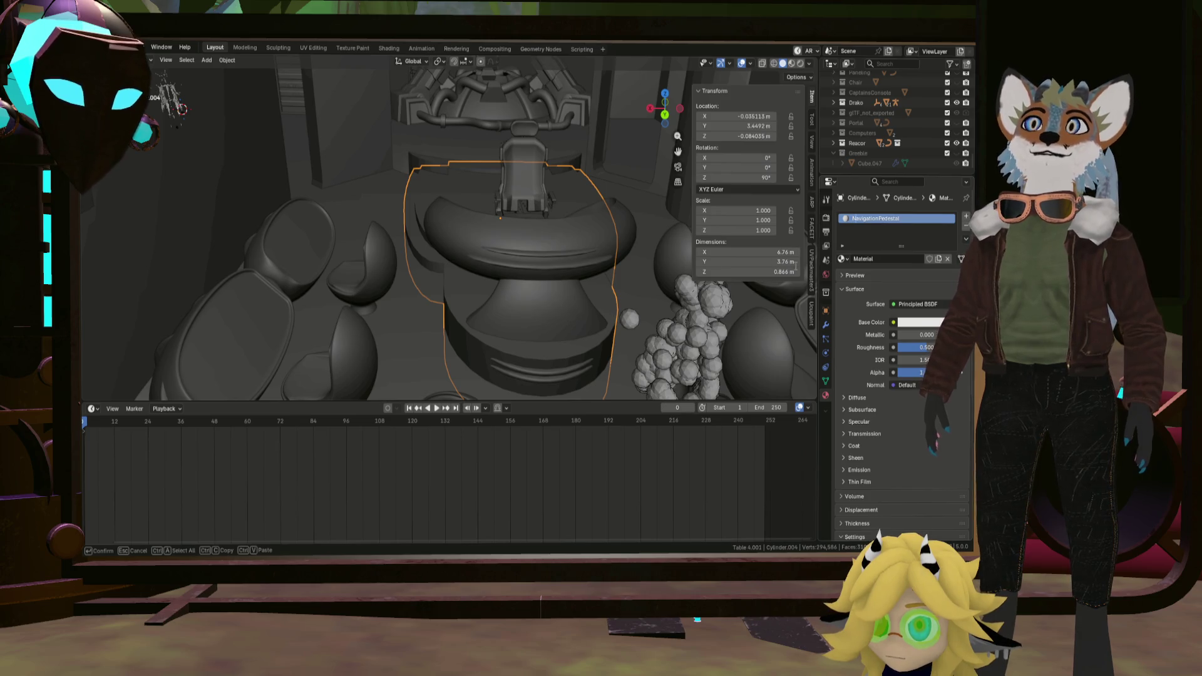
pyautogui.moveTo(651, 250)
pyautogui.mouseDown(button='middle')
pyautogui.moveTo(597, 279)
pyautogui.moveTo(648, 275)
pyautogui.moveTo(630, 262)
pyautogui.moveTo(639, 282)
pyautogui.moveTo(852, 227)
pyautogui.mouseUp(button='middle')
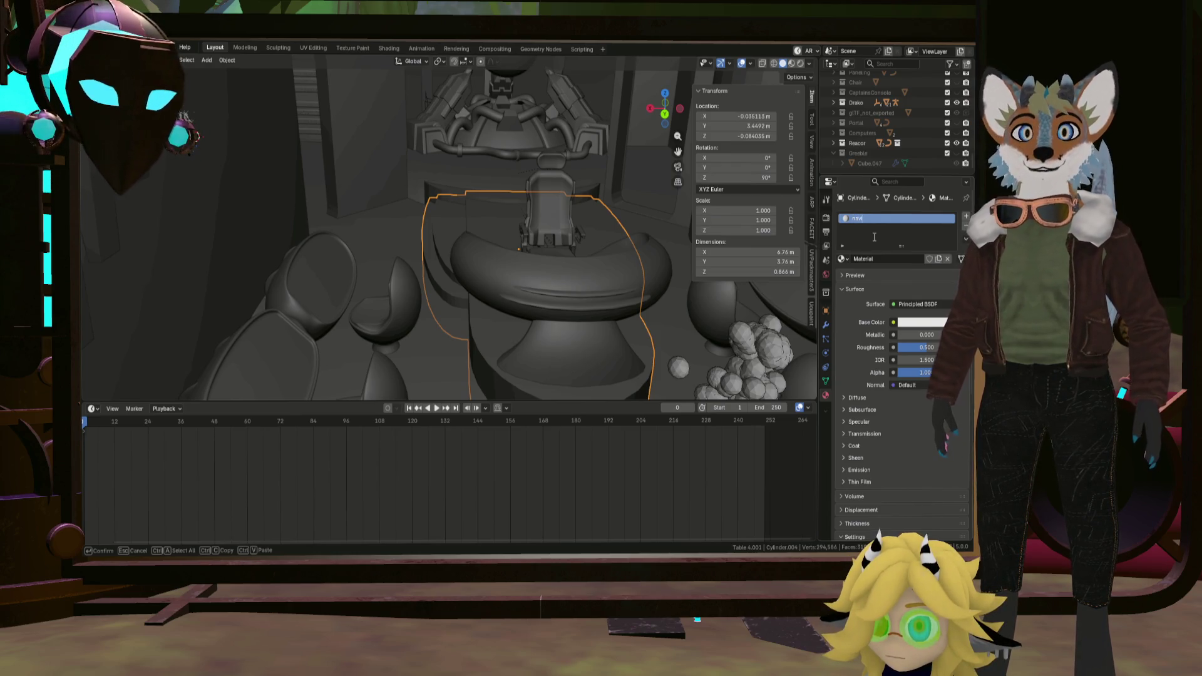
pyautogui.write('Rouge')
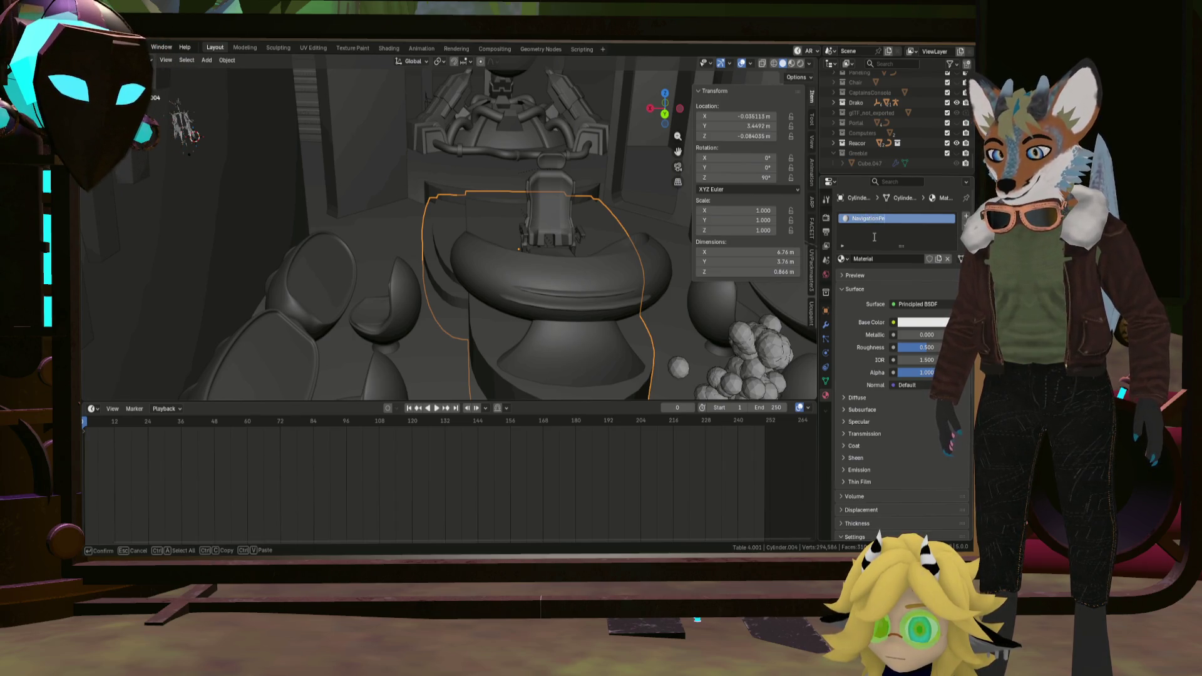
pyautogui.press('Return')
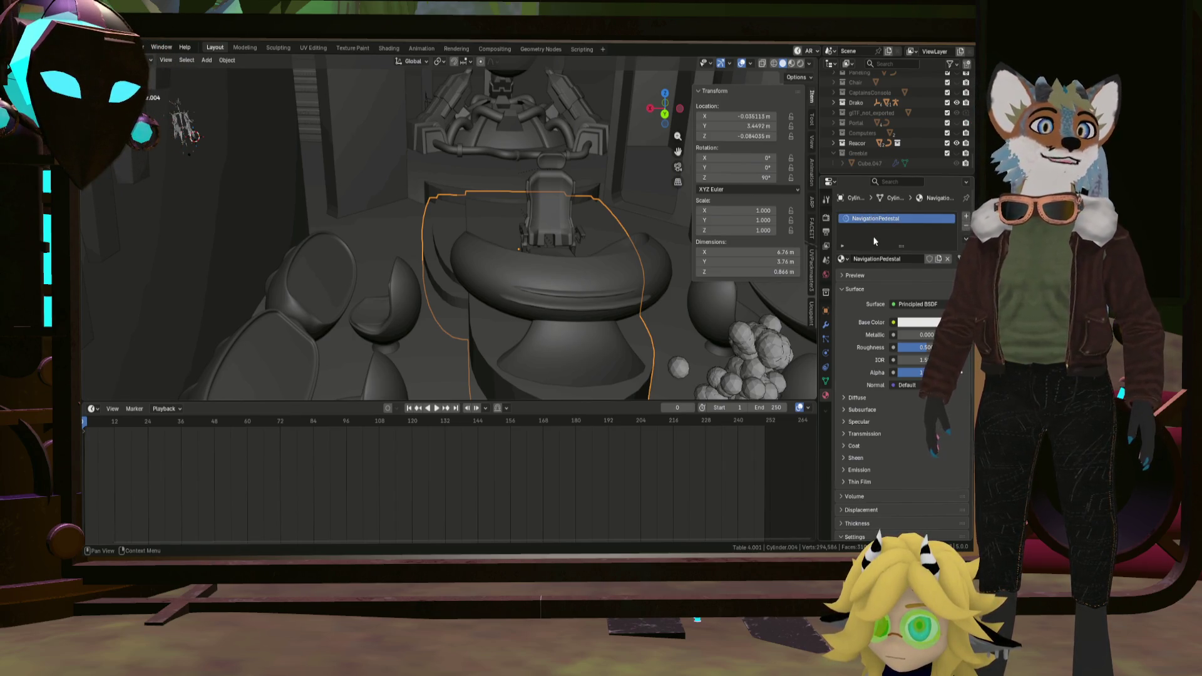
pyautogui.moveTo(623, 276); pyautogui.dragTo(602, 285, button='middle')
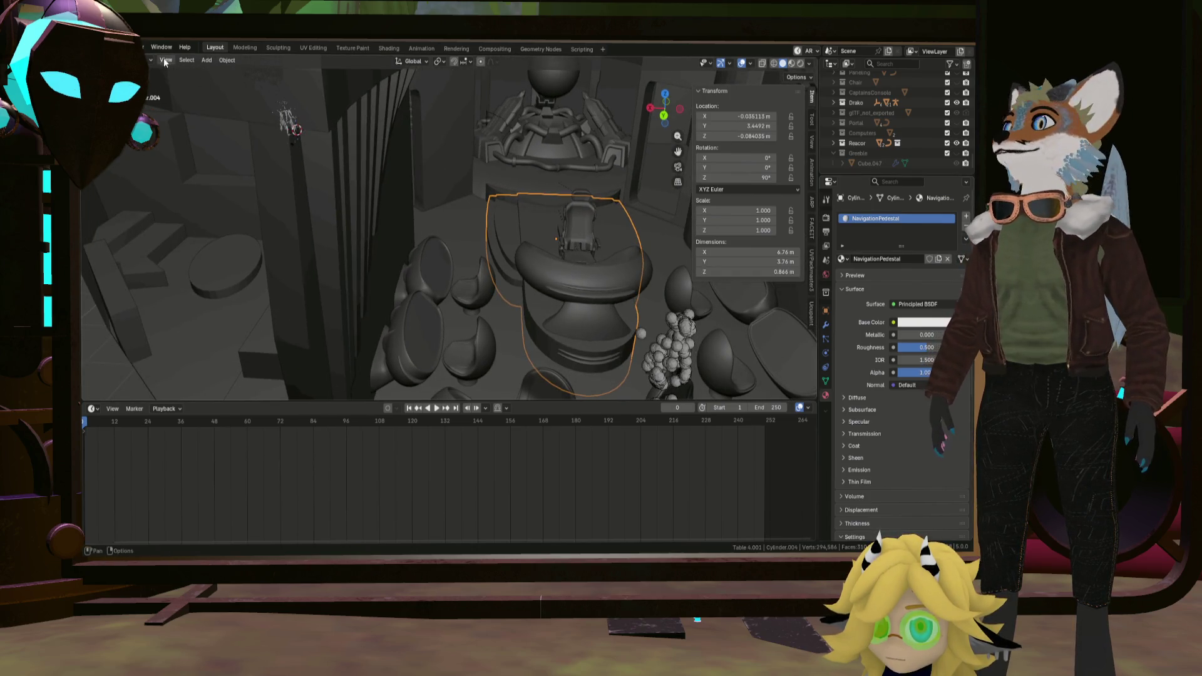
# Save the Blender scene and switch over to the Godot navigation room with the imported pedestal.
pyautogui.click(98, 47)
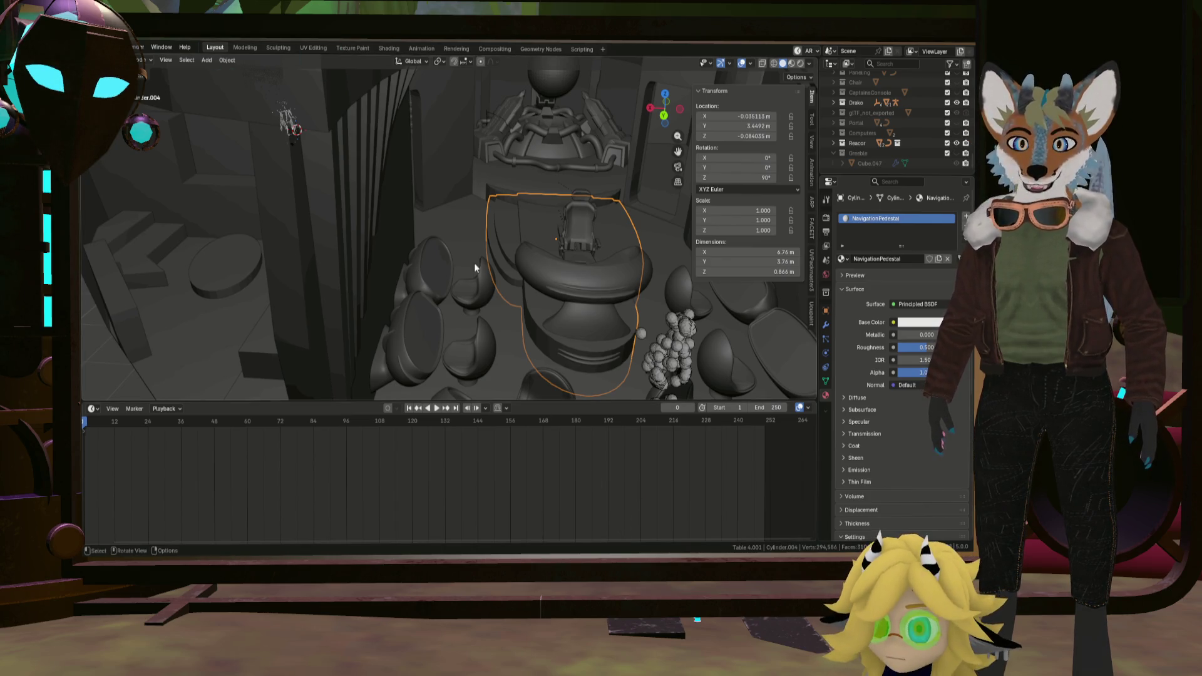
pyautogui.scroll(-4, 495, 298)
pyautogui.moveTo(495, 298)
pyautogui.mouseDown(button='middle')
pyautogui.moveTo(496, 268)
pyautogui.moveTo(501, 306)
pyautogui.mouseUp(button='middle')
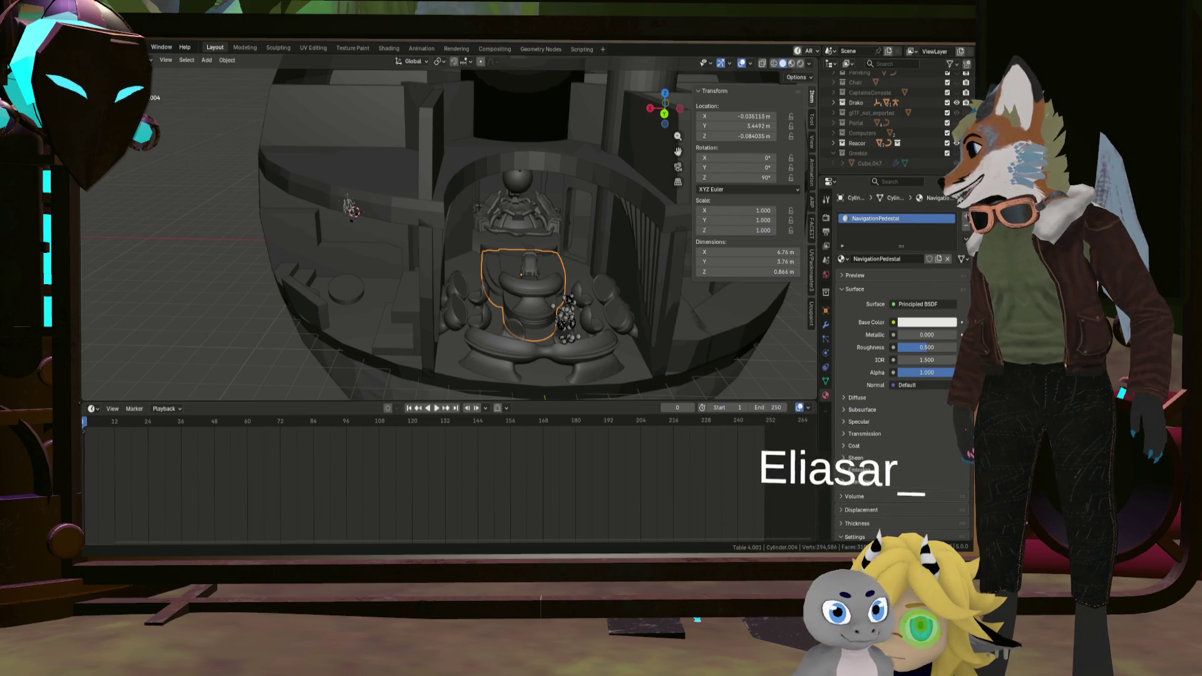
pyautogui.hotkey('alt', 'Tab')
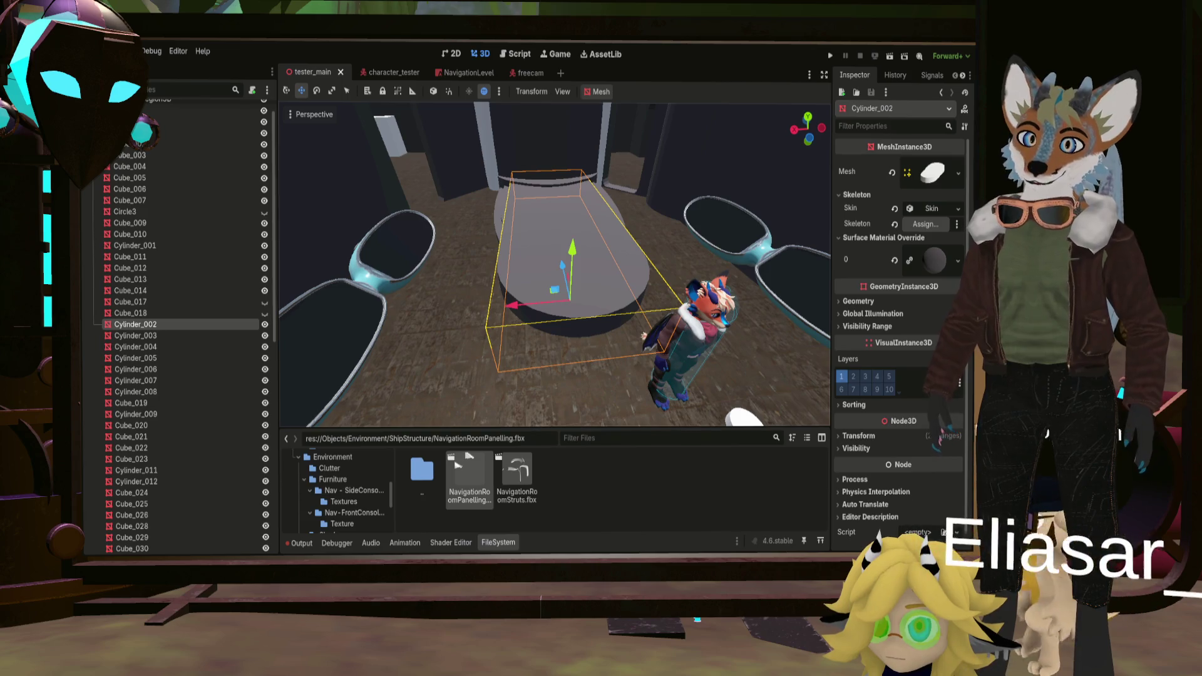
# Orbit the Godot viewport around the selected Cylinder_002 pedestal to view it from front, above and below.
pyautogui.moveTo(507, 338); pyautogui.dragTo(539, 349, button='middle')
pyautogui.scroll(-15, 540, 349)
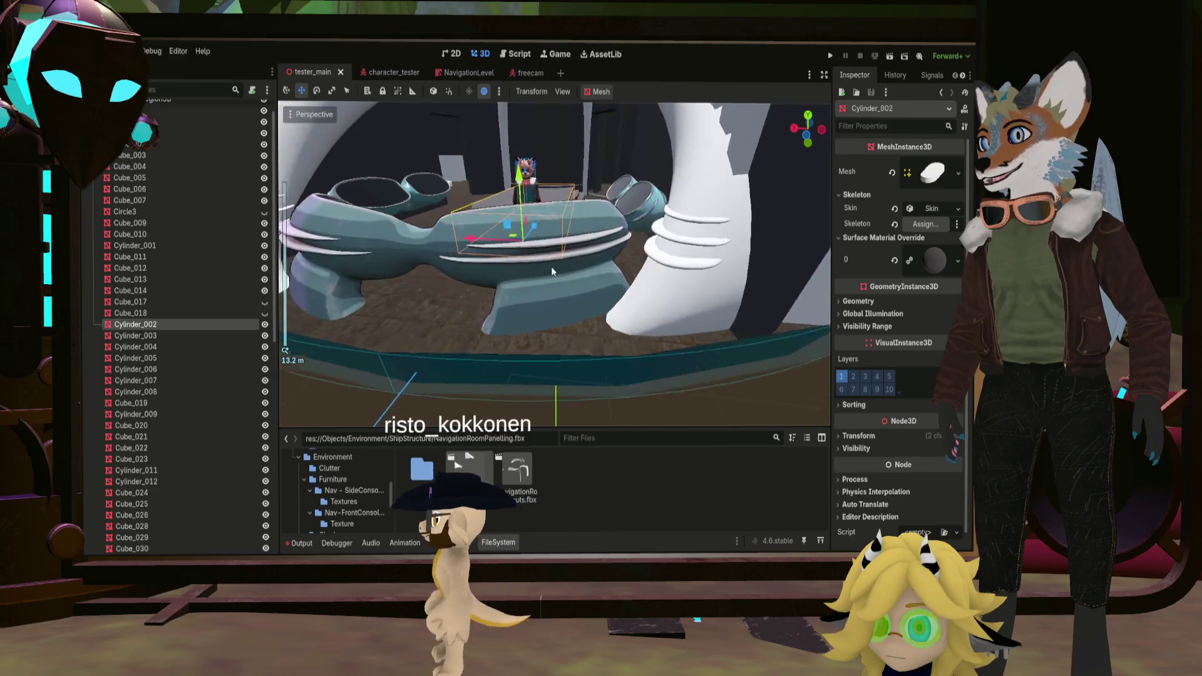
pyautogui.scroll(8, 551, 267)
pyautogui.scroll(-8, 565, 270)
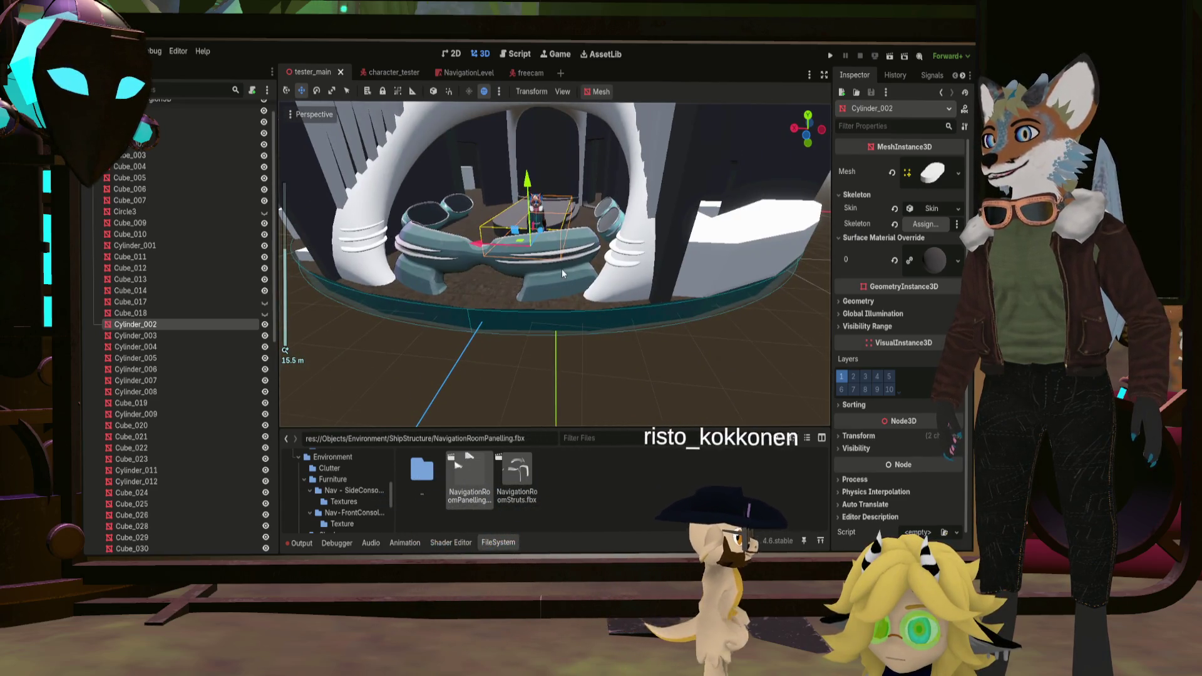
pyautogui.scroll(5, 563, 269)
pyautogui.moveTo(556, 269); pyautogui.dragTo(641, 238, button='middle')
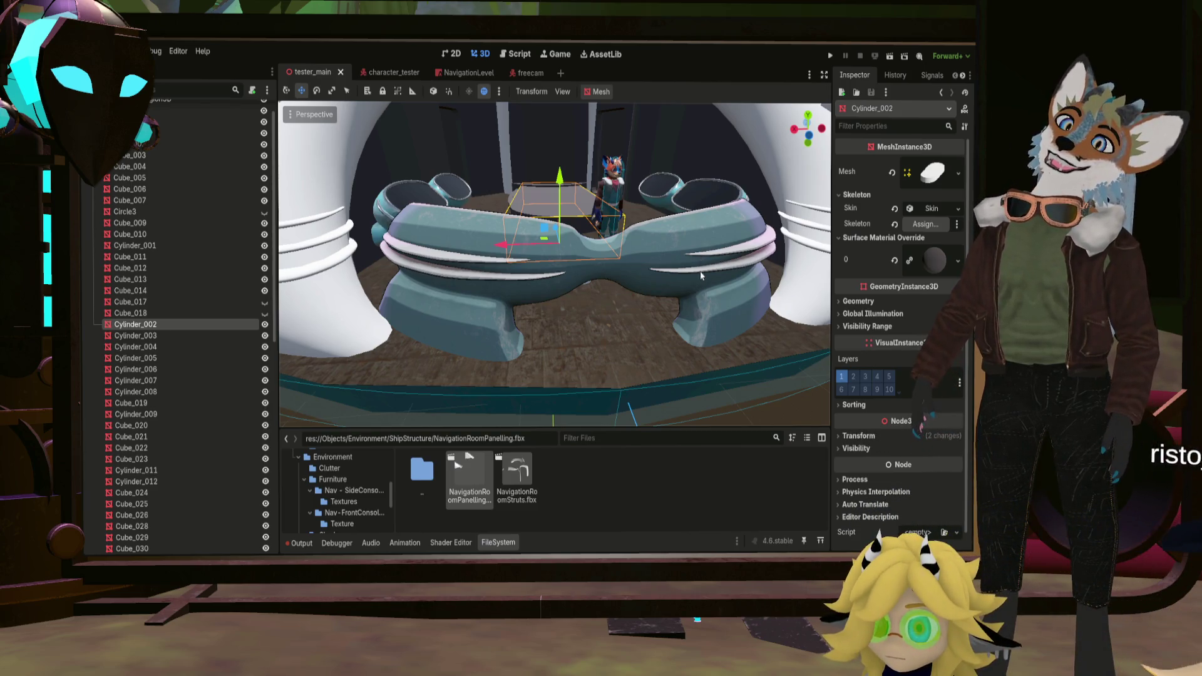
pyautogui.moveTo(524, 280); pyautogui.dragTo(535, 287, button='middle')
pyautogui.scroll(5, 528, 326)
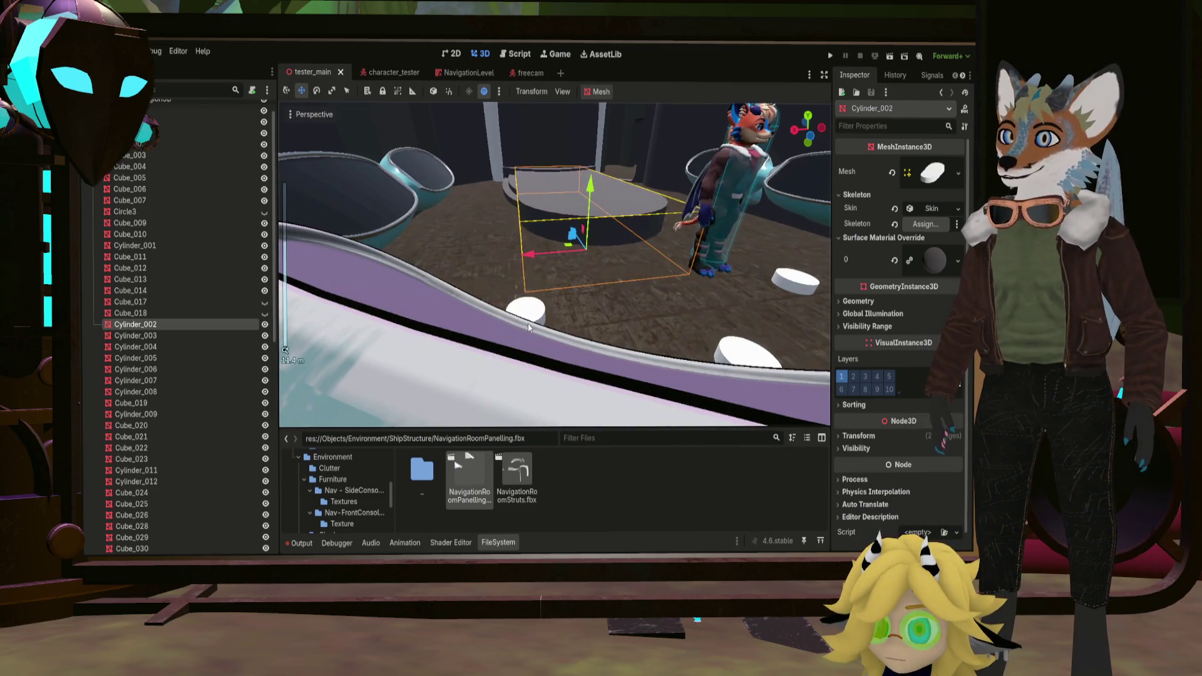
pyautogui.scroll(-5, 529, 314)
pyautogui.scroll(4, 535, 310)
pyautogui.moveTo(535, 312); pyautogui.dragTo(533, 289, button='middle')
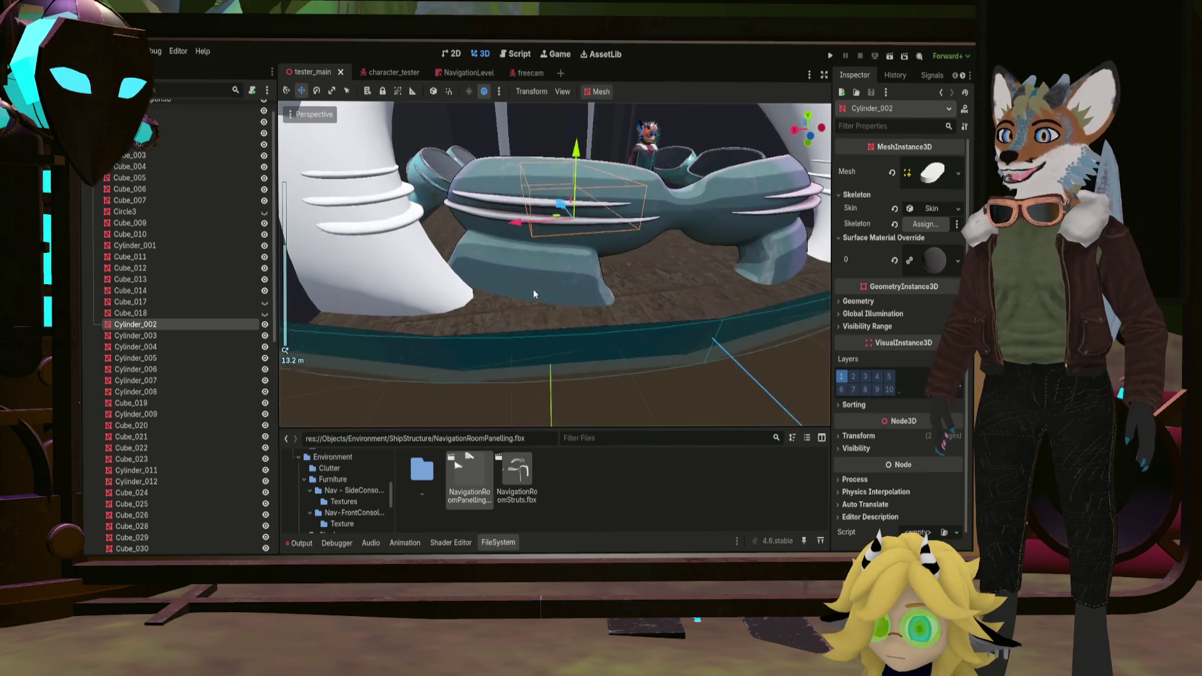
pyautogui.scroll(3, 542, 291)
pyautogui.scroll(-3, 543, 292)
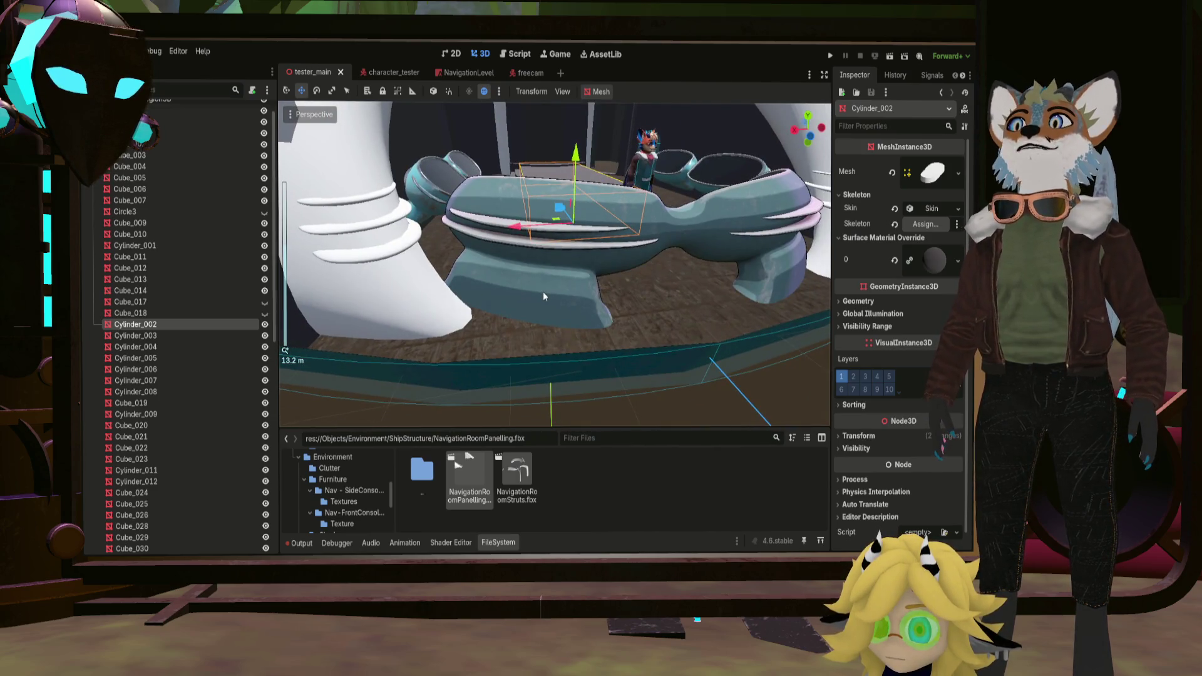
pyautogui.moveTo(544, 290)
pyautogui.mouseDown(button='middle')
pyautogui.moveTo(507, 282)
pyautogui.moveTo(555, 264)
pyautogui.mouseUp(button='middle')
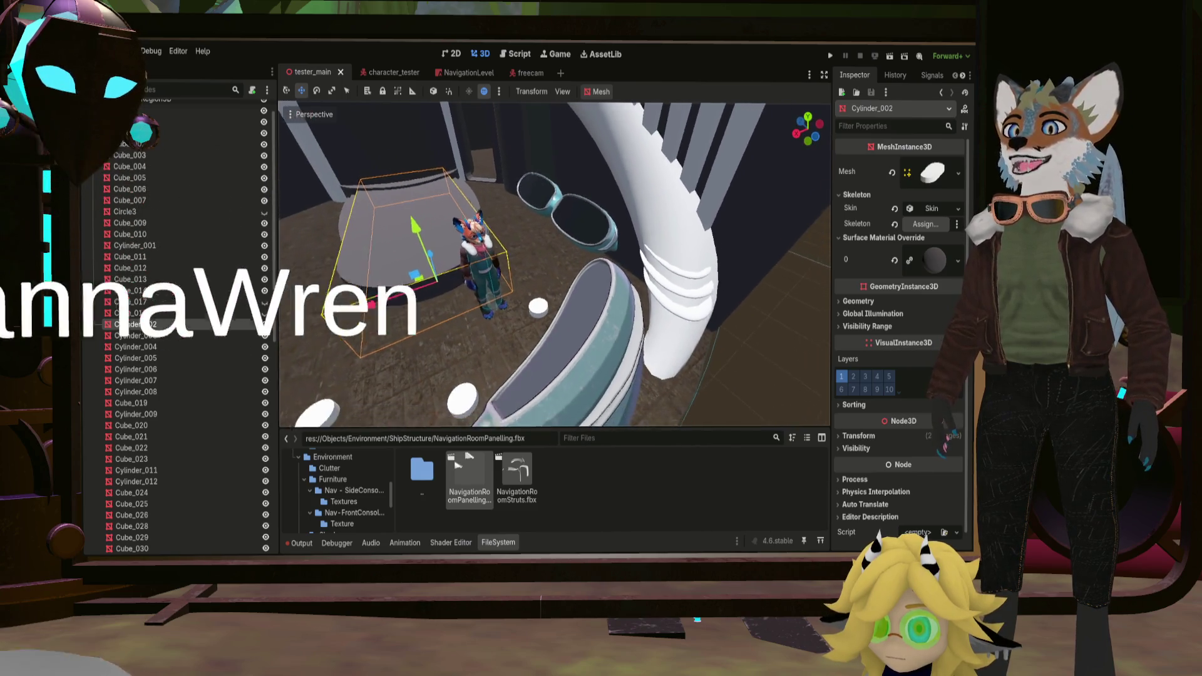
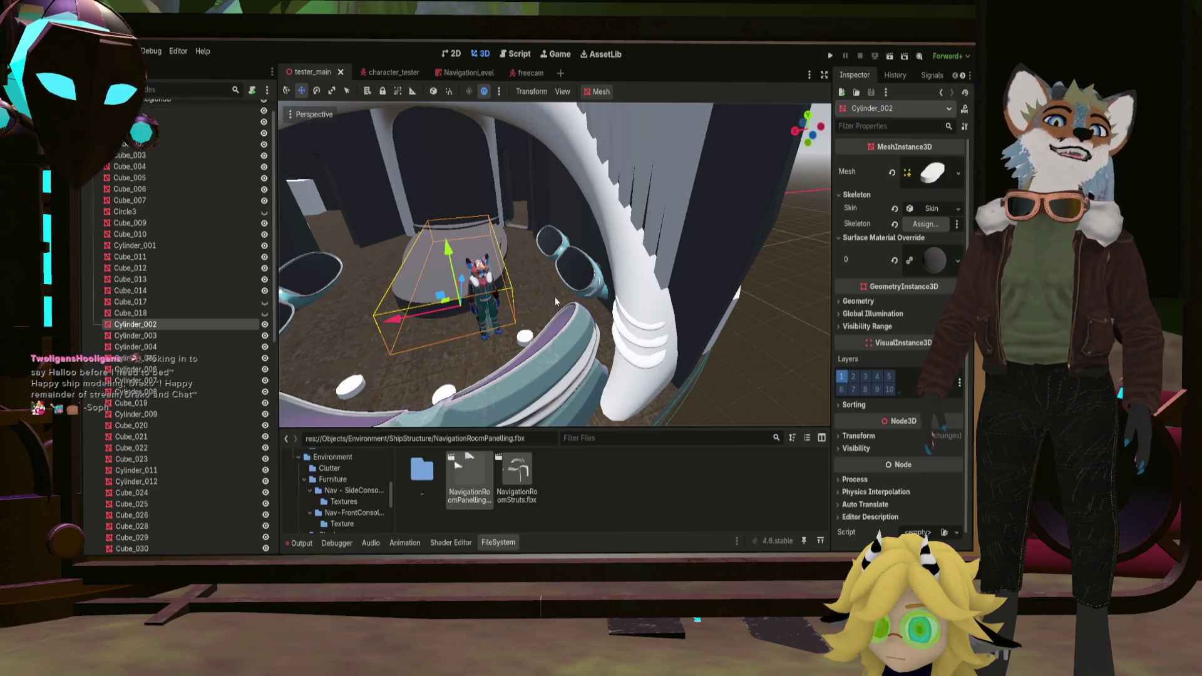
# Fly around the navigation room inspecting the teal consoles and the character from several angles.
pyautogui.moveTo(555, 296)
pyautogui.mouseDown(button='middle')
pyautogui.moveTo(489, 300)
pyautogui.moveTo(564, 282)
pyautogui.moveTo(555, 263)
pyautogui.mouseUp(button='middle')
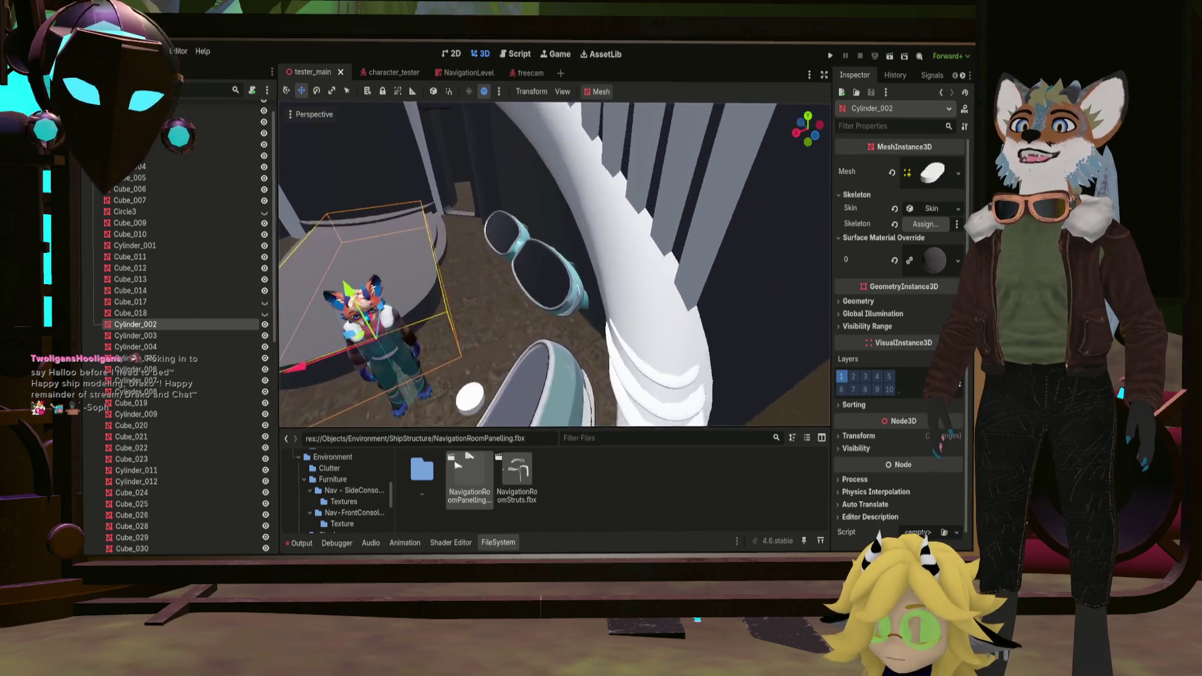
pyautogui.moveTo(554, 263); pyautogui.dragTo(555, 263, button='middle')
pyautogui.moveTo(612, 312); pyautogui.dragTo(612, 312, button='right')
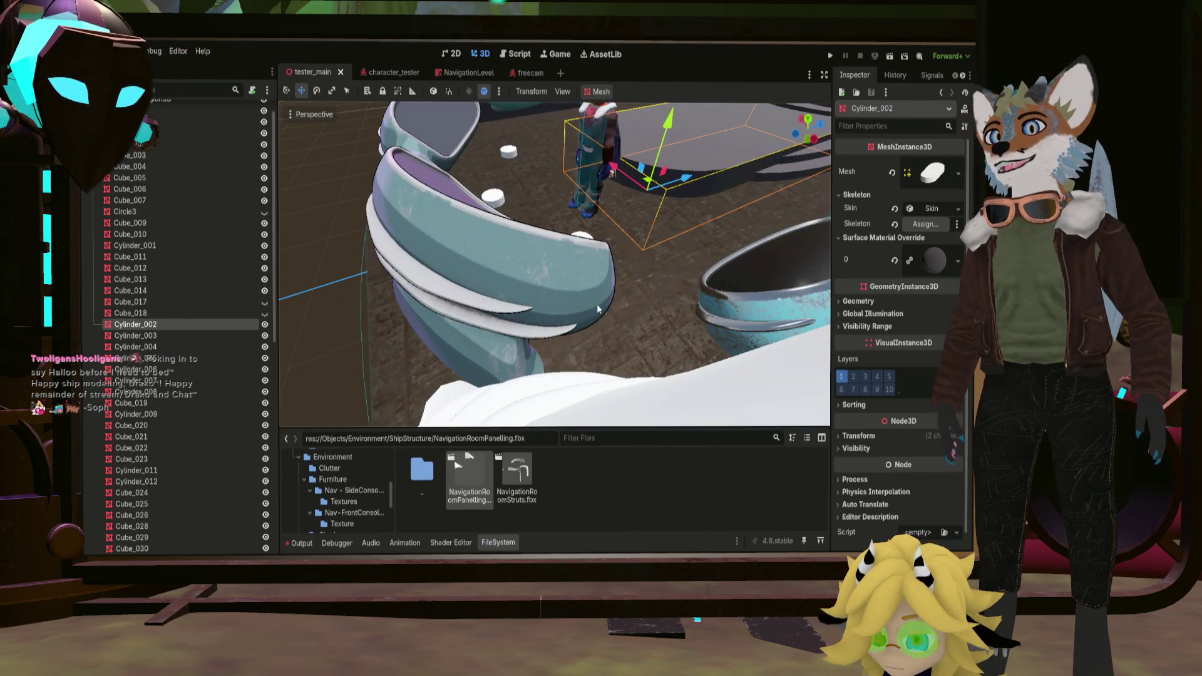
pyautogui.moveTo(597, 304); pyautogui.dragTo(690, 289, button='middle')
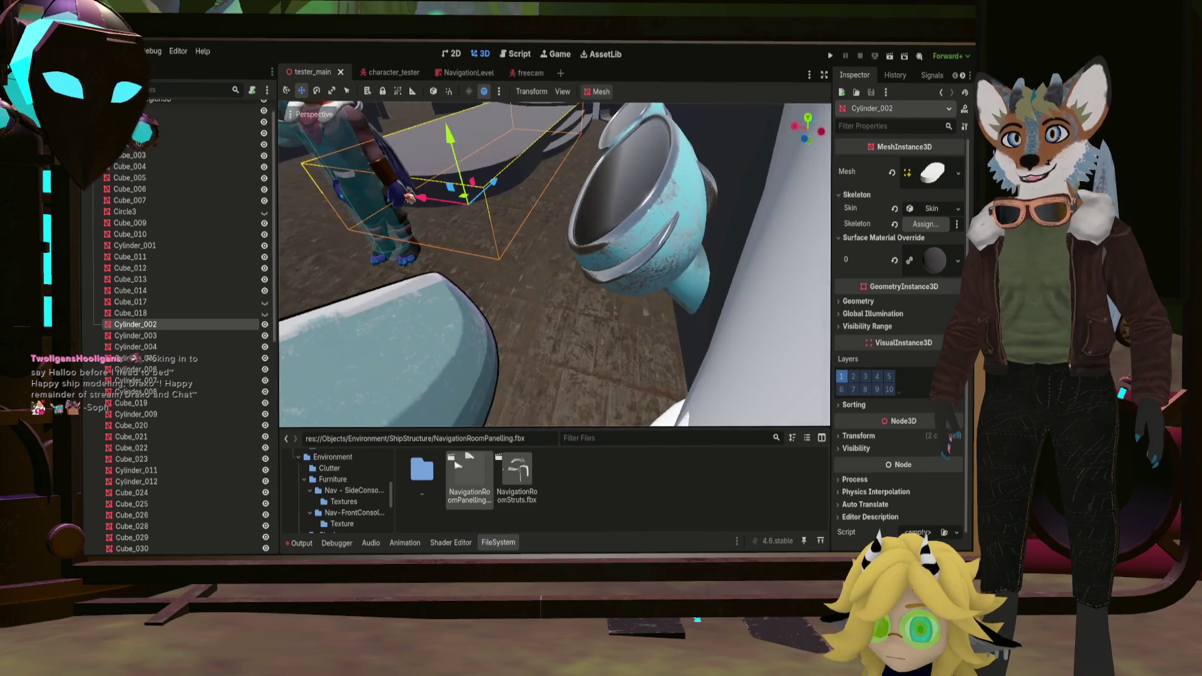
pyautogui.moveTo(699, 206); pyautogui.dragTo(699, 206, button='right')
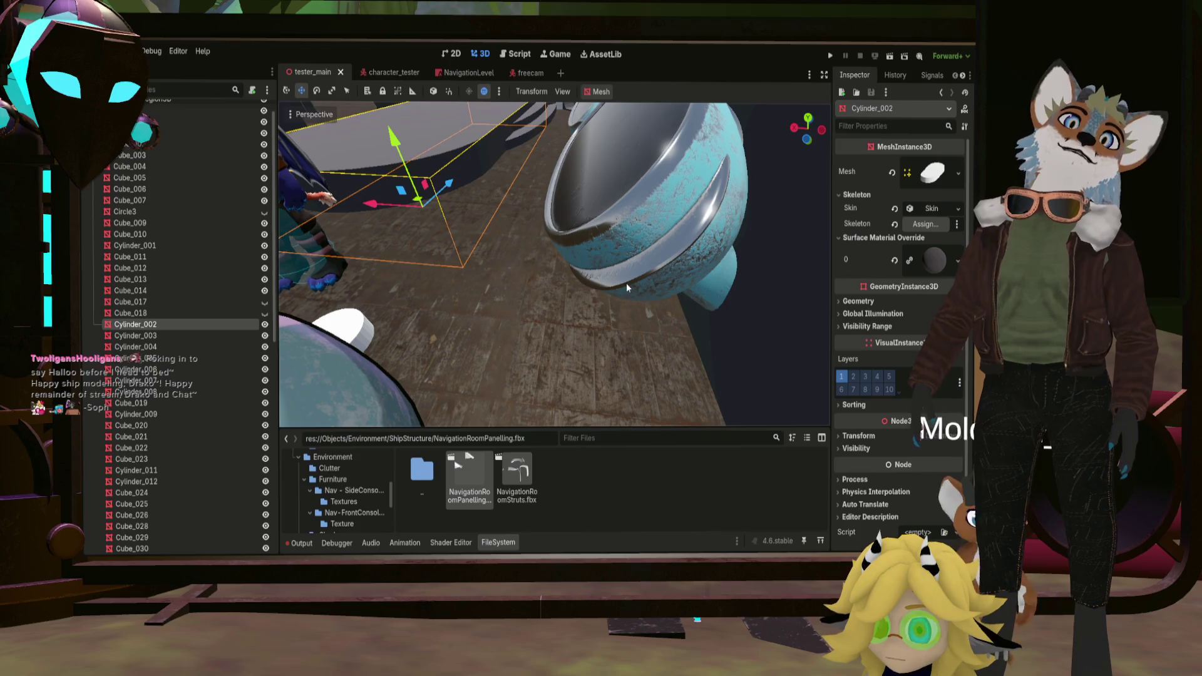
pyautogui.moveTo(627, 283)
pyautogui.mouseDown(button='right')
pyautogui.moveTo(598, 261)
pyautogui.moveTo(570, 269)
pyautogui.moveTo(605, 309)
pyautogui.mouseUp(button='right')
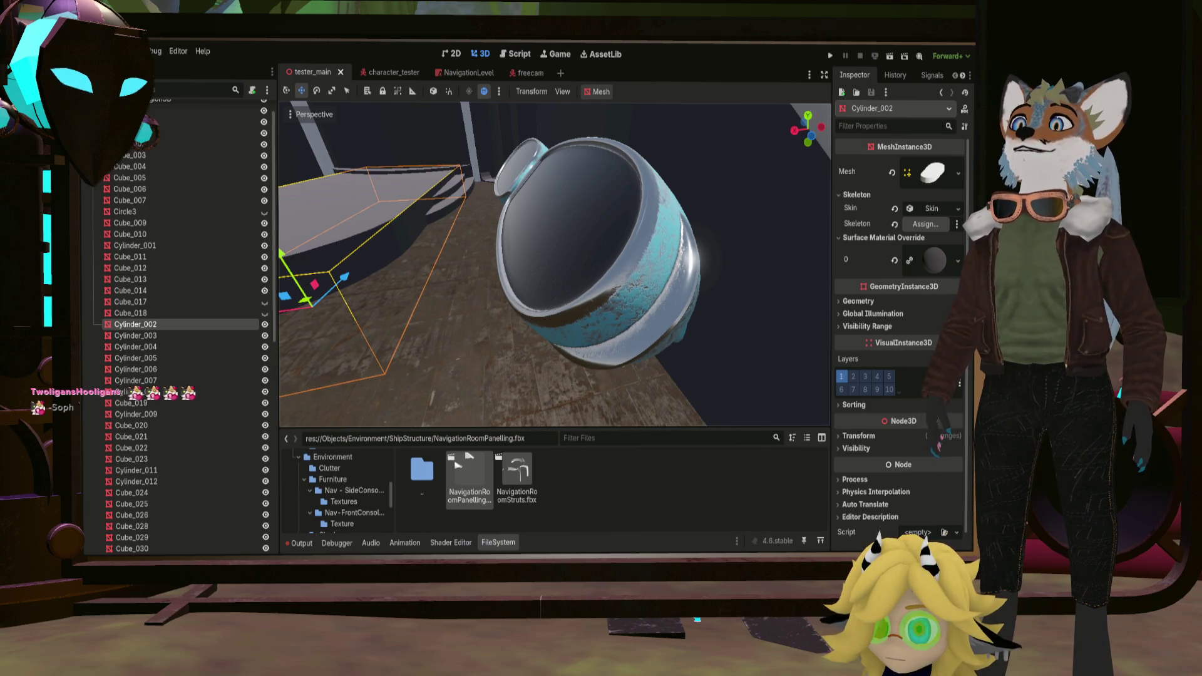
pyautogui.moveTo(577, 323); pyautogui.dragTo(577, 324, button='right')
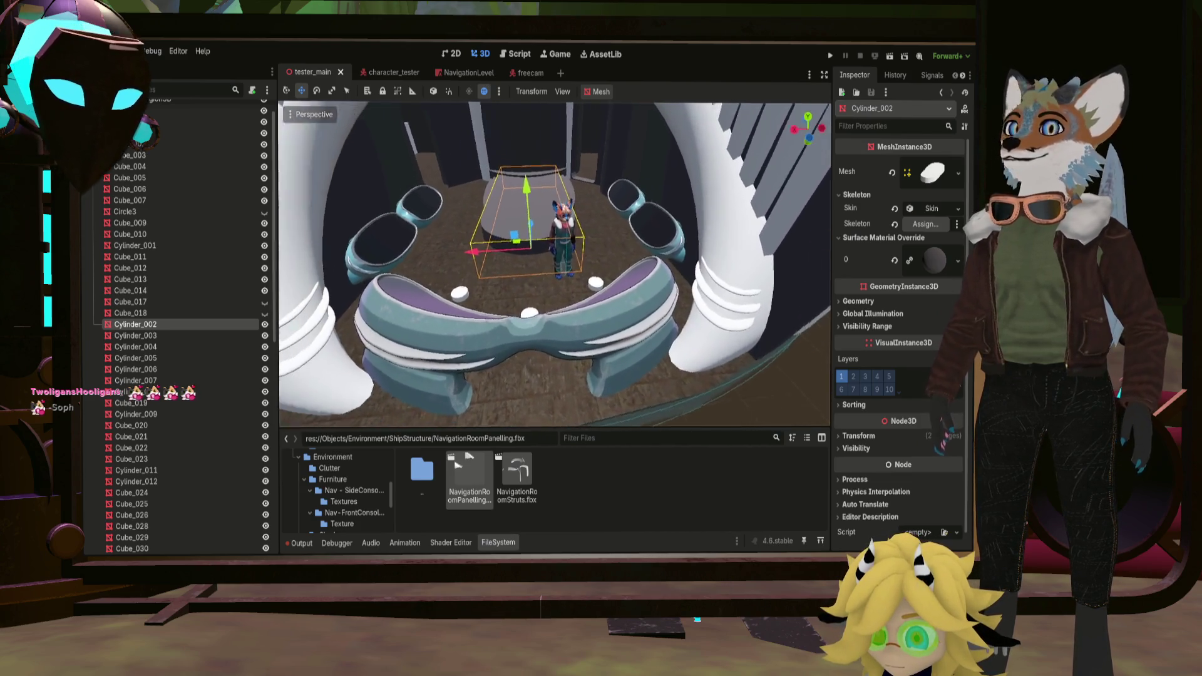
pyautogui.moveTo(539, 285); pyautogui.dragTo(538, 286, button='right')
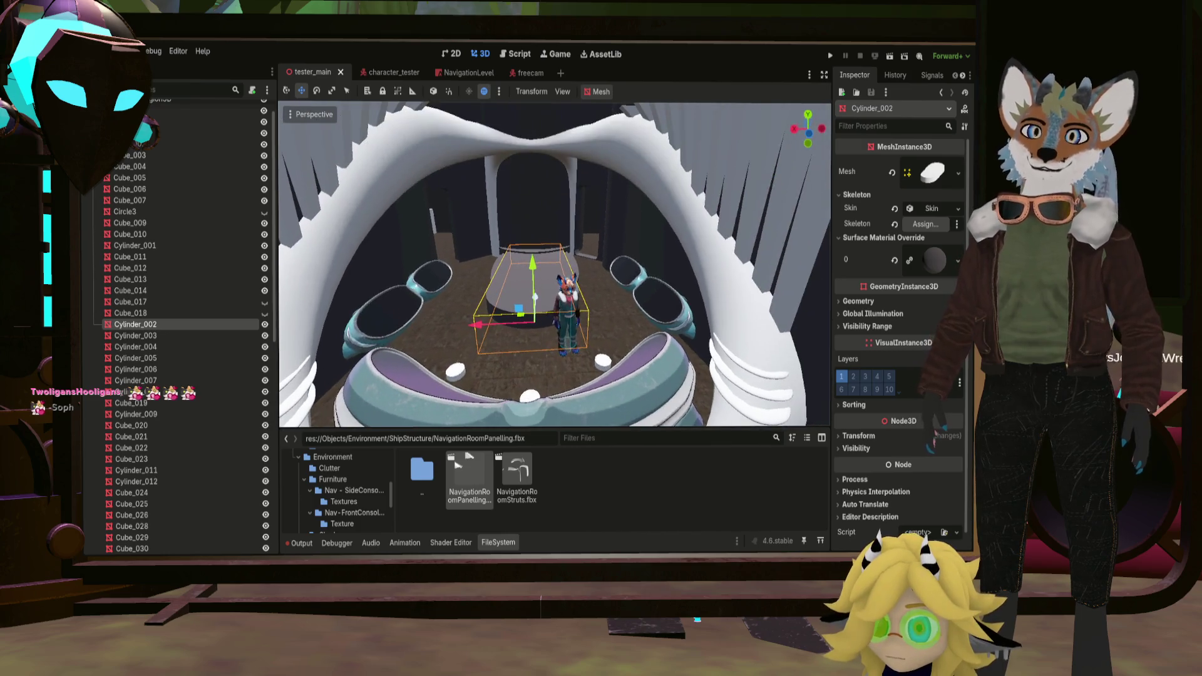
pyautogui.scroll(-5, 544, 347)
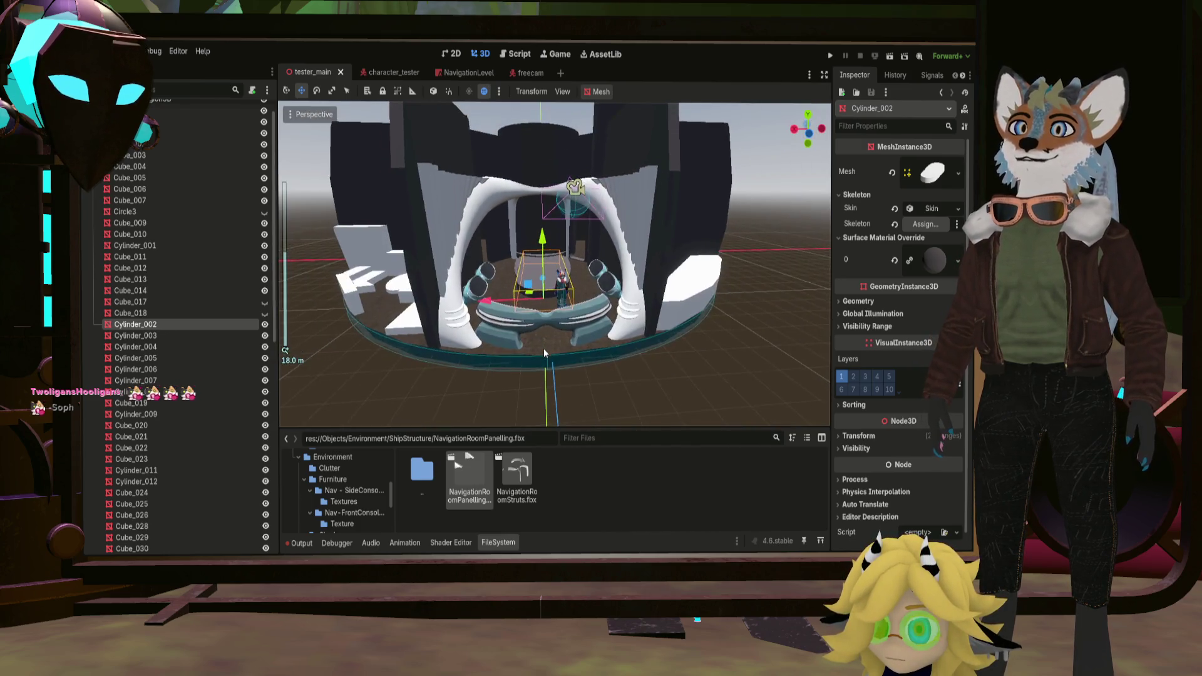
pyautogui.scroll(5, 544, 349)
pyautogui.moveTo(547, 343); pyautogui.dragTo(547, 311, button='middle')
pyautogui.moveTo(538, 287); pyautogui.dragTo(538, 287, button='right')
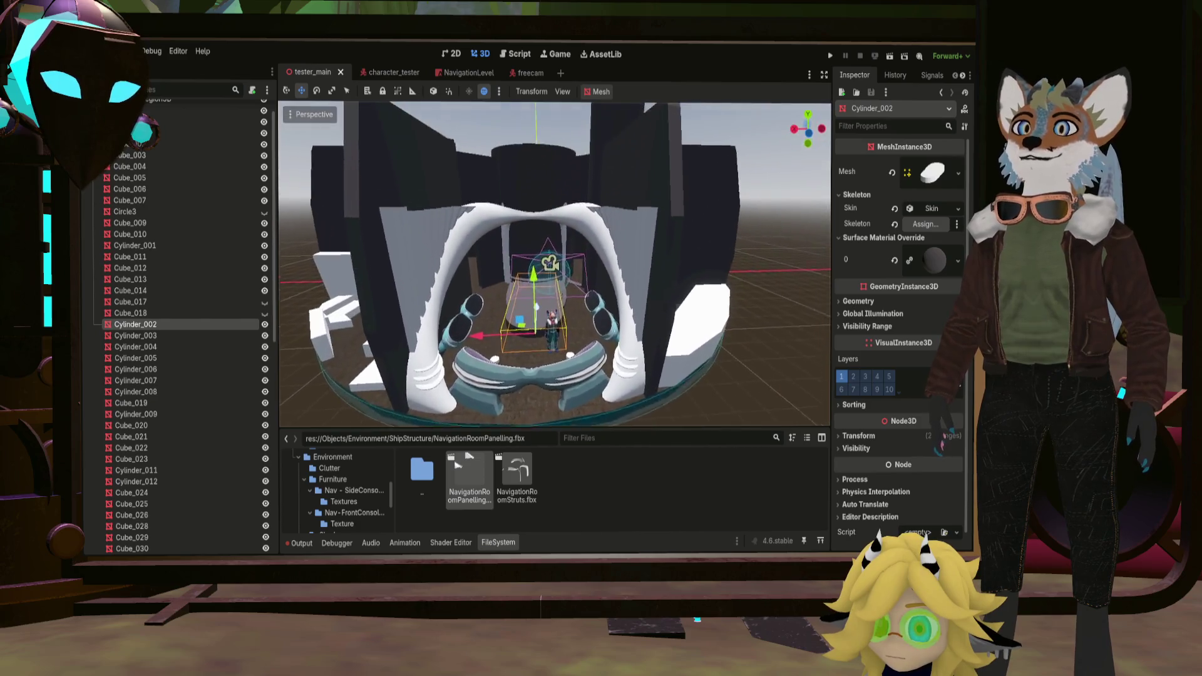
pyautogui.moveTo(551, 344); pyautogui.dragTo(550, 344, button='right')
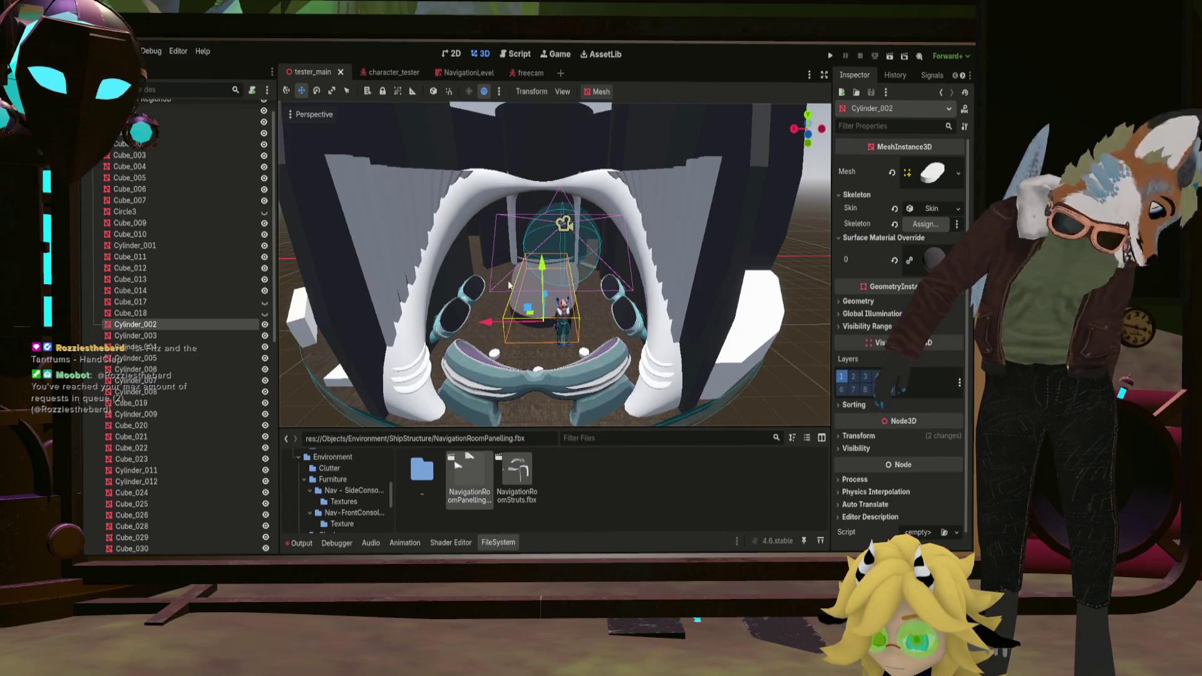
pyautogui.moveTo(573, 191)
pyautogui.mouseDown(button='middle')
pyautogui.moveTo(496, 313)
pyautogui.moveTo(499, 283)
pyautogui.moveTo(527, 283)
pyautogui.mouseUp(button='middle')
pyautogui.scroll(-3, 496, 313)
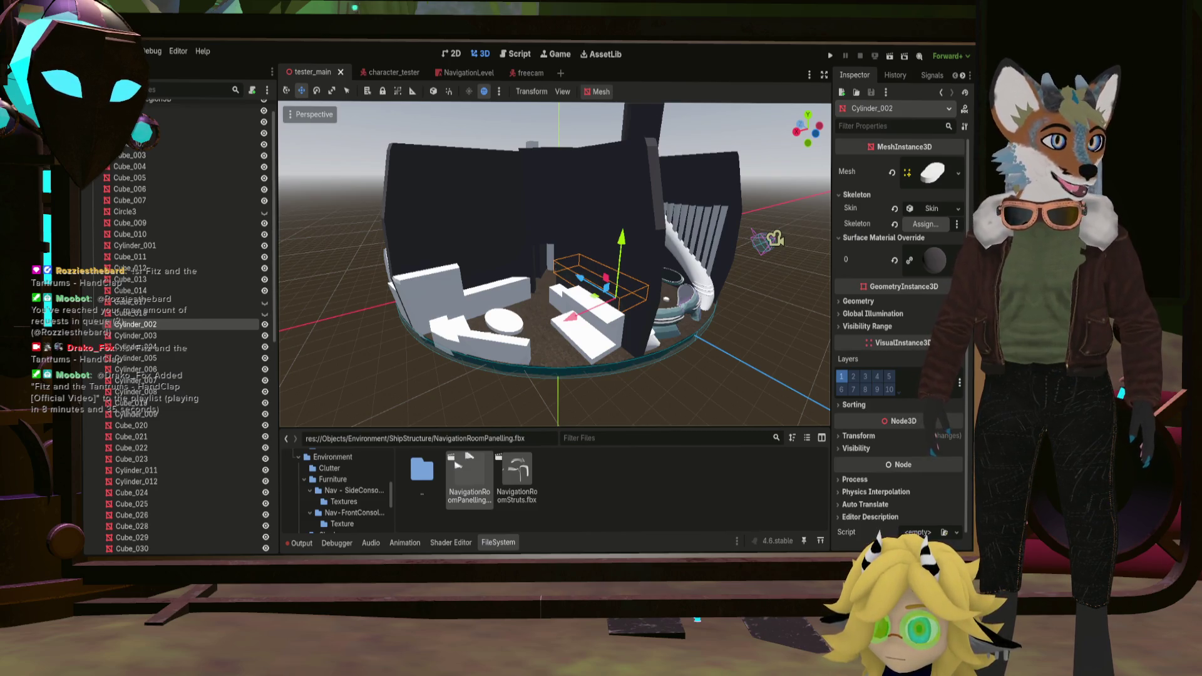
pyautogui.moveTo(705, 320); pyautogui.dragTo(705, 353, button='middle')
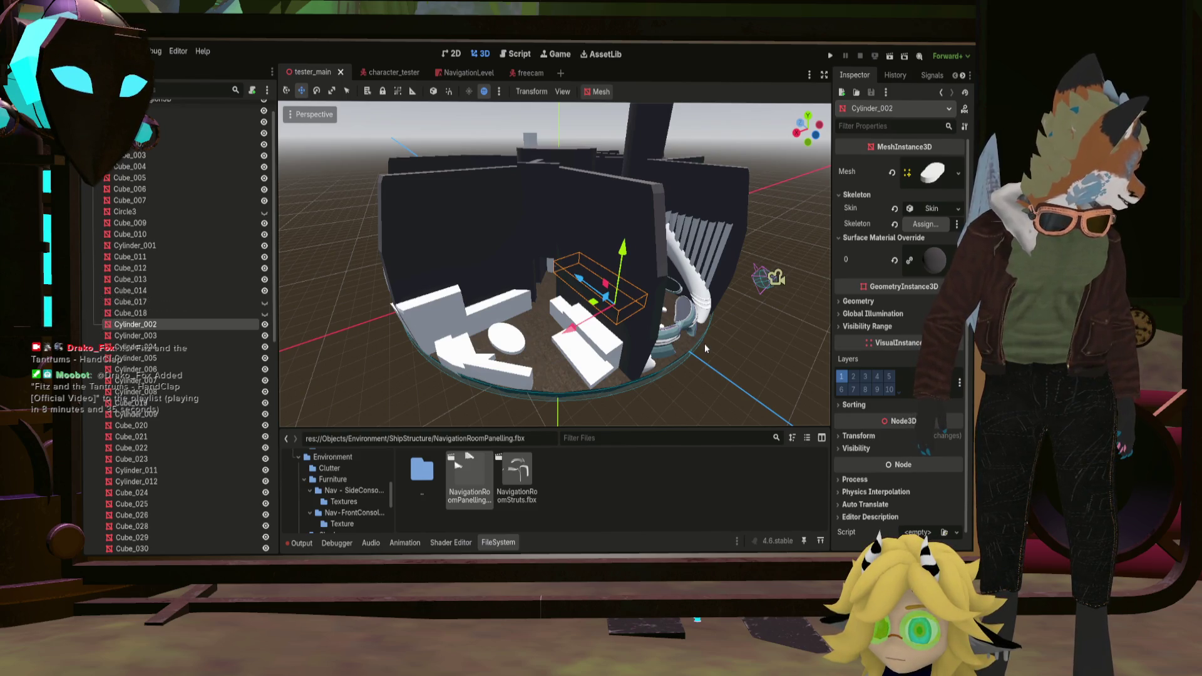
pyautogui.moveTo(704, 344)
pyautogui.mouseDown(button='middle')
pyautogui.moveTo(518, 350)
pyautogui.moveTo(559, 328)
pyautogui.moveTo(609, 339)
pyautogui.moveTo(465, 334)
pyautogui.moveTo(570, 255)
pyautogui.moveTo(564, 235)
pyautogui.mouseUp(button='middle')
pyautogui.scroll(3, 488, 310)
pyautogui.scroll(3, 494, 307)
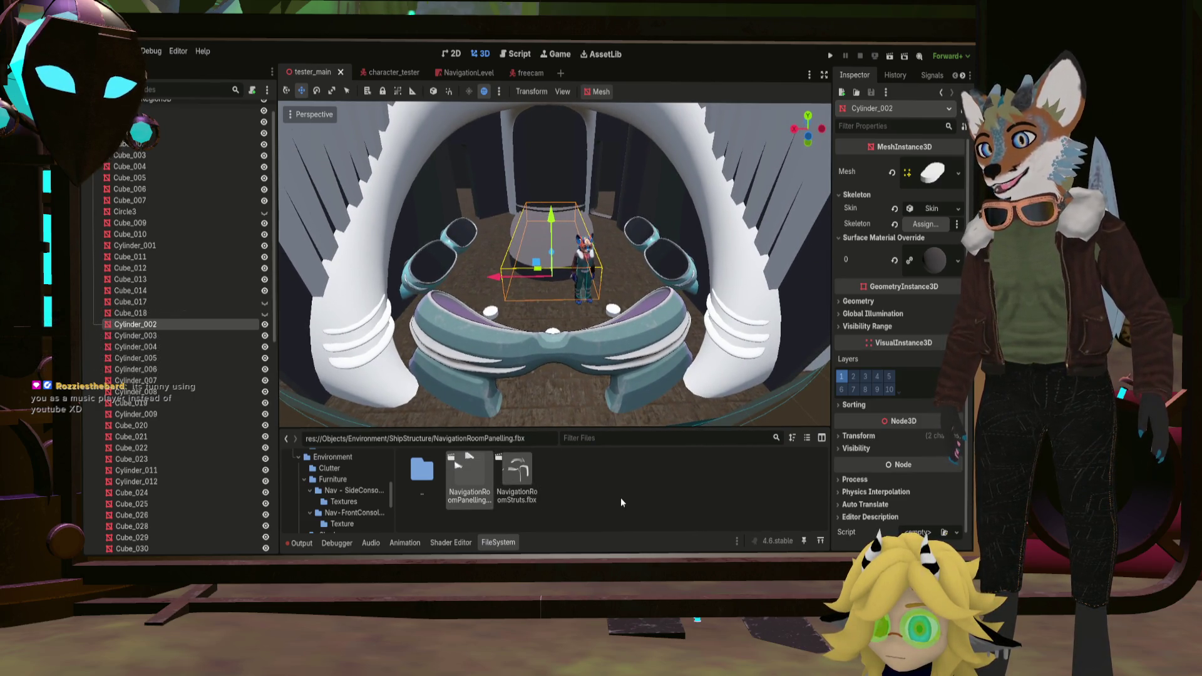
# Browse Environment > Furniture > Nav - CaptainsConsole and drag the front navigation console into the scene.
pyautogui.doubleClick(427, 474)
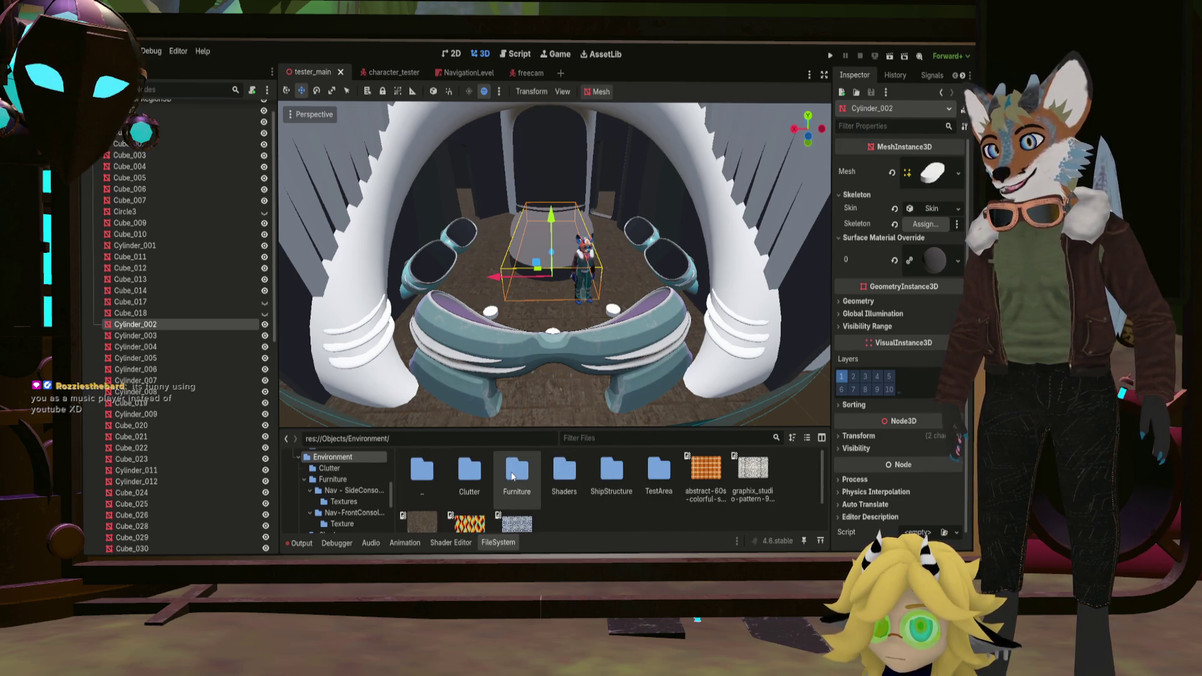
pyautogui.doubleClick(518, 472)
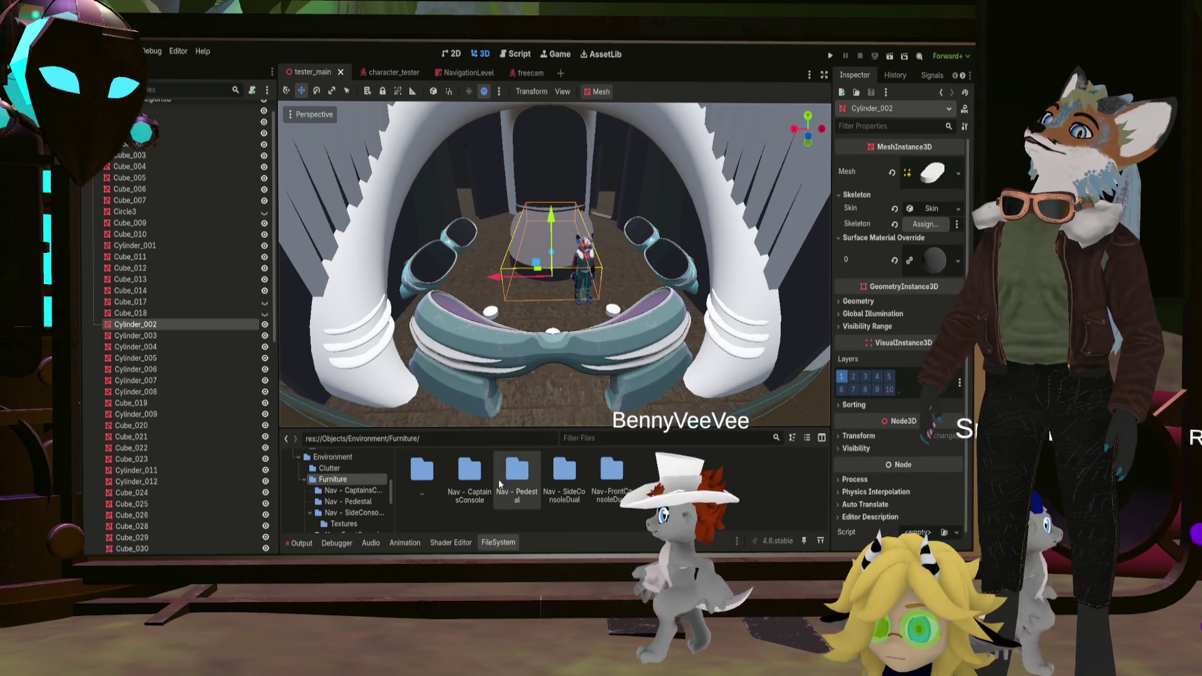
pyautogui.doubleClick(477, 477)
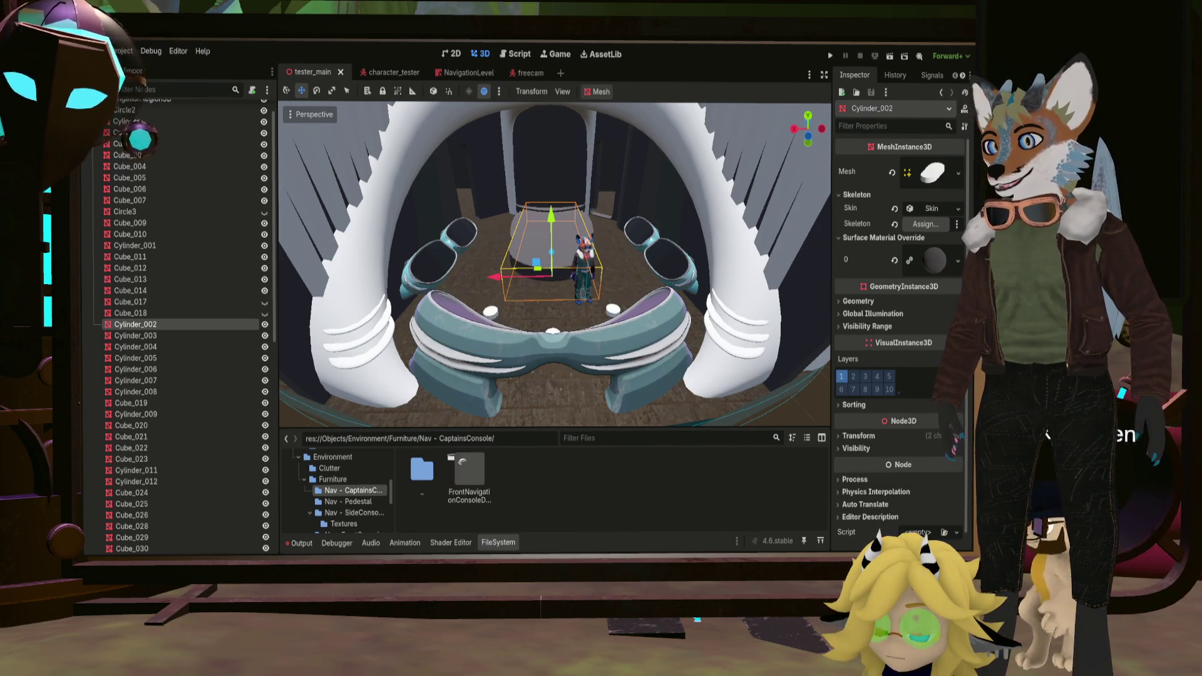
pyautogui.moveTo(470, 474); pyautogui.dragTo(564, 344)
pyautogui.scroll(-5, 564, 344)
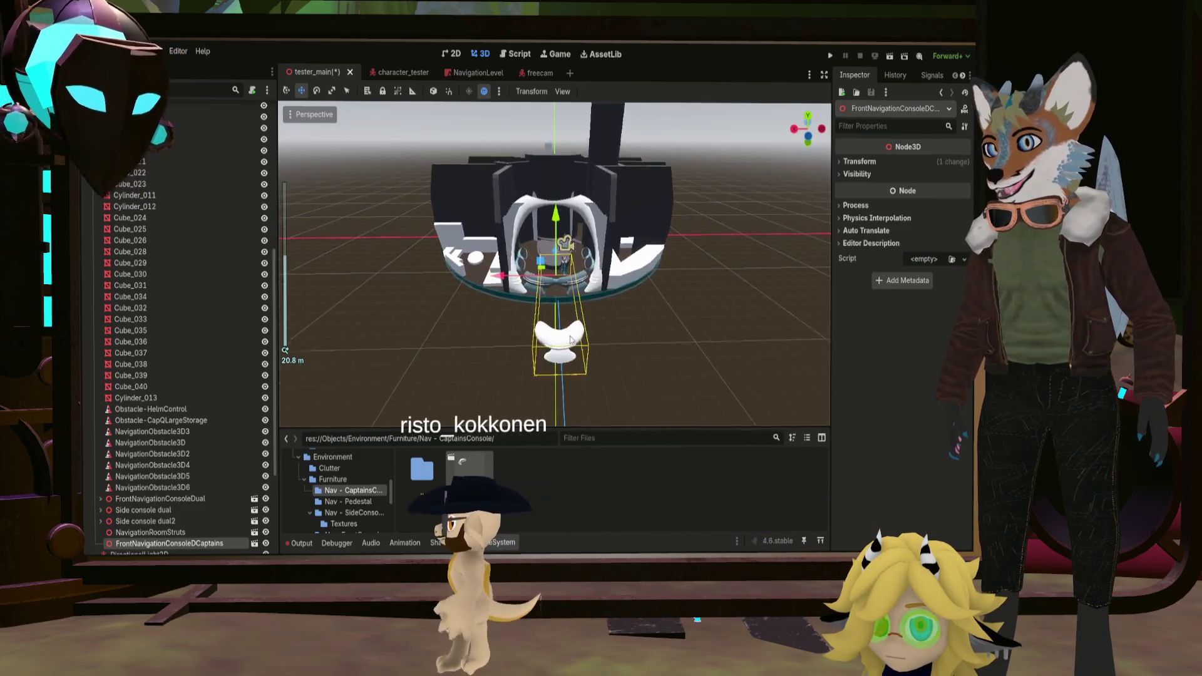
pyautogui.moveTo(571, 341)
pyautogui.mouseDown(button='middle')
pyautogui.moveTo(498, 346)
pyautogui.moveTo(632, 346)
pyautogui.moveTo(580, 164)
pyautogui.mouseUp(button='middle')
pyautogui.moveTo(580, 164); pyautogui.dragTo(580, 164)
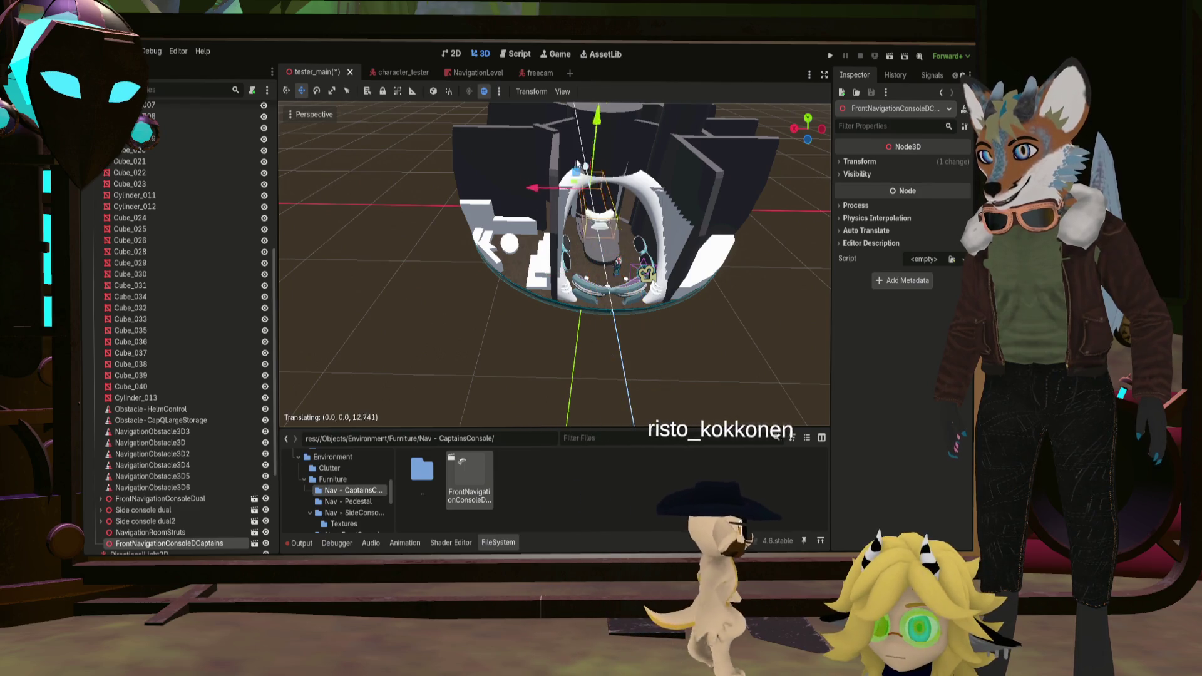
pyautogui.scroll(2, 682, 288)
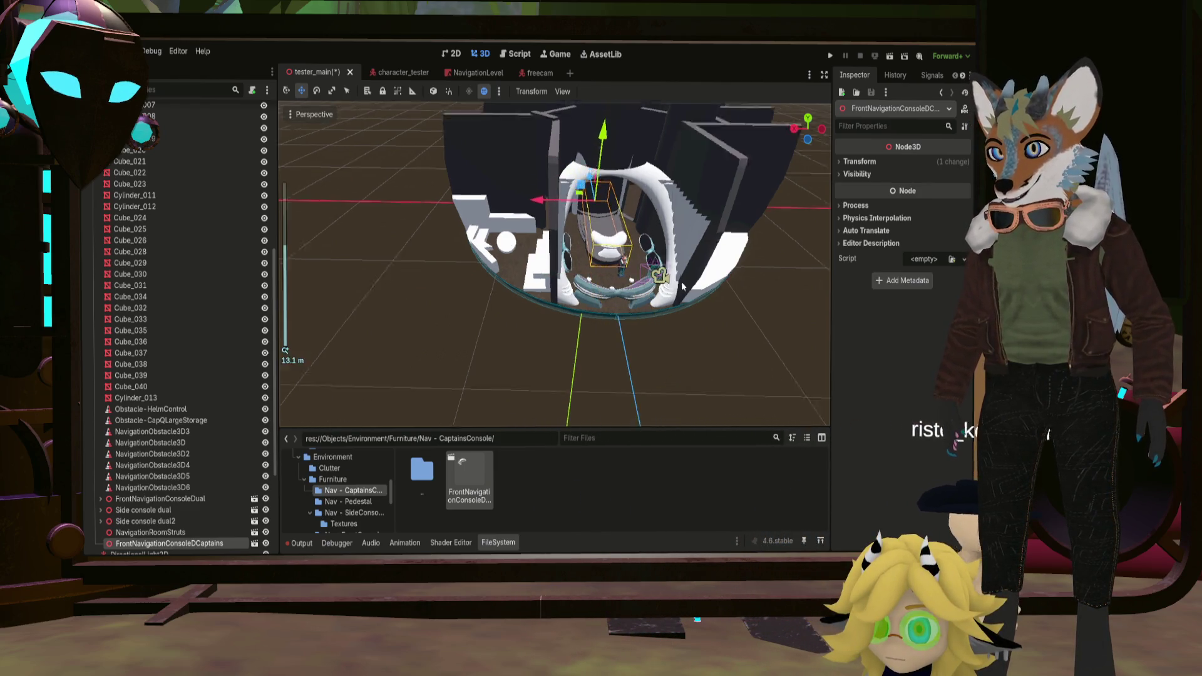
pyautogui.scroll(3, 682, 286)
pyautogui.scroll(1, 681, 287)
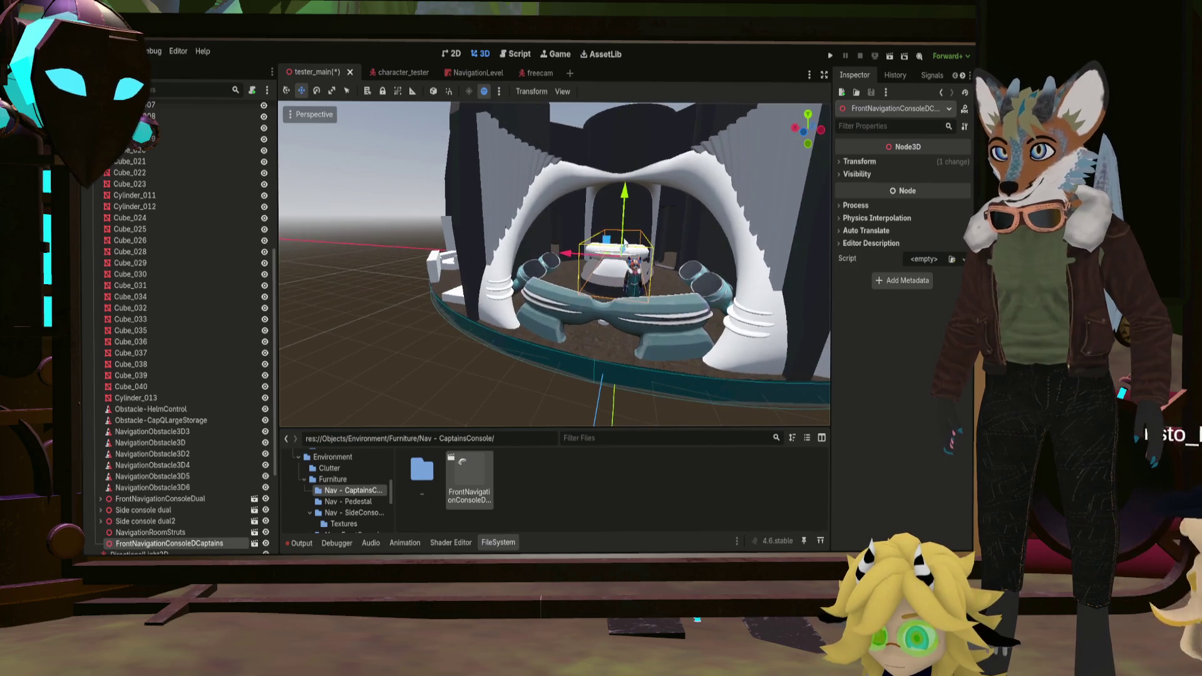
pyautogui.click(806, 139)
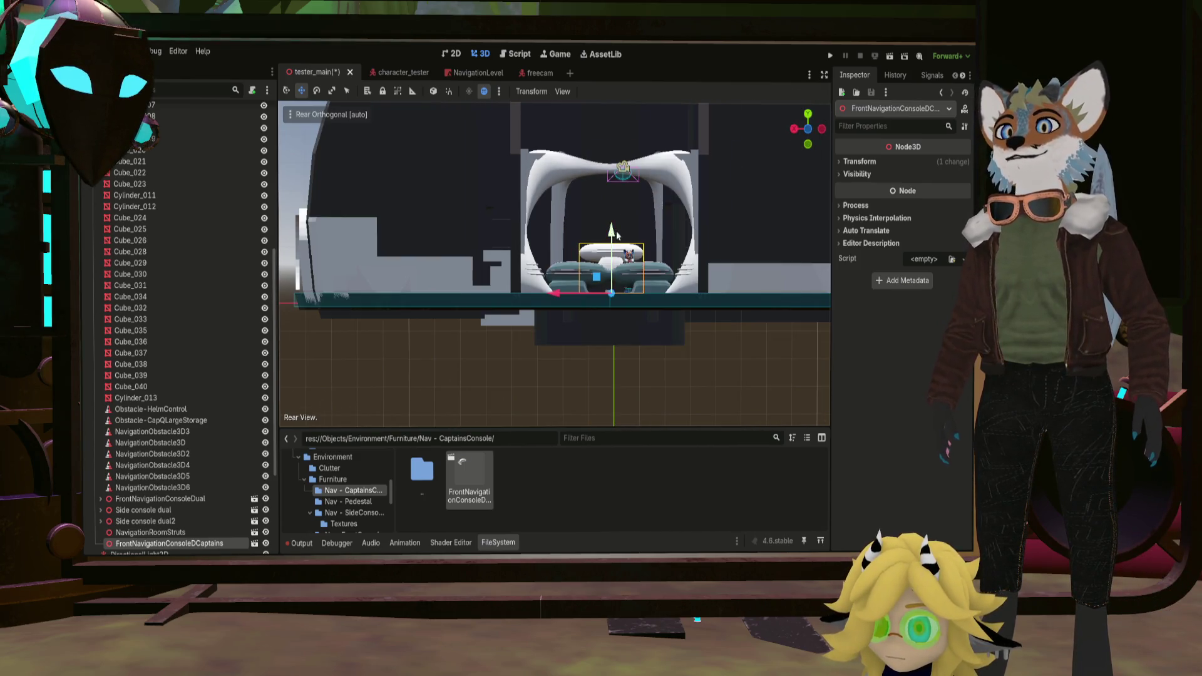
pyautogui.moveTo(632, 239); pyautogui.dragTo(631, 243)
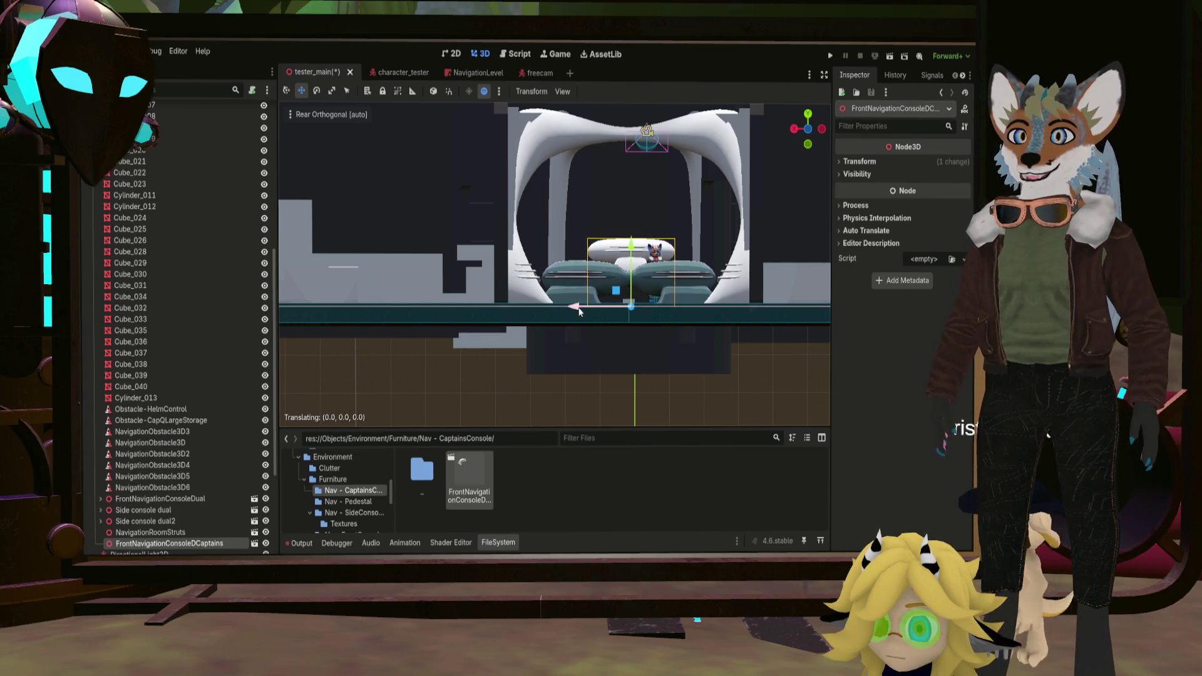
pyautogui.moveTo(580, 311); pyautogui.dragTo(657, 300)
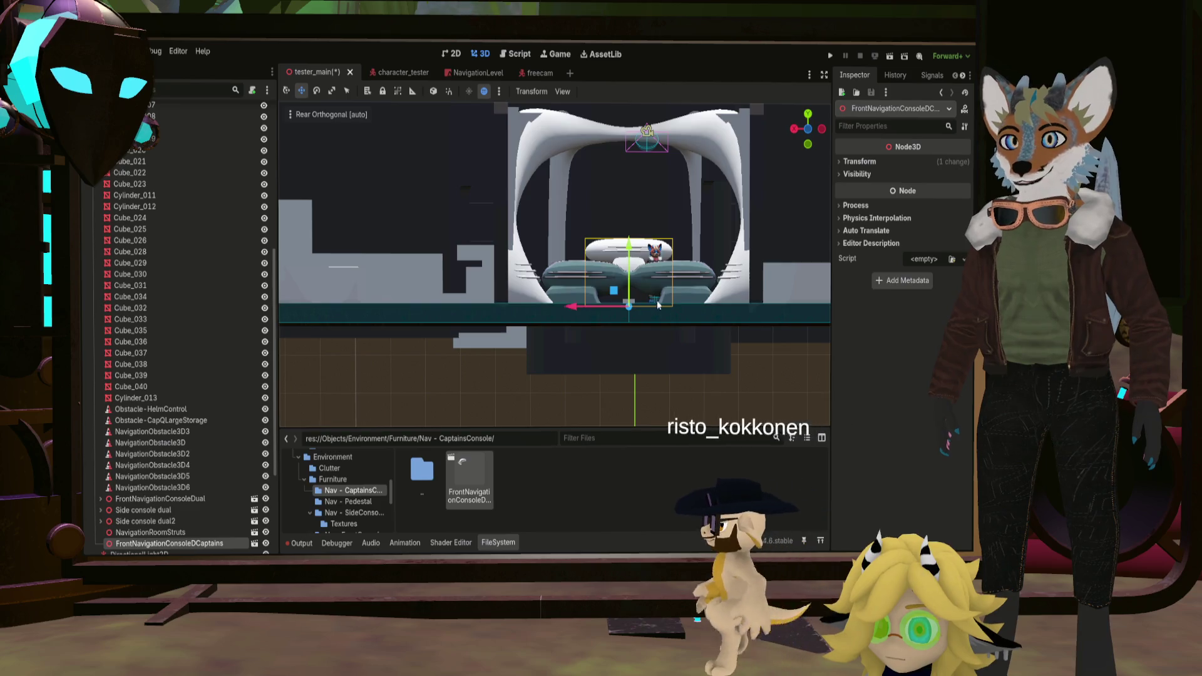
pyautogui.scroll(-2, 657, 300)
pyautogui.scroll(-2, 649, 299)
pyautogui.scroll(-2, 627, 302)
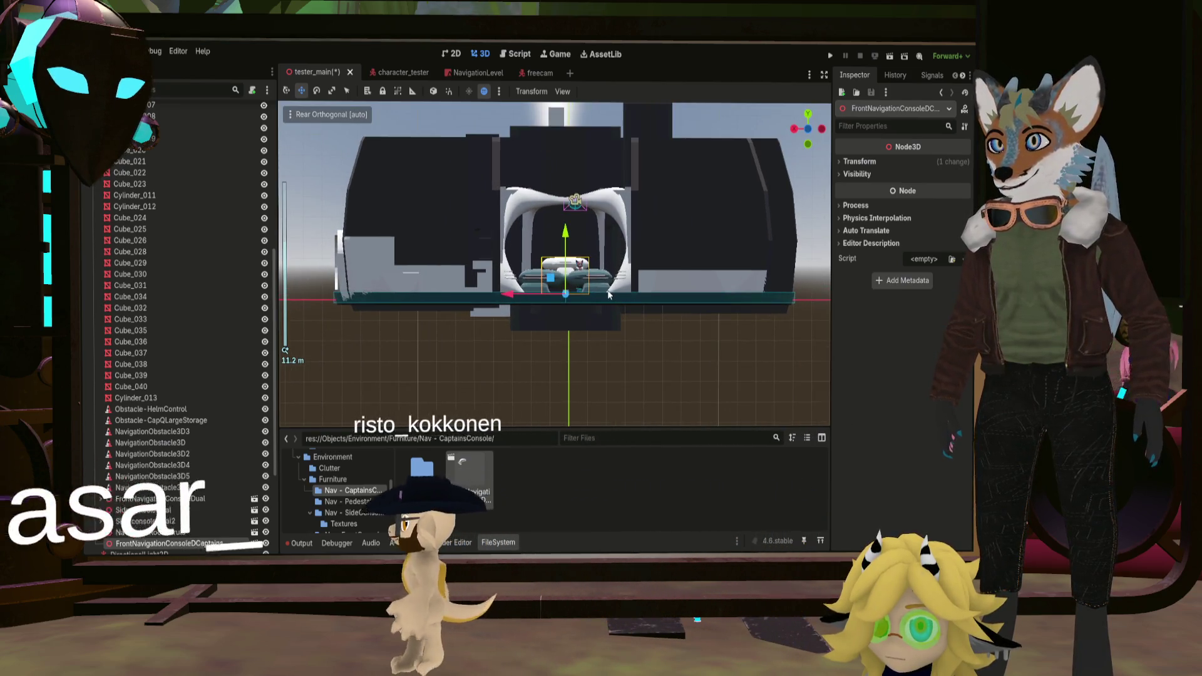
pyautogui.scroll(2, 609, 294)
pyautogui.moveTo(610, 294); pyautogui.dragTo(558, 268, button='middle')
pyautogui.scroll(3, 558, 268)
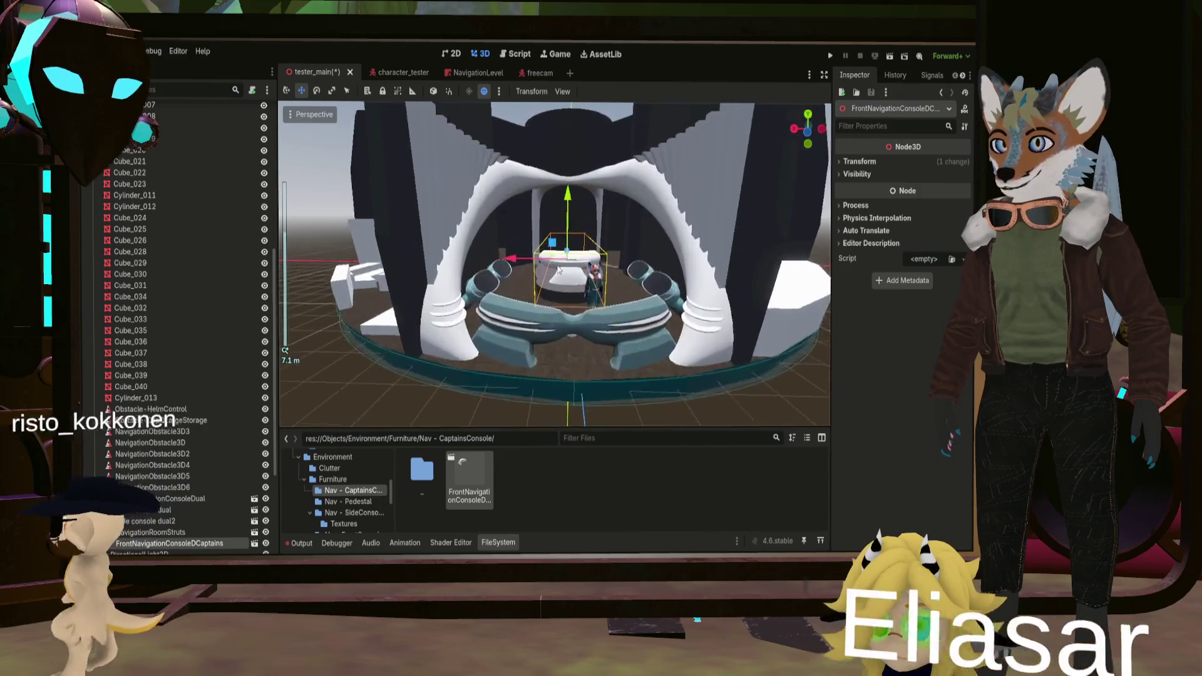
pyautogui.scroll(2, 559, 270)
pyautogui.scroll(2, 559, 272)
pyautogui.scroll(2, 561, 280)
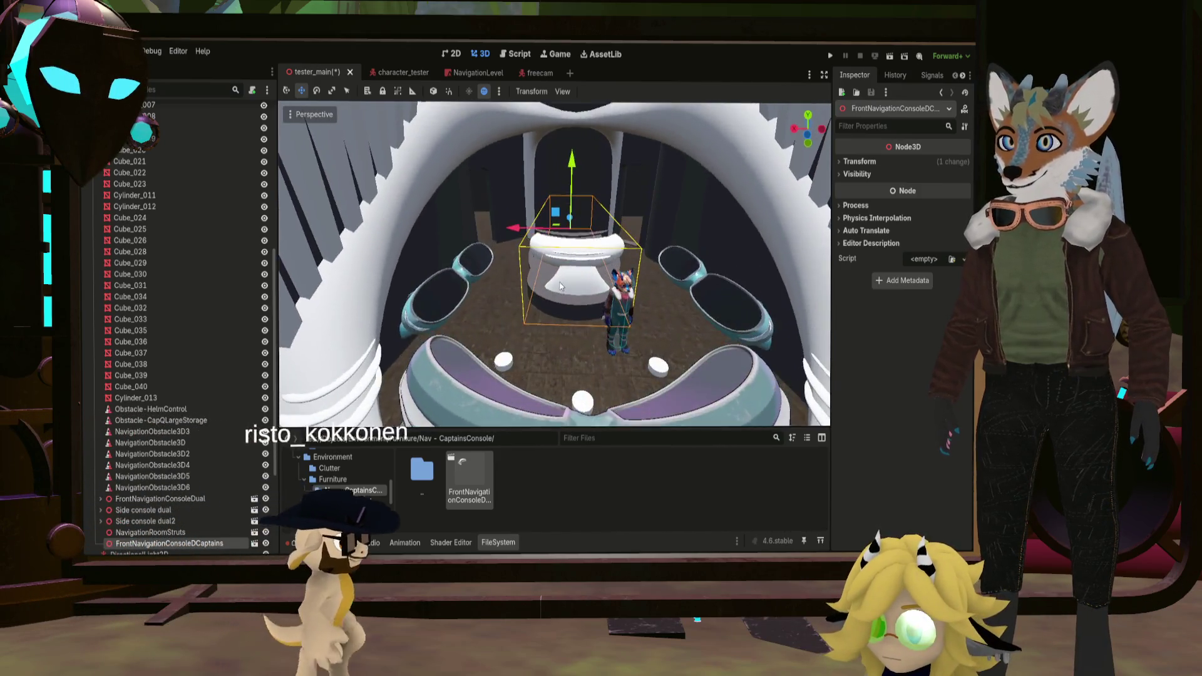
pyautogui.scroll(2, 560, 286)
pyautogui.moveTo(573, 150); pyautogui.dragTo(574, 161)
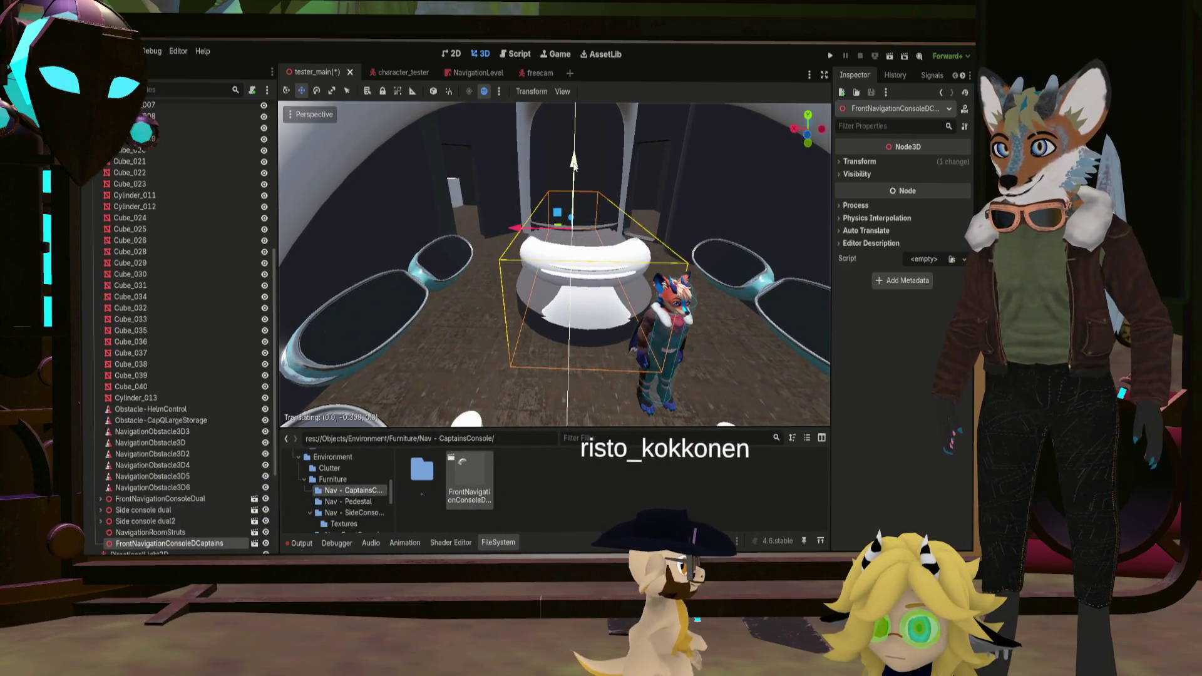
pyautogui.moveTo(573, 165); pyautogui.dragTo(576, 242, button='middle')
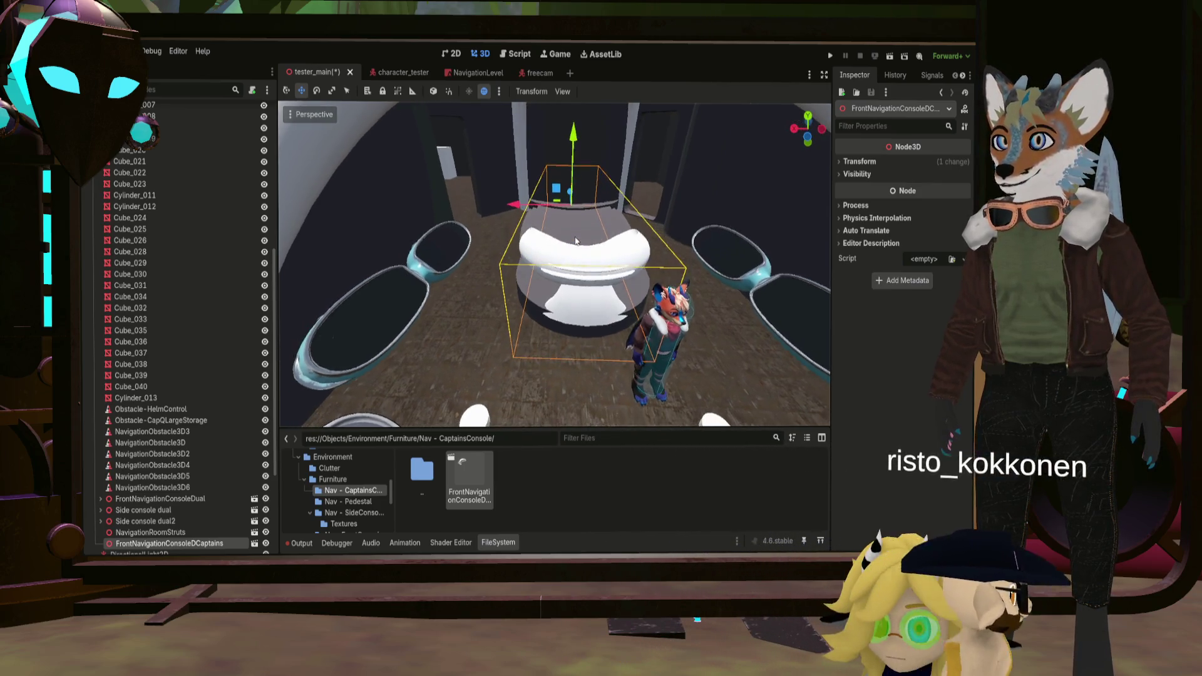
pyautogui.moveTo(559, 193); pyautogui.dragTo(568, 194)
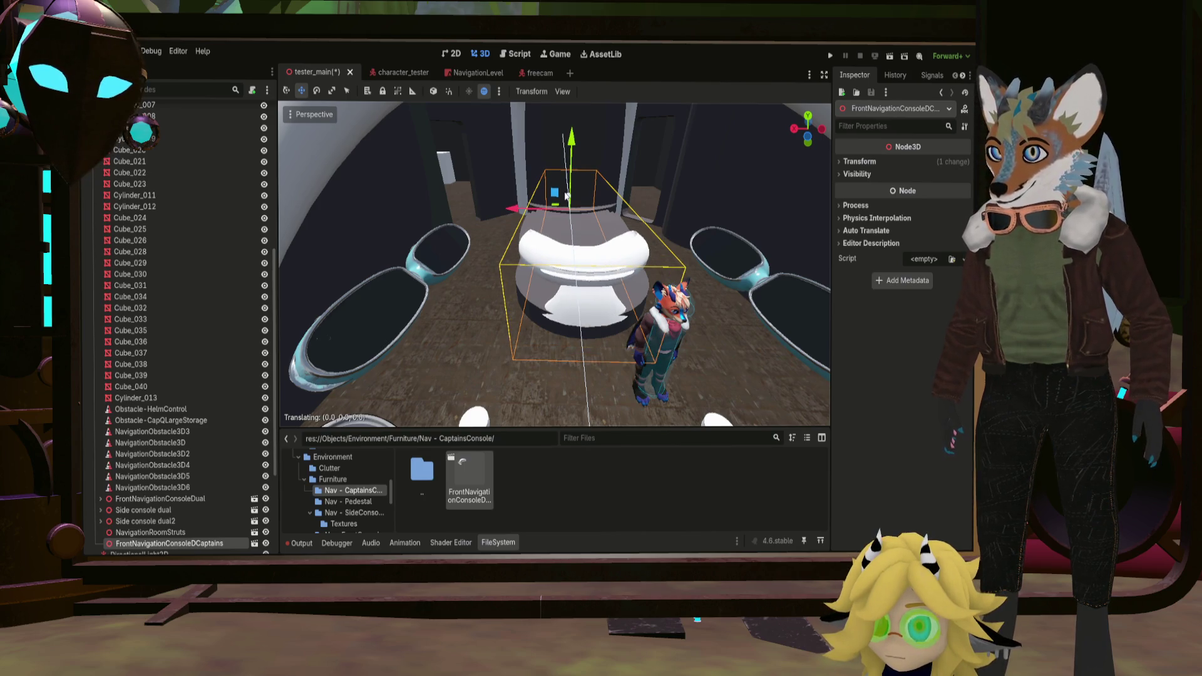
pyautogui.scroll(-2, 568, 188)
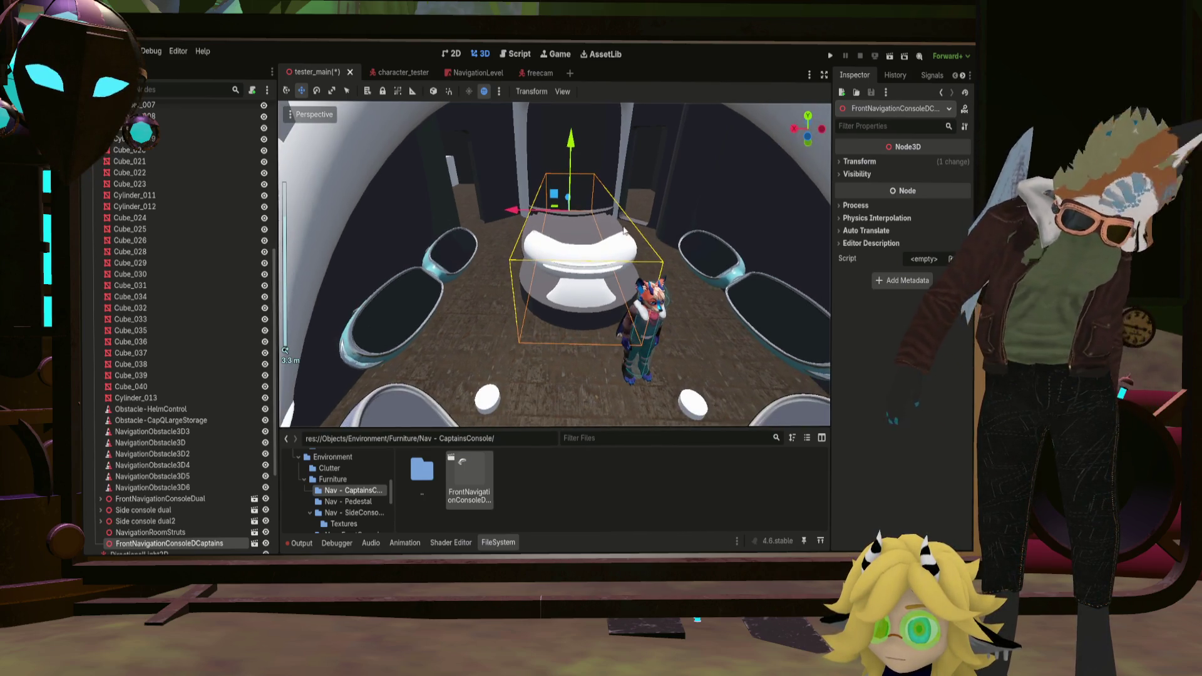
pyautogui.moveTo(571, 142); pyautogui.dragTo(570, 141)
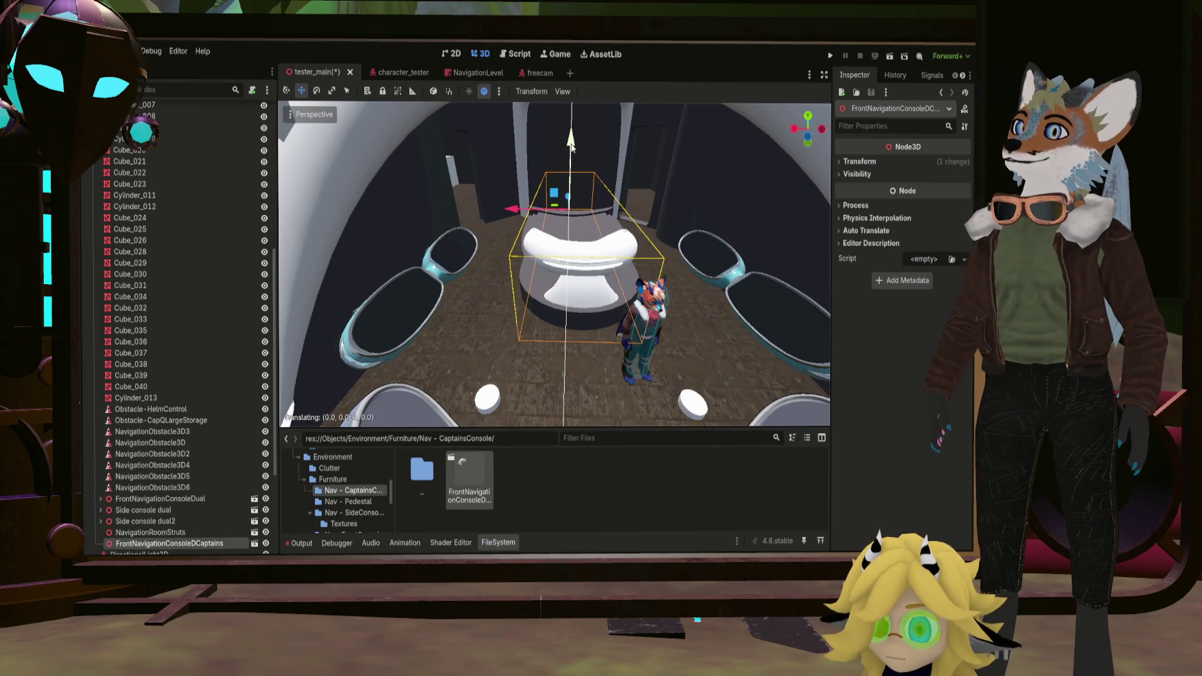
pyautogui.moveTo(571, 141)
pyautogui.mouseDown(button='middle')
pyautogui.moveTo(322, 204)
pyautogui.moveTo(579, 195)
pyautogui.moveTo(588, 253)
pyautogui.mouseUp(button='middle')
pyautogui.scroll(-2, 580, 195)
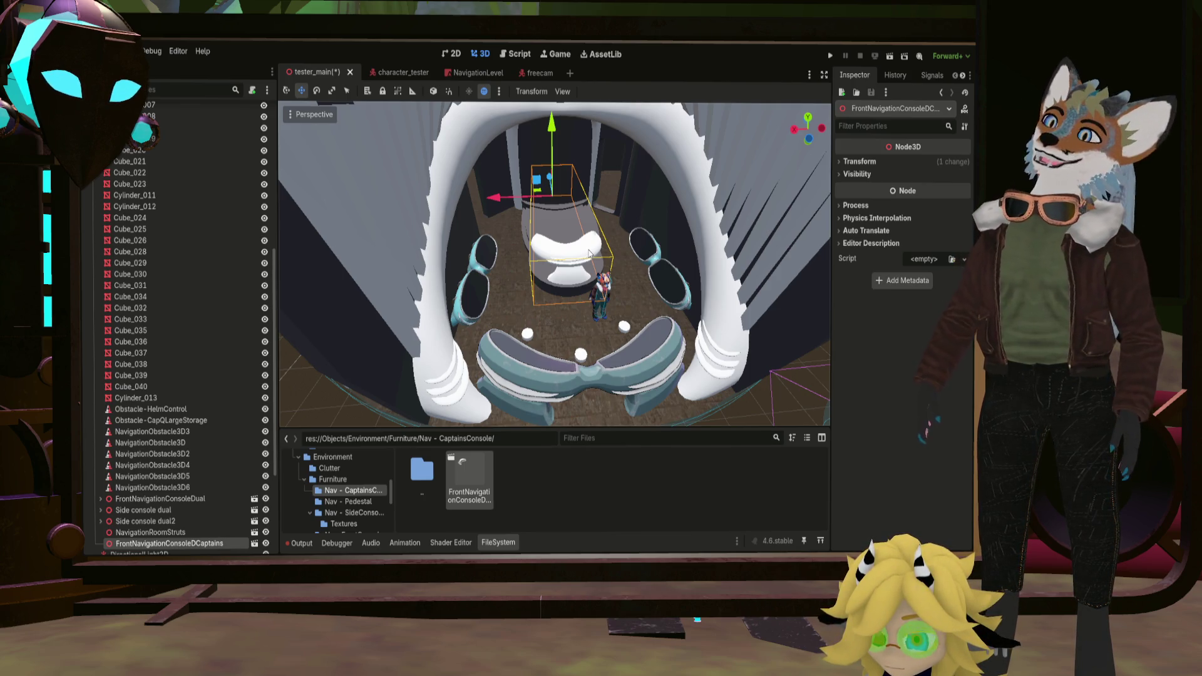
pyautogui.moveTo(573, 195); pyautogui.dragTo(569, 280, button='middle')
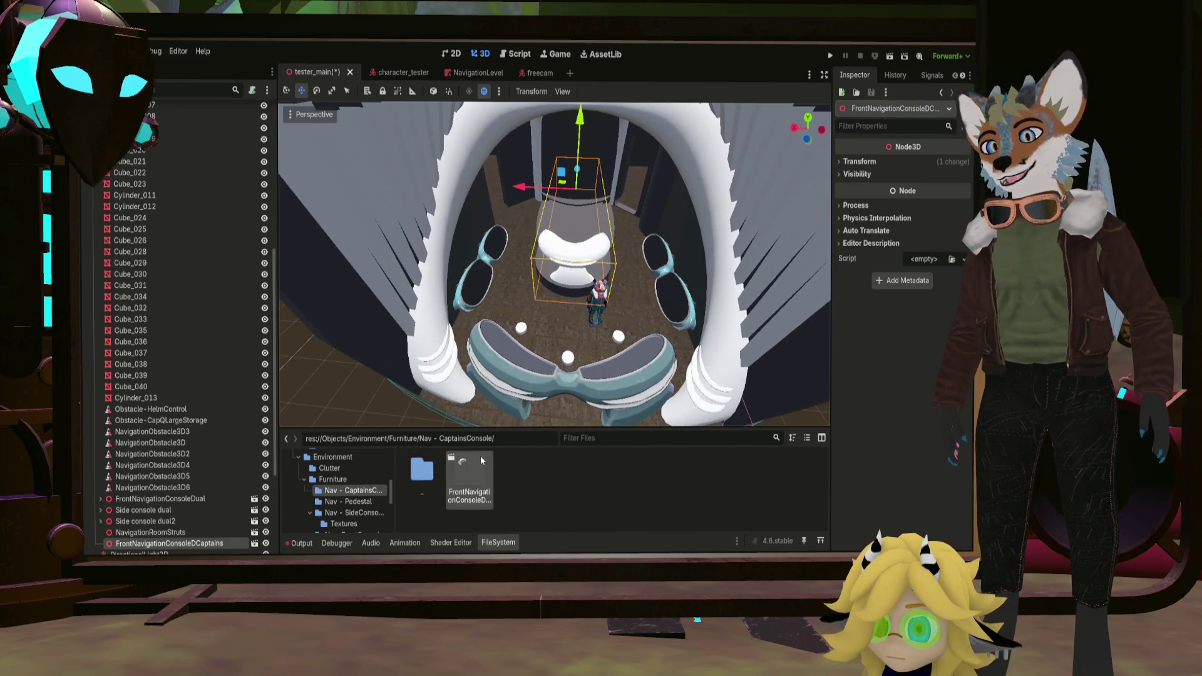
# Go up to Environment, into ShipStructure's Navigation folder, and drag the FrontNavigationPedestal into the scene.
pyautogui.doubleClick(422, 470)
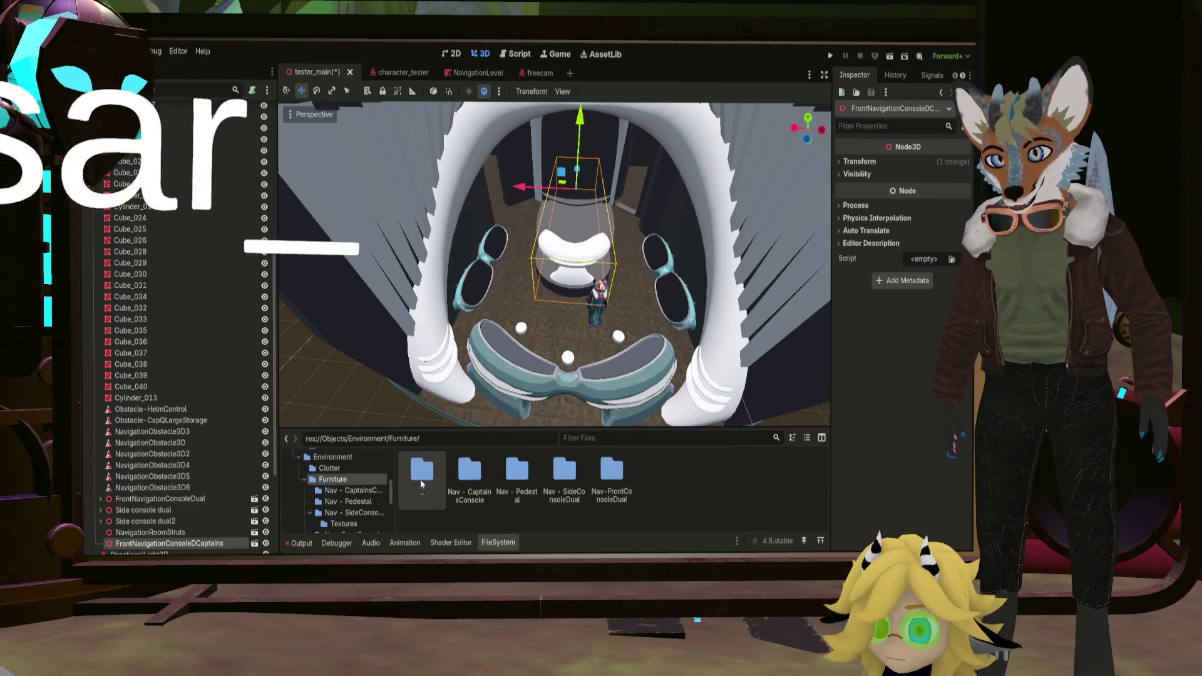
pyautogui.doubleClick(422, 474)
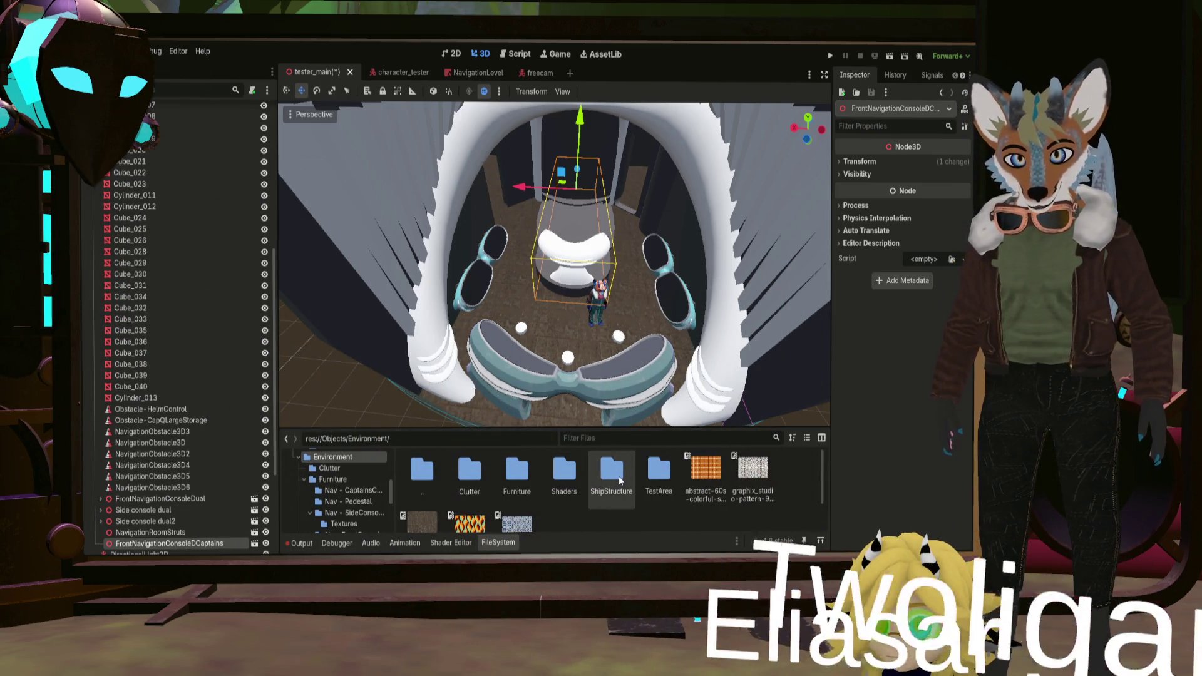
pyautogui.doubleClick(615, 474)
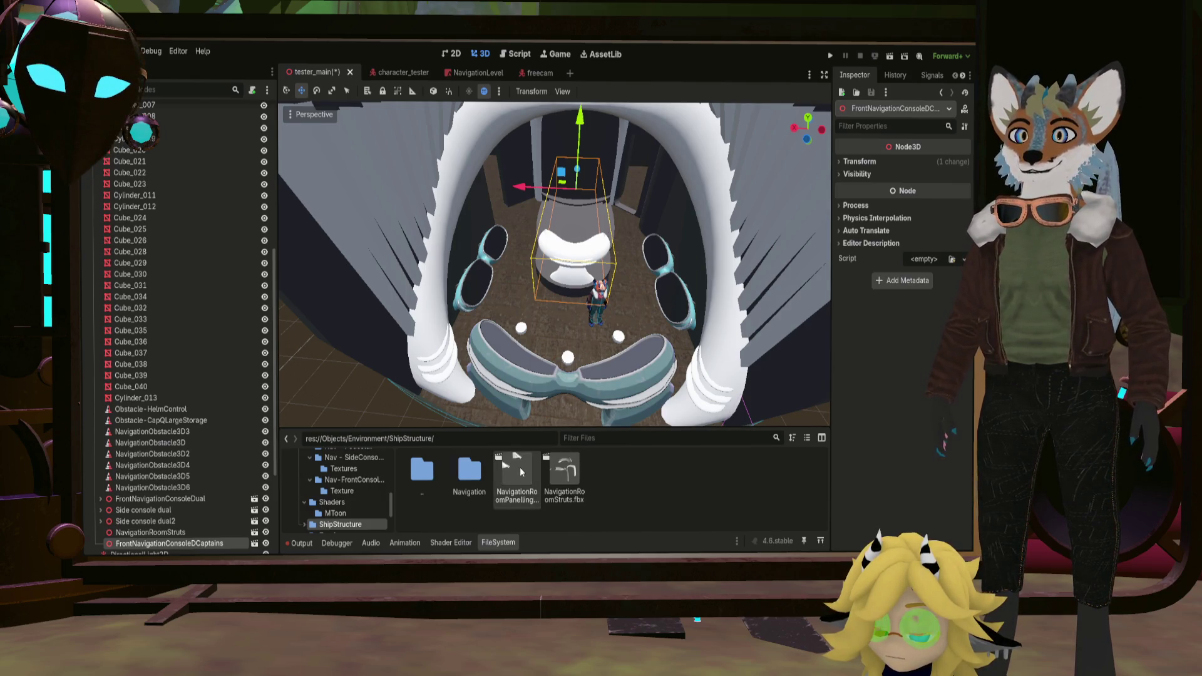
pyautogui.click(520, 467)
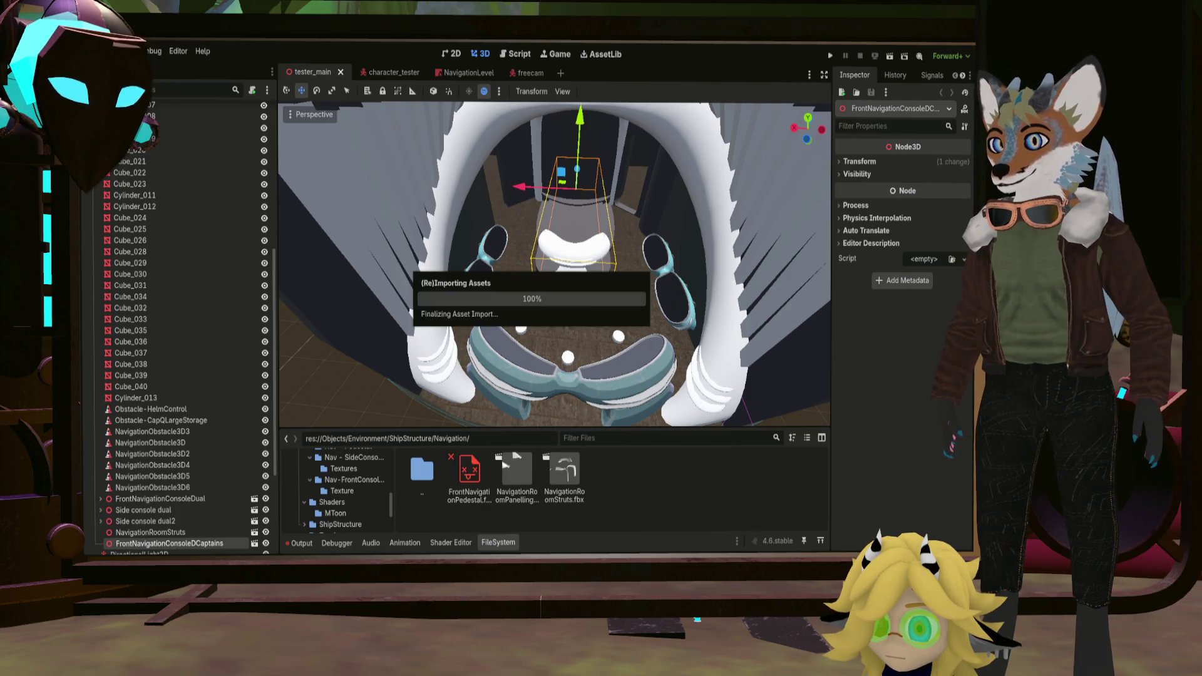
pyautogui.moveTo(464, 482); pyautogui.dragTo(568, 246)
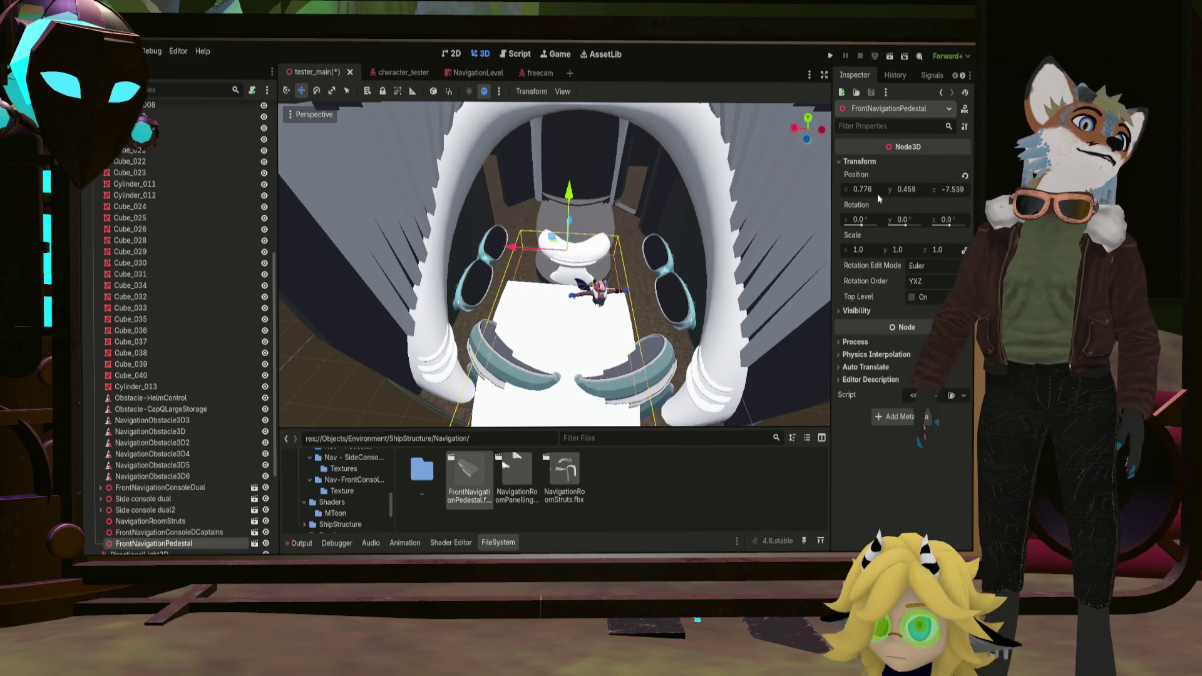
# Set the pedestal's X position and move it sideways and forward under the captain's console.
pyautogui.click(864, 191)
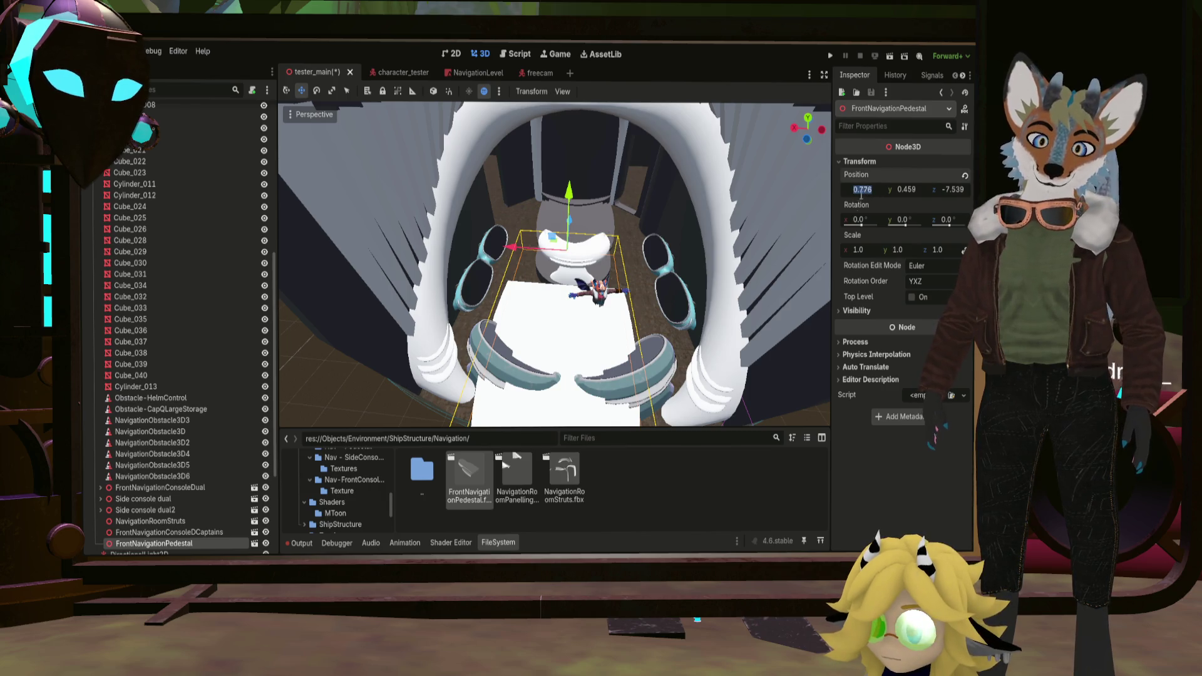
pyautogui.write('0')
pyautogui.press('Return')
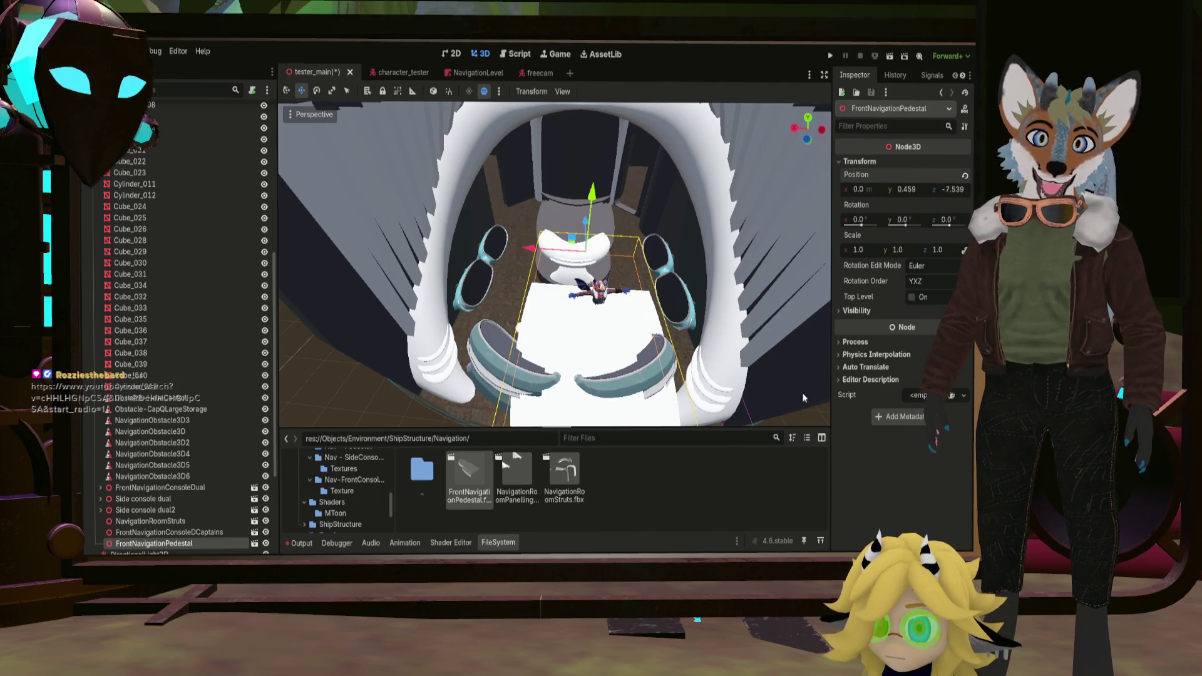
pyautogui.moveTo(528, 249); pyautogui.dragTo(545, 250)
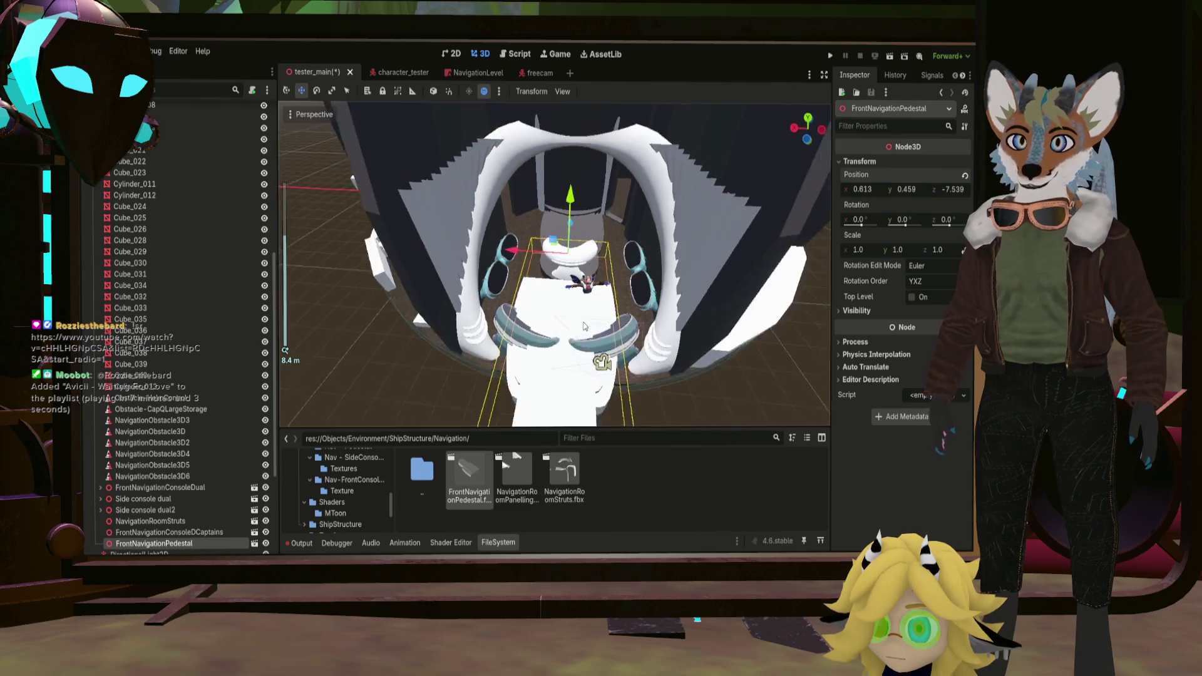
pyautogui.moveTo(544, 250)
pyautogui.mouseDown(button='middle')
pyautogui.moveTo(607, 288)
pyautogui.moveTo(610, 397)
pyautogui.mouseUp(button='middle')
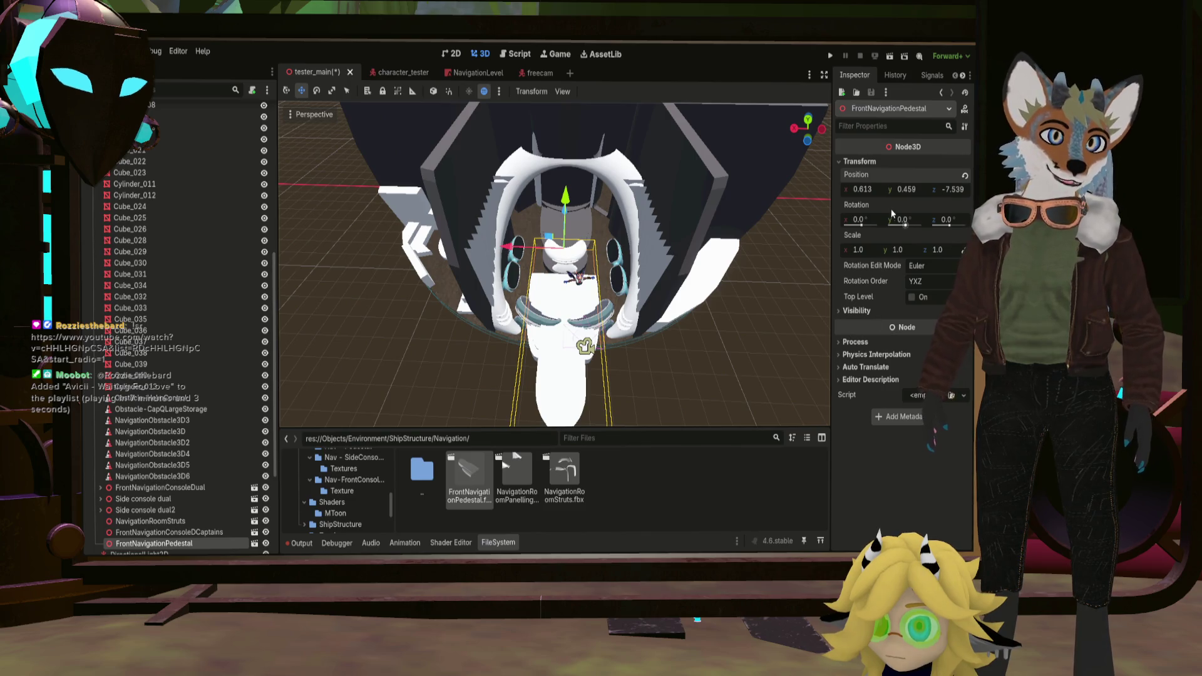
pyautogui.moveTo(569, 218); pyautogui.dragTo(577, 167)
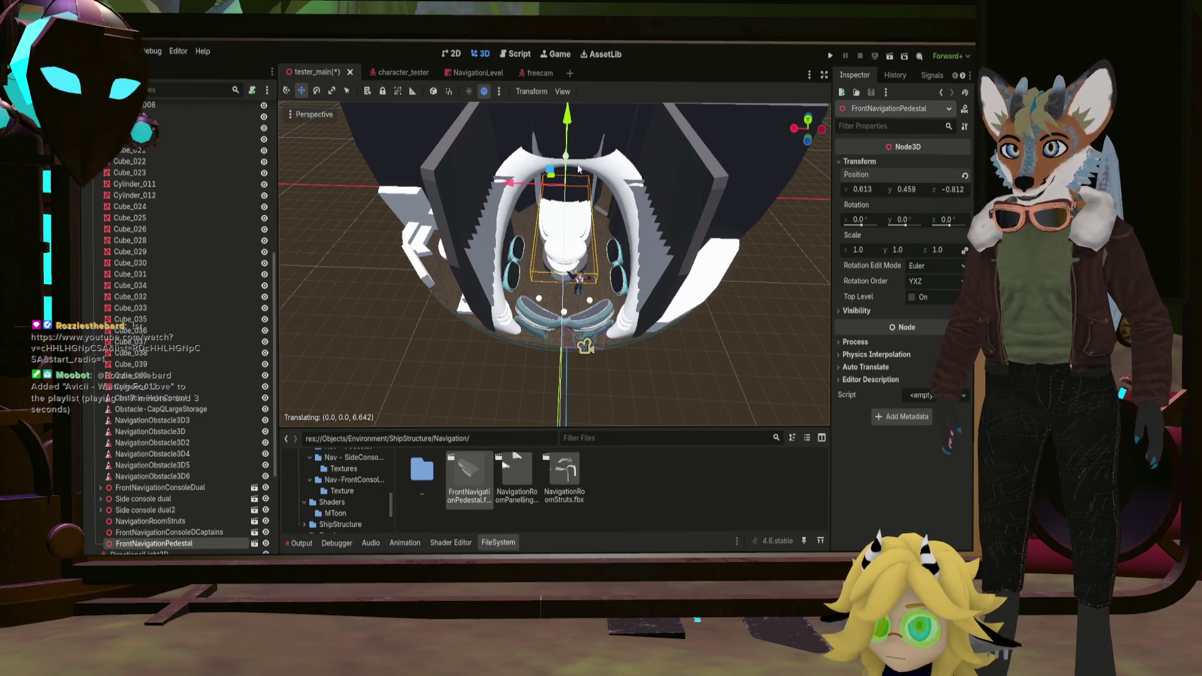
pyautogui.moveTo(579, 170); pyautogui.dragTo(575, 171)
pyautogui.scroll(3, 576, 171)
pyautogui.scroll(2, 564, 183)
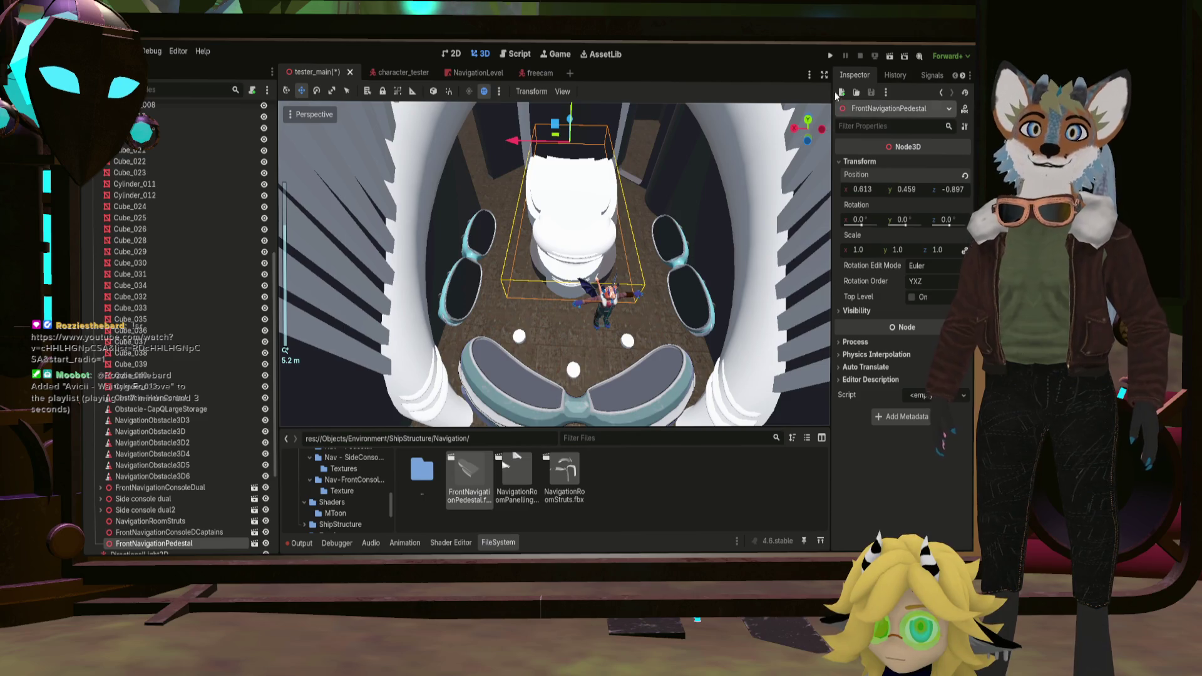
# Centre the pedestal in rear orthographic view, then lower it down to floor level.
pyautogui.click(809, 141)
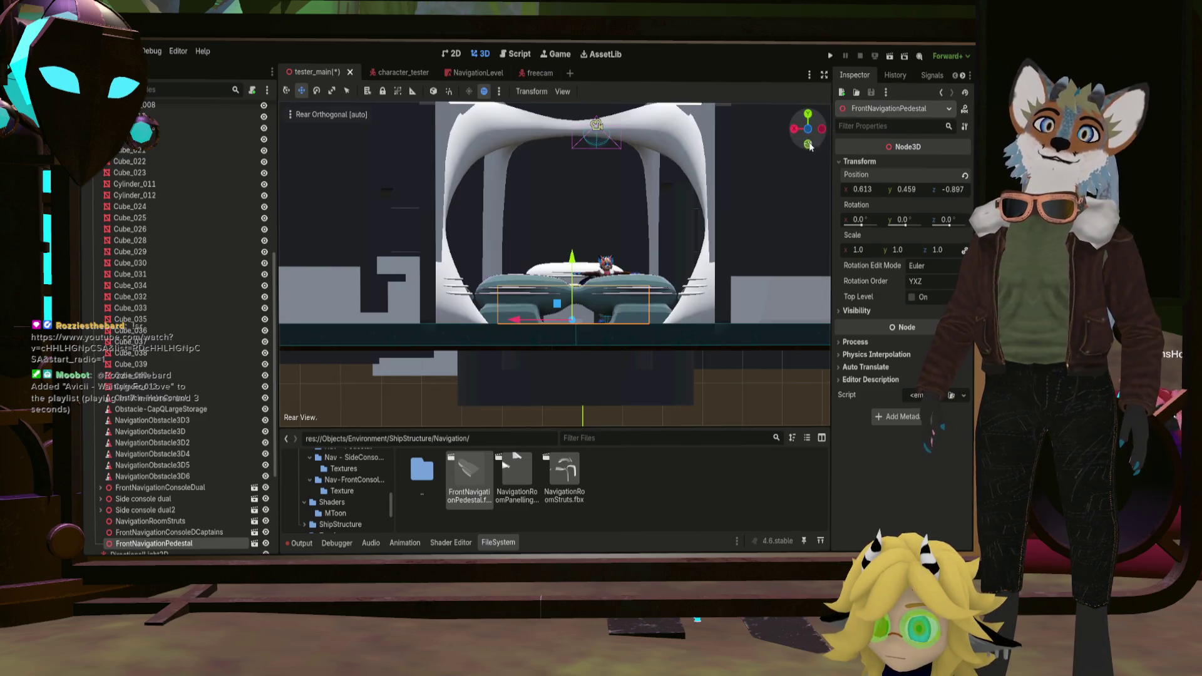
pyautogui.scroll(2, 531, 300)
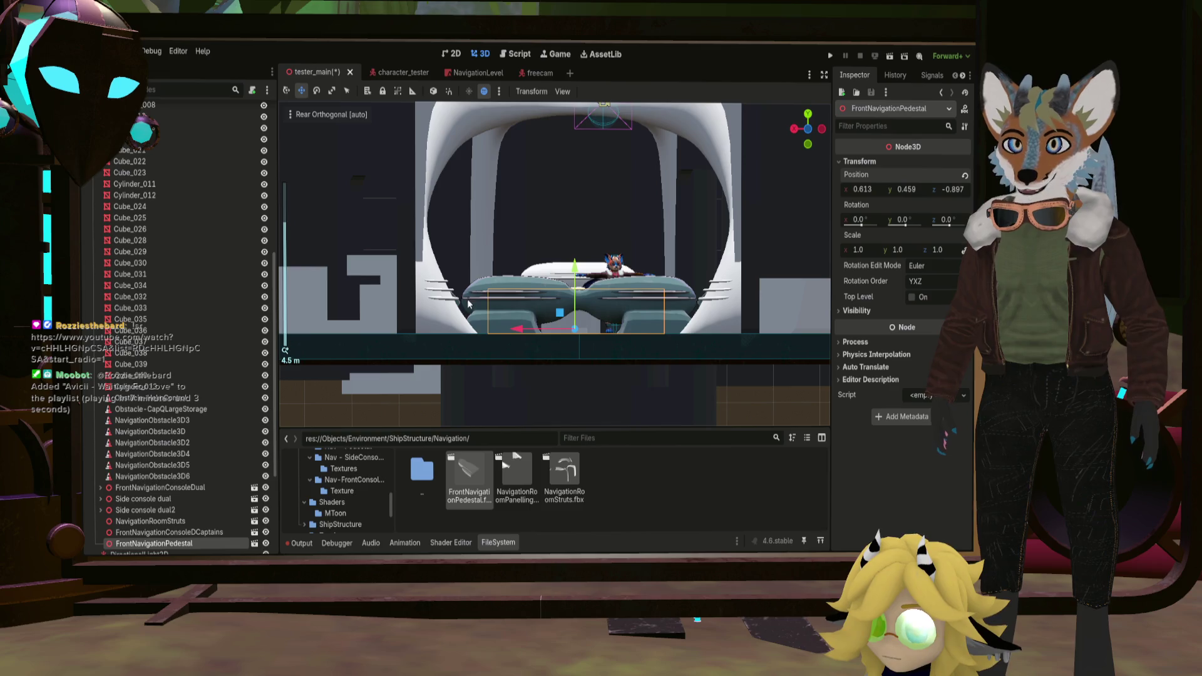
pyautogui.moveTo(518, 330); pyautogui.dragTo(523, 330)
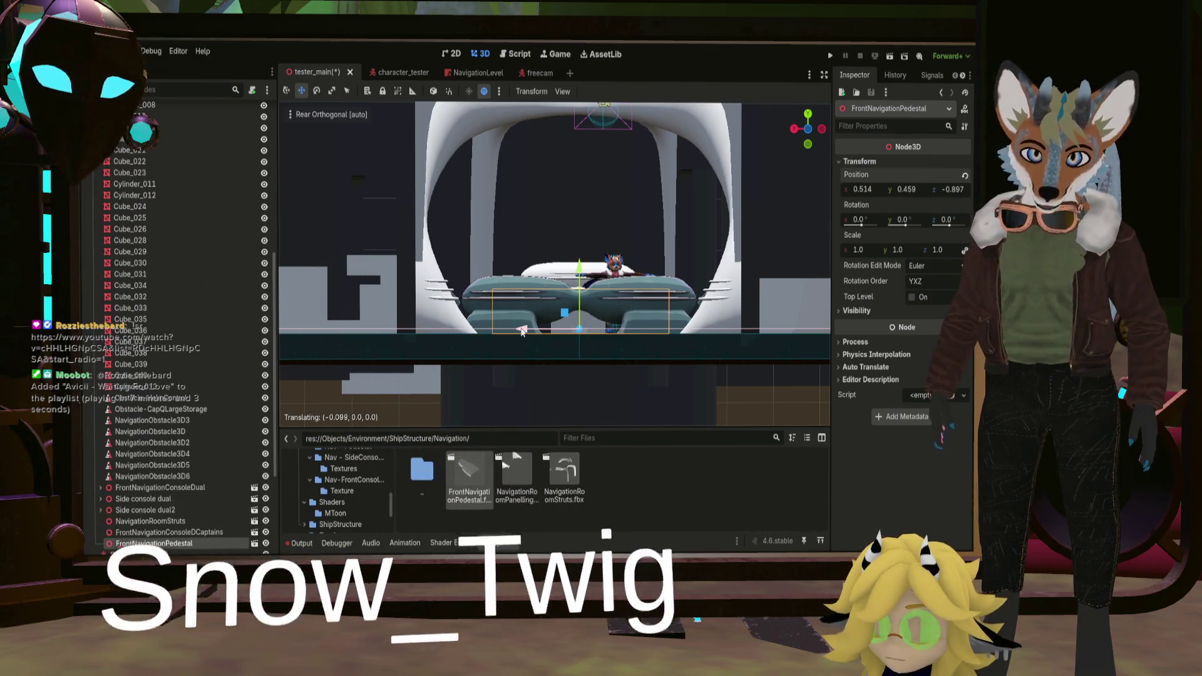
pyautogui.scroll(3, 587, 357)
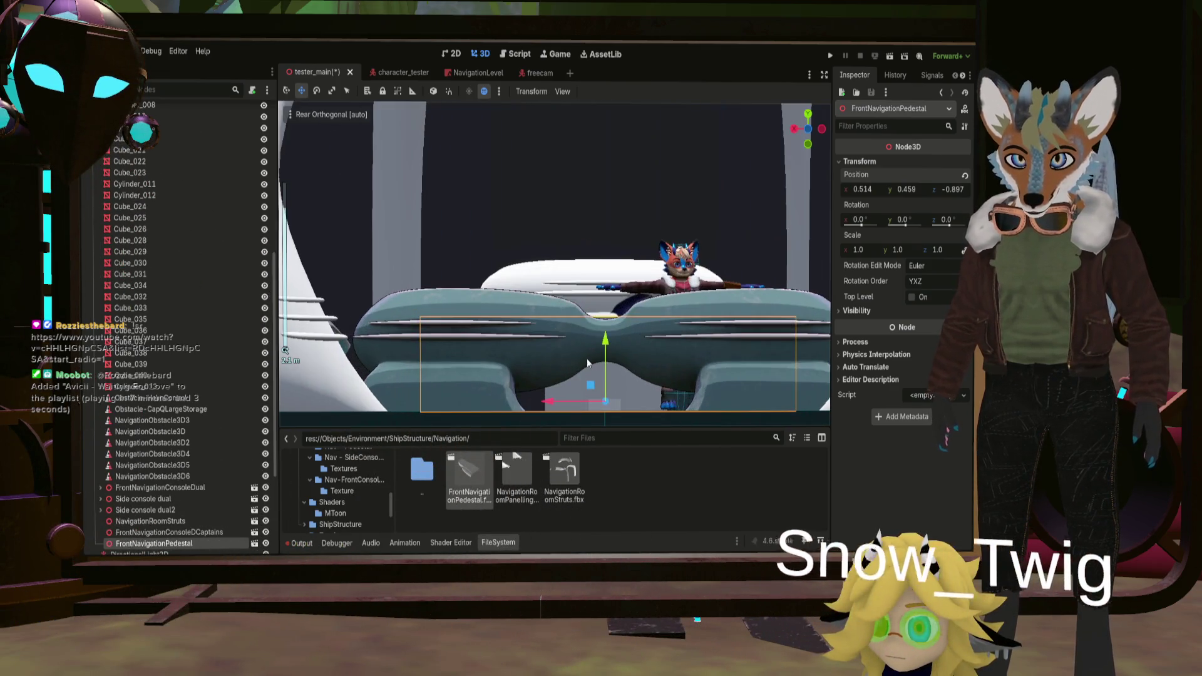
pyautogui.moveTo(585, 353); pyautogui.dragTo(639, 284, button='middle')
pyautogui.moveTo(484, 218); pyautogui.dragTo(478, 227)
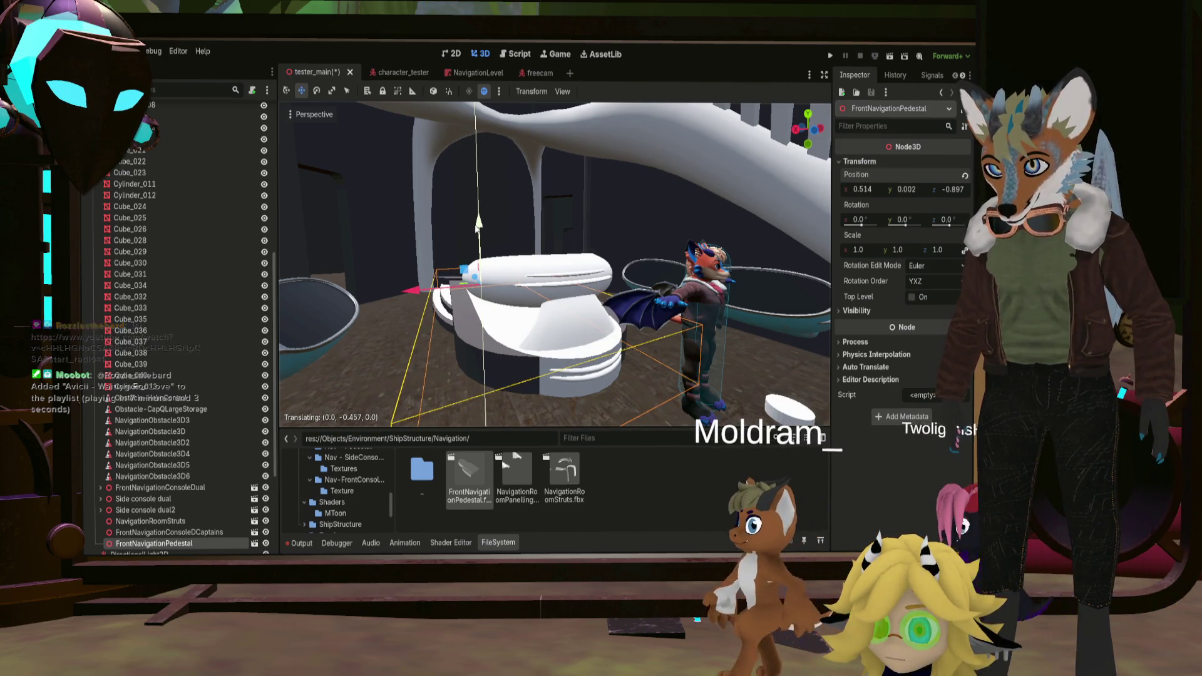
# Delete the leftover Cylinder_004 and Cylinder_003 pieces and look down on the room from above.
pyautogui.click(480, 345)
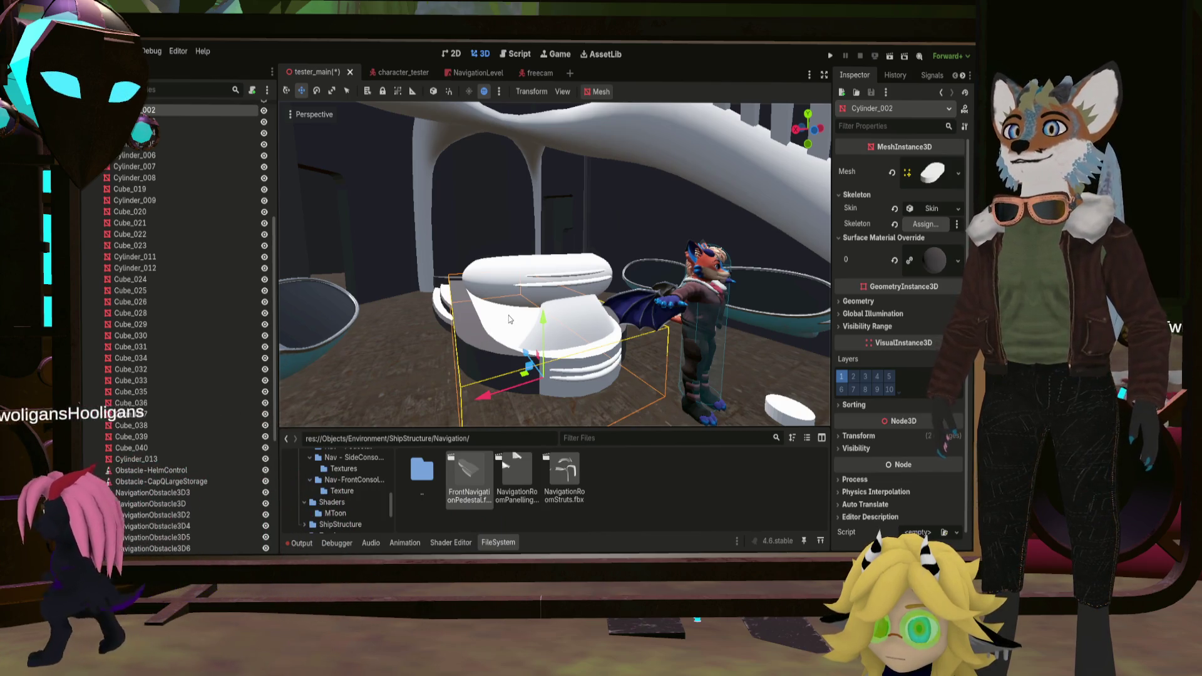
pyautogui.click(457, 329)
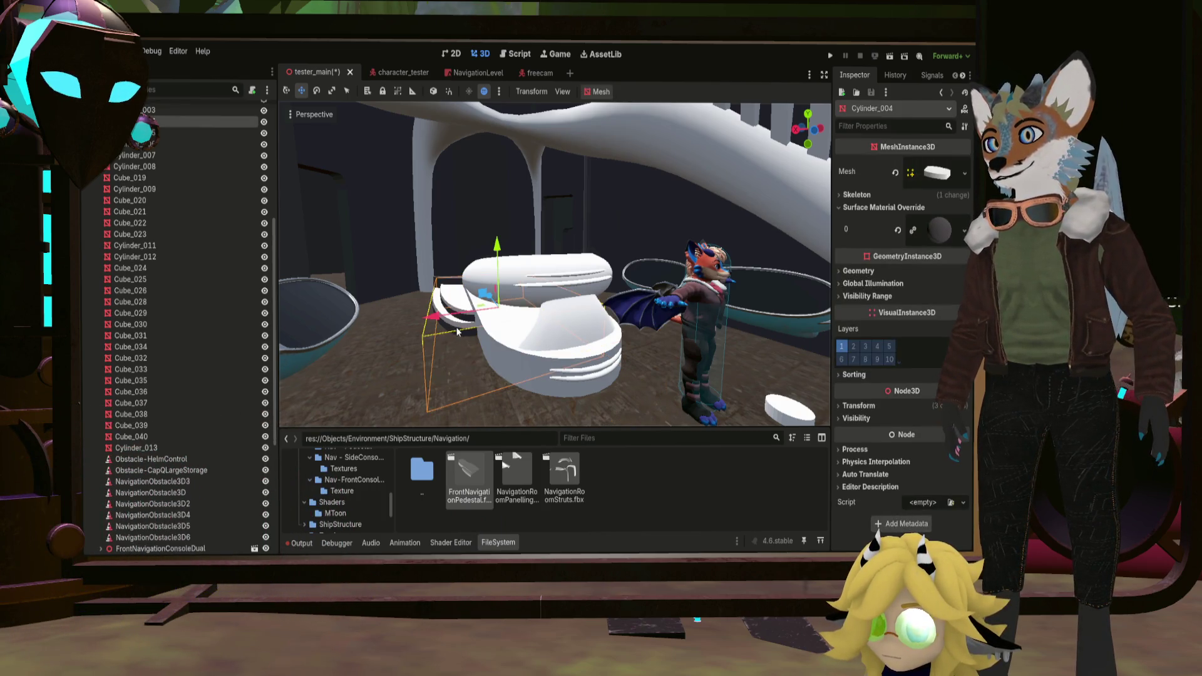
pyautogui.press('Delete')
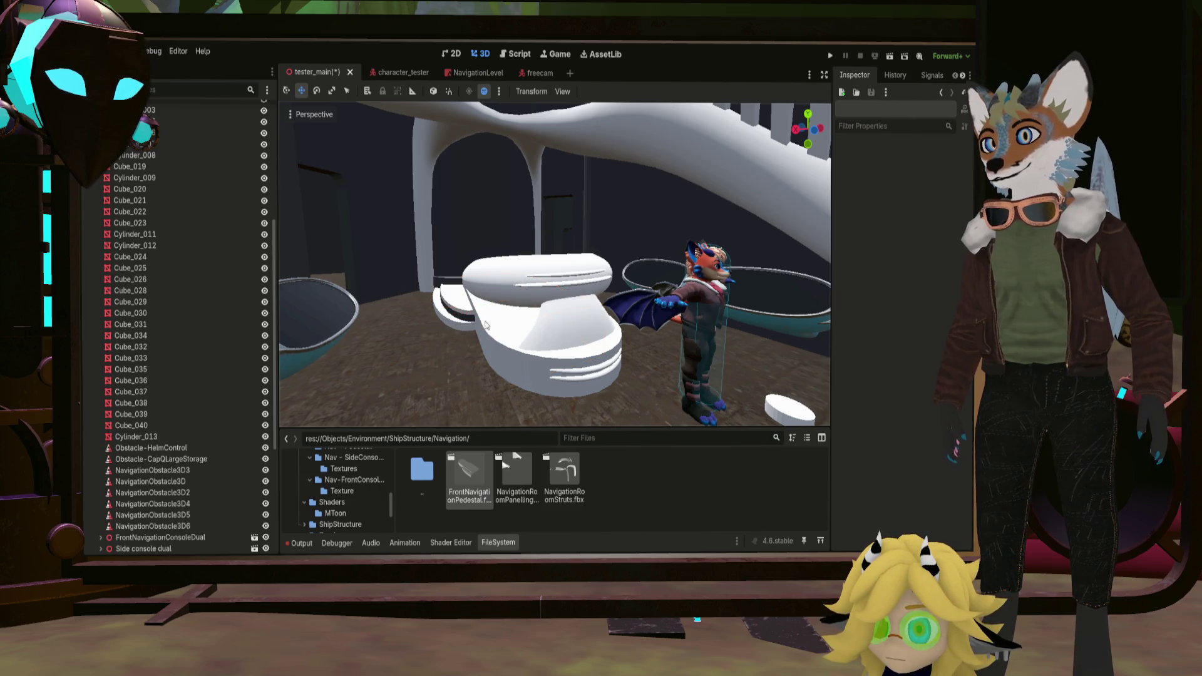
pyautogui.click(461, 311)
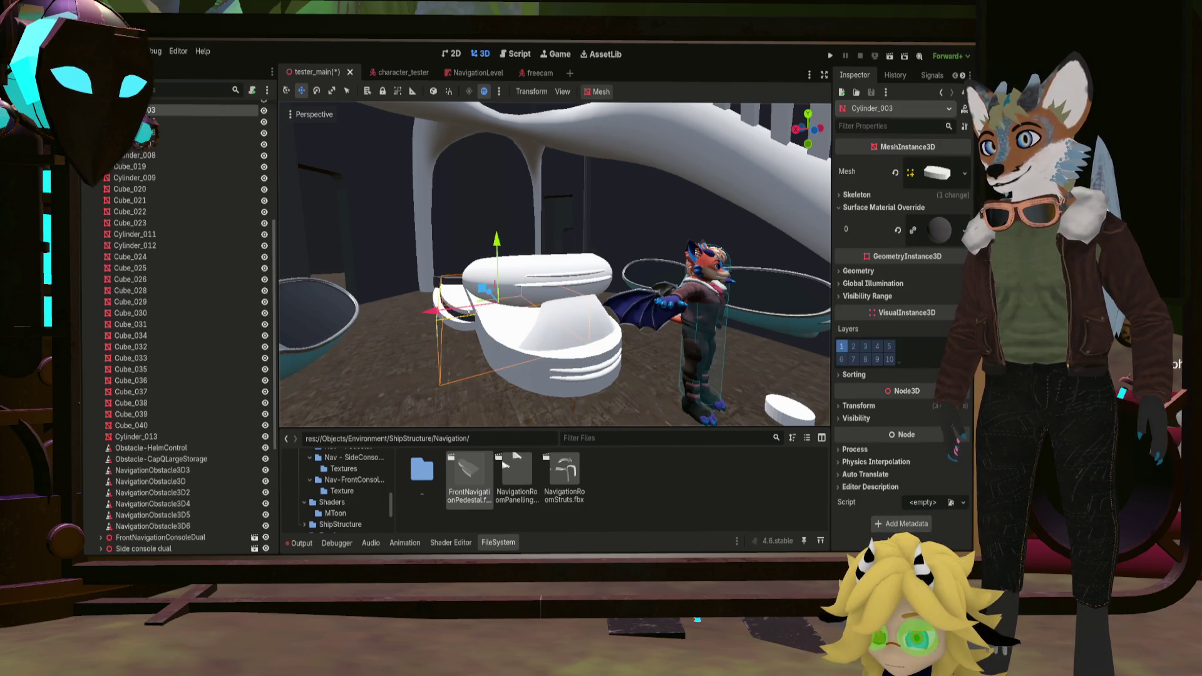
pyautogui.press('Delete')
pyautogui.moveTo(508, 349)
pyautogui.mouseDown(button='middle')
pyautogui.moveTo(581, 372)
pyautogui.moveTo(486, 349)
pyautogui.mouseUp(button='middle')
pyautogui.scroll(-5, 487, 349)
pyautogui.moveTo(555, 334)
pyautogui.mouseDown(button='middle')
pyautogui.moveTo(377, 419)
pyautogui.moveTo(592, 252)
pyautogui.moveTo(673, 243)
pyautogui.moveTo(577, 295)
pyautogui.moveTo(565, 343)
pyautogui.moveTo(573, 257)
pyautogui.mouseUp(button='middle')
pyautogui.scroll(2, 576, 296)
pyautogui.scroll(3, 577, 295)
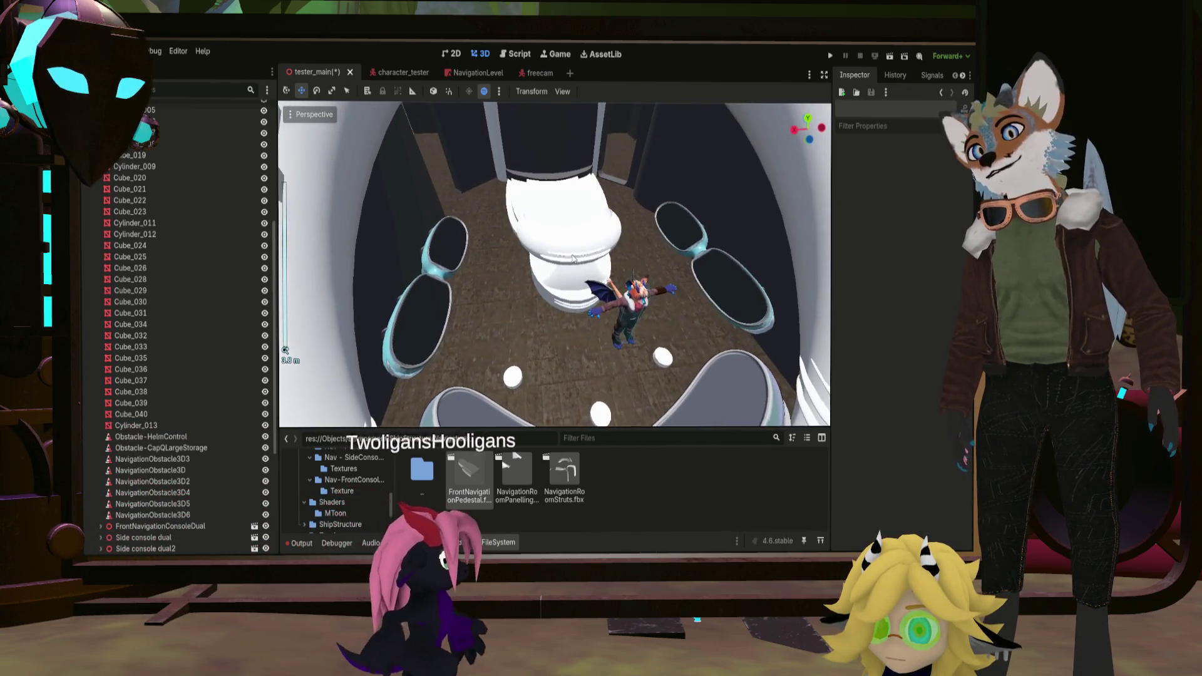
pyautogui.moveTo(581, 359)
pyautogui.mouseDown(button='middle')
pyautogui.moveTo(366, 322)
pyautogui.moveTo(325, 280)
pyautogui.moveTo(545, 301)
pyautogui.moveTo(595, 318)
pyautogui.moveTo(553, 318)
pyautogui.moveTo(563, 423)
pyautogui.moveTo(554, 375)
pyautogui.mouseUp(button='middle')
pyautogui.scroll(-5, 545, 295)
pyautogui.scroll(5, 554, 318)
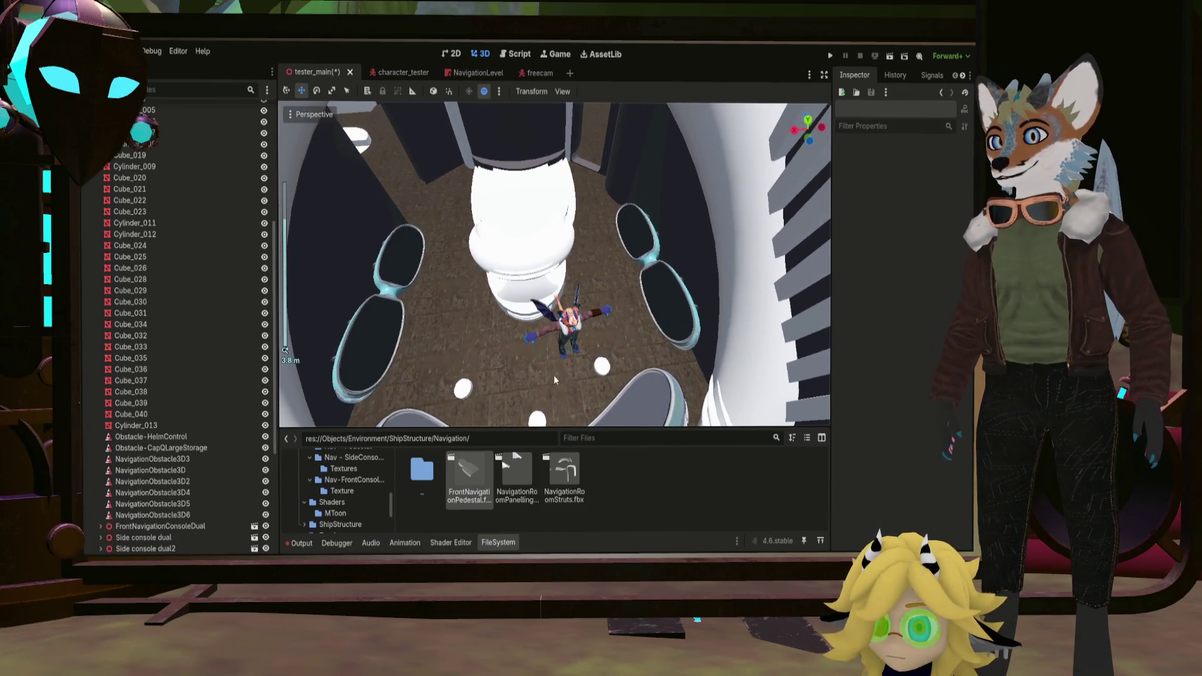
pyautogui.moveTo(510, 342)
pyautogui.mouseDown(button='middle')
pyautogui.moveTo(612, 347)
pyautogui.moveTo(637, 303)
pyautogui.mouseUp(button='middle')
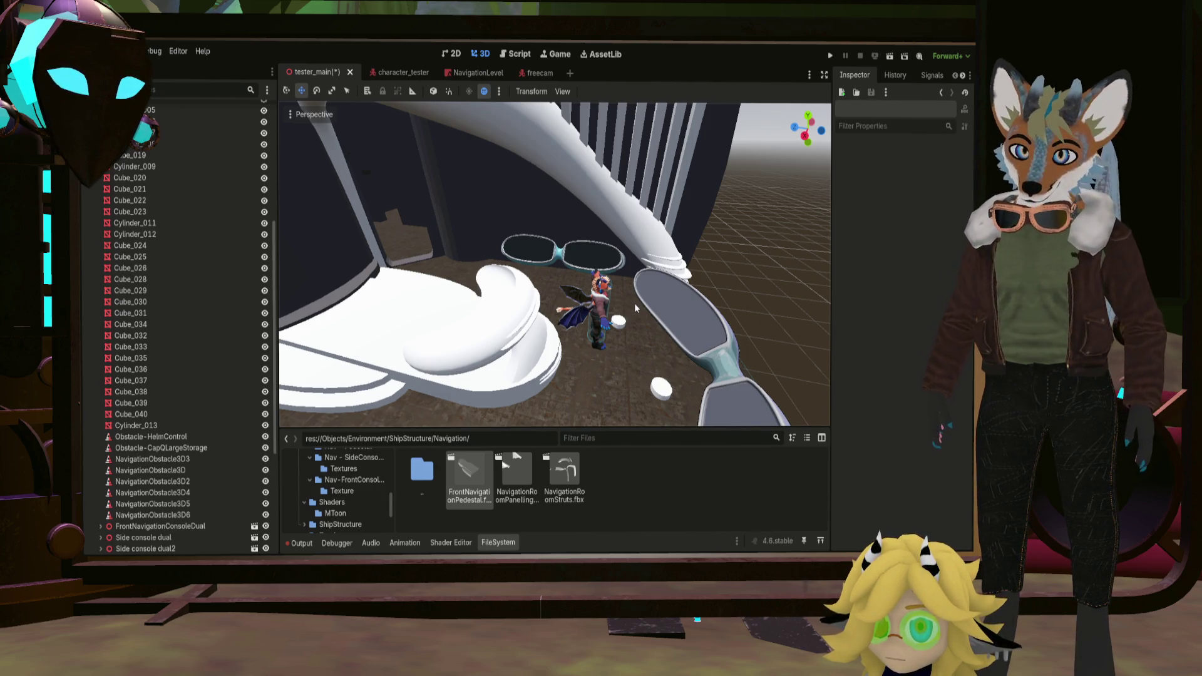
pyautogui.moveTo(634, 303); pyautogui.dragTo(473, 321, button='middle')
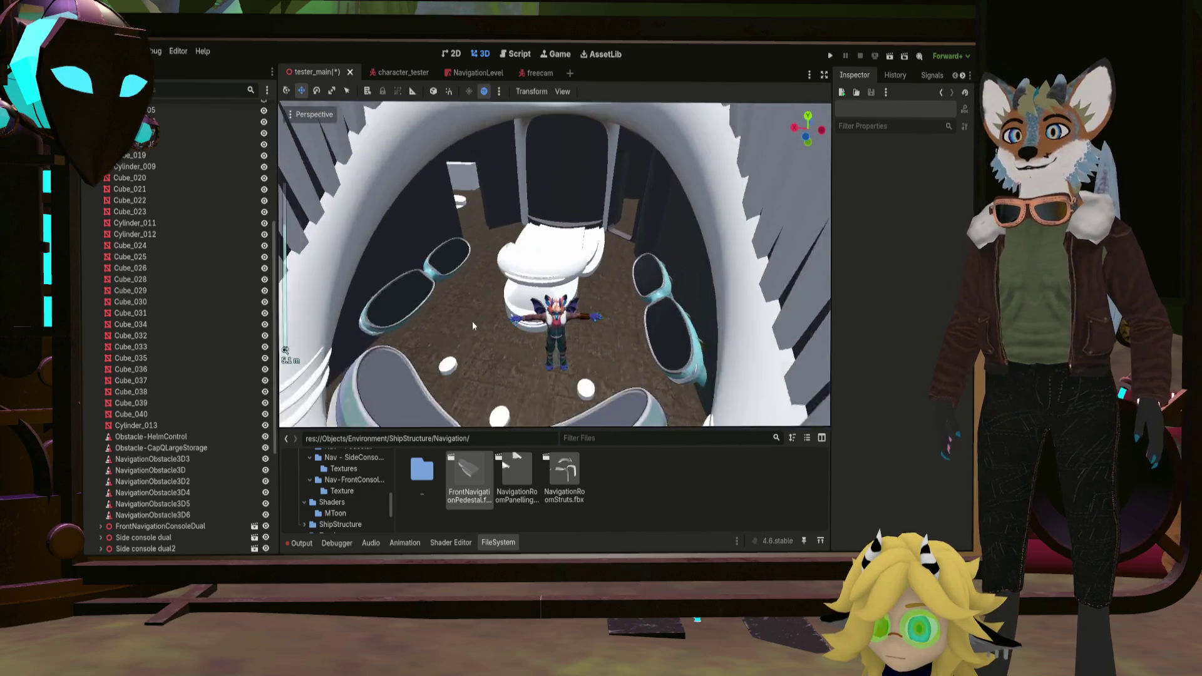
pyautogui.moveTo(473, 321)
pyautogui.mouseDown(button='middle')
pyautogui.moveTo(474, 352)
pyautogui.moveTo(561, 270)
pyautogui.moveTo(556, 317)
pyautogui.mouseUp(button='middle')
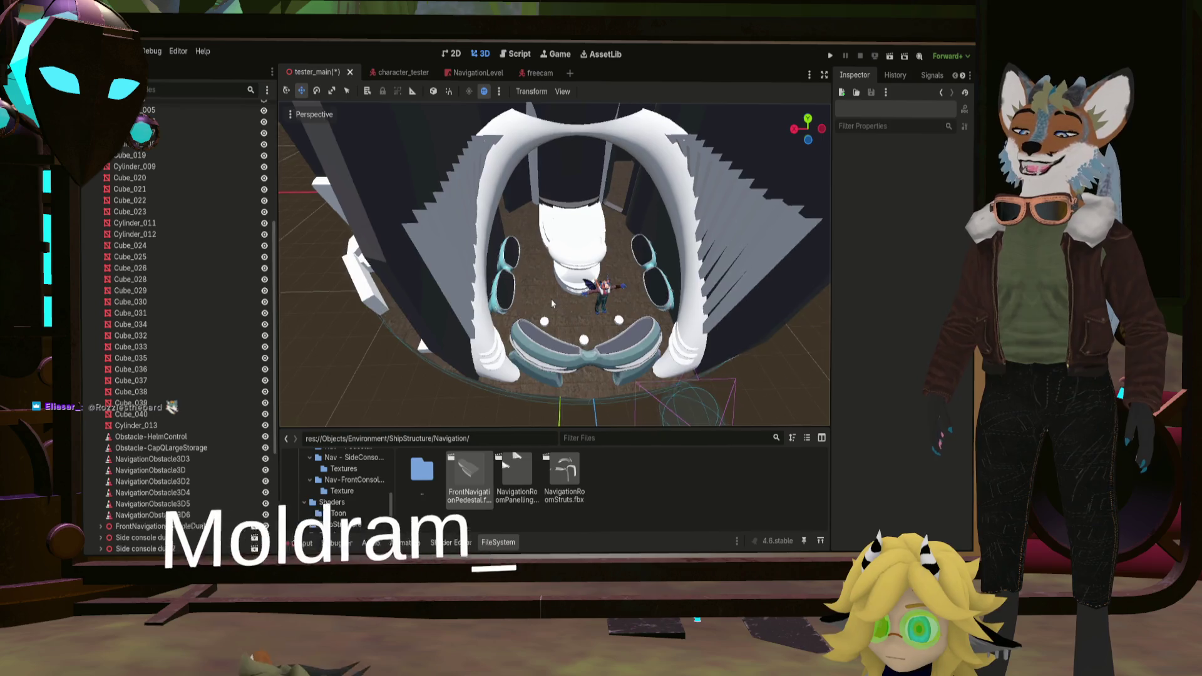
pyautogui.moveTo(552, 298); pyautogui.dragTo(542, 320, button='middle')
pyautogui.click(541, 321)
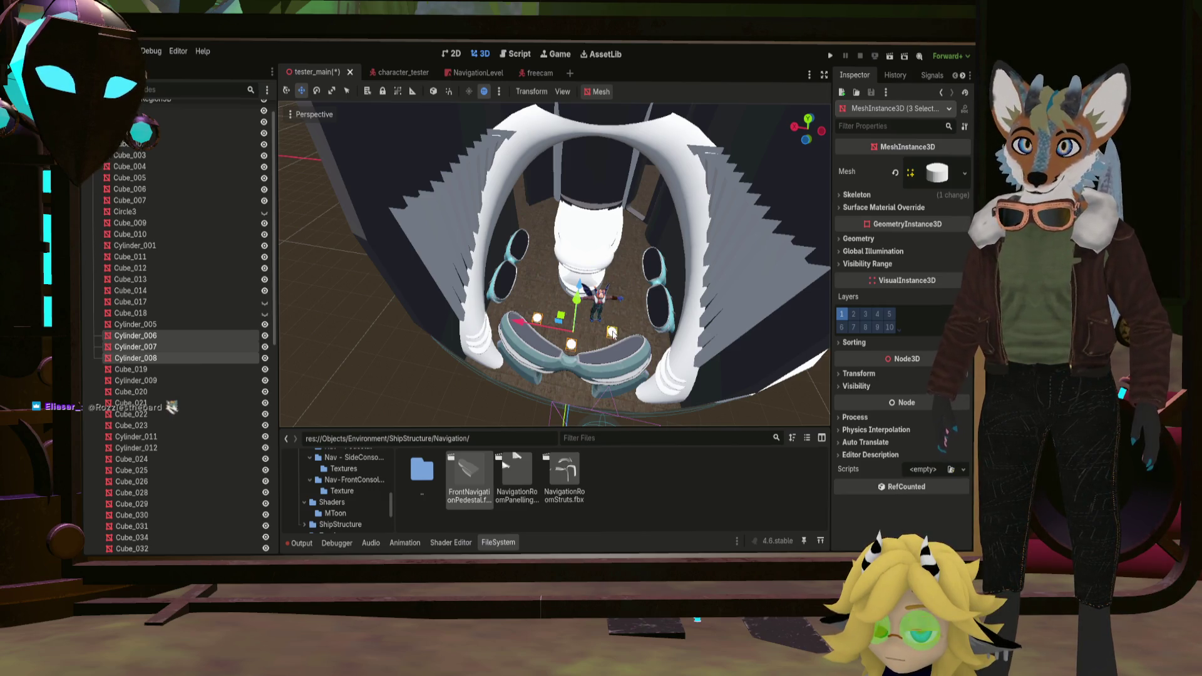
# Deselect, orbit around the room exterior for a final look, then Alt+Tab over to Blender.
pyautogui.click(520, 317)
pyautogui.moveTo(519, 317)
pyautogui.mouseDown(button='right')
pyautogui.moveTo(598, 306)
pyautogui.moveTo(434, 277)
pyautogui.moveTo(525, 324)
pyautogui.moveTo(605, 303)
pyautogui.mouseUp(button='right')
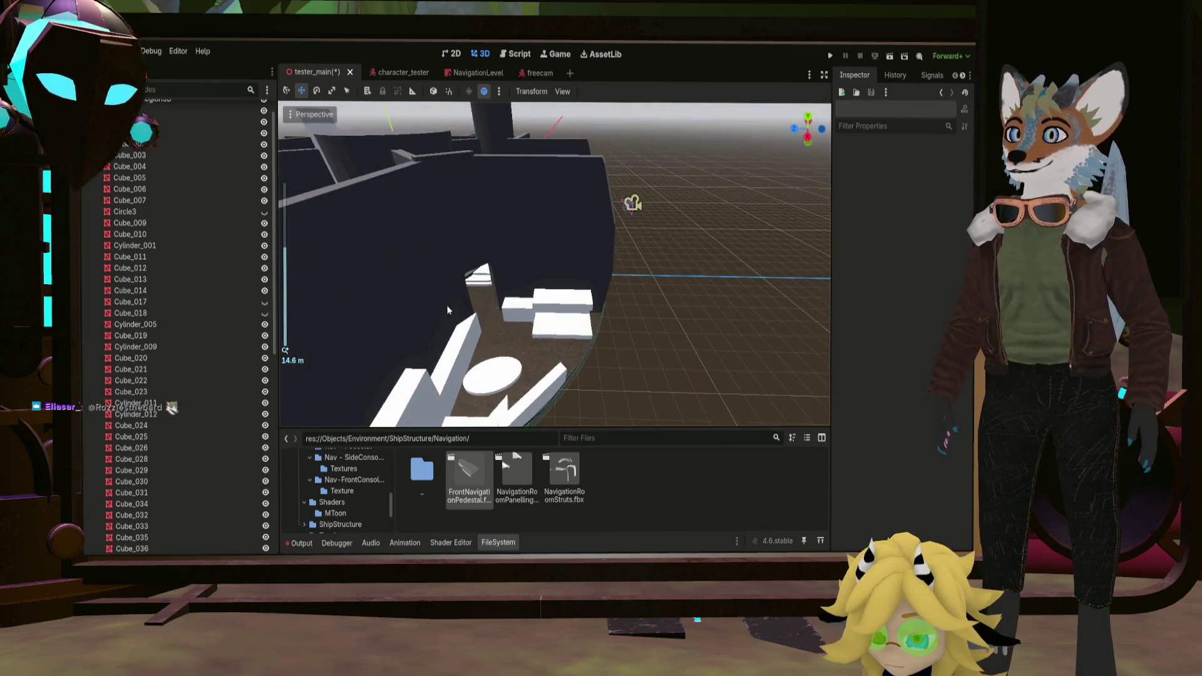
pyautogui.moveTo(686, 345); pyautogui.dragTo(568, 336, button='right')
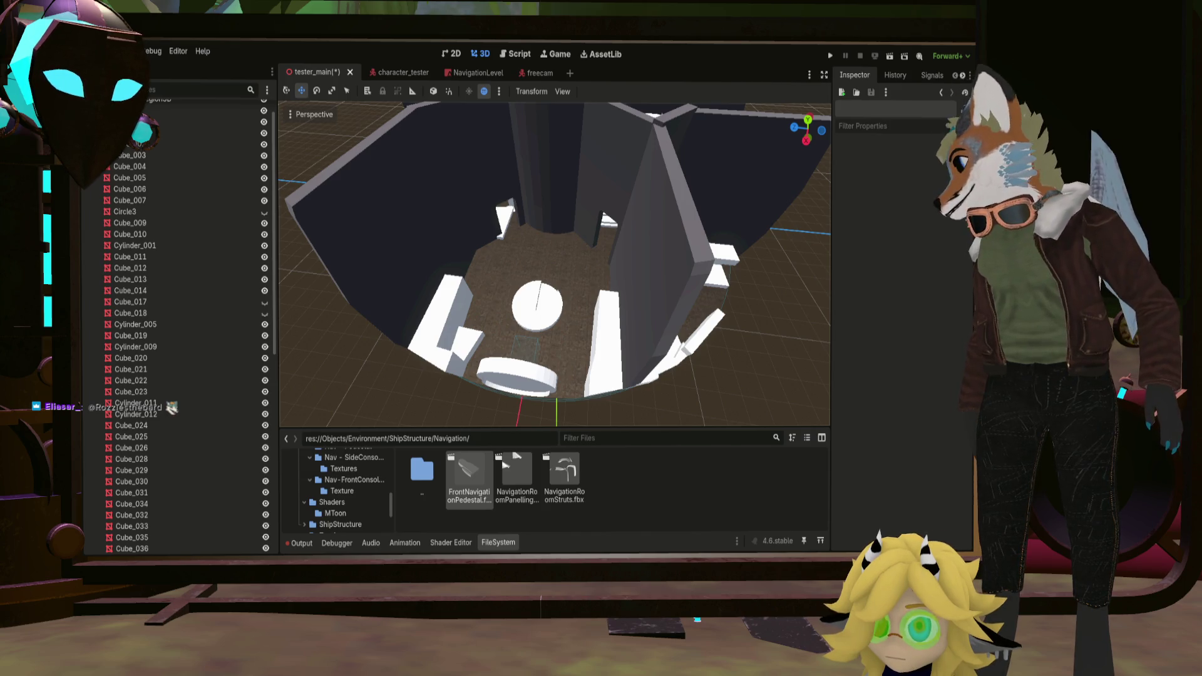
pyautogui.hotkey('alt', 'Tab')
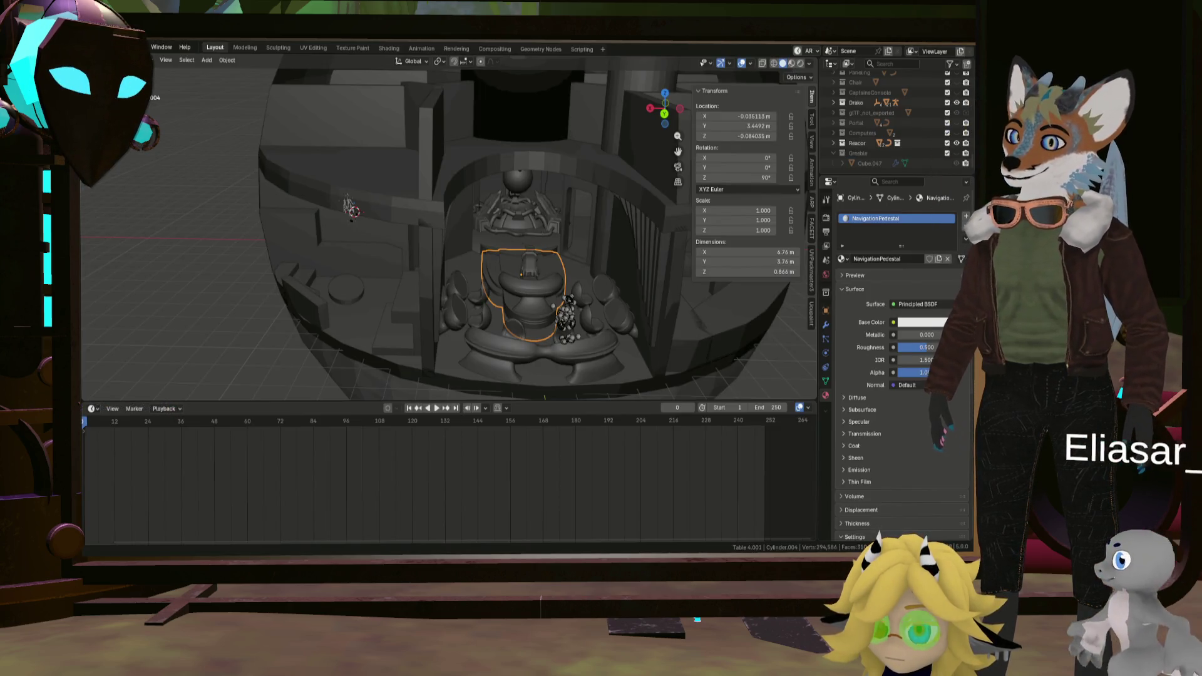
# Select the Portal frame object and orbit around it from above and the sides.
pyautogui.moveTo(507, 282)
pyautogui.mouseDown(button='middle')
pyautogui.moveTo(507, 332)
pyautogui.moveTo(510, 300)
pyautogui.moveTo(405, 304)
pyautogui.moveTo(247, 268)
pyautogui.moveTo(429, 292)
pyautogui.mouseUp(button='middle')
pyautogui.scroll(5, 397, 223)
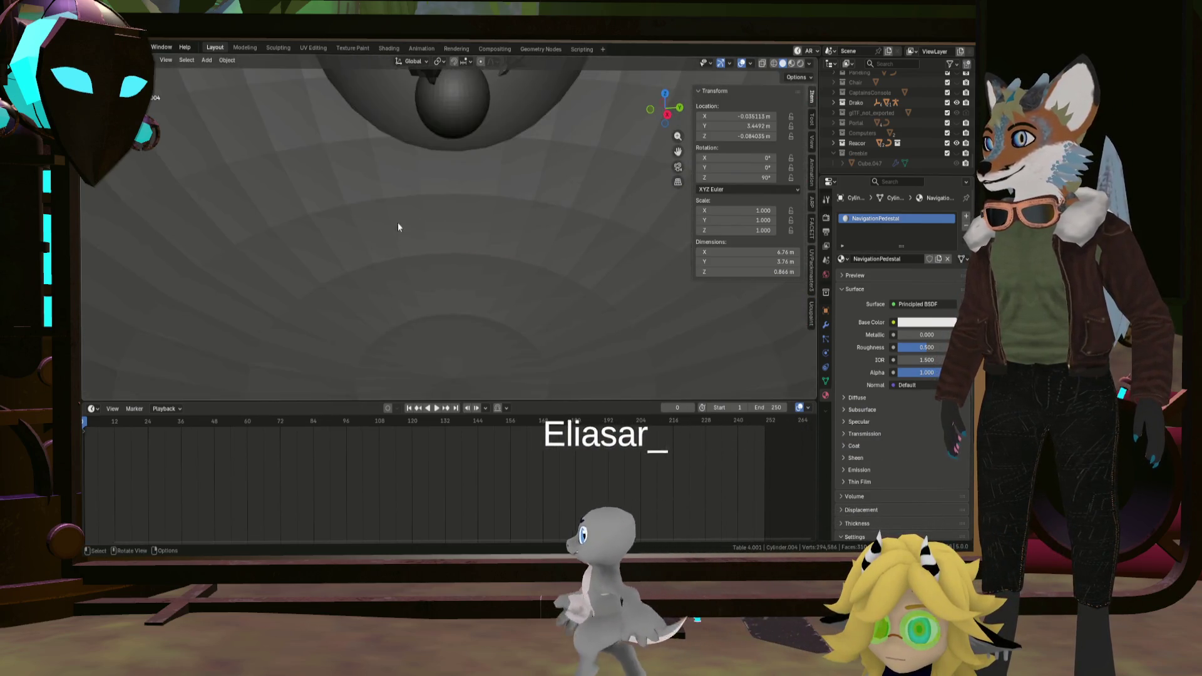
pyautogui.scroll(-5, 413, 269)
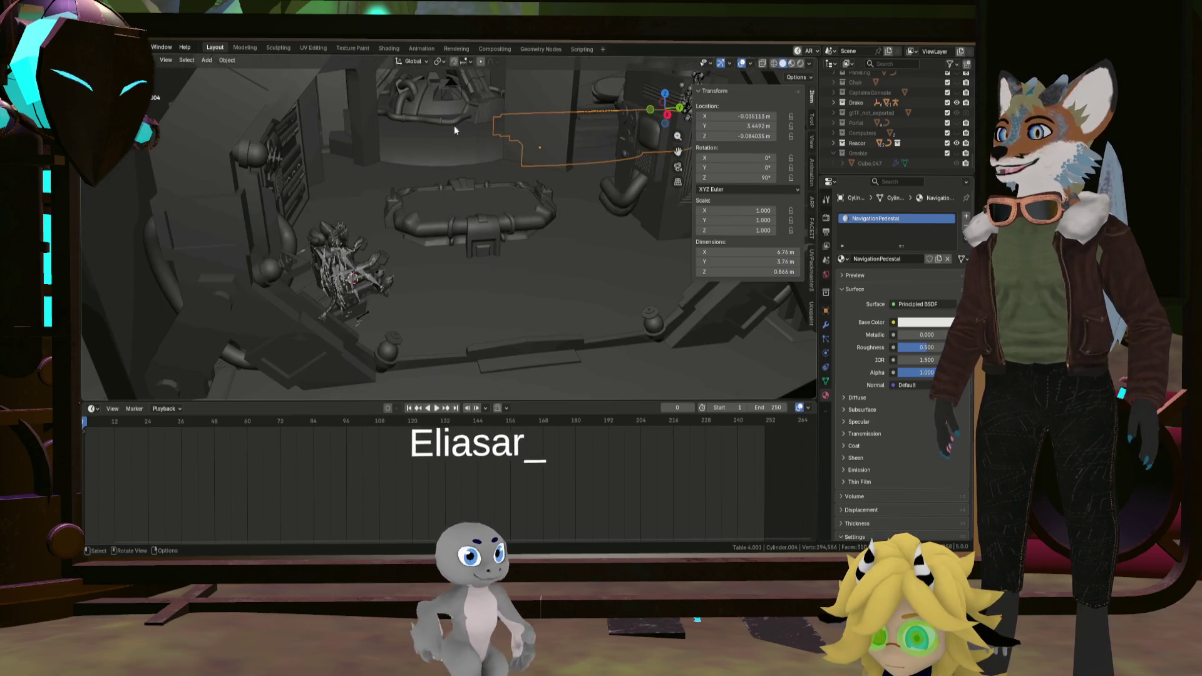
pyautogui.moveTo(446, 197)
pyautogui.mouseDown(button='middle')
pyautogui.moveTo(583, 239)
pyautogui.moveTo(563, 253)
pyautogui.moveTo(486, 188)
pyautogui.mouseUp(button='middle')
pyautogui.click(578, 296)
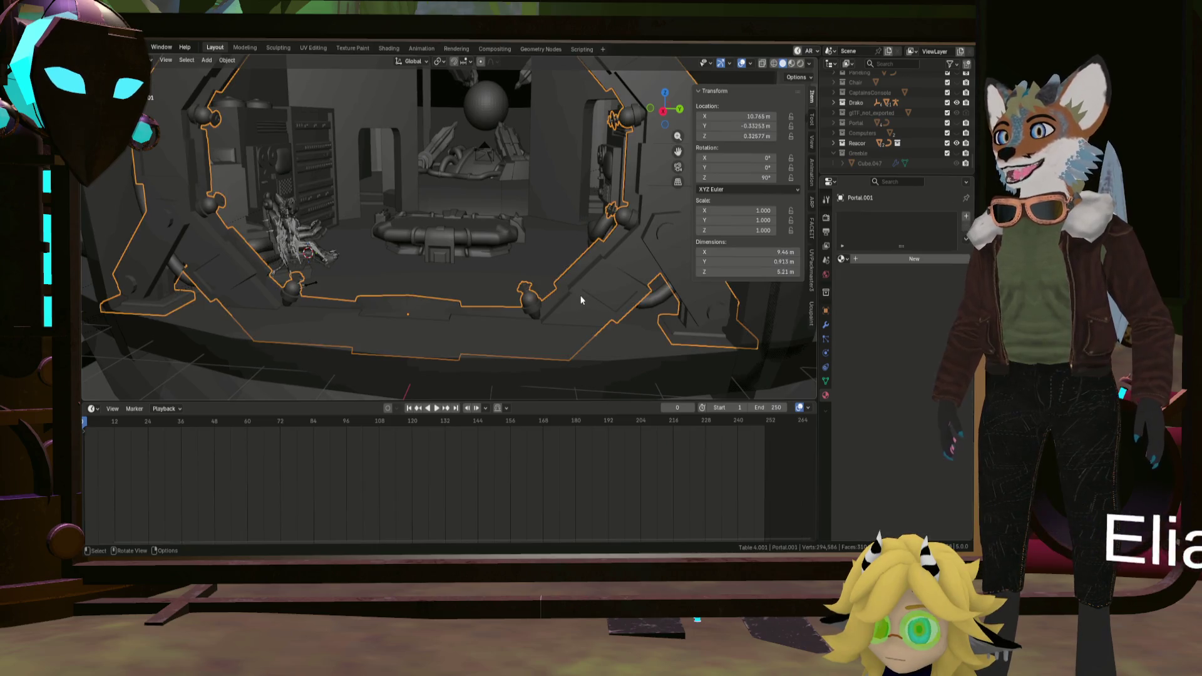
pyautogui.moveTo(577, 296); pyautogui.dragTo(503, 297, button='middle')
pyautogui.scroll(-3, 498, 297)
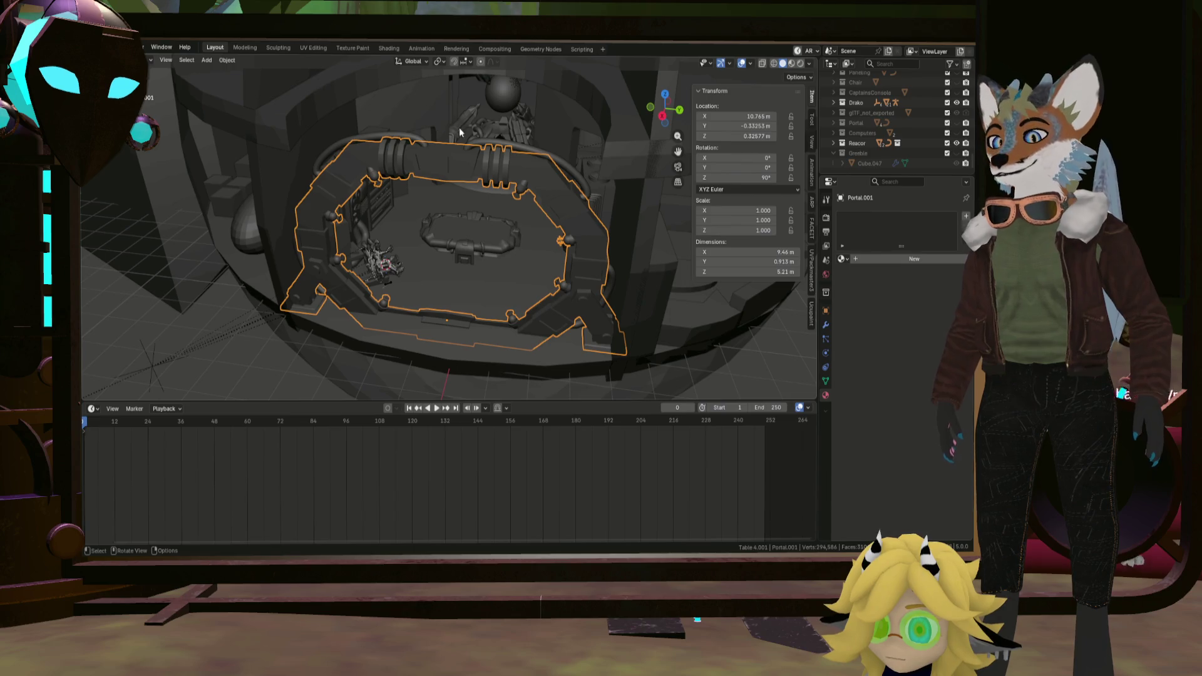
pyautogui.moveTo(459, 126)
pyautogui.mouseDown(button='middle')
pyautogui.moveTo(448, 122)
pyautogui.moveTo(468, 140)
pyautogui.moveTo(416, 117)
pyautogui.moveTo(570, 150)
pyautogui.moveTo(715, 150)
pyautogui.mouseUp(button='middle')
pyautogui.scroll(3, 865, 149)
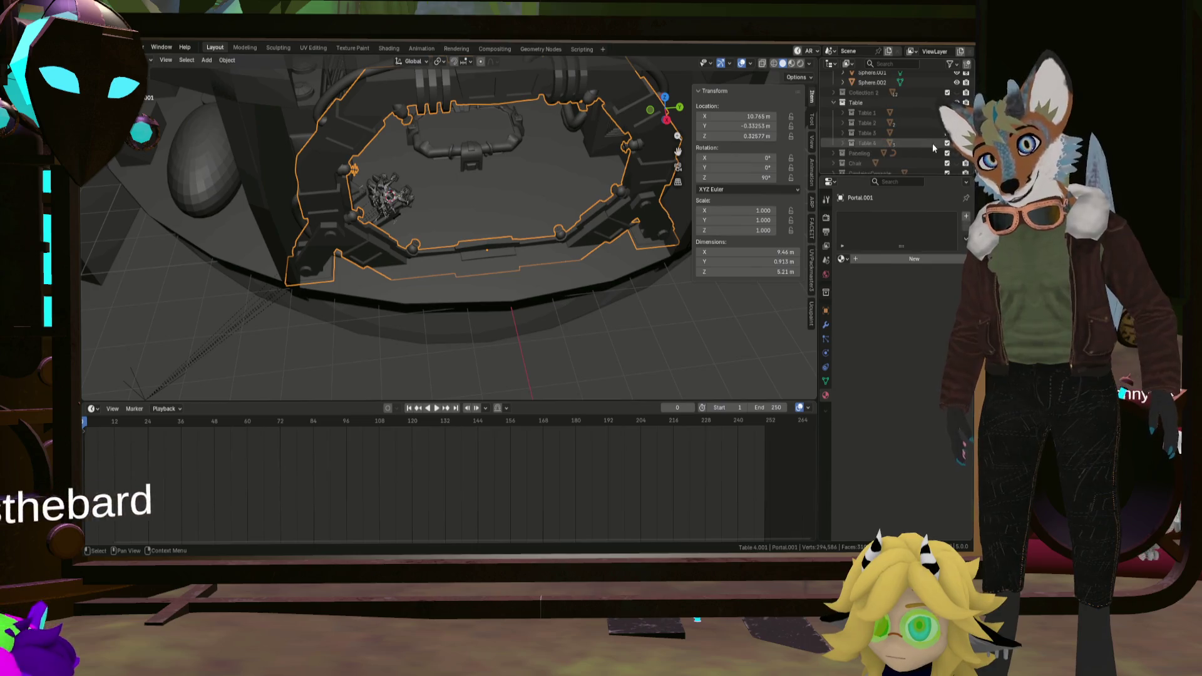
pyautogui.scroll(-5, 930, 139)
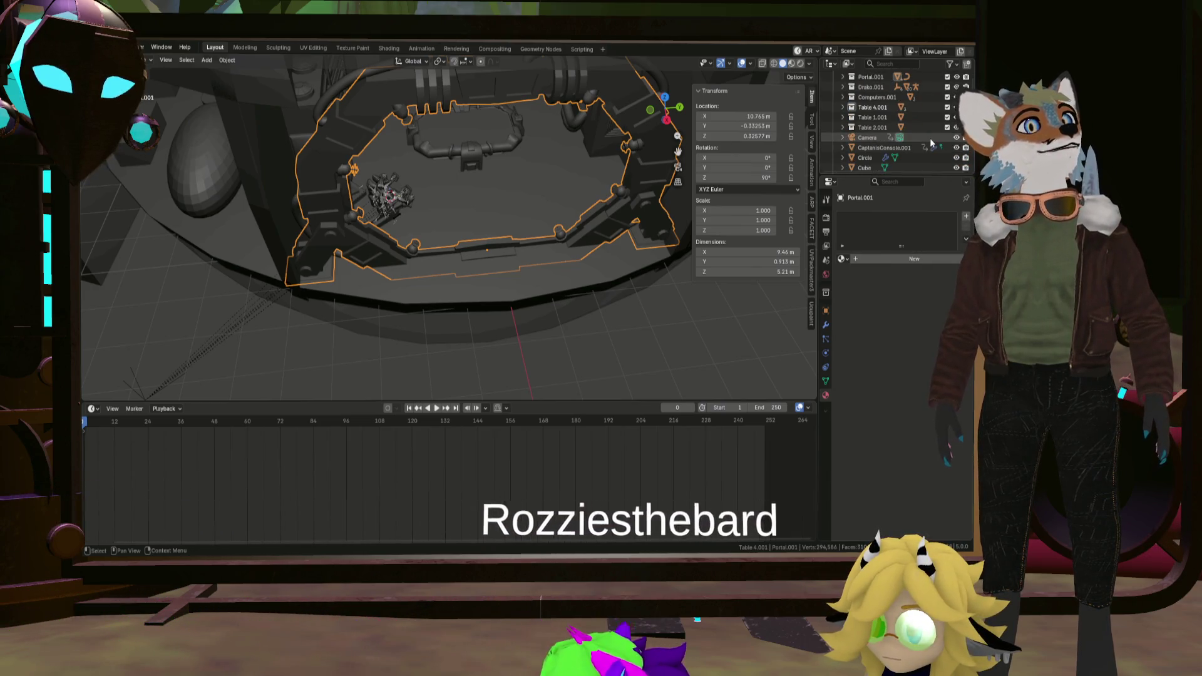
pyautogui.scroll(-10, 930, 138)
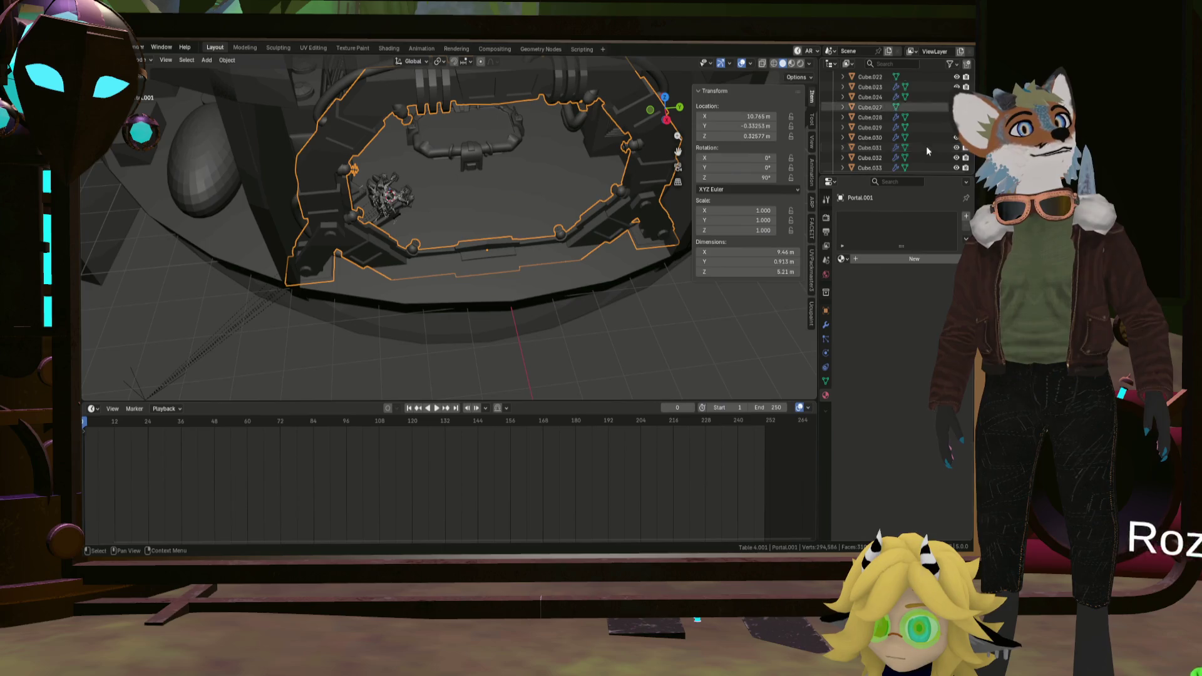
pyautogui.scroll(10, 921, 144)
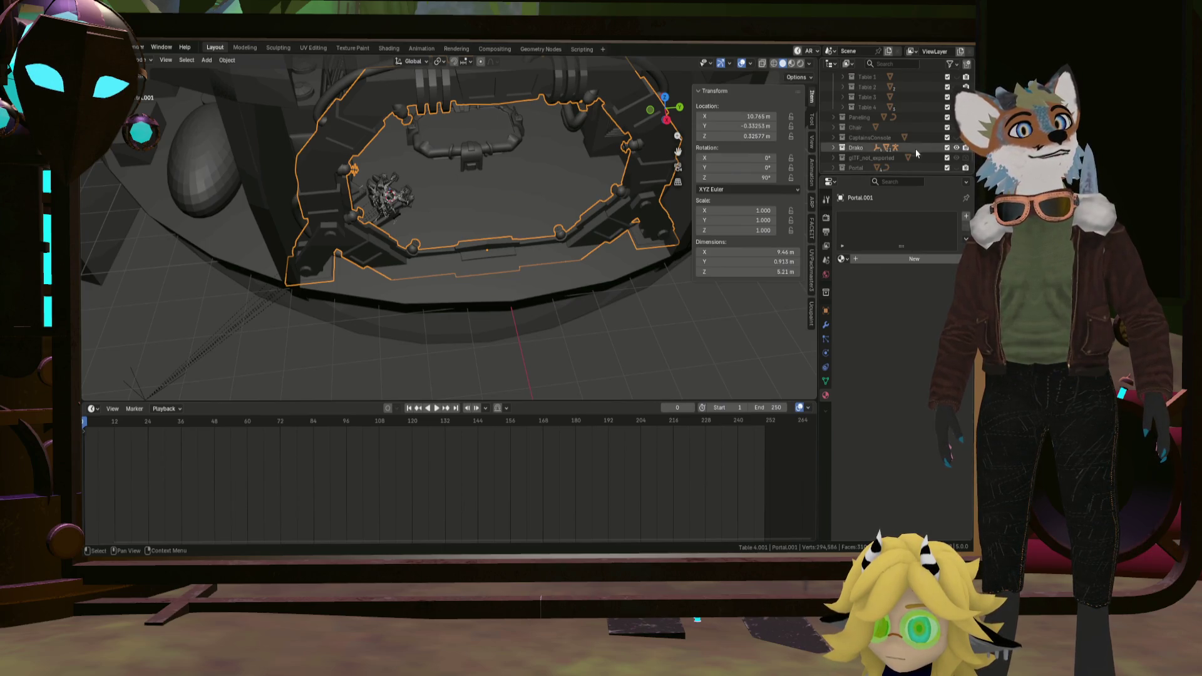
pyautogui.scroll(-8, 916, 148)
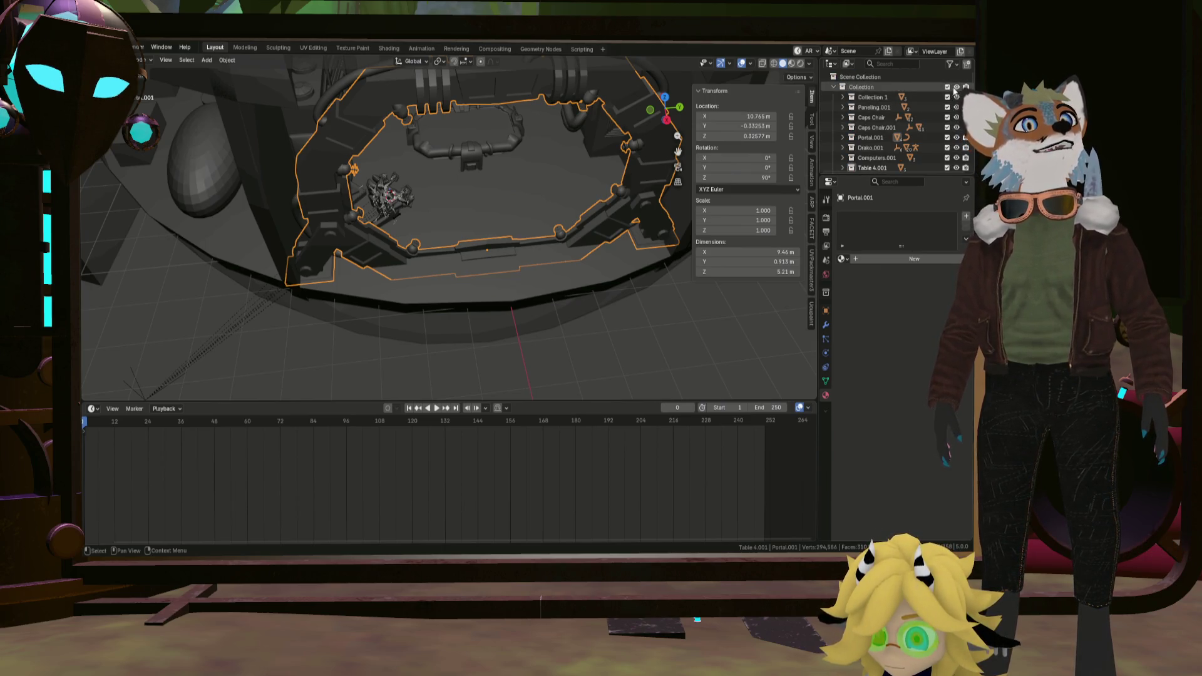
# Exclude most collections including Reactor, keep Greeble and Portal visible, and select the portal's screen plane.
pyautogui.click(956, 88)
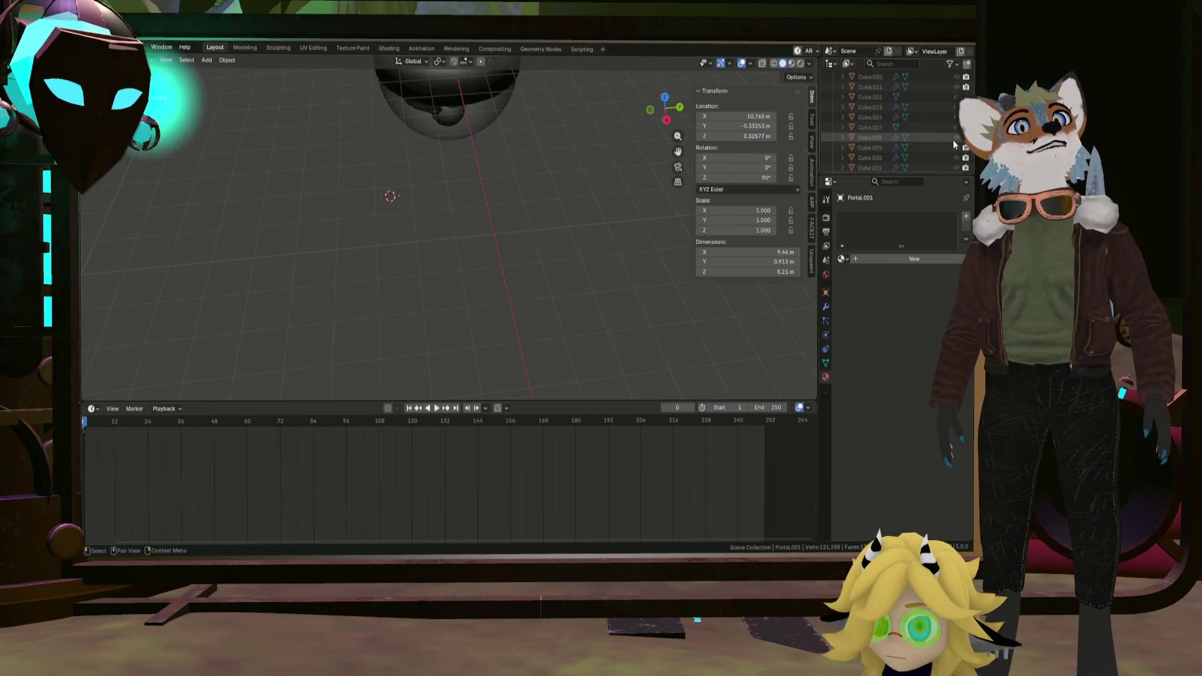
pyautogui.scroll(5, 952, 147)
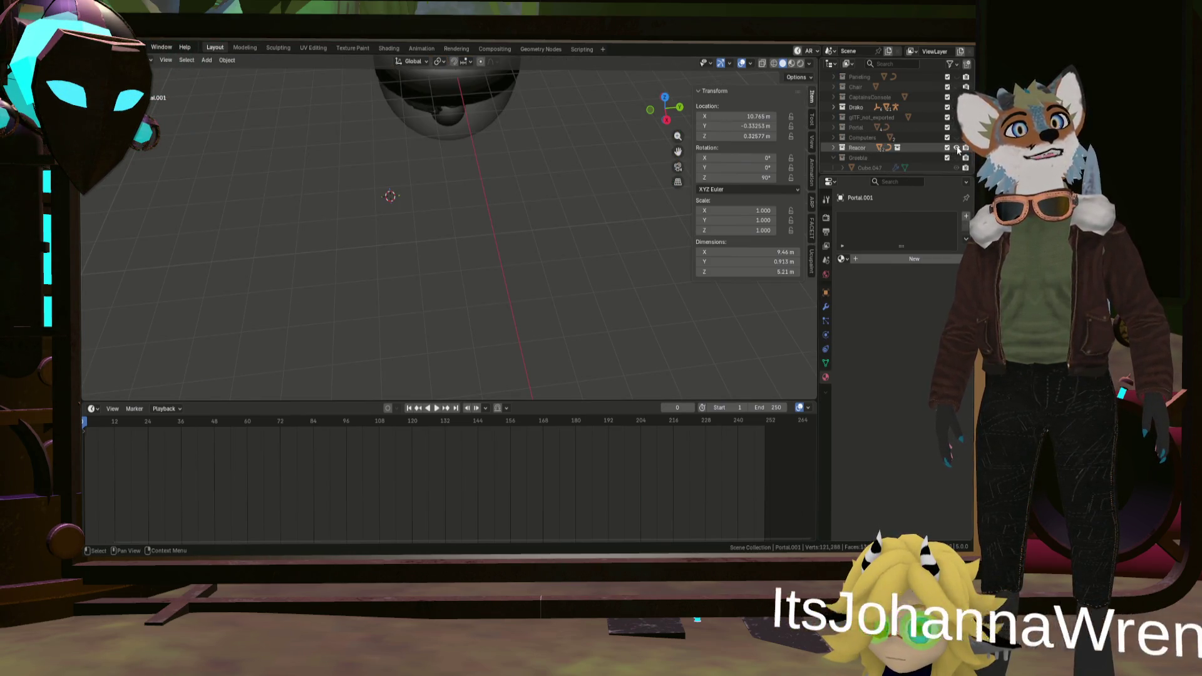
pyautogui.click(948, 148)
pyautogui.click(957, 153)
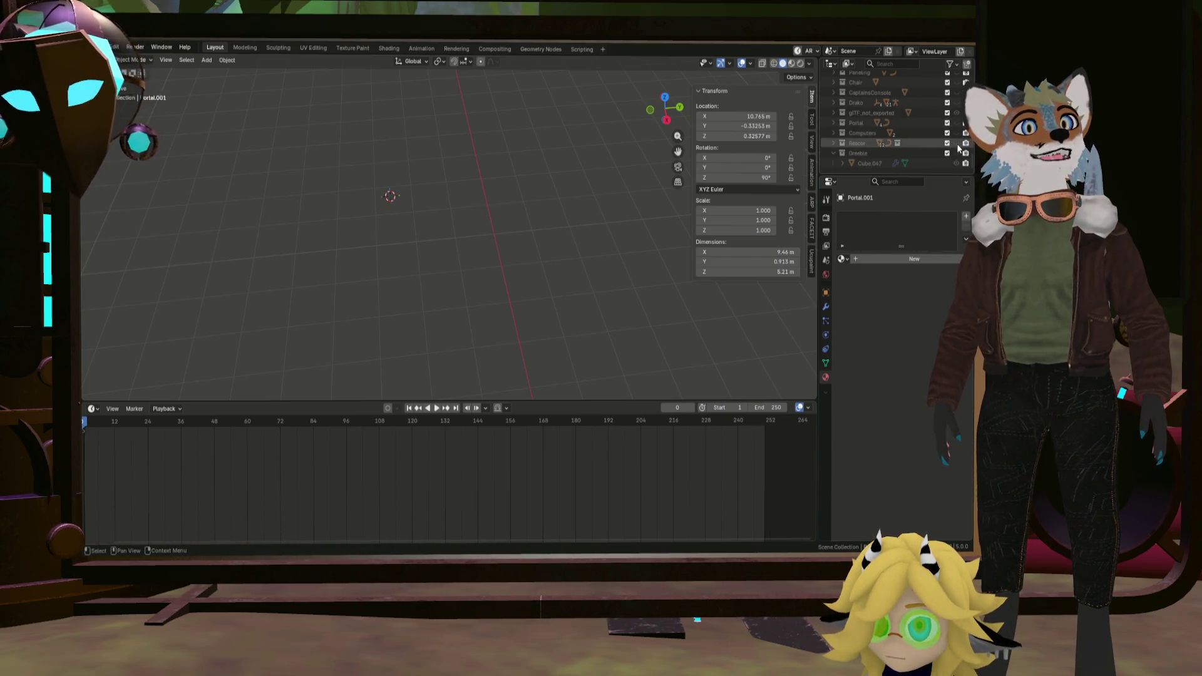
pyautogui.click(947, 122)
pyautogui.moveTo(601, 131)
pyautogui.mouseDown(button='middle')
pyautogui.moveTo(523, 111)
pyautogui.moveTo(356, 132)
pyautogui.moveTo(531, 240)
pyautogui.moveTo(535, 226)
pyautogui.moveTo(638, 217)
pyautogui.moveTo(698, 244)
pyautogui.moveTo(482, 242)
pyautogui.moveTo(488, 271)
pyautogui.moveTo(518, 240)
pyautogui.mouseUp(button='middle')
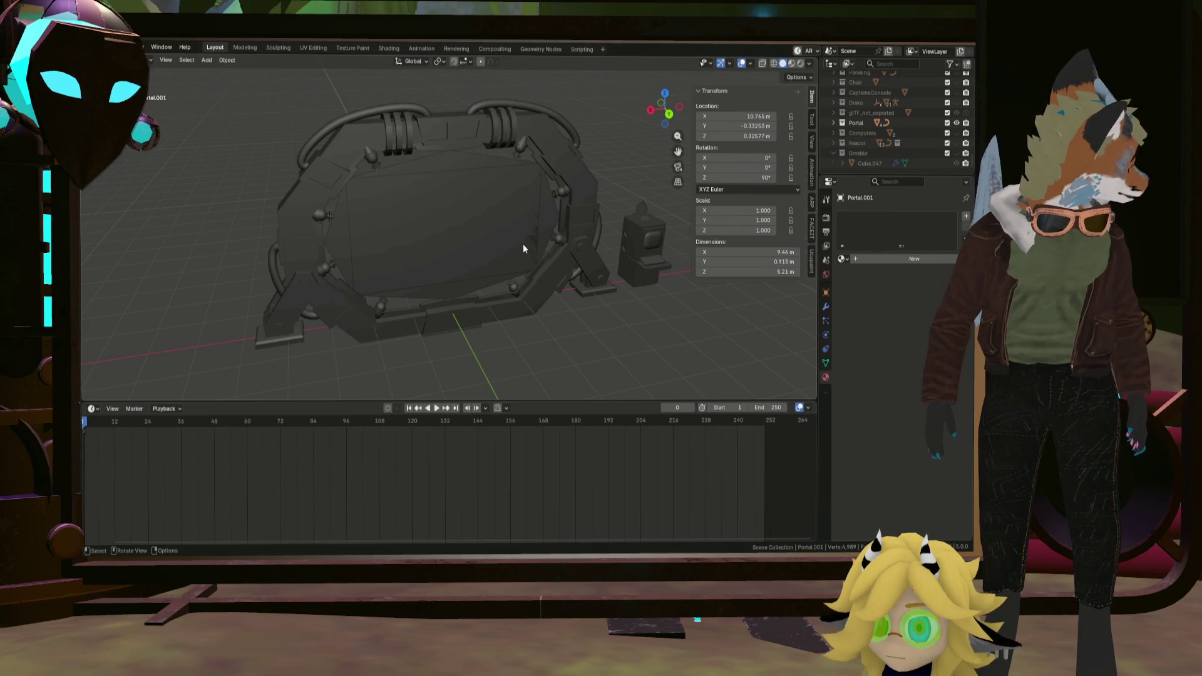
pyautogui.click(524, 248)
# Select the octagonal Screen Space.001 shape and give it a new material named PortalInterior.
pyautogui.moveTo(497, 247); pyautogui.dragTo(461, 222, button='middle')
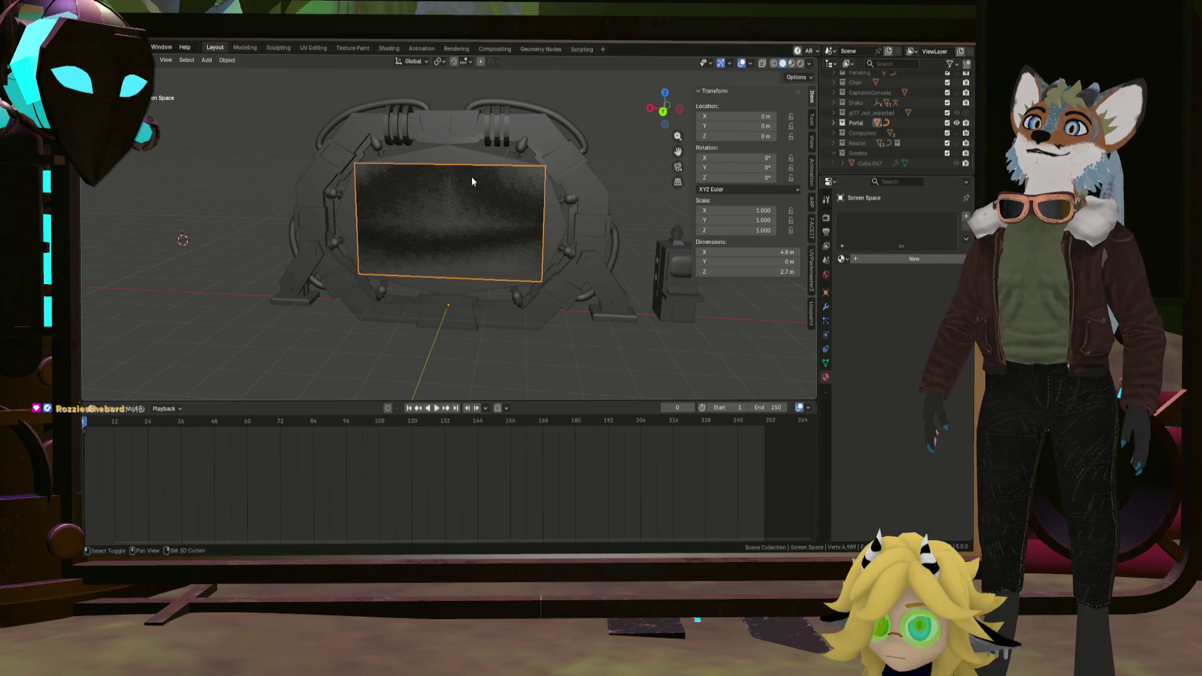
pyautogui.keyDown('shift'); pyautogui.click(472, 154); pyautogui.keyUp('shift')
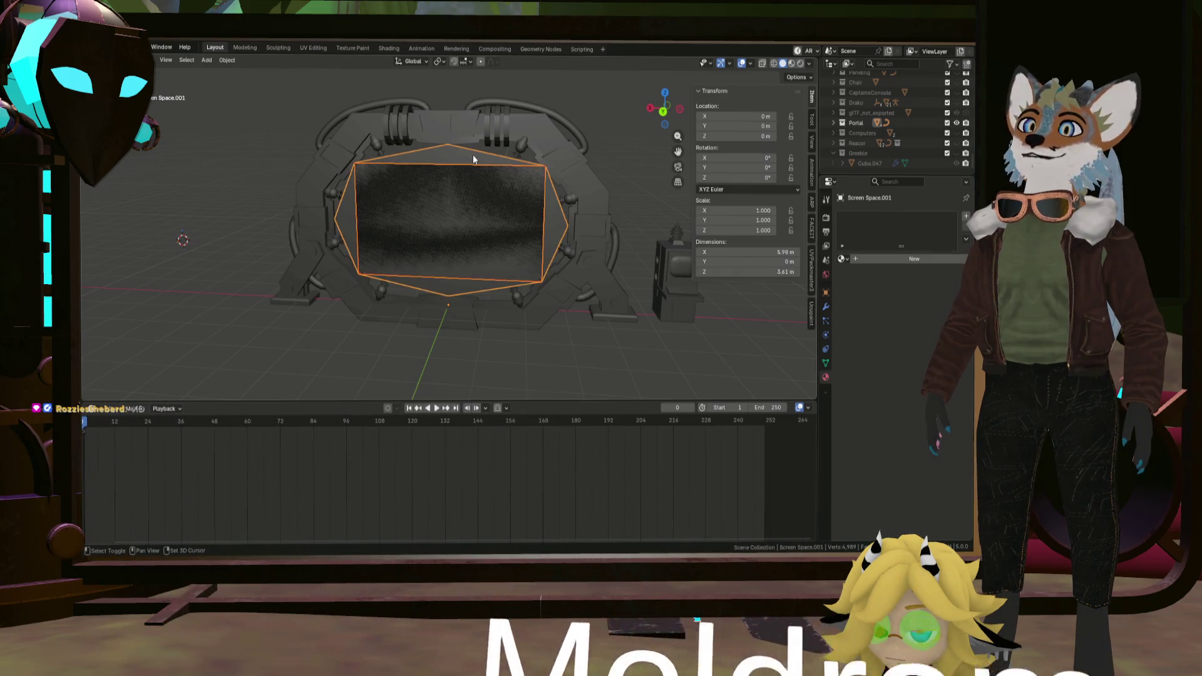
pyautogui.moveTo(499, 203); pyautogui.dragTo(502, 209, button='middle')
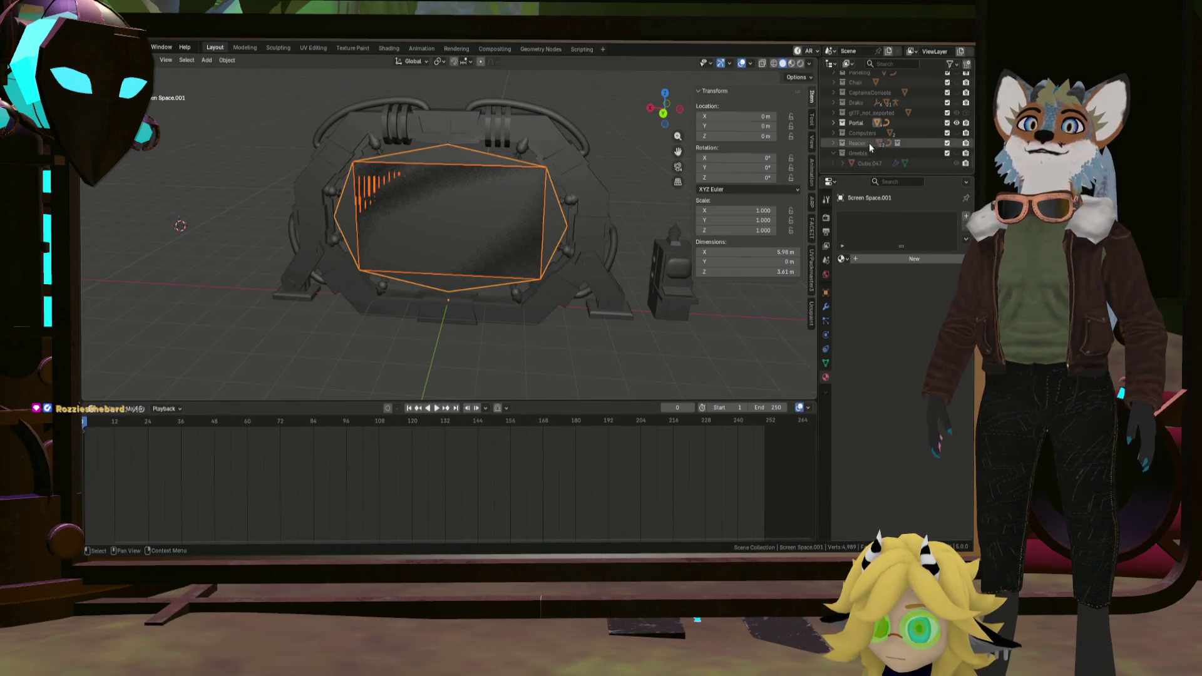
pyautogui.click(902, 257)
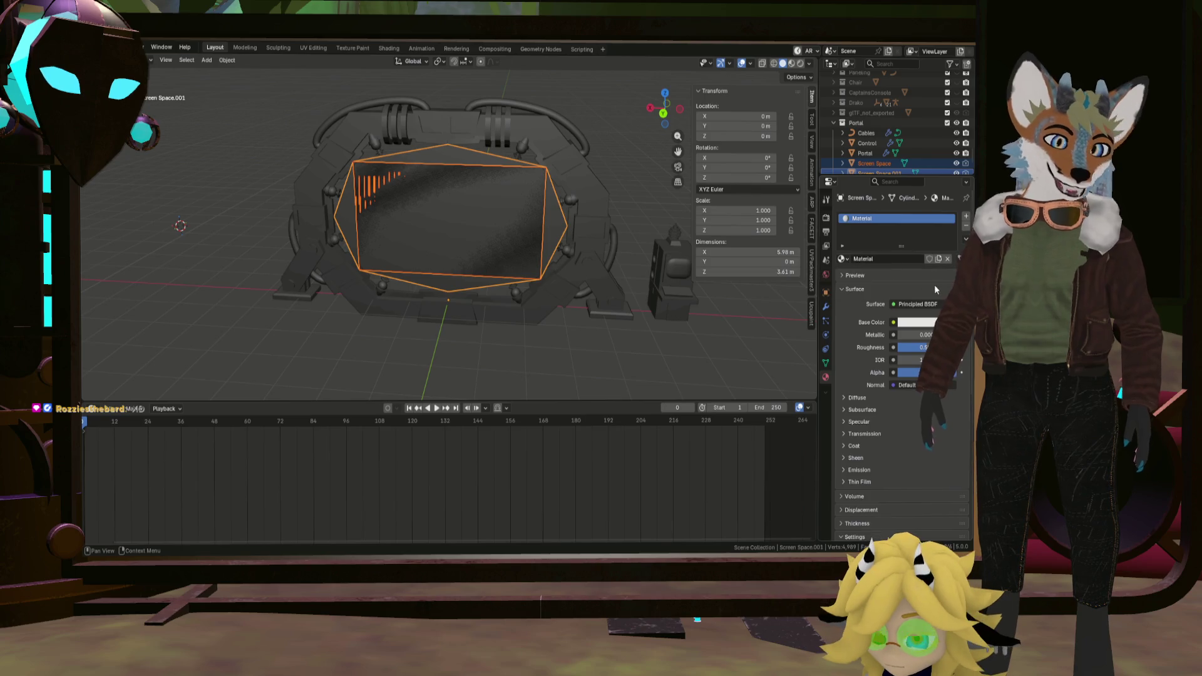
pyautogui.write('Portal')
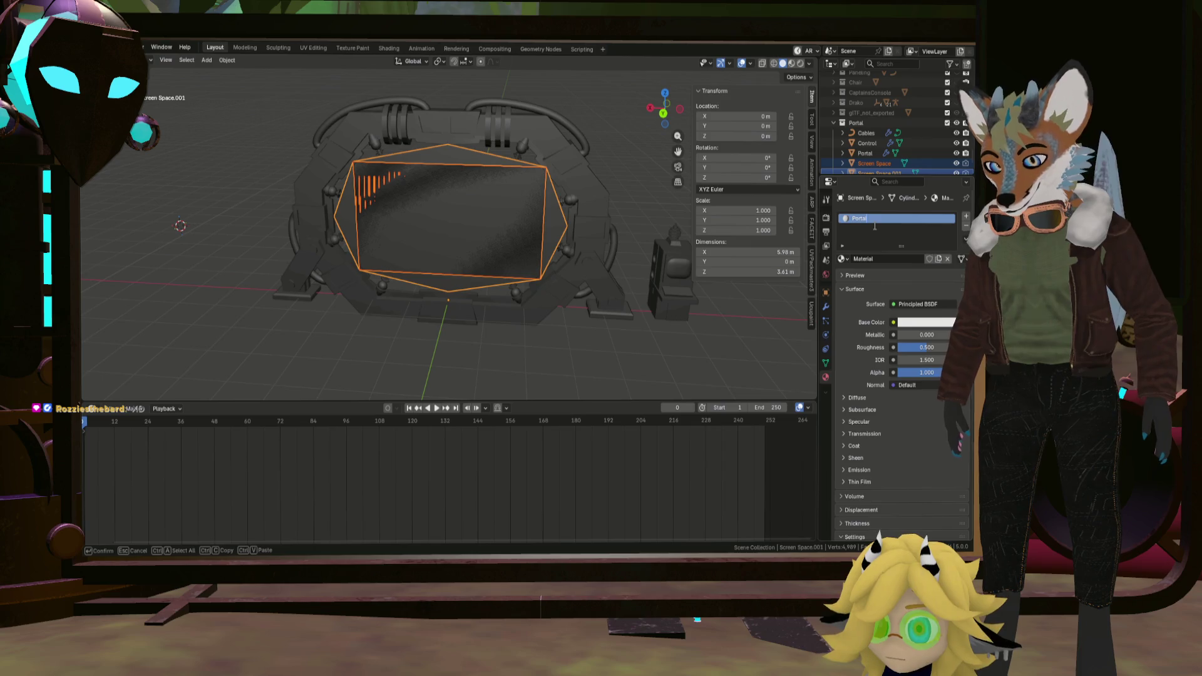
pyautogui.write('Scr')
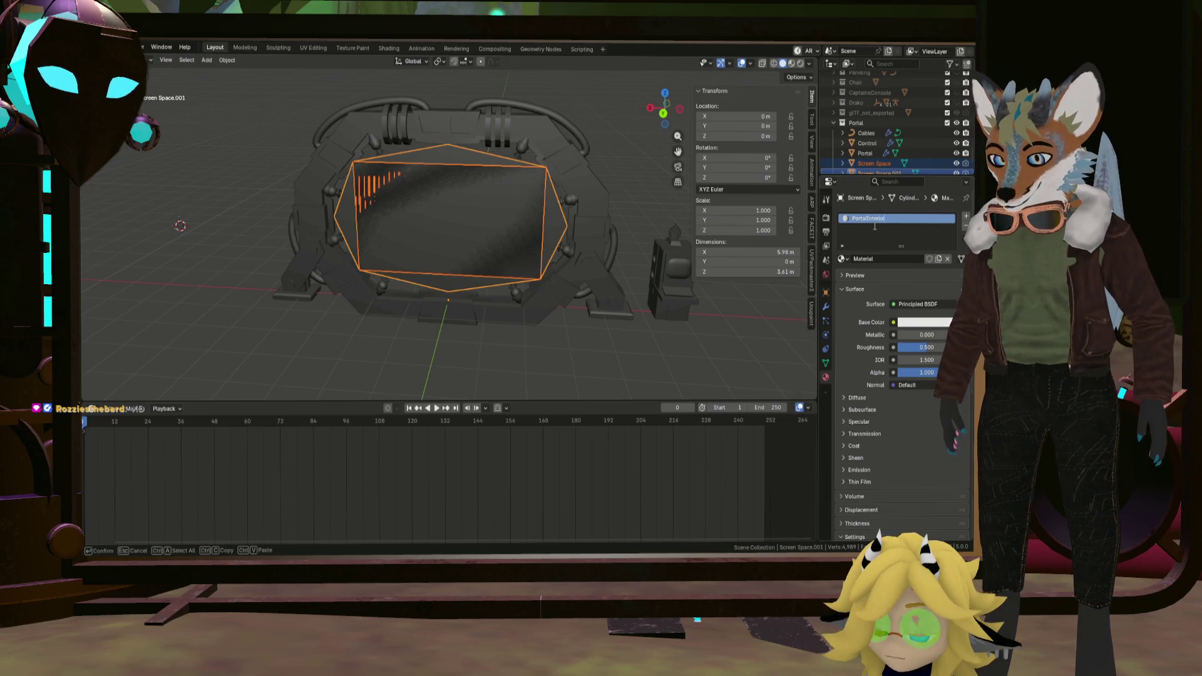
pyautogui.press('BackSpace')
pyautogui.press('BackSpace')
pyautogui.write('or')
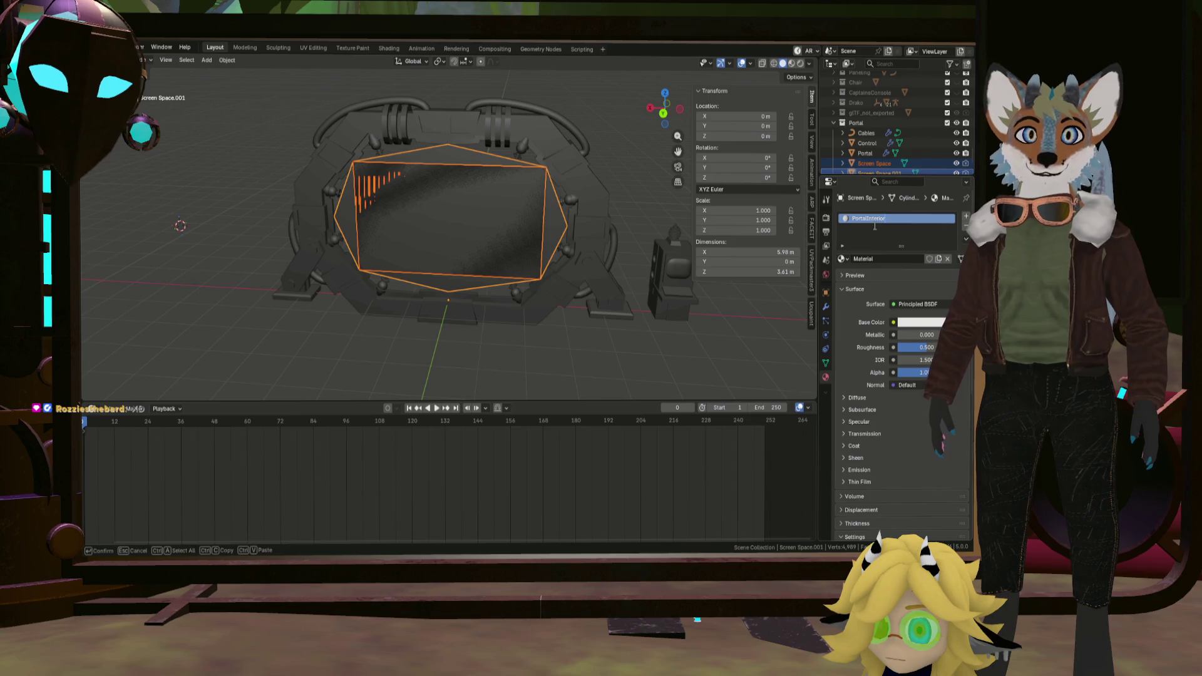
pyautogui.press('Return')
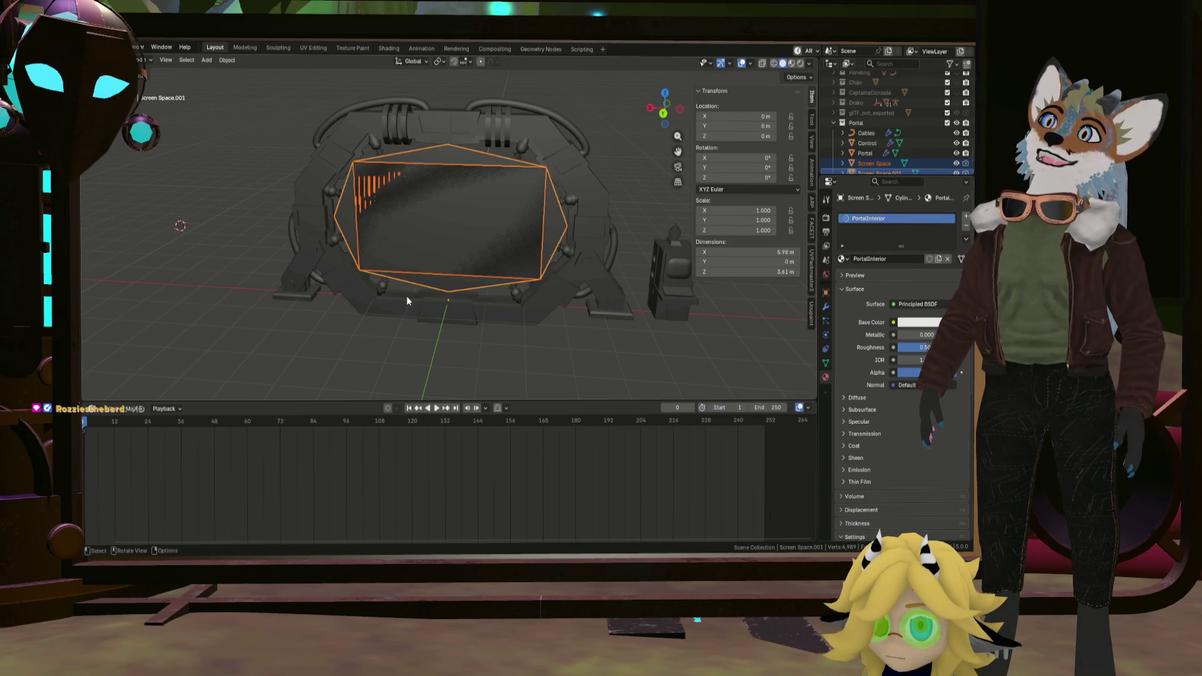
# Select the portal frame, then its cable curves.
pyautogui.click(600, 223)
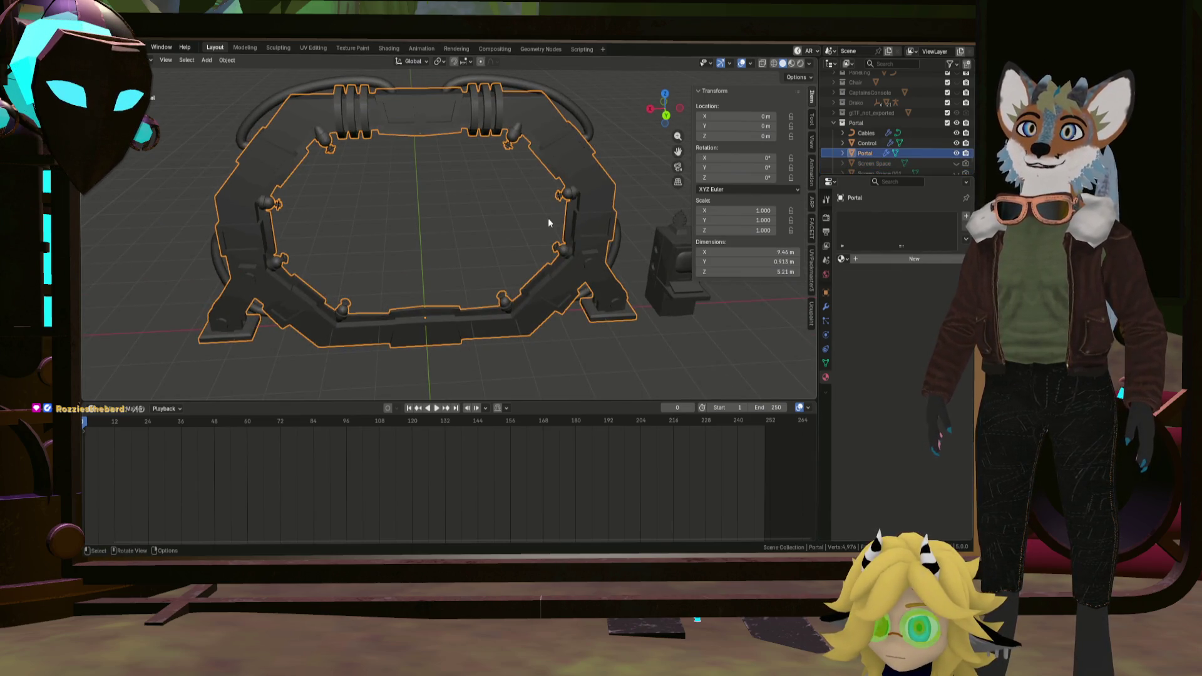
pyautogui.moveTo(548, 221); pyautogui.dragTo(514, 226, button='middle')
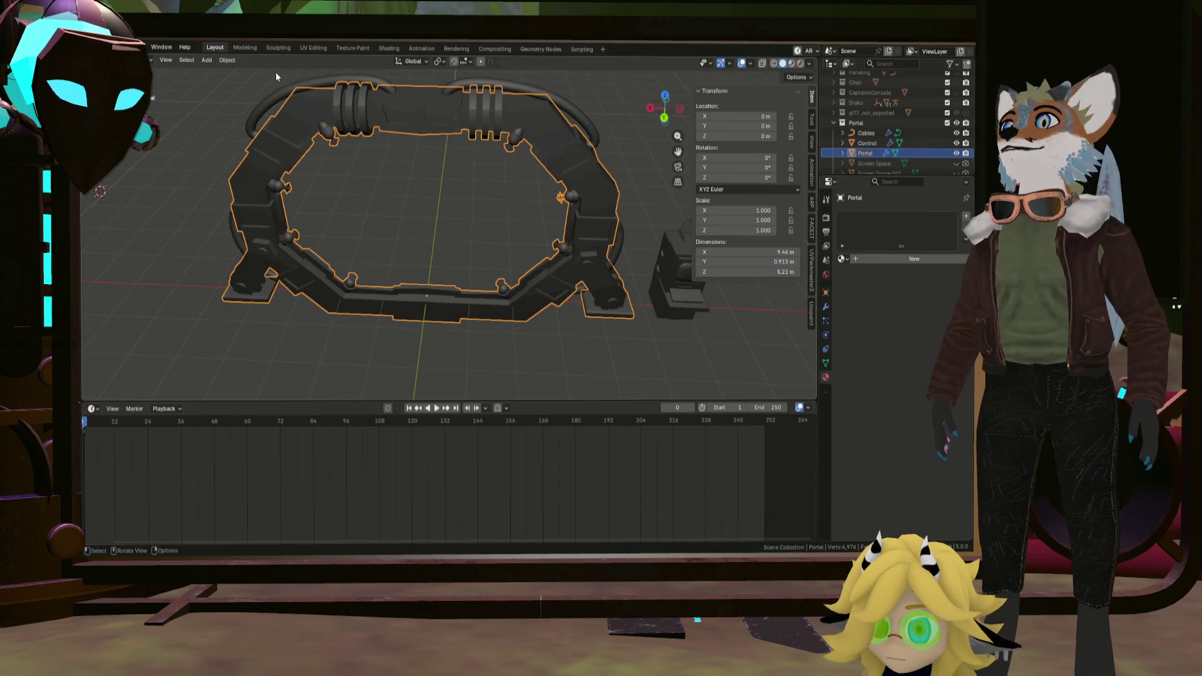
pyautogui.click(547, 99)
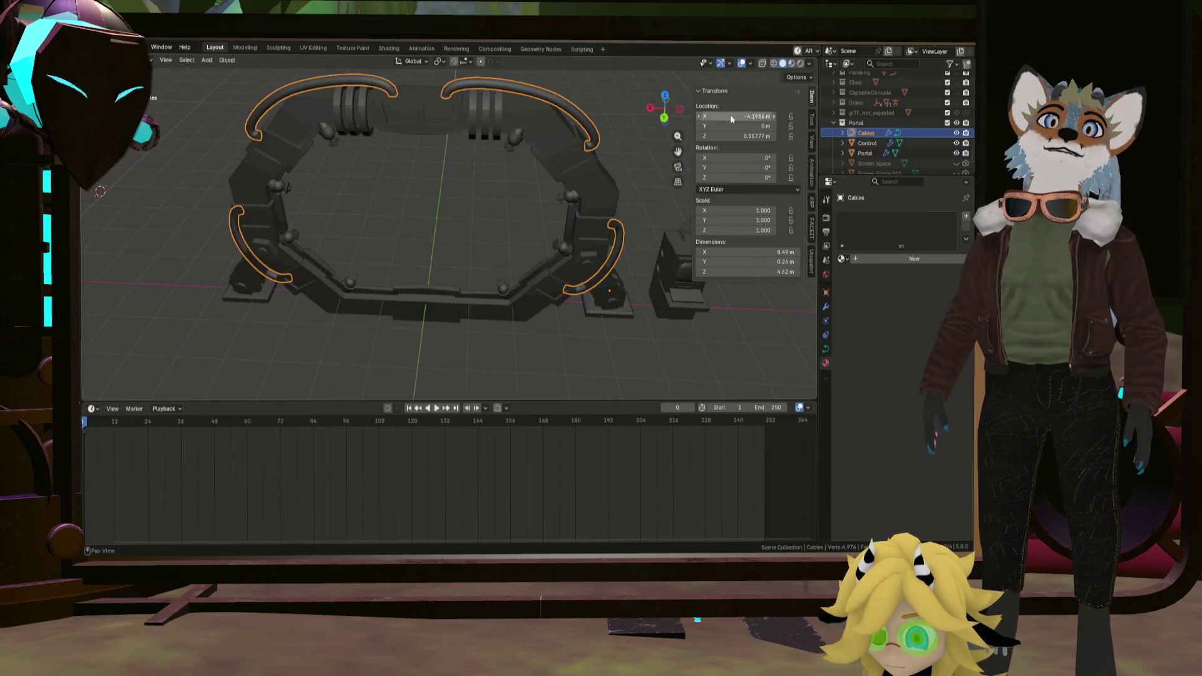
pyautogui.scroll(3, 536, 84)
pyautogui.scroll(3, 506, 85)
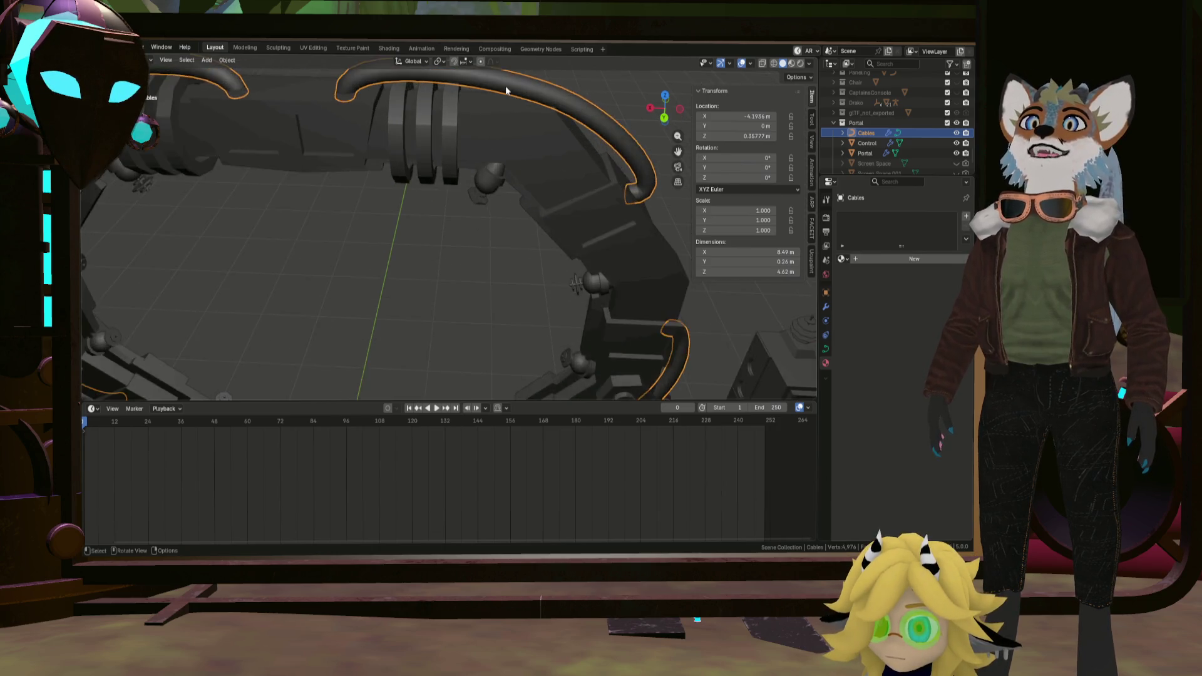
pyautogui.scroll(2, 509, 149)
pyautogui.keyDown('shift'); pyautogui.moveTo(508, 148); pyautogui.dragTo(797, 235, button='middle'); pyautogui.keyUp('shift')
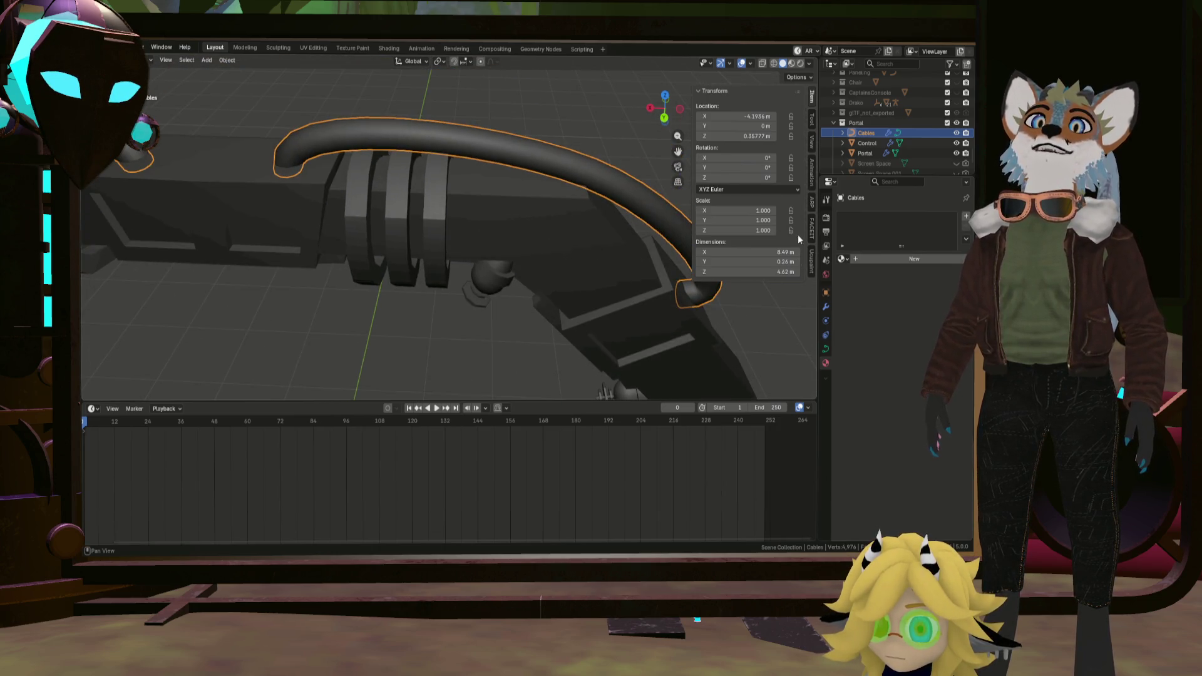
pyautogui.click(827, 352)
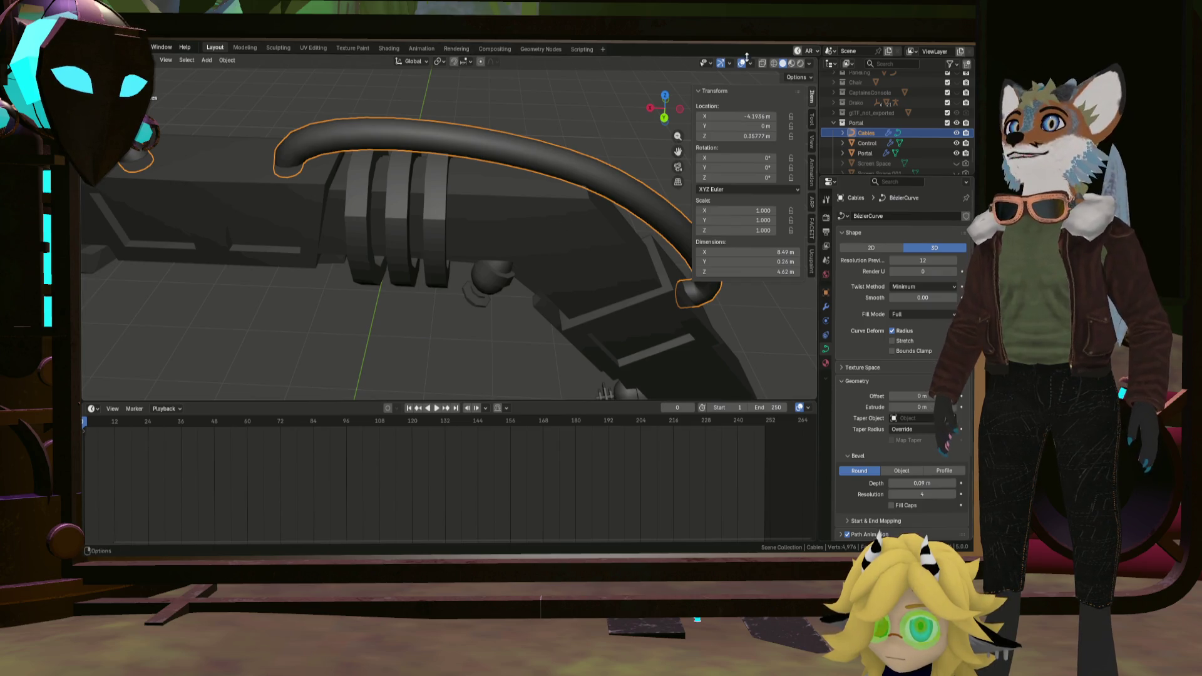
pyautogui.click(774, 64)
pyautogui.moveTo(692, 110)
pyautogui.mouseDown(button='middle')
pyautogui.moveTo(518, 161)
pyautogui.moveTo(814, 347)
pyautogui.mouseUp(button='middle')
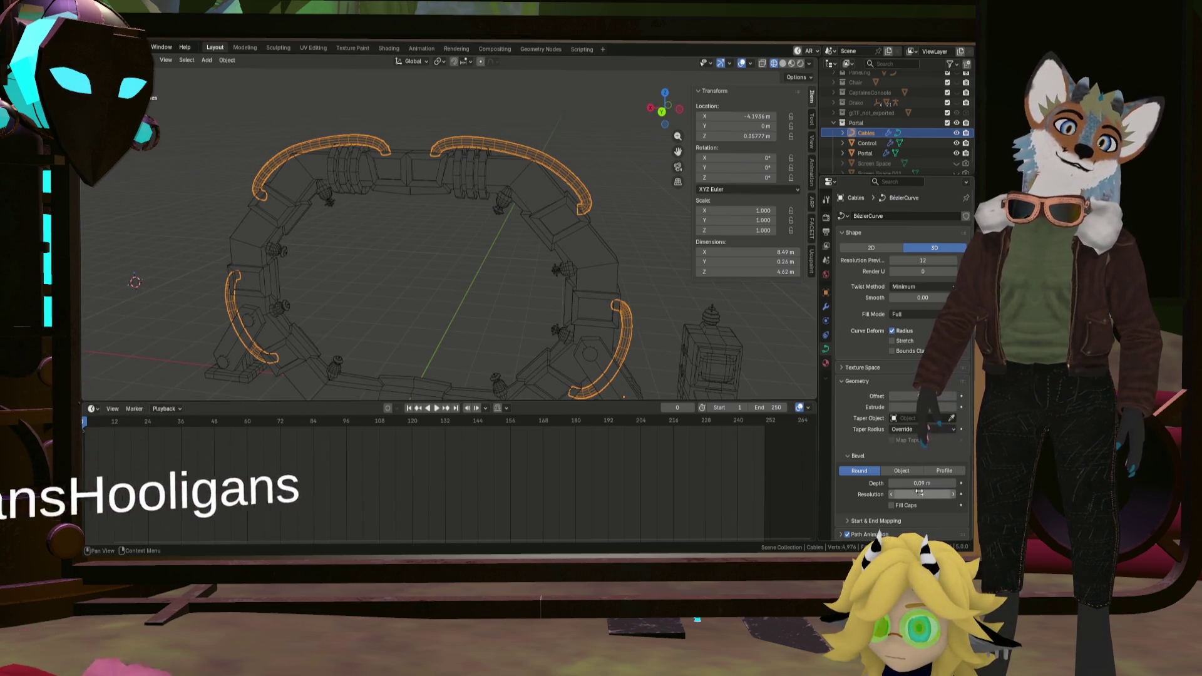
pyautogui.moveTo(923, 494); pyautogui.dragTo(903, 495)
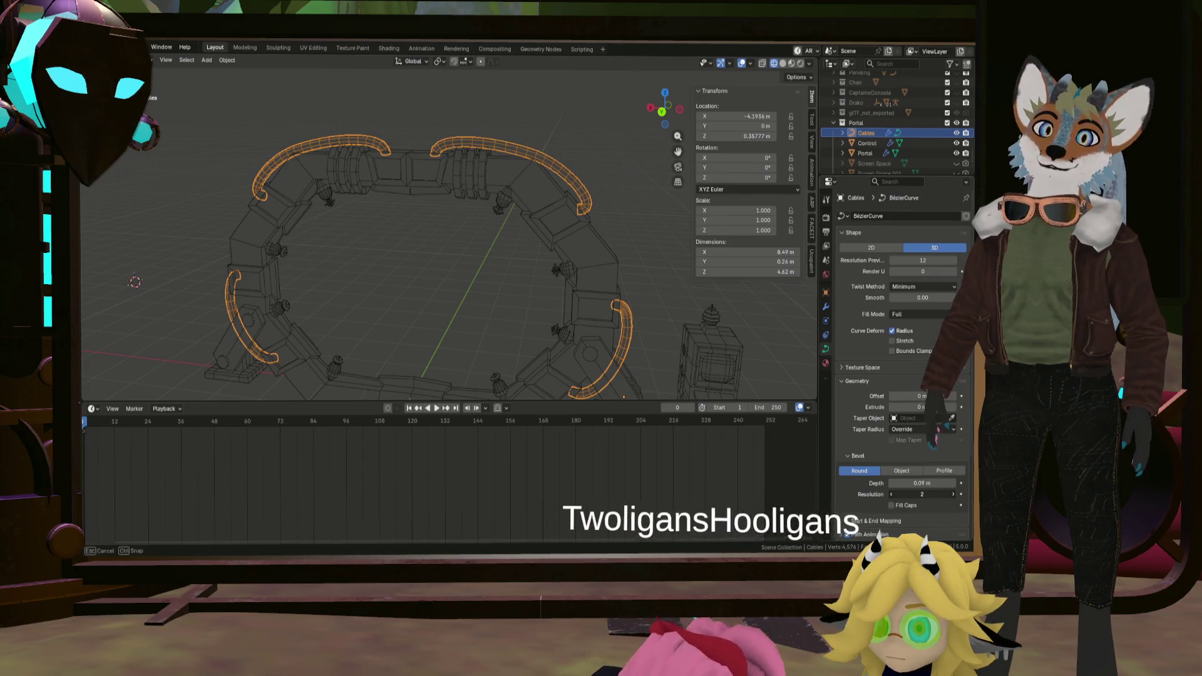
pyautogui.moveTo(543, 269)
pyautogui.mouseDown(button='middle')
pyautogui.moveTo(541, 98)
pyautogui.moveTo(357, 391)
pyautogui.moveTo(496, 324)
pyautogui.mouseUp(button='middle')
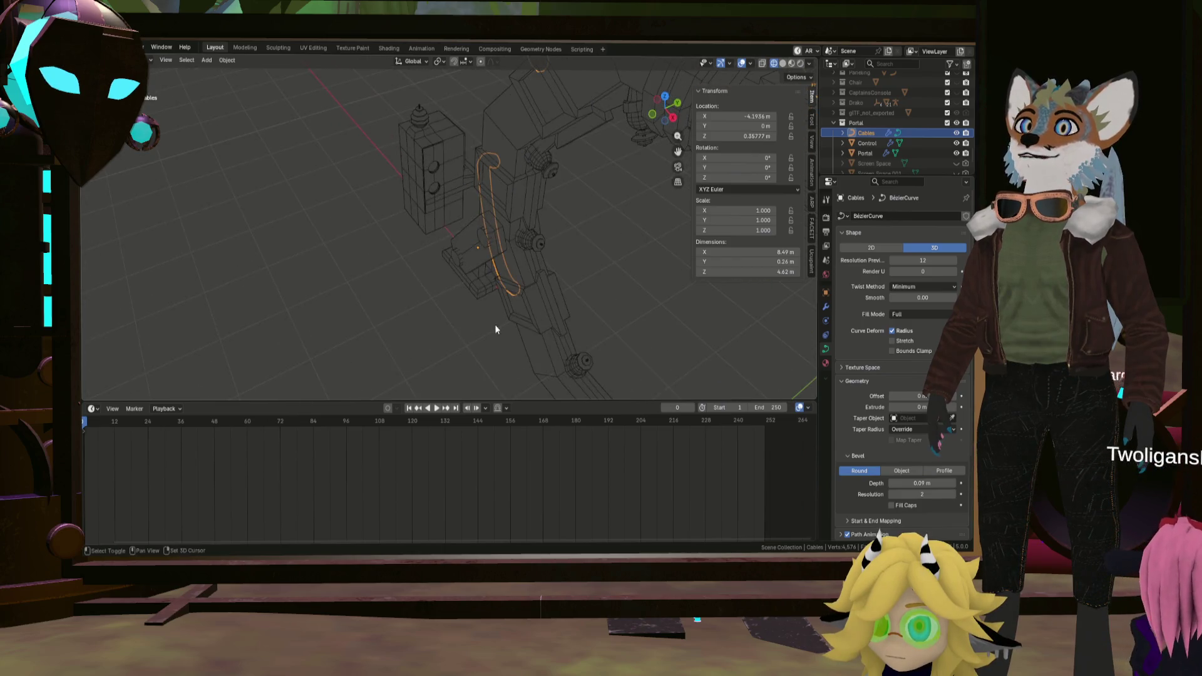
pyautogui.click(783, 63)
pyautogui.moveTo(742, 79)
pyautogui.mouseDown(button='middle')
pyautogui.moveTo(530, 125)
pyautogui.moveTo(604, 136)
pyautogui.moveTo(665, 180)
pyautogui.moveTo(445, 386)
pyautogui.mouseUp(button='middle')
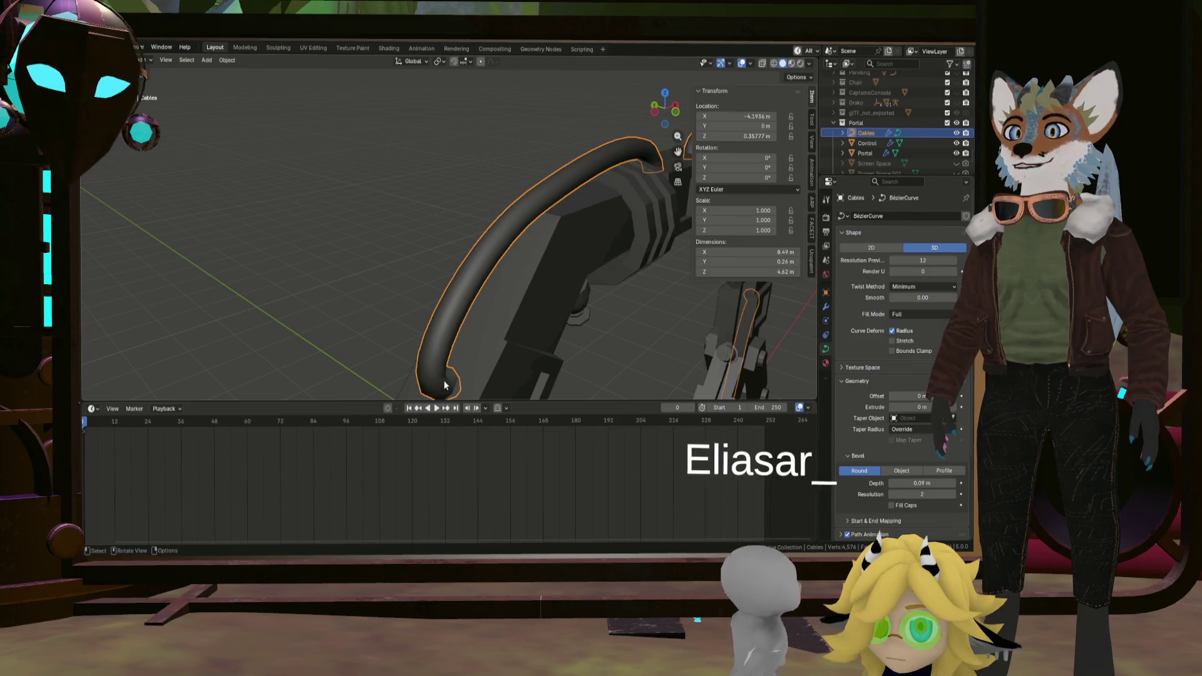
pyautogui.moveTo(442, 317)
pyautogui.mouseDown(button='middle')
pyautogui.moveTo(407, 263)
pyautogui.moveTo(475, 302)
pyautogui.moveTo(466, 328)
pyautogui.moveTo(515, 306)
pyautogui.moveTo(474, 305)
pyautogui.moveTo(504, 304)
pyautogui.moveTo(484, 298)
pyautogui.moveTo(477, 307)
pyautogui.moveTo(508, 306)
pyautogui.mouseUp(button='middle')
pyautogui.scroll(-4, 488, 309)
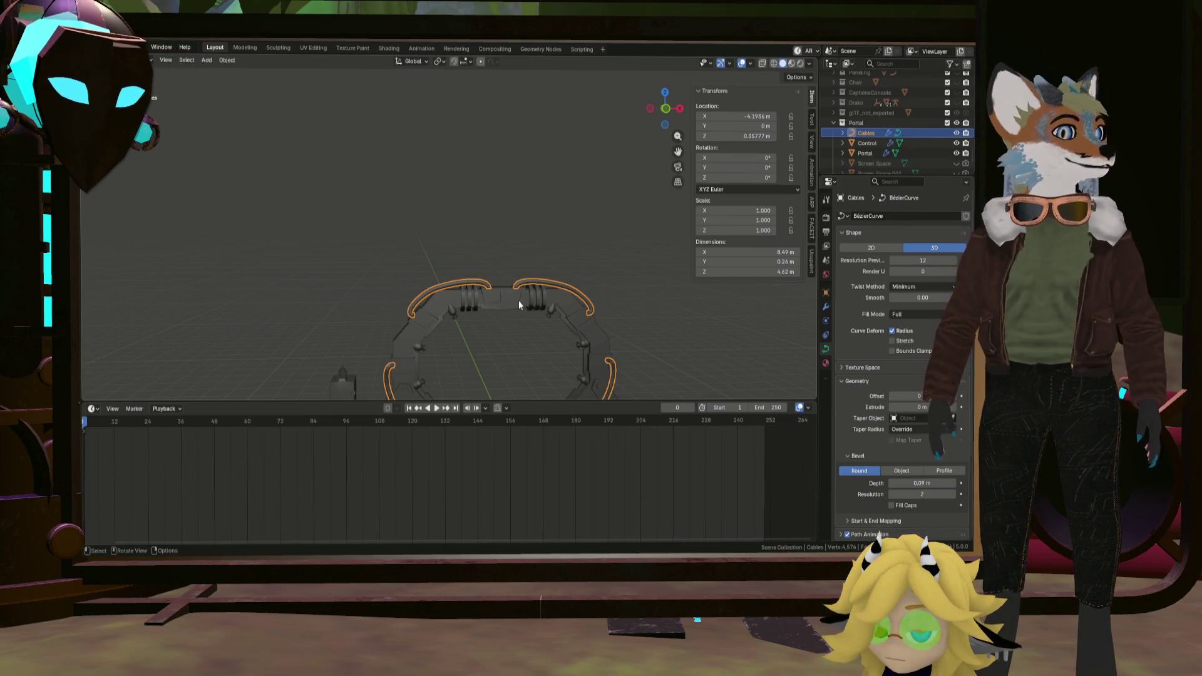
pyautogui.moveTo(548, 293); pyautogui.dragTo(533, 325, button='middle')
pyautogui.scroll(2, 533, 325)
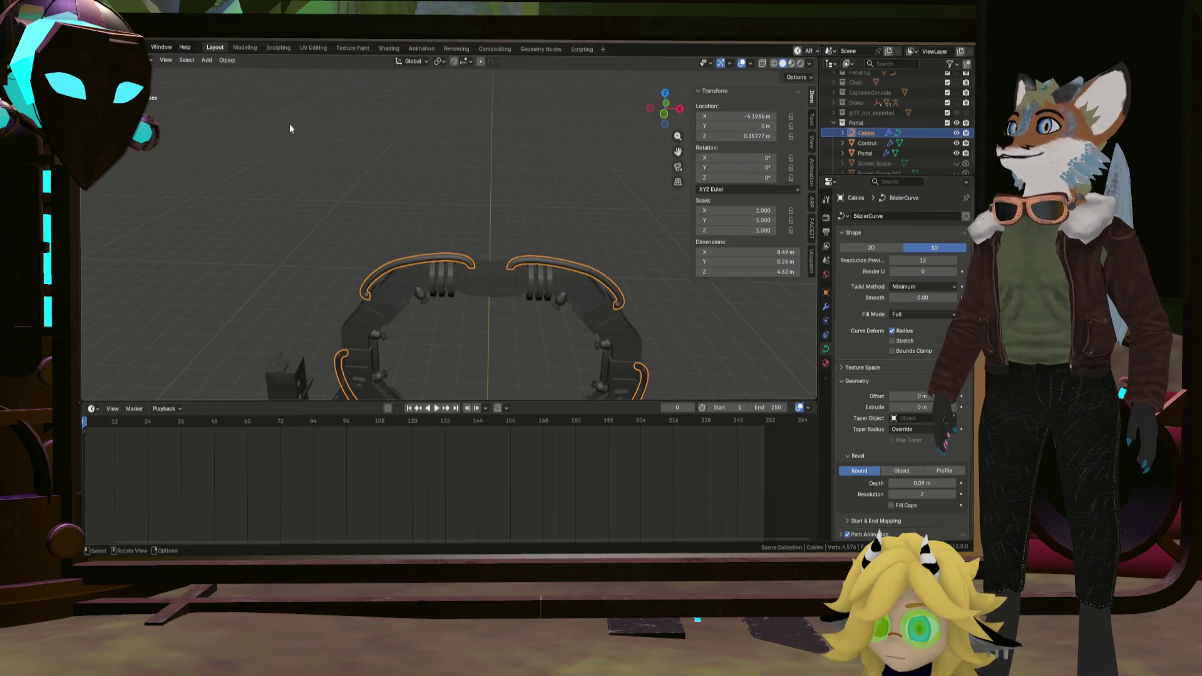
# Show the portal in Wireframe shading, select the Cables curve and bring up Object > Convert.
pyautogui.click(228, 61)
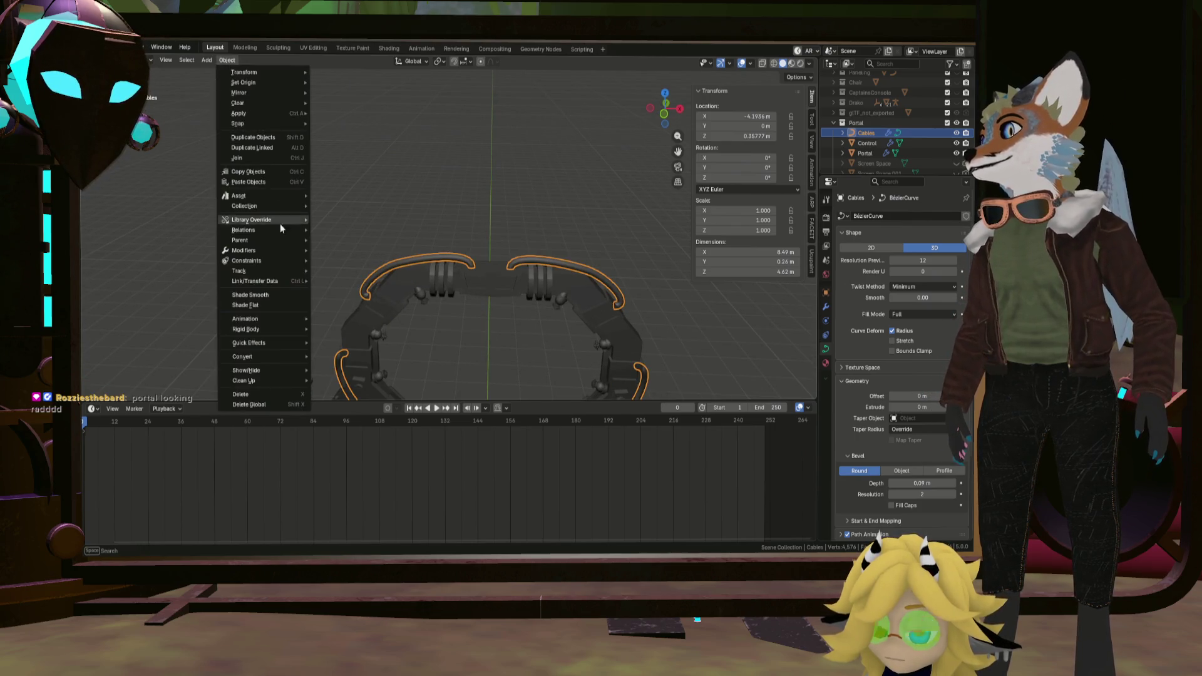
pyautogui.click(773, 63)
pyautogui.moveTo(499, 283)
pyautogui.mouseDown(button='middle')
pyautogui.moveTo(533, 304)
pyautogui.moveTo(470, 285)
pyautogui.moveTo(476, 200)
pyautogui.moveTo(521, 257)
pyautogui.moveTo(606, 267)
pyautogui.moveTo(659, 257)
pyautogui.moveTo(546, 264)
pyautogui.moveTo(537, 176)
pyautogui.mouseUp(button='middle')
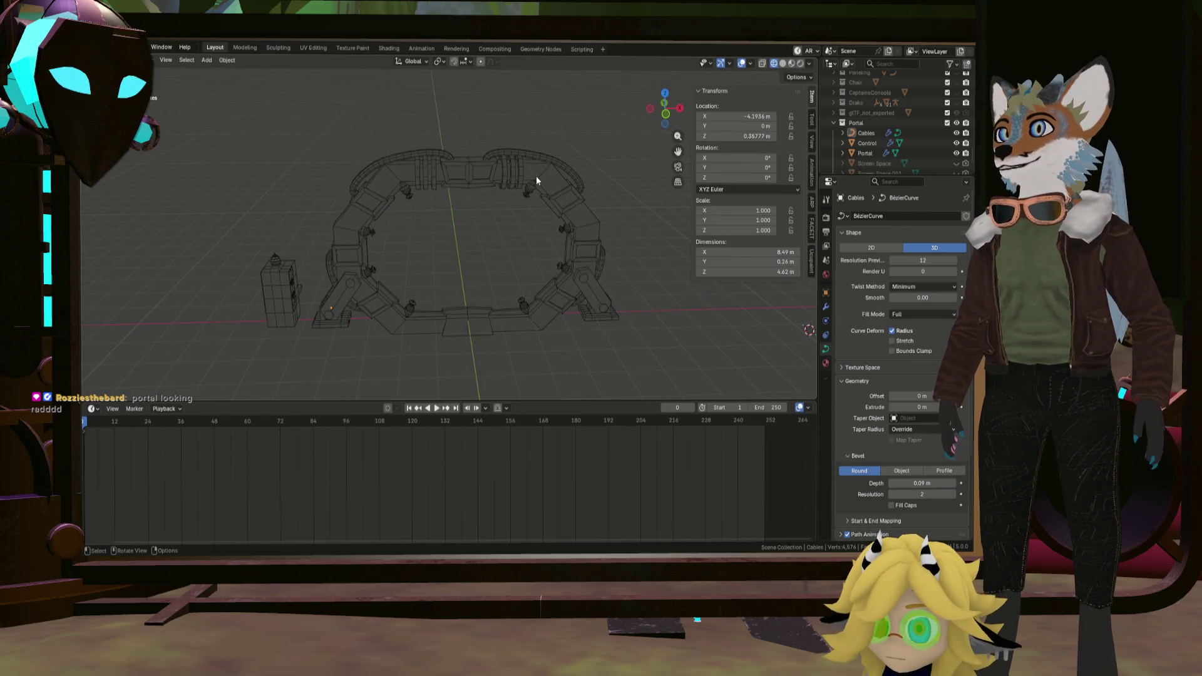
pyautogui.click(543, 159)
pyautogui.moveTo(455, 189)
pyautogui.mouseDown(button='middle')
pyautogui.moveTo(475, 247)
pyautogui.moveTo(500, 238)
pyautogui.mouseUp(button='middle')
pyautogui.scroll(2, 500, 238)
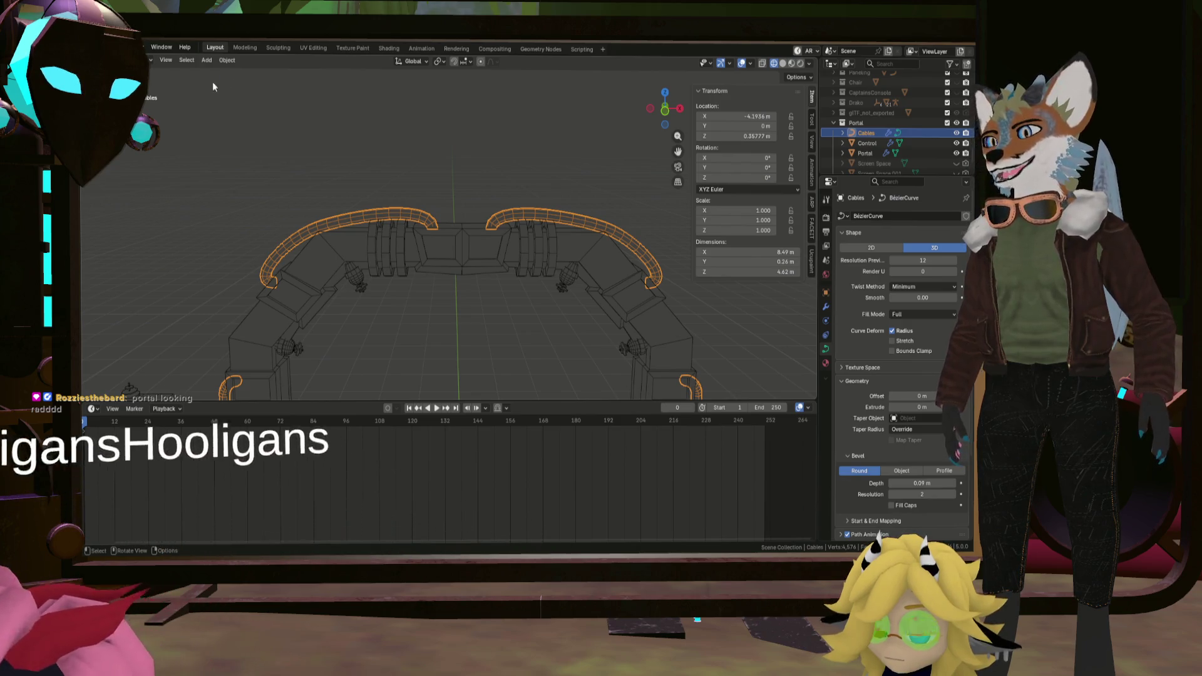
pyautogui.click(227, 61)
pyautogui.moveTo(243, 356)
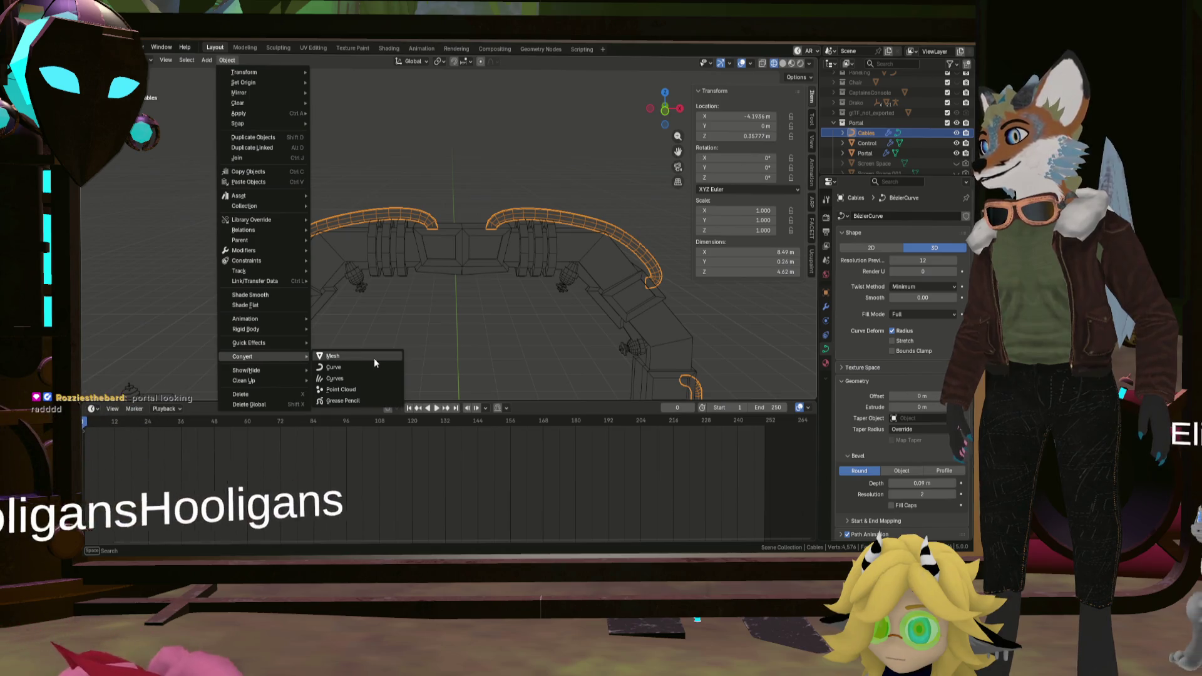
# Convert the cable curves to a mesh, inspect the result, and select the Portal frame mesh.
pyautogui.click(374, 357)
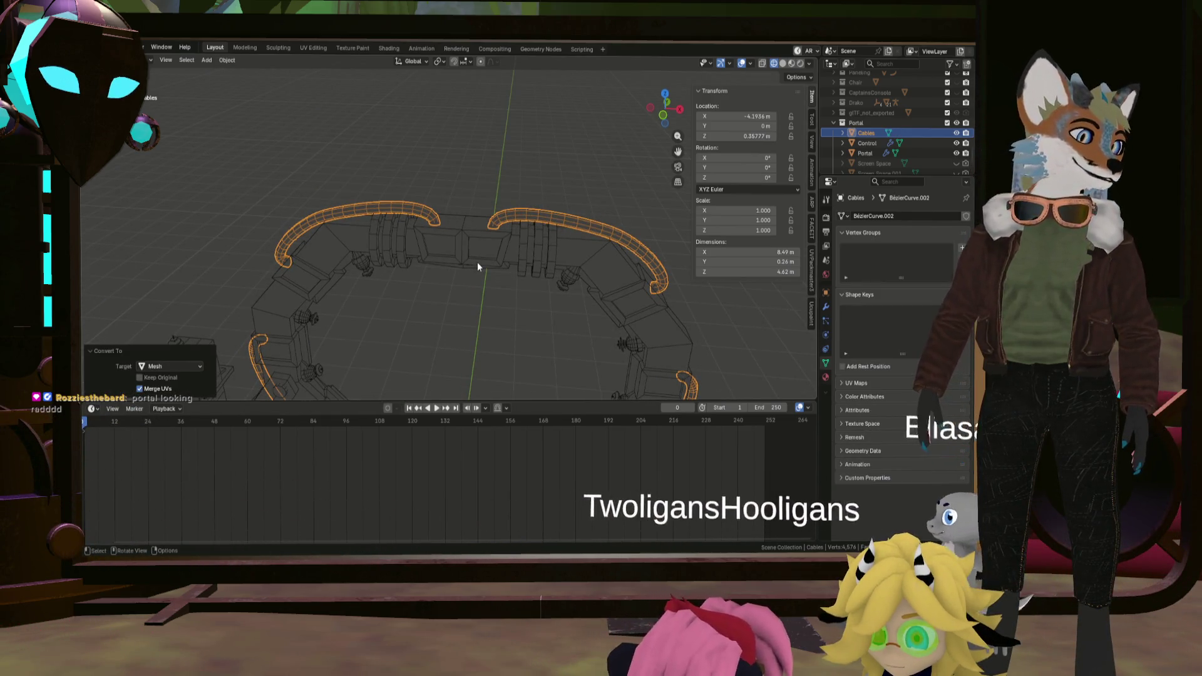
pyautogui.moveTo(477, 262)
pyautogui.mouseDown(button='middle')
pyautogui.moveTo(558, 292)
pyautogui.moveTo(555, 382)
pyautogui.moveTo(548, 297)
pyautogui.mouseUp(button='middle')
pyautogui.scroll(5, 548, 297)
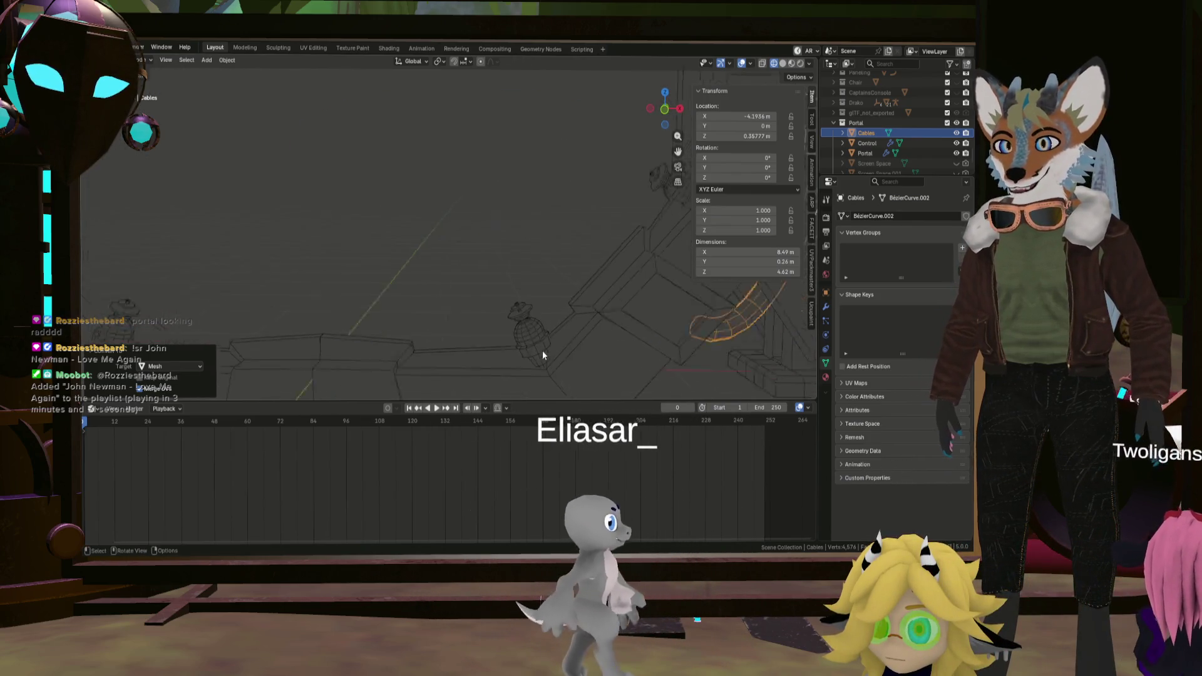
pyautogui.moveTo(542, 350)
pyautogui.mouseDown(button='middle')
pyautogui.moveTo(437, 365)
pyautogui.moveTo(555, 313)
pyautogui.moveTo(495, 334)
pyautogui.moveTo(507, 278)
pyautogui.moveTo(488, 329)
pyautogui.moveTo(439, 291)
pyautogui.moveTo(490, 316)
pyautogui.moveTo(488, 285)
pyautogui.moveTo(400, 263)
pyautogui.moveTo(503, 263)
pyautogui.moveTo(376, 250)
pyautogui.moveTo(515, 285)
pyautogui.moveTo(559, 301)
pyautogui.moveTo(555, 326)
pyautogui.moveTo(568, 320)
pyautogui.mouseUp(button='middle')
pyautogui.scroll(-5, 554, 312)
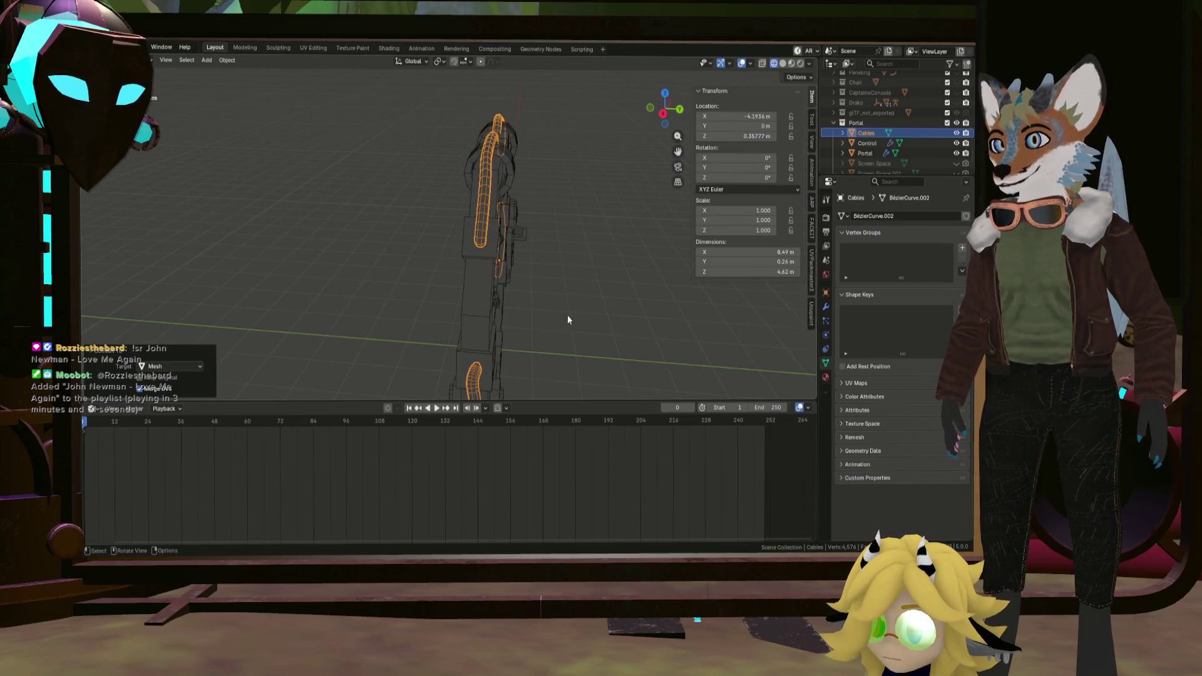
pyautogui.click(484, 283)
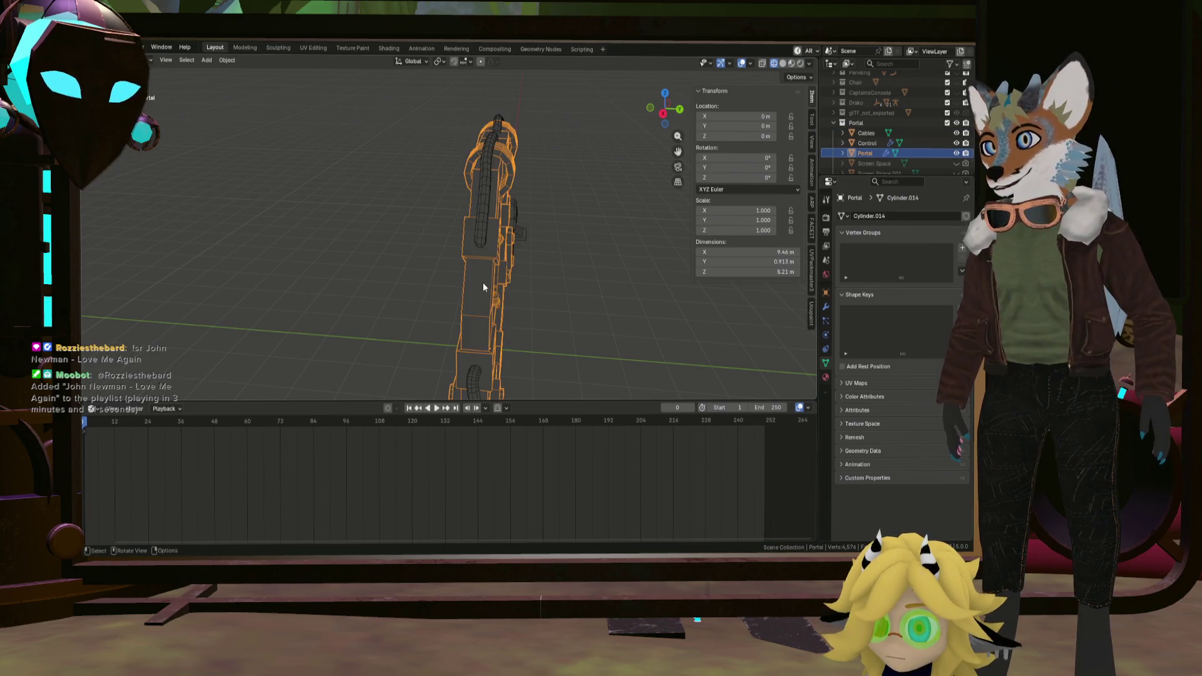
# Enter Edit Mode on the Portal mesh and select a face on an upper-ring frame block.
pyautogui.press('Tab')
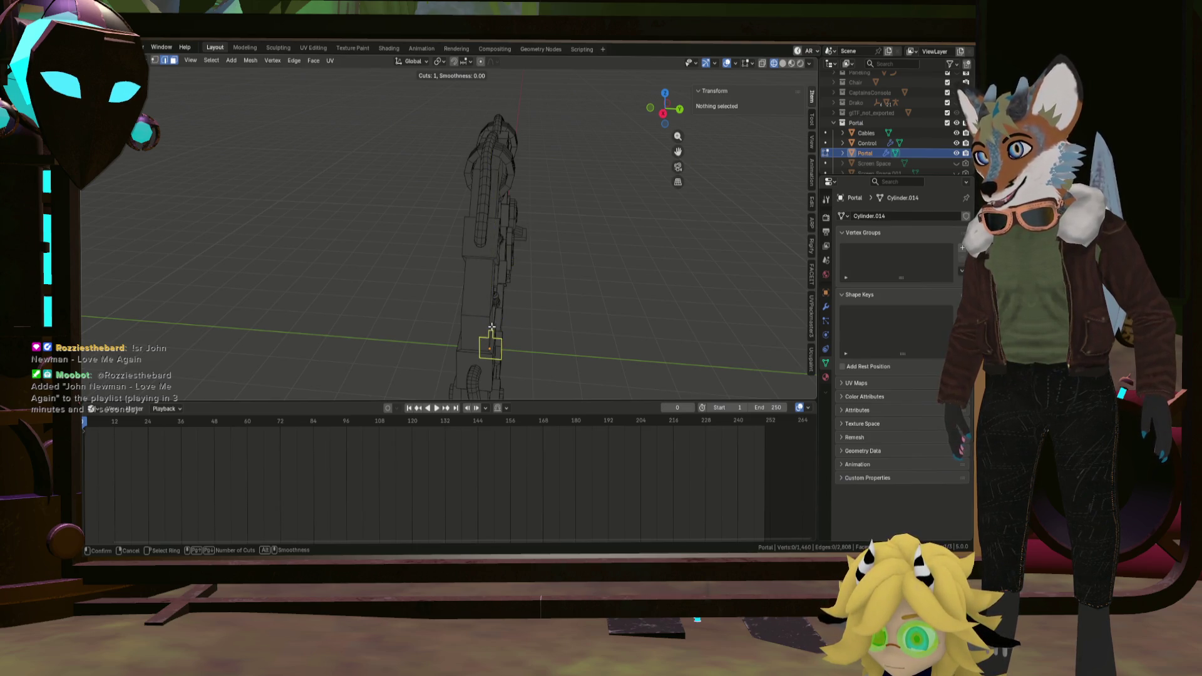
pyautogui.moveTo(589, 287)
pyautogui.mouseDown(button='middle')
pyautogui.moveTo(465, 287)
pyautogui.moveTo(539, 298)
pyautogui.moveTo(383, 283)
pyautogui.moveTo(438, 289)
pyautogui.mouseUp(button='middle')
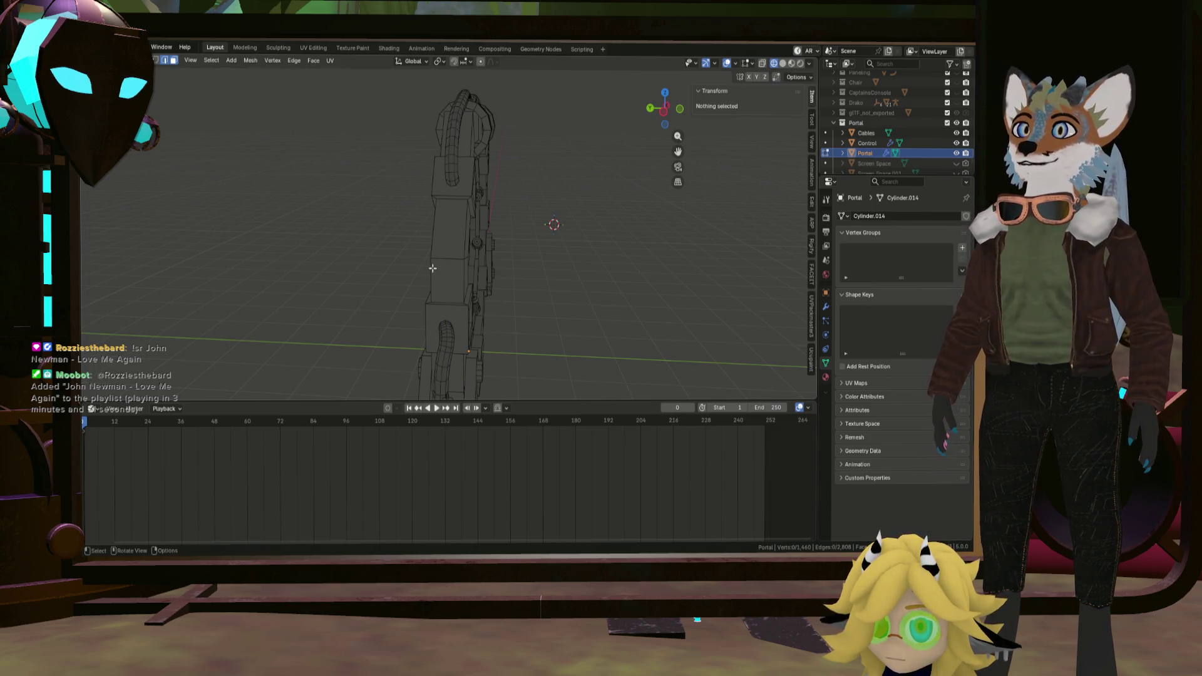
pyautogui.moveTo(432, 268); pyautogui.dragTo(638, 236, button='middle')
pyautogui.click(629, 223)
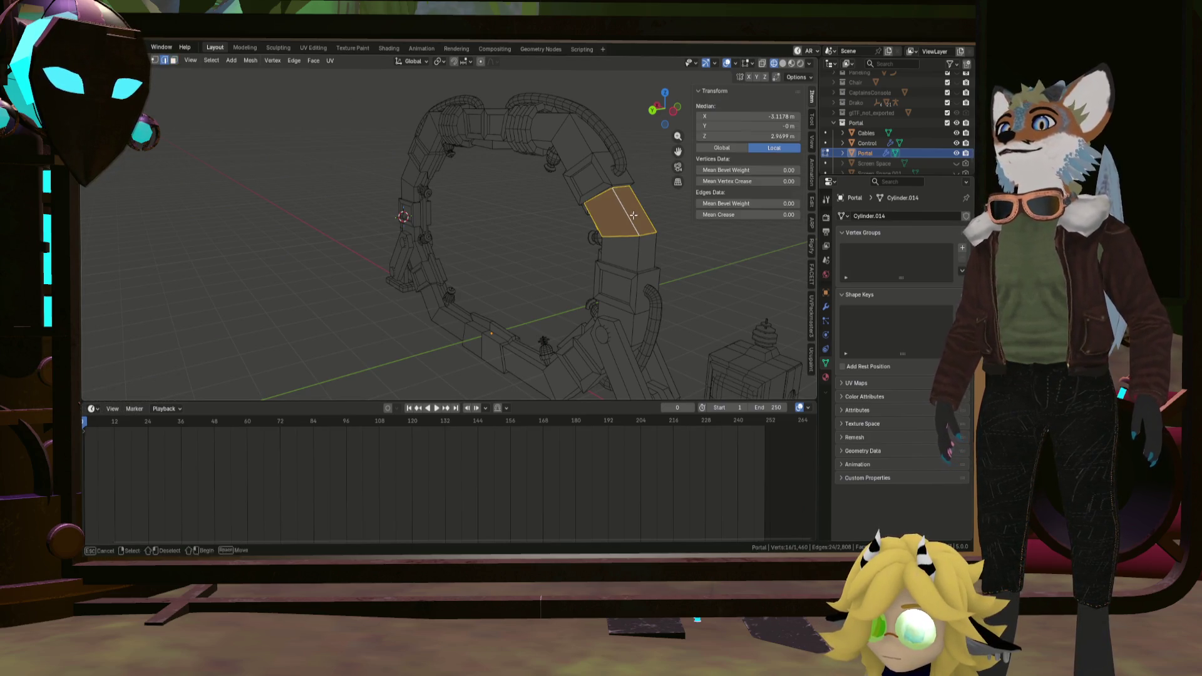
# Select an edge loop on the ring segment and begin a shortest-path edge chain from it.
pyautogui.hotkey('alt', 'a')
pyautogui.keyDown('alt'); pyautogui.click(629, 216); pyautogui.keyUp('alt')
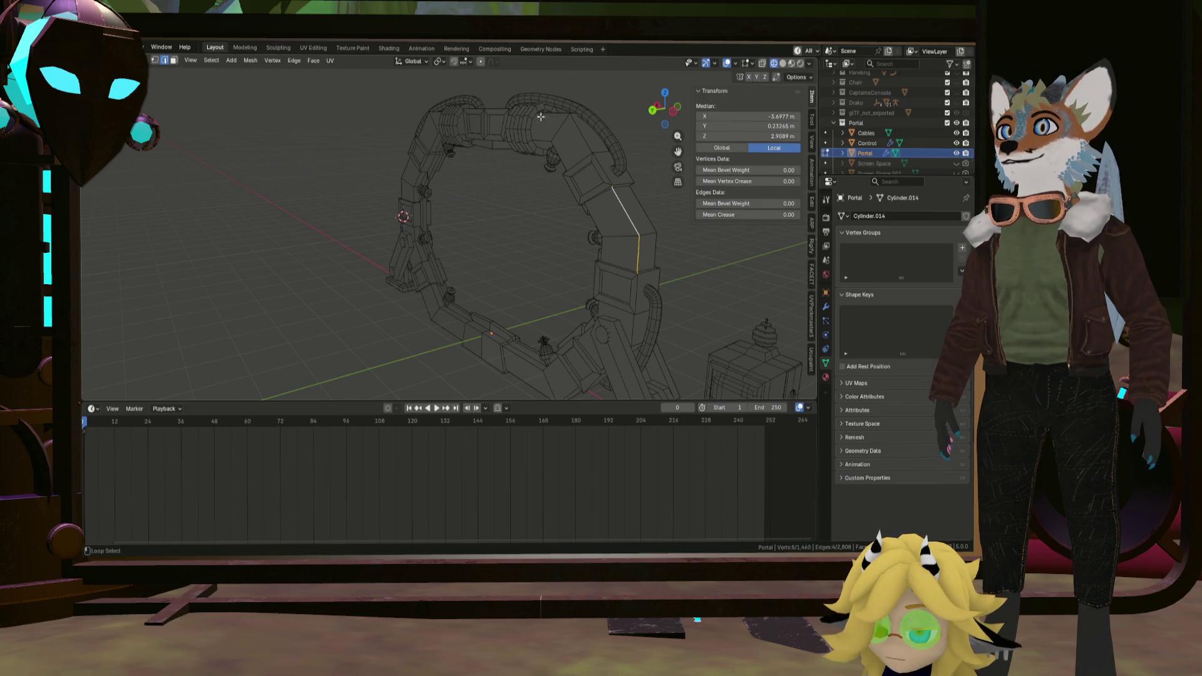
pyautogui.scroll(5, 541, 114)
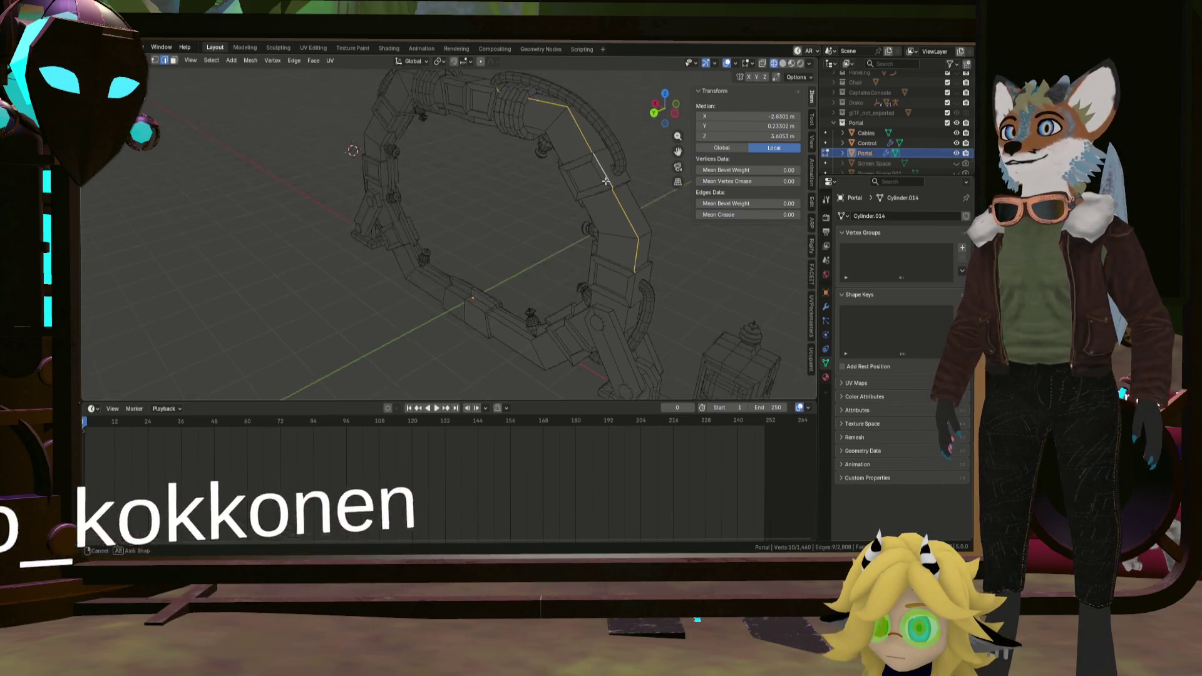
pyautogui.moveTo(539, 115)
pyautogui.mouseDown(button='middle')
pyautogui.moveTo(553, 155)
pyautogui.moveTo(407, 170)
pyautogui.mouseUp(button='middle')
pyautogui.scroll(-5, 553, 155)
pyautogui.scroll(3, 407, 169)
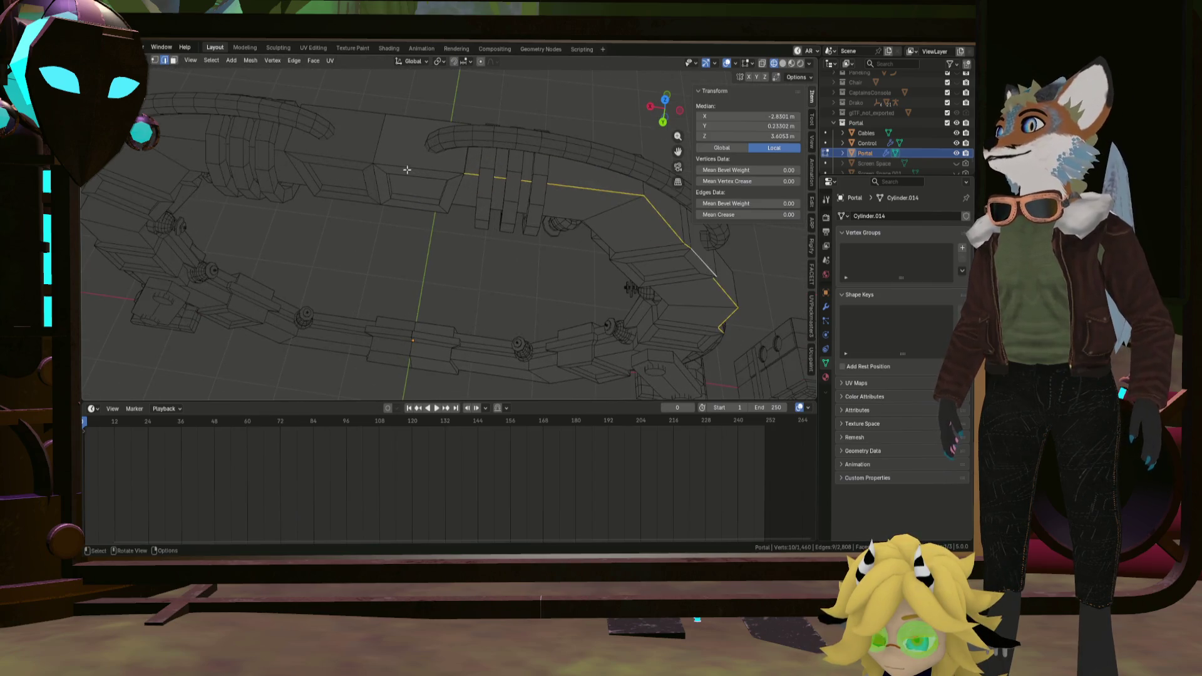
pyautogui.moveTo(570, 196); pyautogui.dragTo(462, 161, button='middle')
pyautogui.keyDown('ctrl'); pyautogui.click(526, 187); pyautogui.keyUp('ctrl')
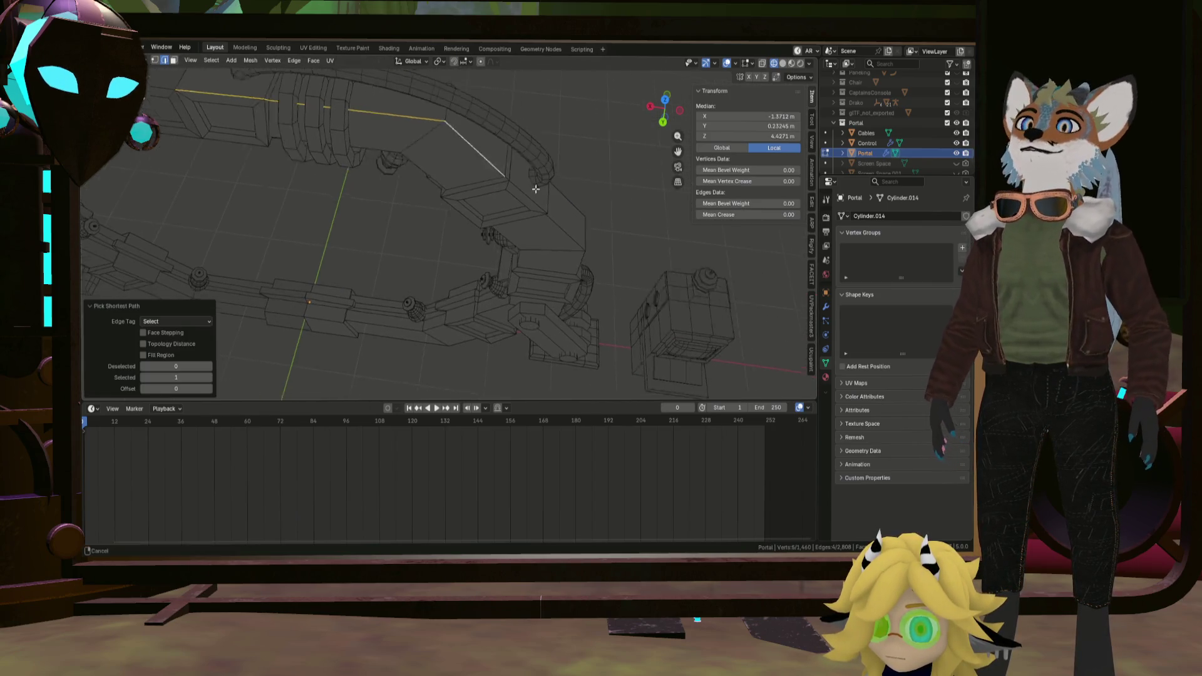
pyautogui.moveTo(537, 195)
pyautogui.mouseDown(button='middle')
pyautogui.moveTo(484, 188)
pyautogui.moveTo(519, 275)
pyautogui.mouseUp(button='middle')
pyautogui.keyDown('ctrl'); pyautogui.click(485, 189); pyautogui.keyUp('ctrl')
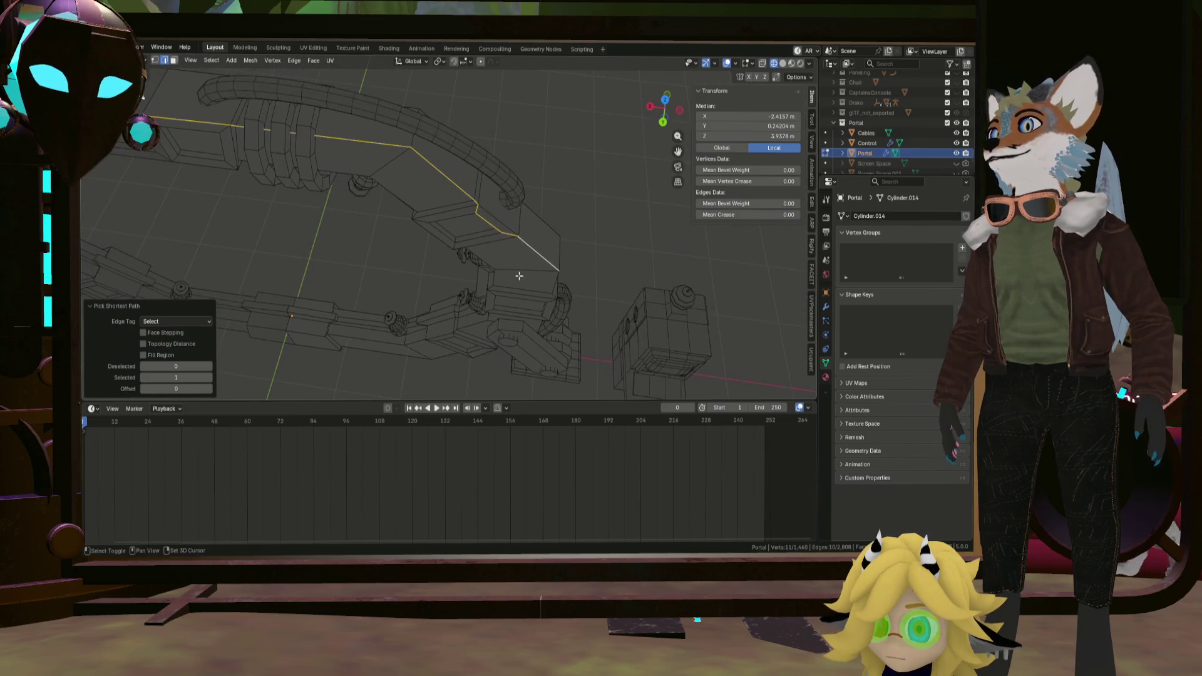
# Extend the edge path along the outer block corners of the ring to 19 vertices.
pyautogui.moveTo(474, 223); pyautogui.dragTo(483, 161, button='middle')
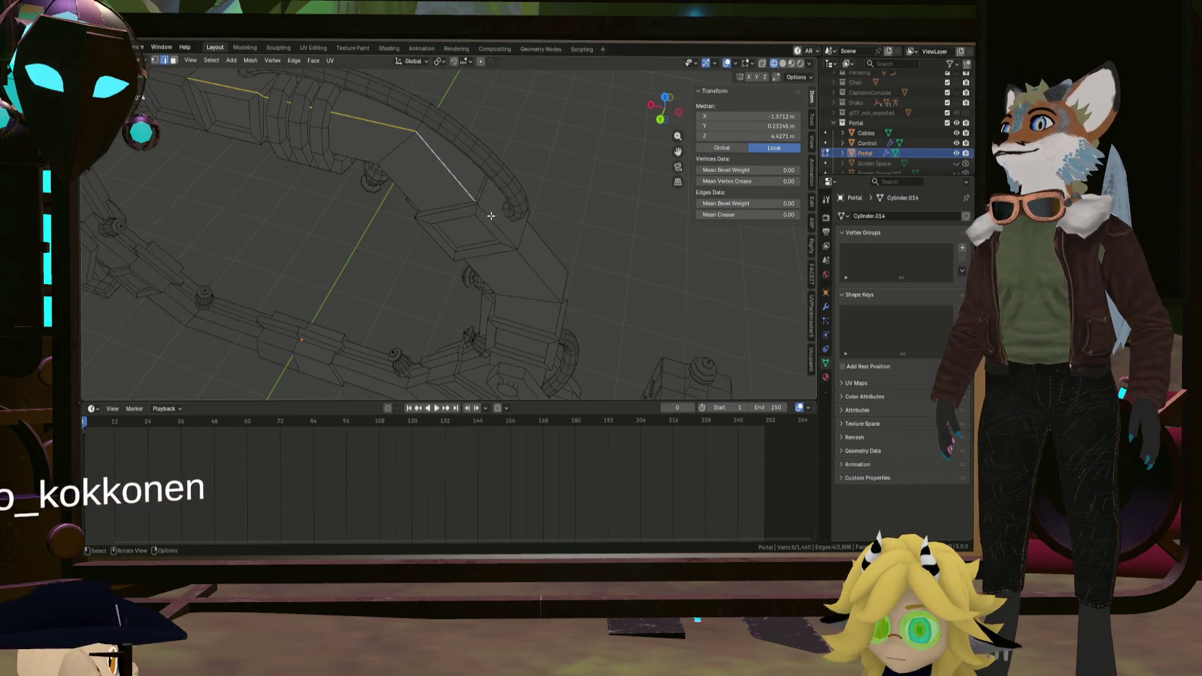
pyautogui.keyDown('ctrl'); pyautogui.click(483, 165); pyautogui.keyUp('ctrl')
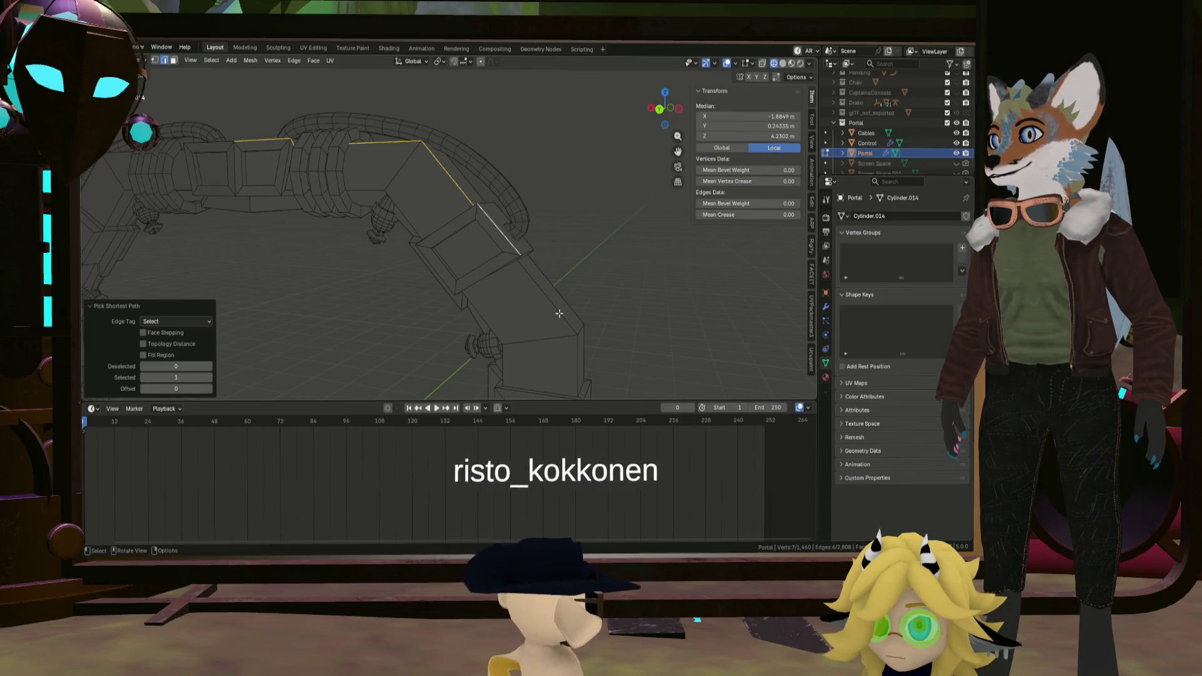
pyautogui.moveTo(483, 165)
pyautogui.mouseDown(button='middle')
pyautogui.moveTo(485, 251)
pyautogui.moveTo(462, 235)
pyautogui.mouseUp(button='middle')
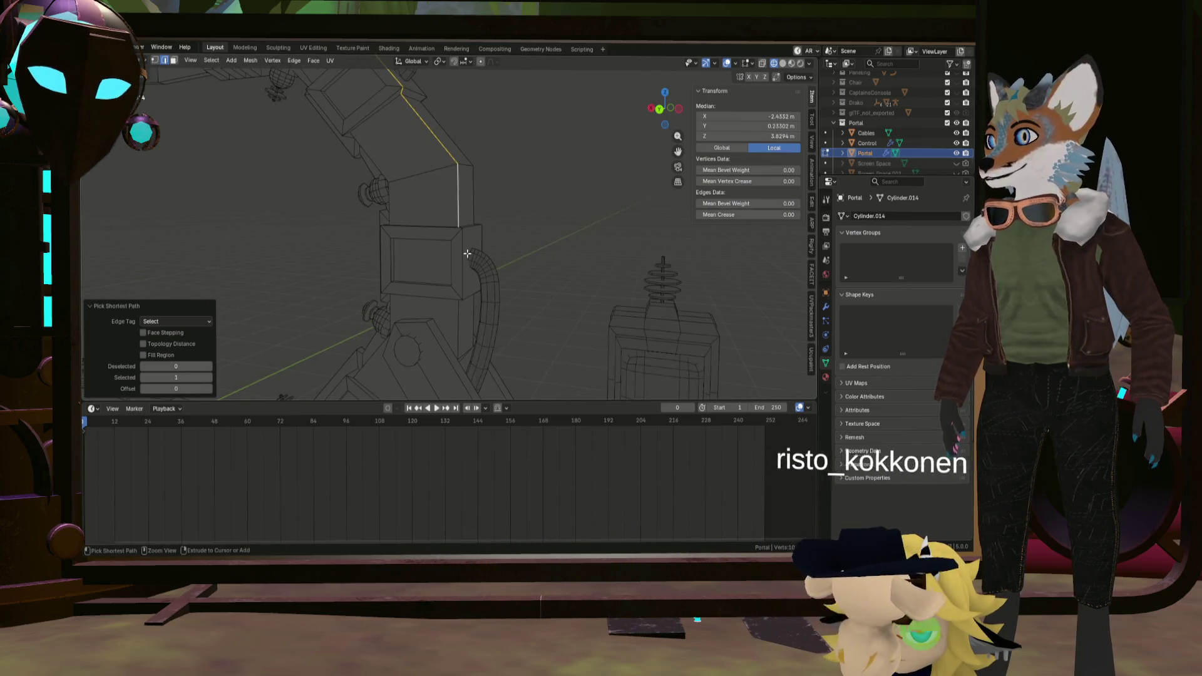
pyautogui.keyDown('ctrl'); pyautogui.click(462, 235); pyautogui.keyUp('ctrl')
pyautogui.keyDown('ctrl'); pyautogui.click(465, 256); pyautogui.keyUp('ctrl')
pyautogui.moveTo(464, 257)
pyautogui.mouseDown(button='middle')
pyautogui.moveTo(246, 244)
pyautogui.moveTo(408, 250)
pyautogui.moveTo(443, 237)
pyautogui.moveTo(438, 274)
pyautogui.moveTo(490, 271)
pyautogui.moveTo(470, 260)
pyautogui.moveTo(498, 249)
pyautogui.moveTo(423, 266)
pyautogui.mouseUp(button='middle')
pyautogui.moveTo(429, 343)
pyautogui.mouseDown(button='middle')
pyautogui.moveTo(457, 301)
pyautogui.moveTo(363, 216)
pyautogui.moveTo(381, 206)
pyautogui.mouseUp(button='middle')
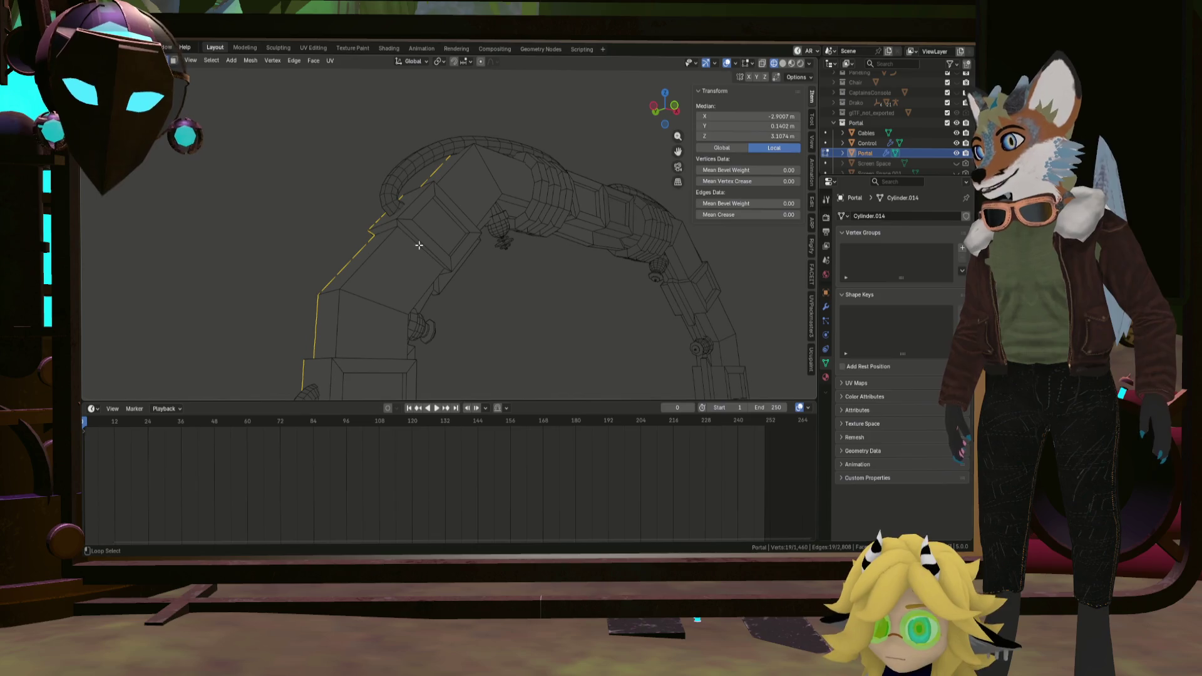
# Select edge loops across the portal arch and mark them as UV seams.
pyautogui.moveTo(416, 247); pyautogui.dragTo(414, 234, button='middle')
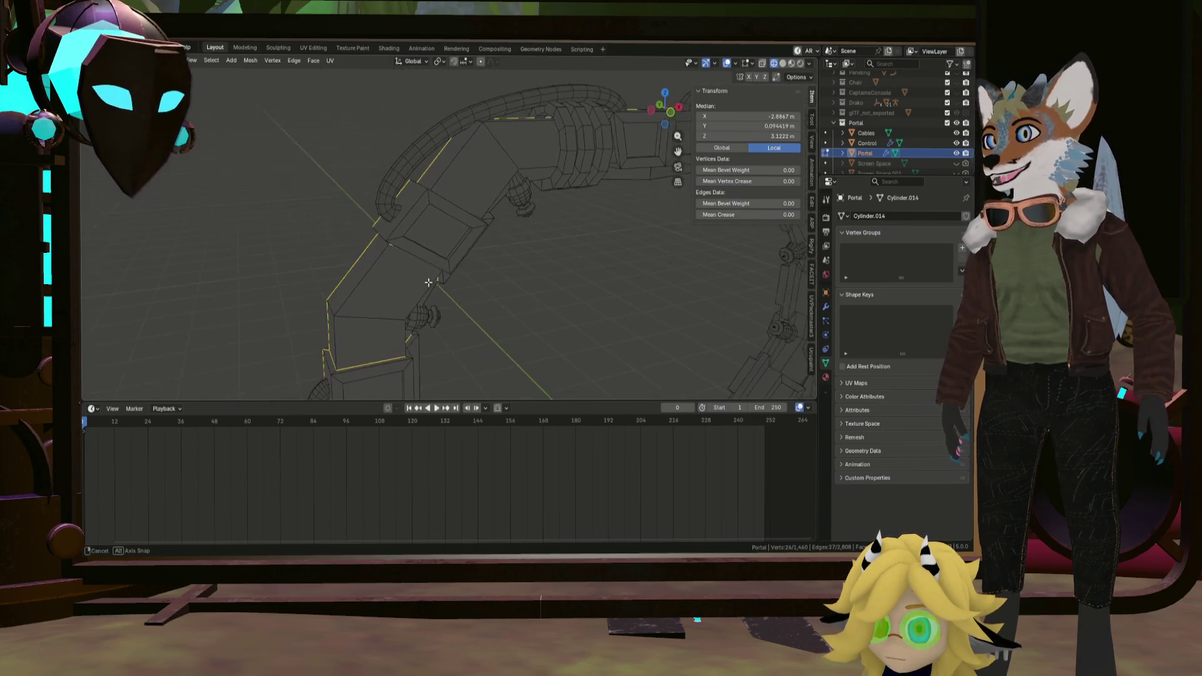
pyautogui.moveTo(284, 220)
pyautogui.mouseDown(button='middle')
pyautogui.moveTo(478, 221)
pyautogui.moveTo(462, 233)
pyautogui.moveTo(429, 229)
pyautogui.moveTo(462, 172)
pyautogui.moveTo(402, 201)
pyautogui.moveTo(423, 248)
pyautogui.moveTo(395, 341)
pyautogui.moveTo(280, 297)
pyautogui.moveTo(516, 273)
pyautogui.moveTo(397, 329)
pyautogui.moveTo(386, 295)
pyautogui.mouseUp(button='middle')
pyautogui.scroll(3, 402, 201)
pyautogui.keyDown('alt'); pyautogui.keyDown('shift'); pyautogui.click(389, 227); pyautogui.keyUp('shift'); pyautogui.keyUp('alt')
pyautogui.scroll(-3, 422, 248)
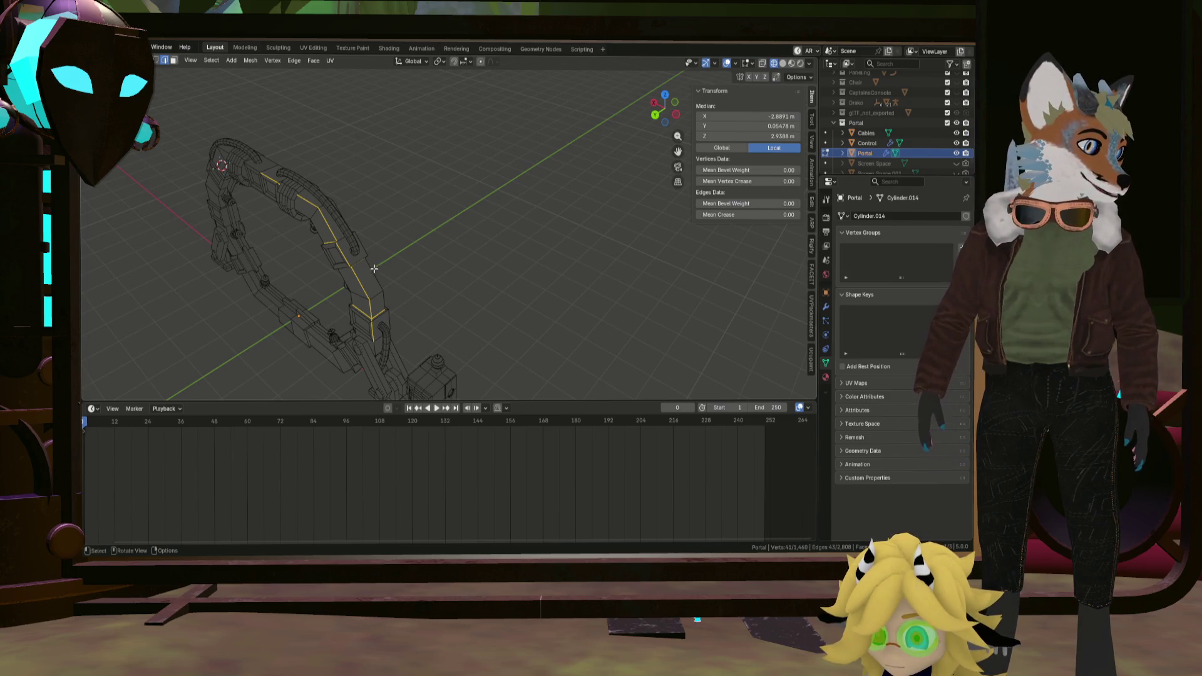
pyautogui.moveTo(430, 306)
pyautogui.mouseDown(button='middle')
pyautogui.moveTo(456, 176)
pyautogui.moveTo(720, 282)
pyautogui.moveTo(442, 313)
pyautogui.mouseUp(button='middle')
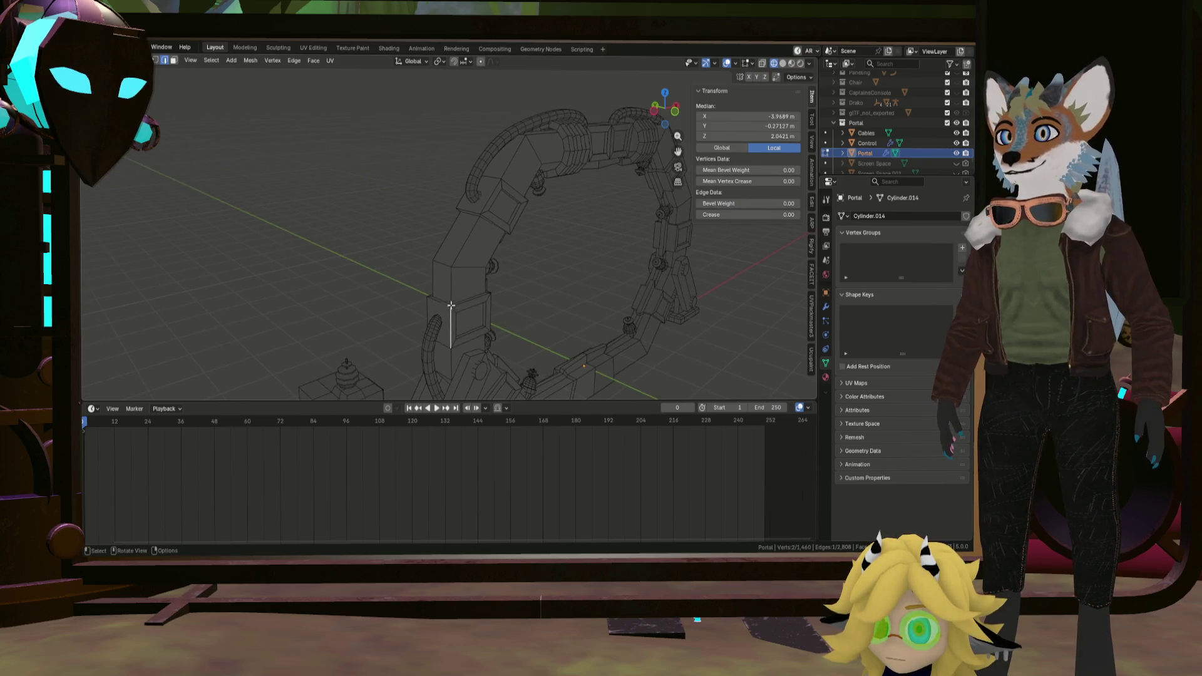
pyautogui.scroll(4, 457, 299)
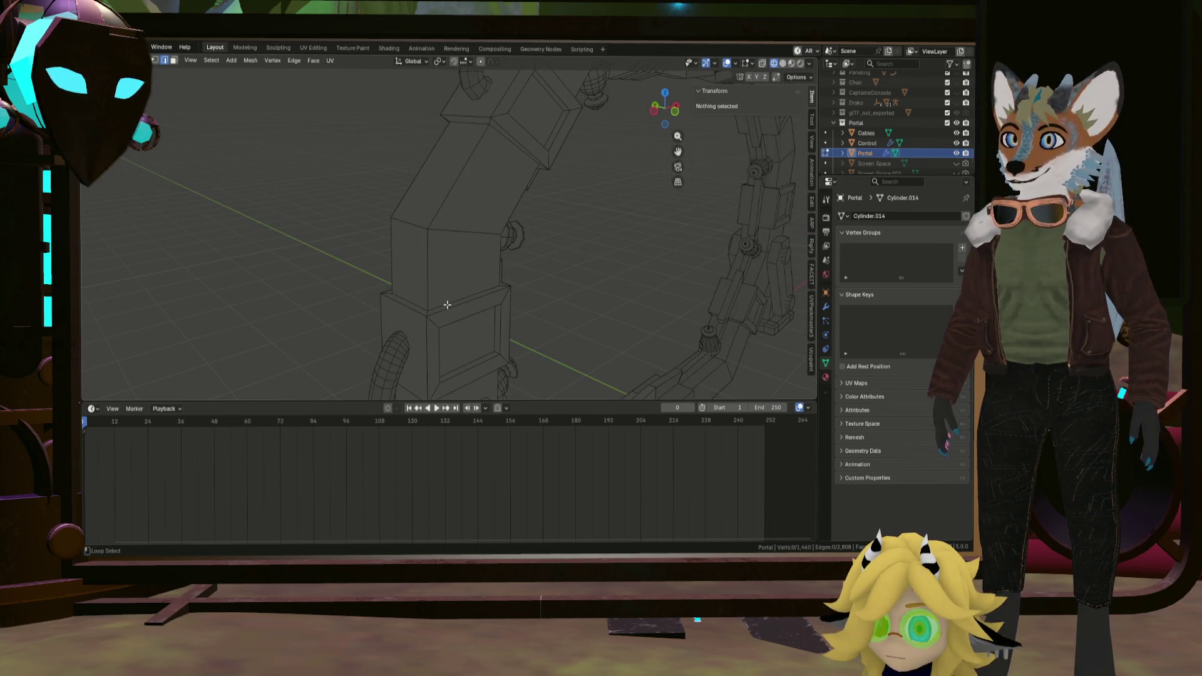
pyautogui.keyDown('alt'); pyautogui.click(448, 303); pyautogui.keyUp('alt')
pyautogui.scroll(-5, 447, 292)
pyautogui.moveTo(448, 291); pyautogui.dragTo(432, 263, button='middle')
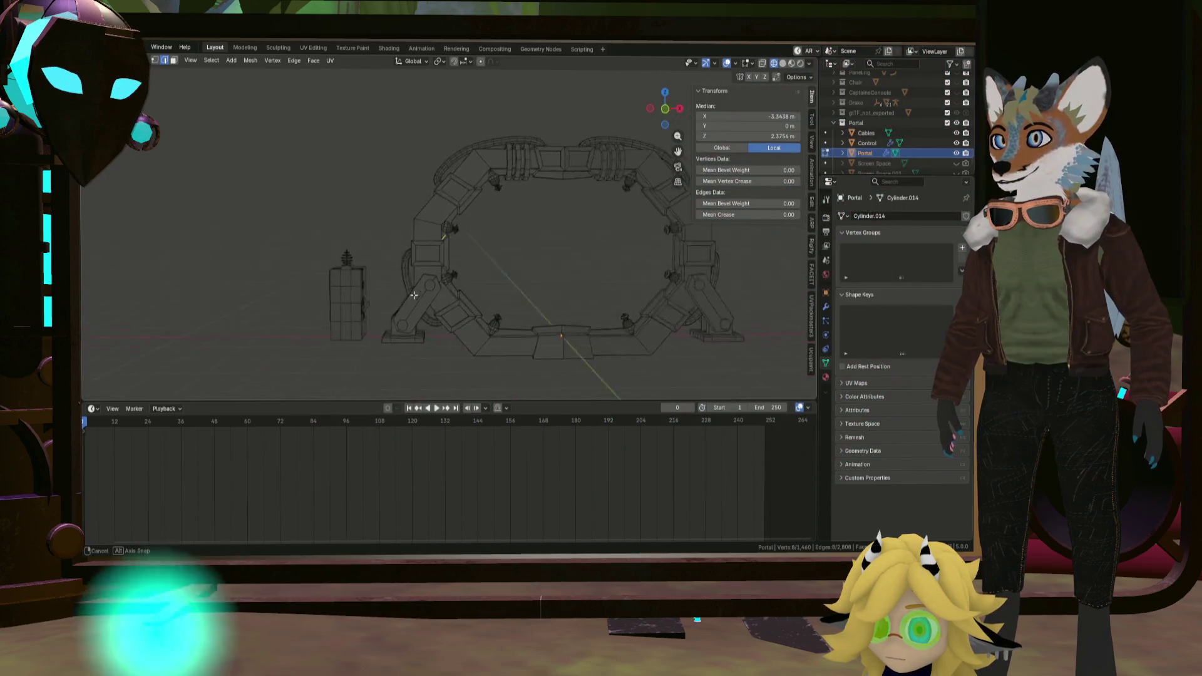
pyautogui.scroll(3, 422, 254)
pyautogui.scroll(3, 419, 245)
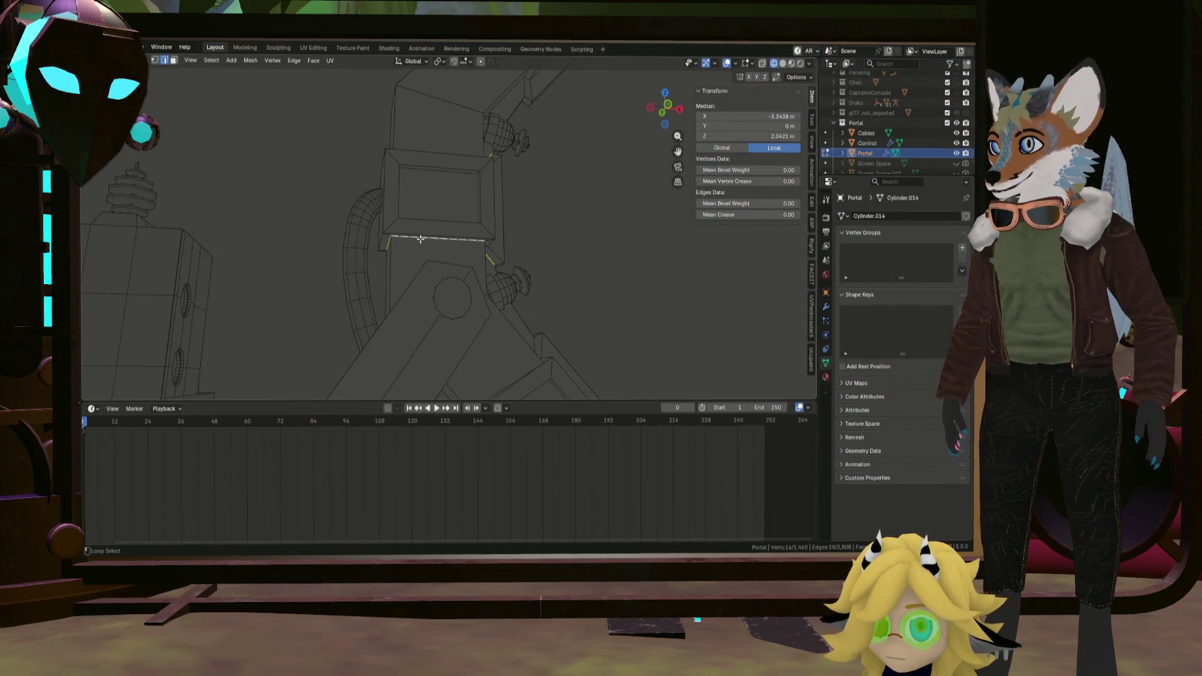
pyautogui.moveTo(416, 251)
pyautogui.mouseDown(button='middle')
pyautogui.moveTo(429, 247)
pyautogui.moveTo(420, 201)
pyautogui.mouseUp(button='middle')
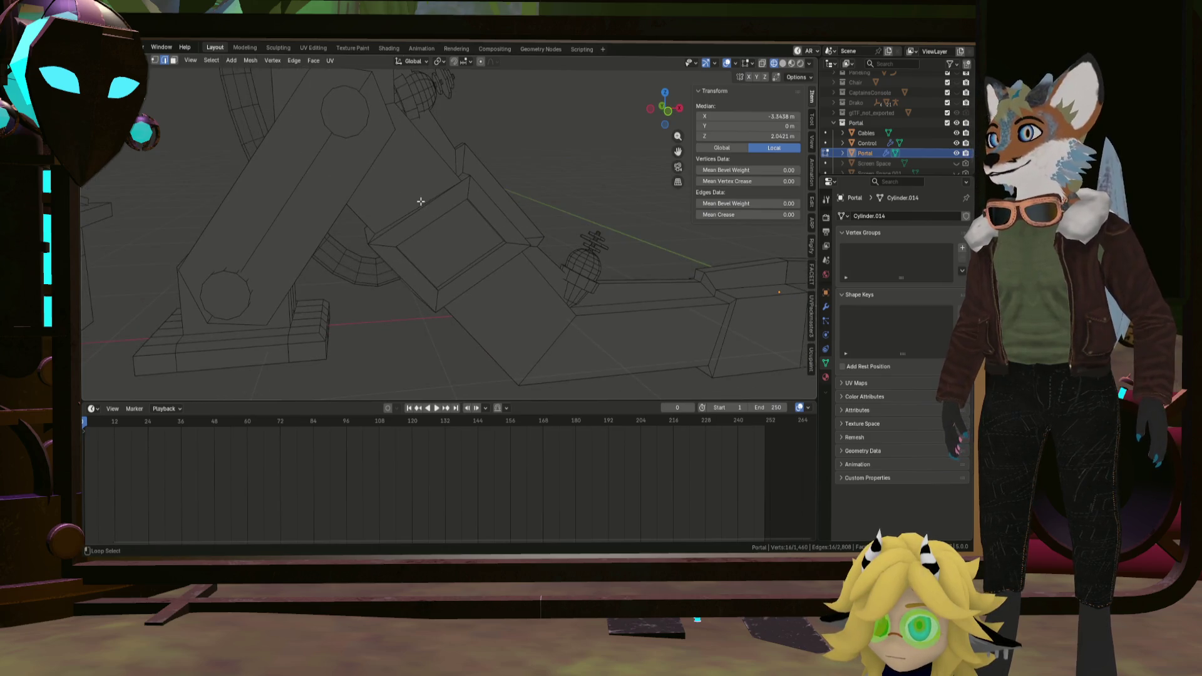
pyautogui.moveTo(488, 230)
pyautogui.keyDown('shift'); pyautogui.mouseDown(button='middle')
pyautogui.moveTo(396, 206)
pyautogui.moveTo(444, 273)
pyautogui.moveTo(389, 206)
pyautogui.moveTo(407, 269)
pyautogui.moveTo(383, 271)
pyautogui.mouseUp(button='middle'); pyautogui.keyUp('shift')
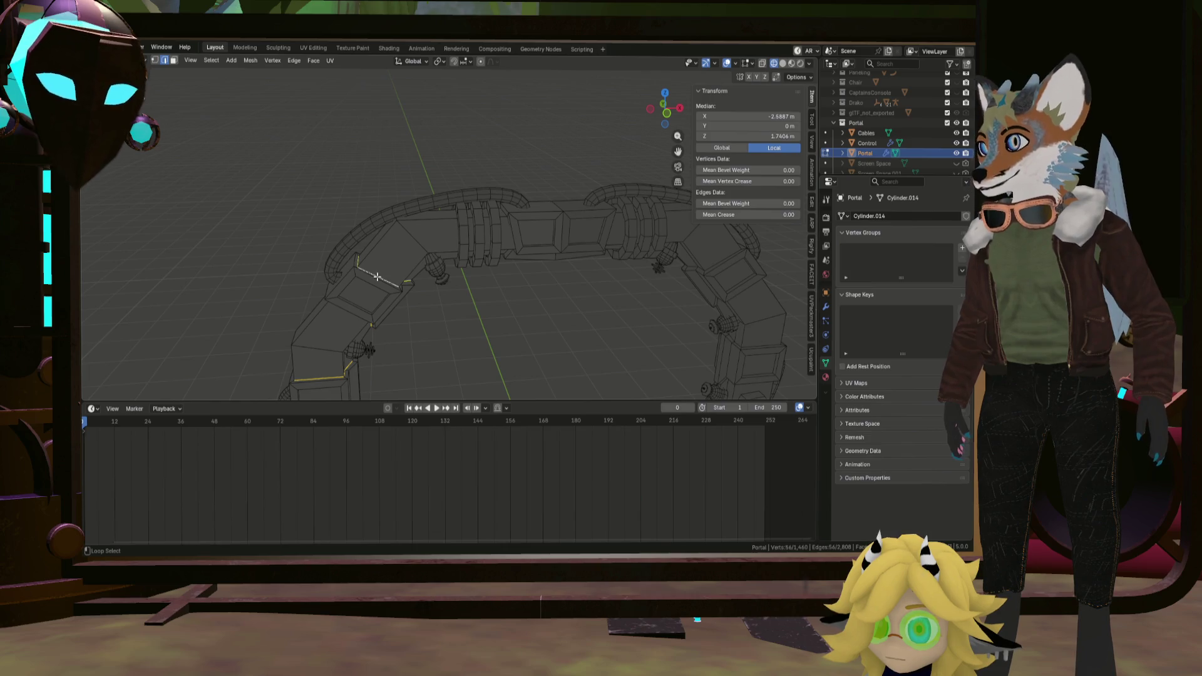
pyautogui.moveTo(452, 246)
pyautogui.mouseDown(button='middle')
pyautogui.moveTo(423, 246)
pyautogui.moveTo(416, 279)
pyautogui.moveTo(471, 261)
pyautogui.mouseUp(button='middle')
pyautogui.scroll(2, 420, 246)
pyautogui.hotkey('ctrl', 'e')
pyautogui.click(420, 286)
pyautogui.scroll(-3, 420, 285)
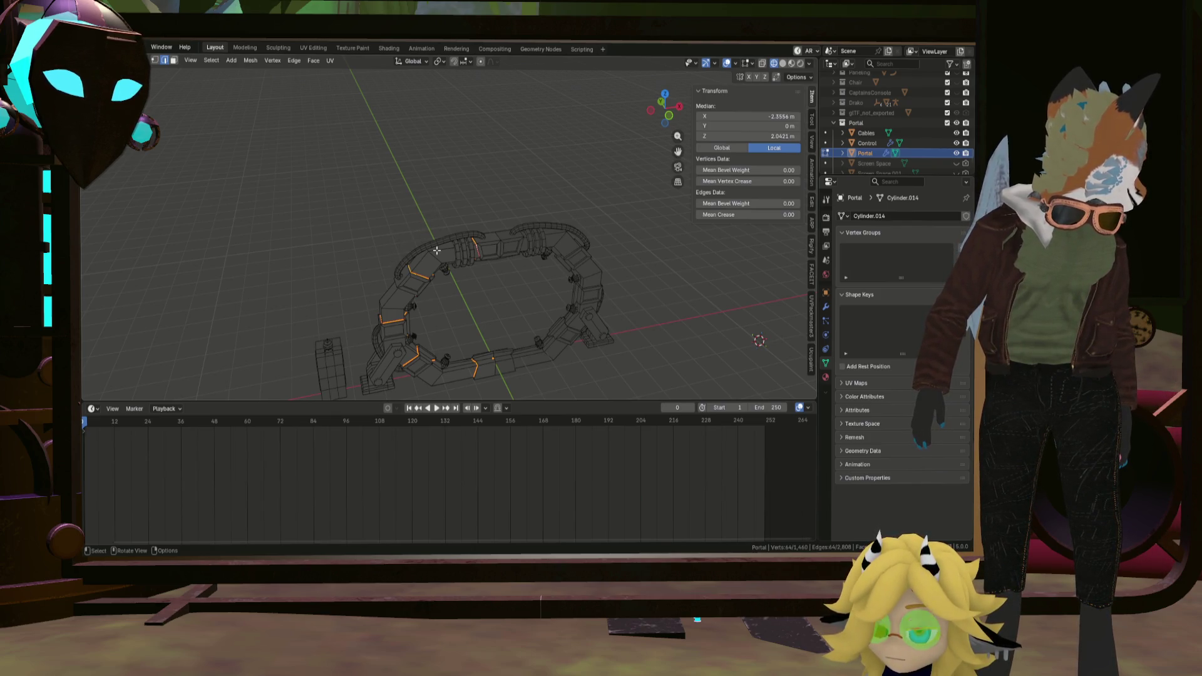
# Save Greyboxing.blend and start a new shortest-path edge chain on the arch.
pyautogui.moveTo(467, 272)
pyautogui.mouseDown(button='middle')
pyautogui.moveTo(433, 275)
pyautogui.moveTo(420, 309)
pyautogui.mouseUp(button='middle')
pyautogui.hotkey('ctrl', 's')
pyautogui.moveTo(433, 294); pyautogui.dragTo(515, 303, button='middle')
pyautogui.scroll(3, 441, 291)
pyautogui.scroll(-4, 450, 295)
pyautogui.scroll(4, 515, 303)
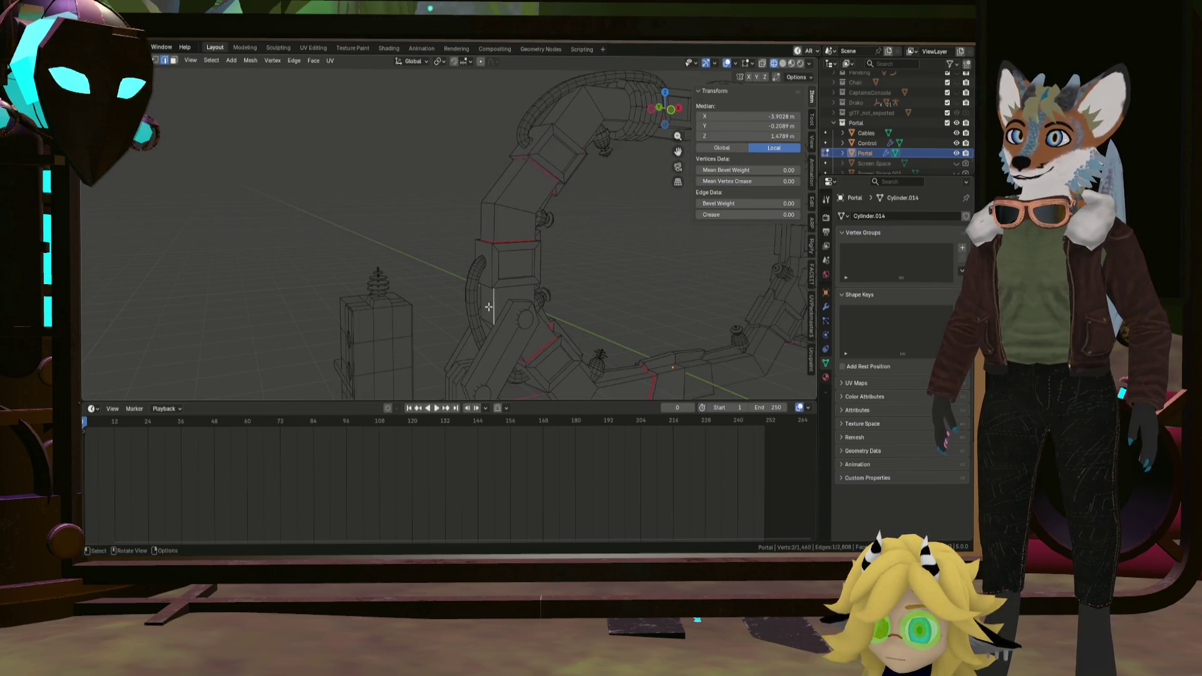
pyautogui.moveTo(510, 278); pyautogui.dragTo(462, 324, button='middle')
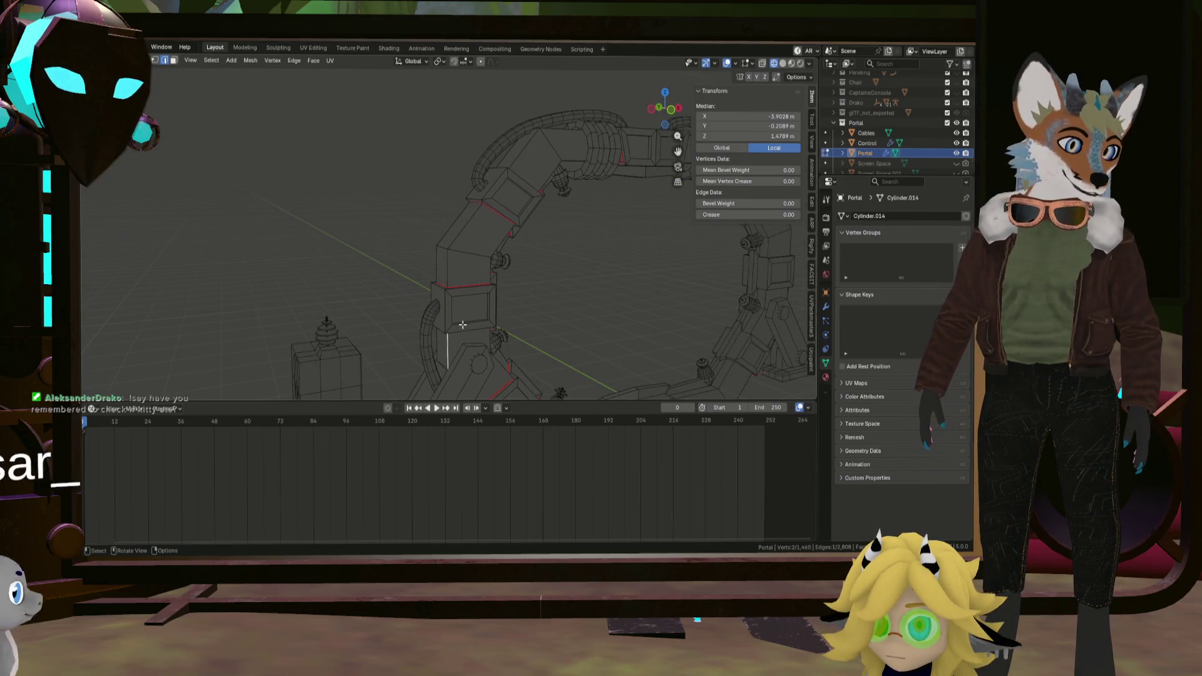
pyautogui.keyDown('ctrl'); pyautogui.click(447, 272); pyautogui.keyUp('ctrl')
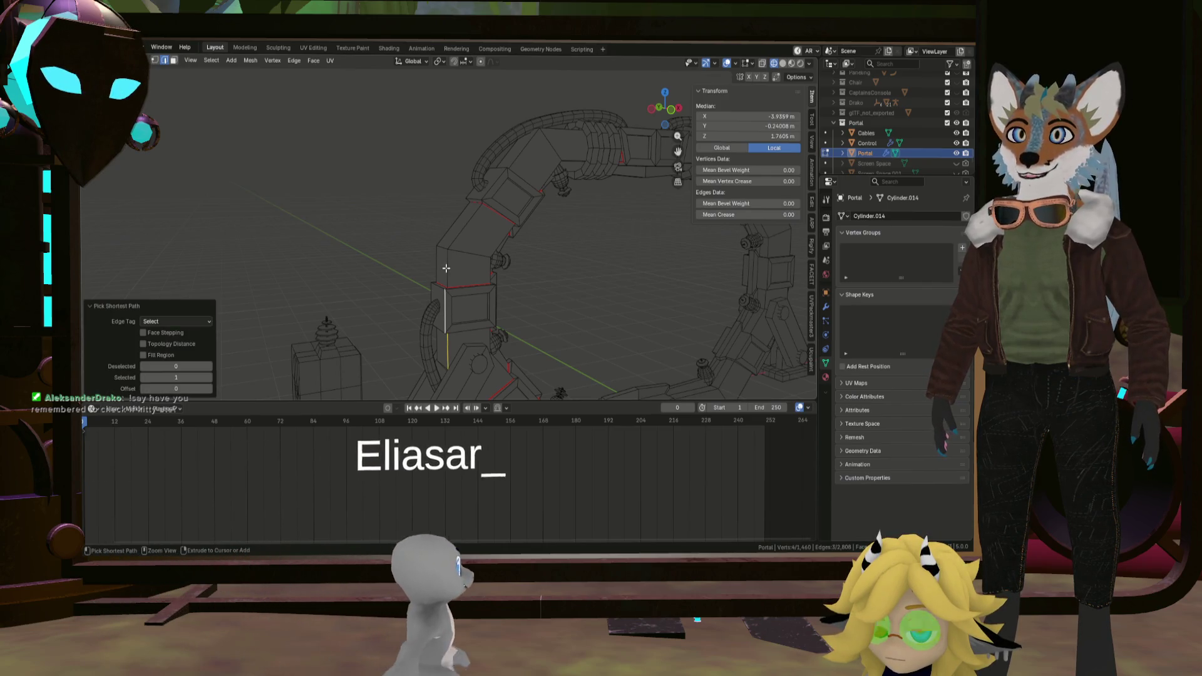
pyautogui.moveTo(446, 269); pyautogui.dragTo(449, 284, button='middle')
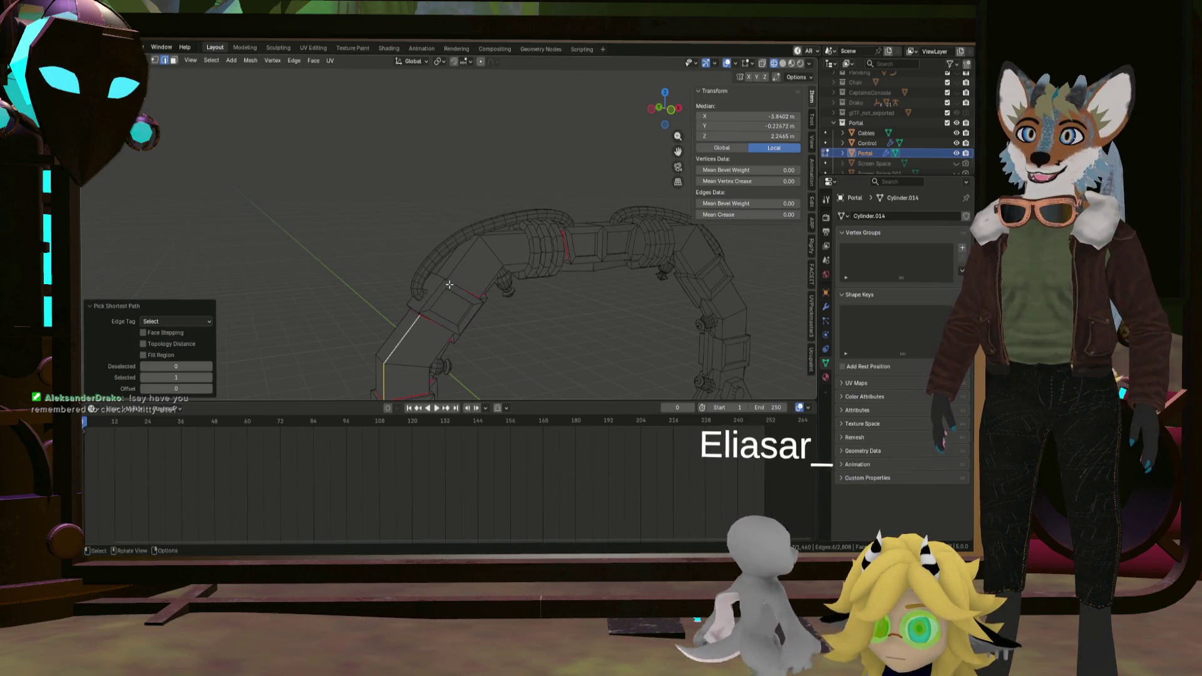
pyautogui.moveTo(449, 283)
pyautogui.mouseDown(button='middle')
pyautogui.moveTo(433, 276)
pyautogui.moveTo(427, 288)
pyautogui.moveTo(459, 301)
pyautogui.mouseUp(button='middle')
# Extend the edge path down one leg of the arch to a 20-vertex chain.
pyautogui.keyDown('ctrl'); pyautogui.click(432, 275); pyautogui.keyUp('ctrl')
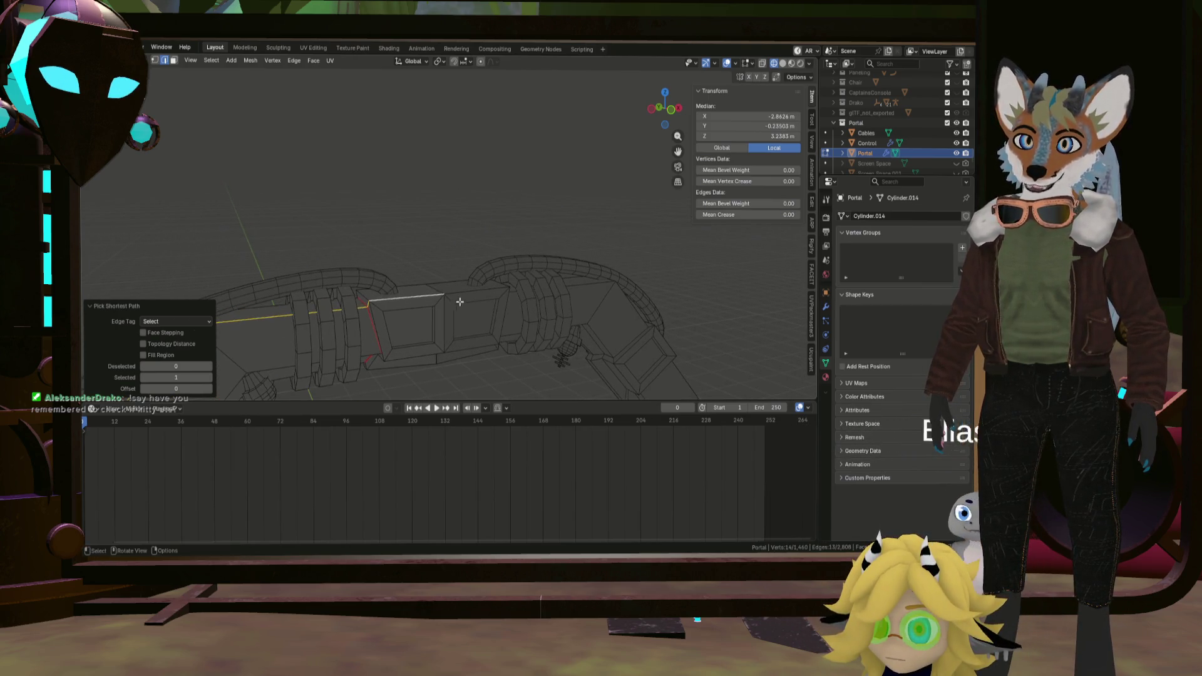
pyautogui.keyDown('shift'); pyautogui.click(438, 295); pyautogui.keyUp('shift')
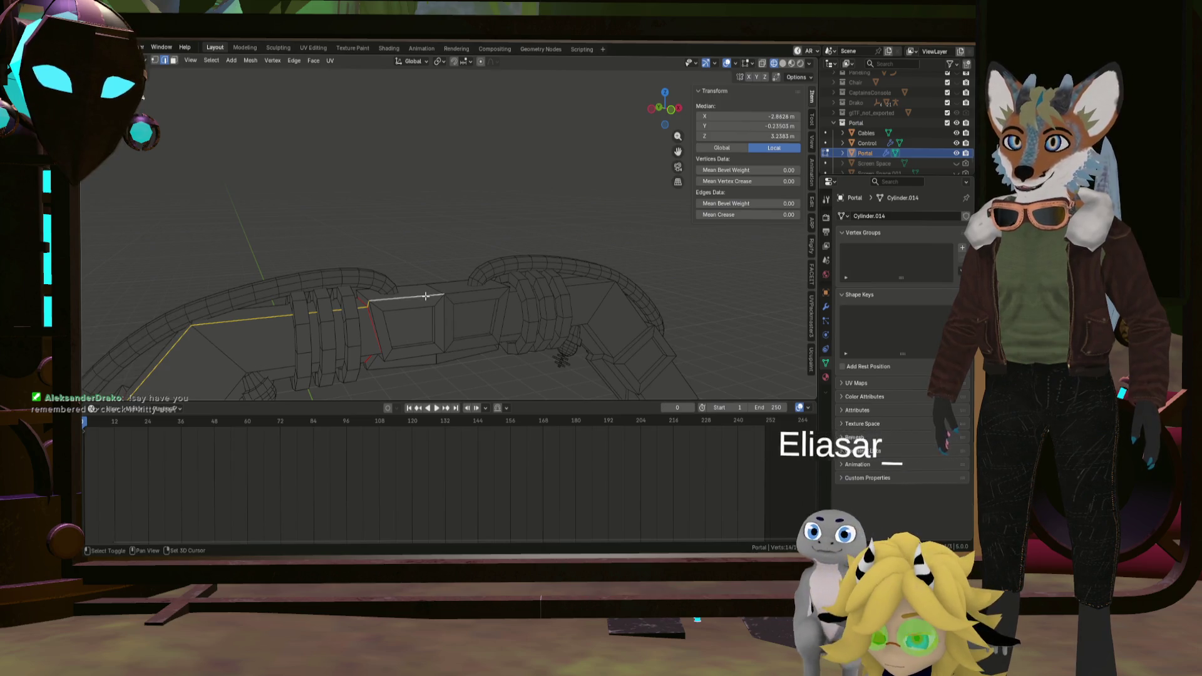
pyautogui.scroll(-5, 438, 295)
pyautogui.moveTo(438, 296)
pyautogui.mouseDown(button='middle')
pyautogui.moveTo(369, 229)
pyautogui.moveTo(357, 253)
pyautogui.mouseUp(button='middle')
pyautogui.scroll(4, 357, 254)
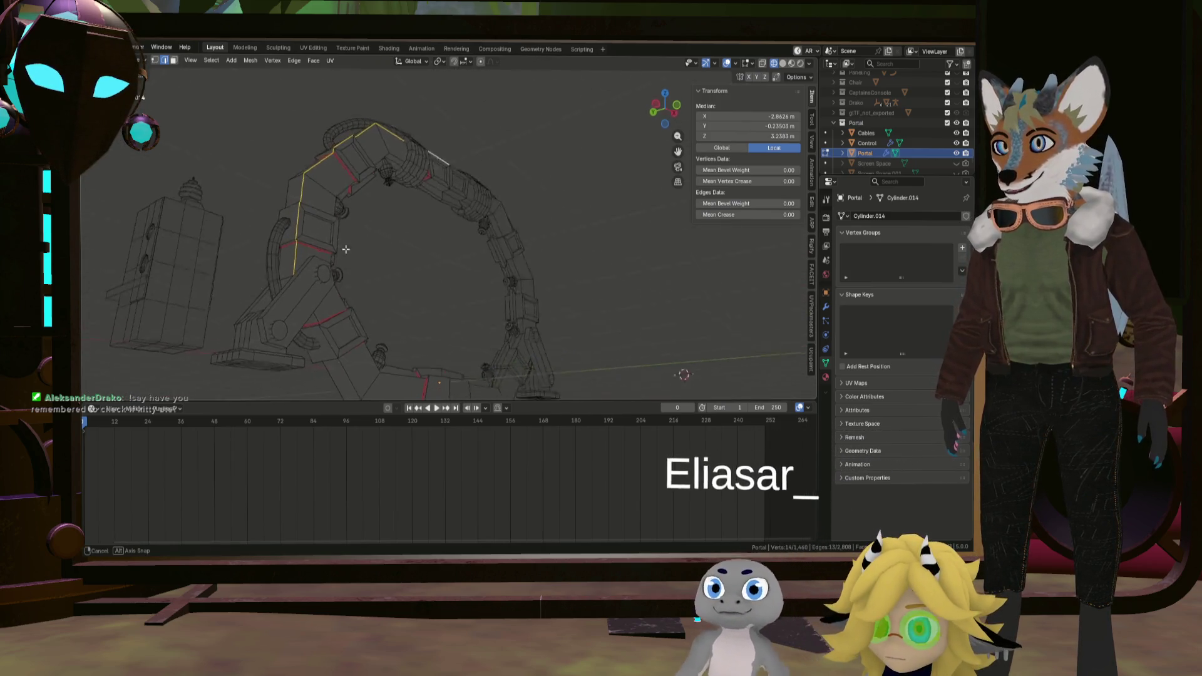
pyautogui.scroll(4, 329, 291)
pyautogui.keyDown('shift'); pyautogui.click(315, 308); pyautogui.keyUp('shift')
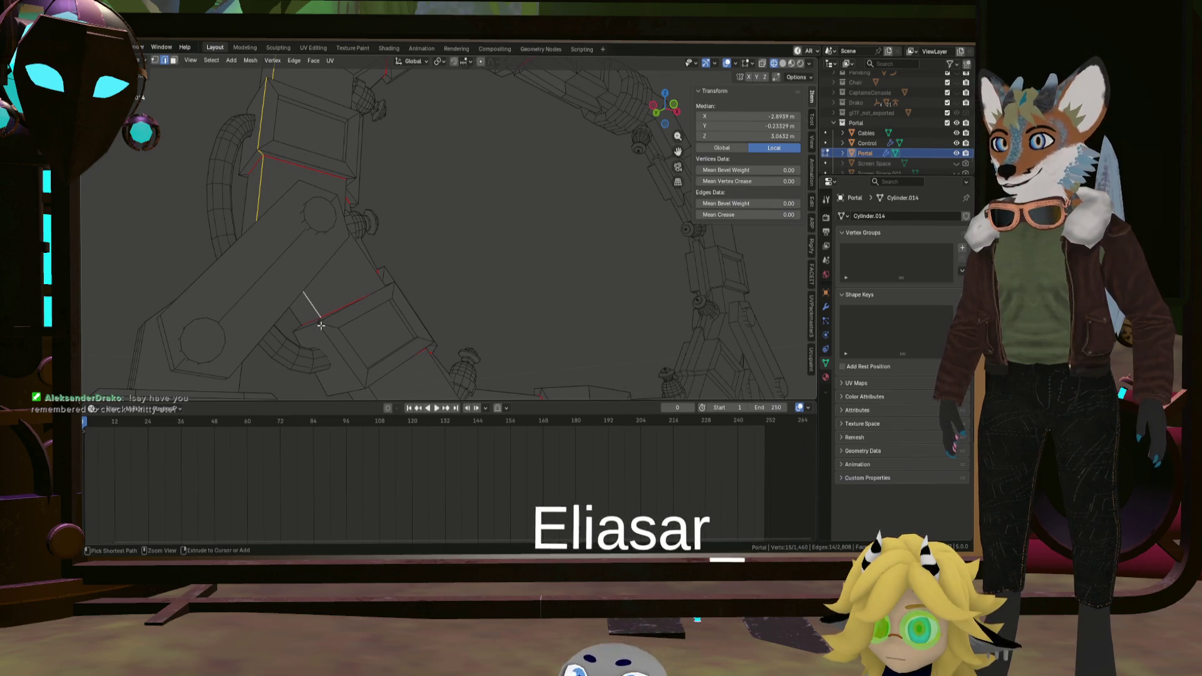
pyautogui.keyDown('ctrl'); pyautogui.click(321, 326); pyautogui.keyUp('ctrl')
pyautogui.moveTo(321, 325)
pyautogui.mouseDown(button='middle')
pyautogui.moveTo(408, 331)
pyautogui.moveTo(438, 311)
pyautogui.mouseUp(button='middle')
pyautogui.hotkey('ctrl', 'e')
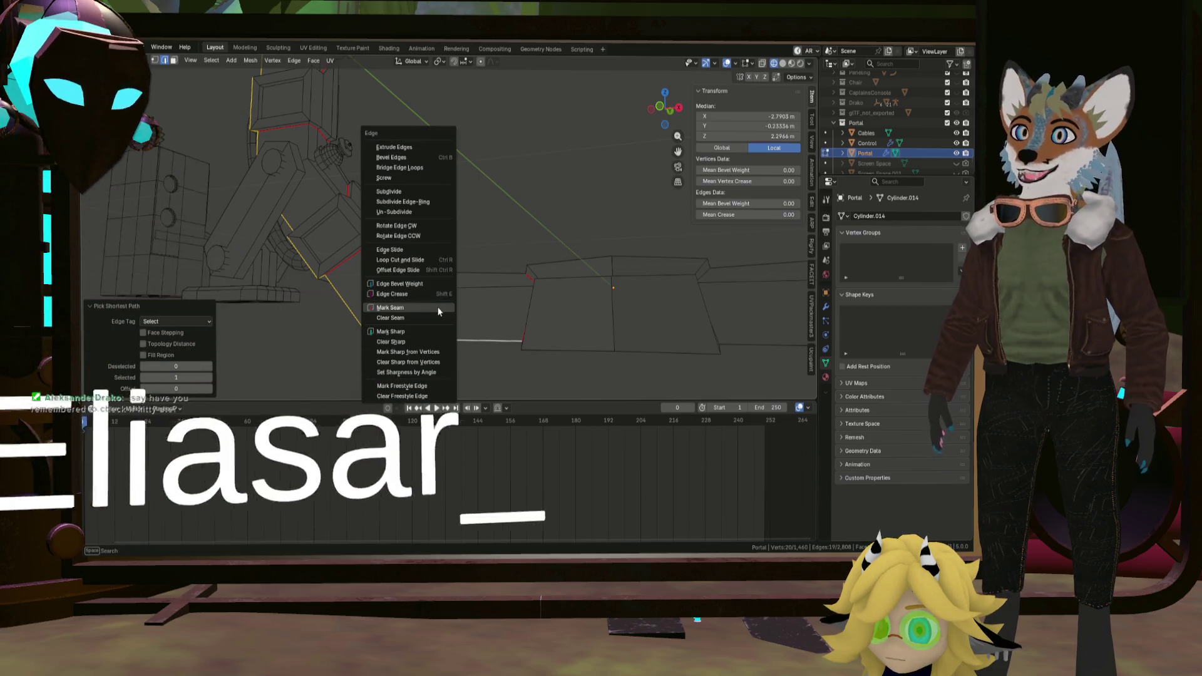
# Mark the selected leg edge path as a seam, clear the selection and return to Object Mode.
pyautogui.click(437, 312)
pyautogui.scroll(-3, 442, 303)
pyautogui.moveTo(436, 276)
pyautogui.mouseDown(button='middle')
pyautogui.moveTo(384, 296)
pyautogui.moveTo(439, 303)
pyautogui.moveTo(457, 228)
pyautogui.moveTo(470, 255)
pyautogui.moveTo(357, 250)
pyautogui.moveTo(380, 239)
pyautogui.moveTo(362, 288)
pyautogui.moveTo(277, 260)
pyautogui.mouseUp(button='middle')
pyautogui.scroll(3, 398, 279)
pyautogui.keyDown('shift'); pyautogui.moveTo(398, 280); pyautogui.dragTo(410, 222, button='middle'); pyautogui.keyUp('shift')
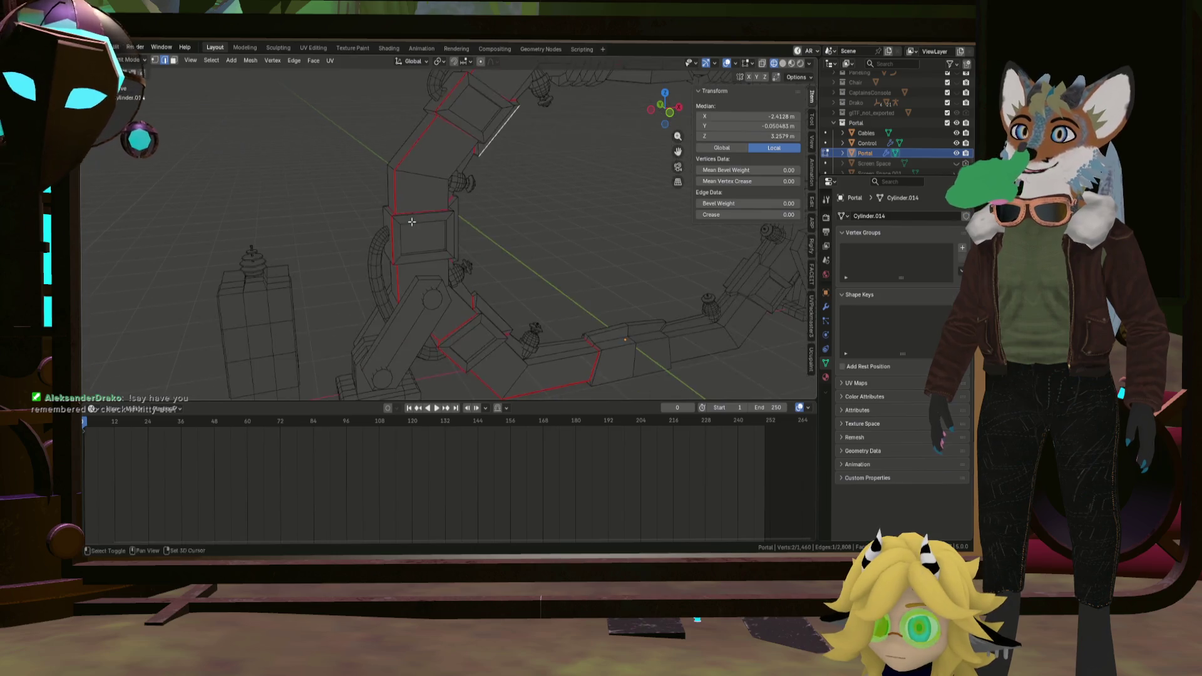
pyautogui.scroll(3, 411, 222)
pyautogui.scroll(-3, 413, 276)
pyautogui.click(544, 265)
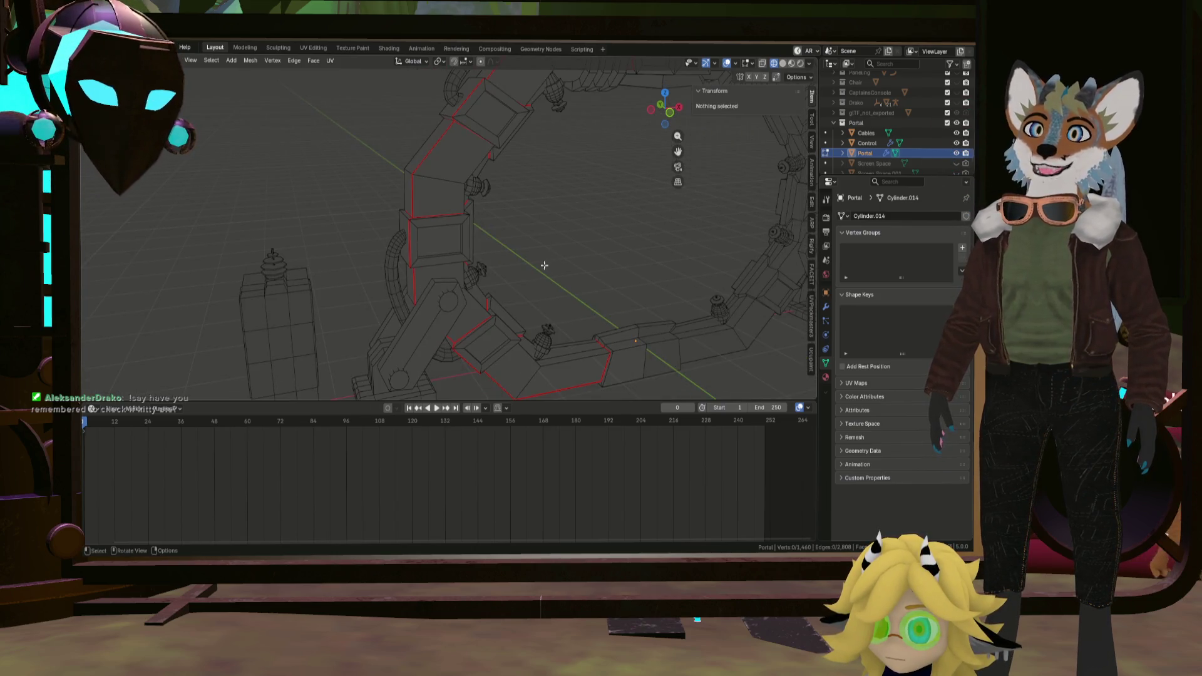
pyautogui.scroll(-4, 544, 265)
pyautogui.moveTo(475, 278)
pyautogui.mouseDown(button='middle')
pyautogui.moveTo(499, 260)
pyautogui.moveTo(470, 263)
pyautogui.moveTo(505, 236)
pyautogui.moveTo(452, 297)
pyautogui.moveTo(442, 285)
pyautogui.moveTo(427, 291)
pyautogui.moveTo(466, 290)
pyautogui.moveTo(457, 254)
pyautogui.mouseUp(button='middle')
pyautogui.press('Tab')
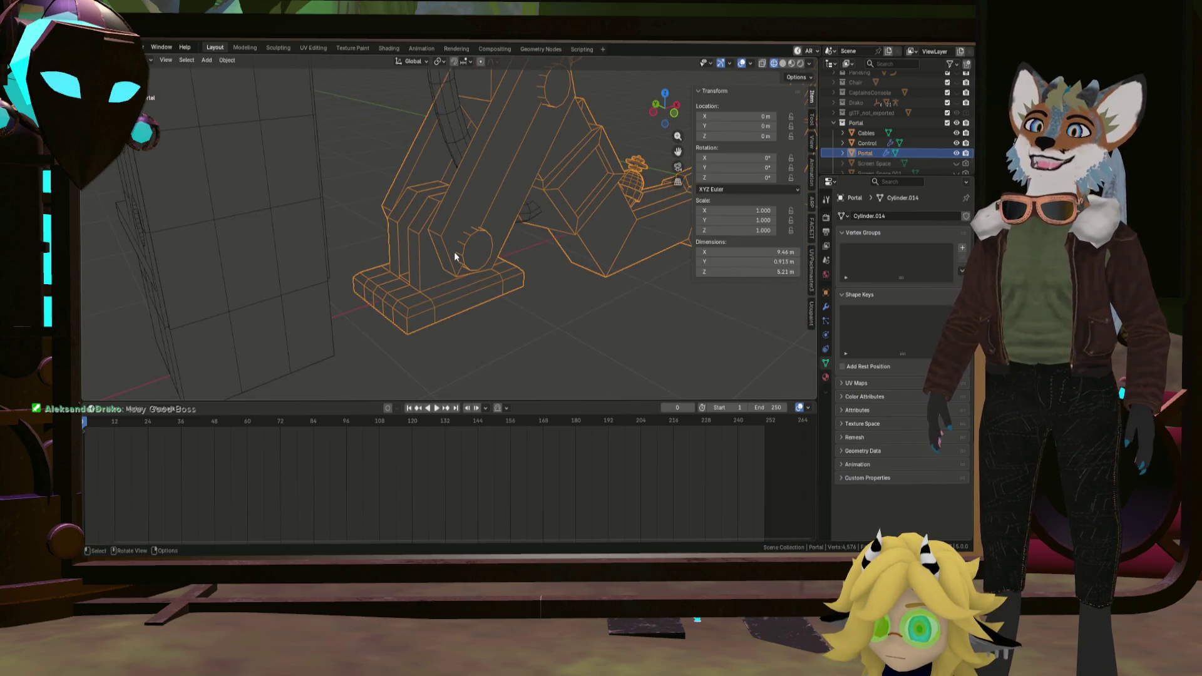
# Re-enter Edit Mode, try selecting the cylinder's round end faces, then deselect them.
pyautogui.press('Tab')
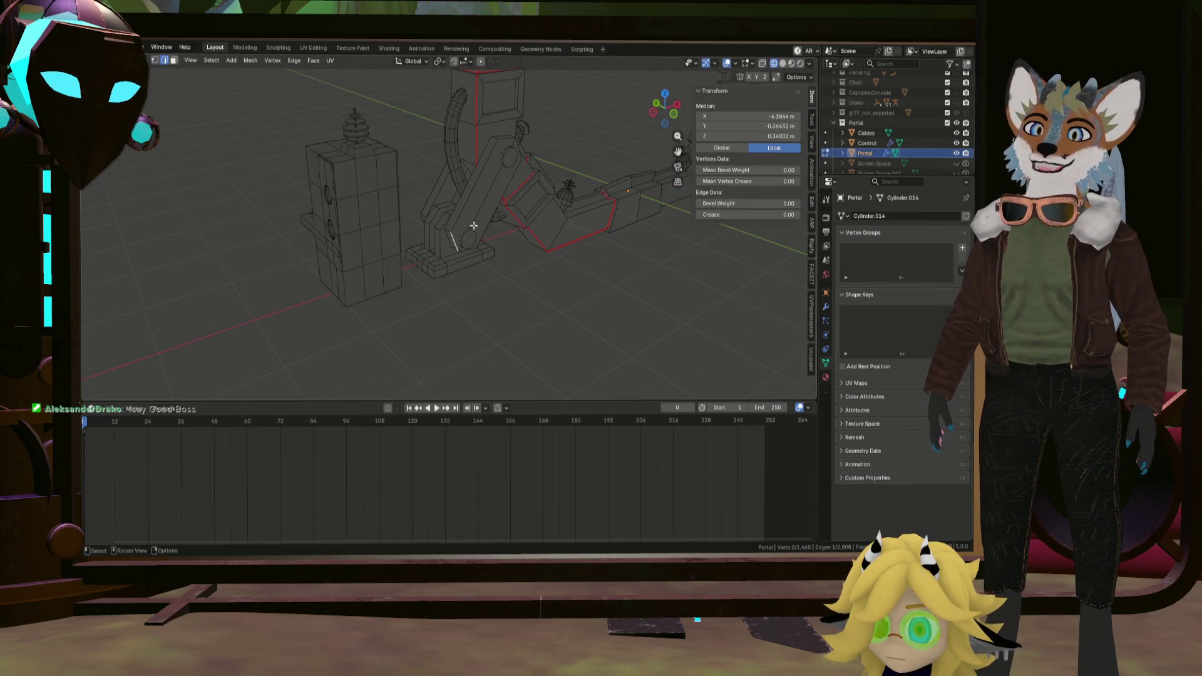
pyautogui.scroll(2, 470, 240)
pyautogui.scroll(3, 455, 282)
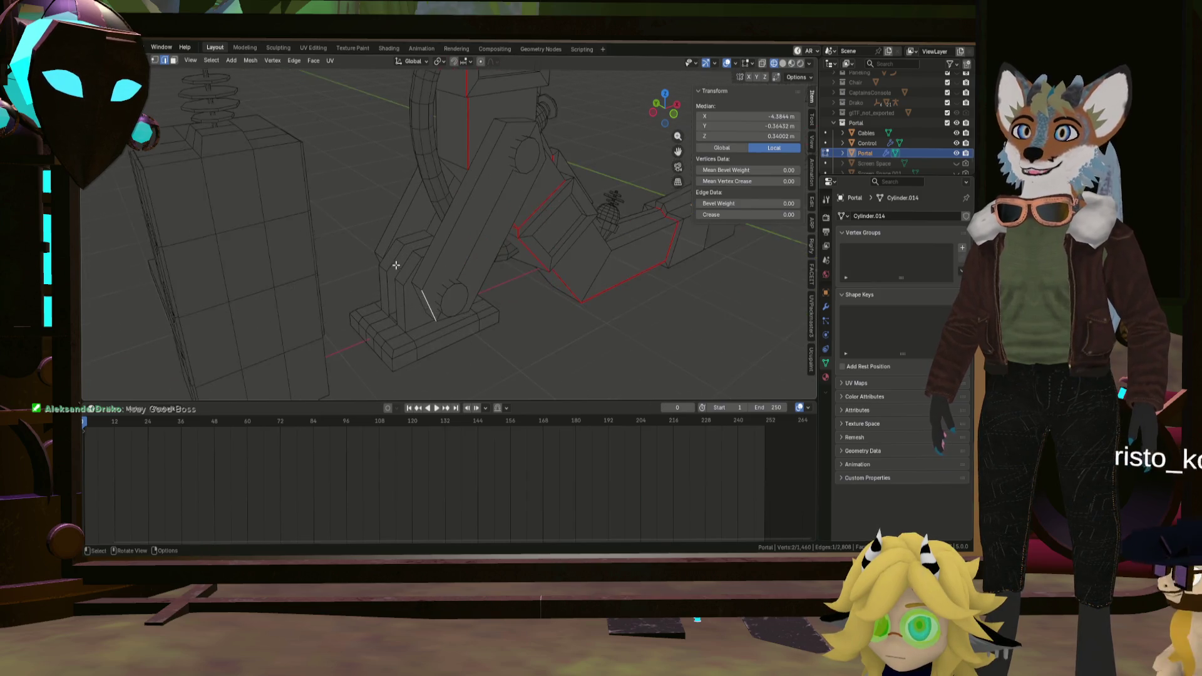
pyautogui.moveTo(449, 310); pyautogui.dragTo(458, 310, button='middle')
pyautogui.keyDown('shift'); pyautogui.click(460, 314); pyautogui.keyUp('shift')
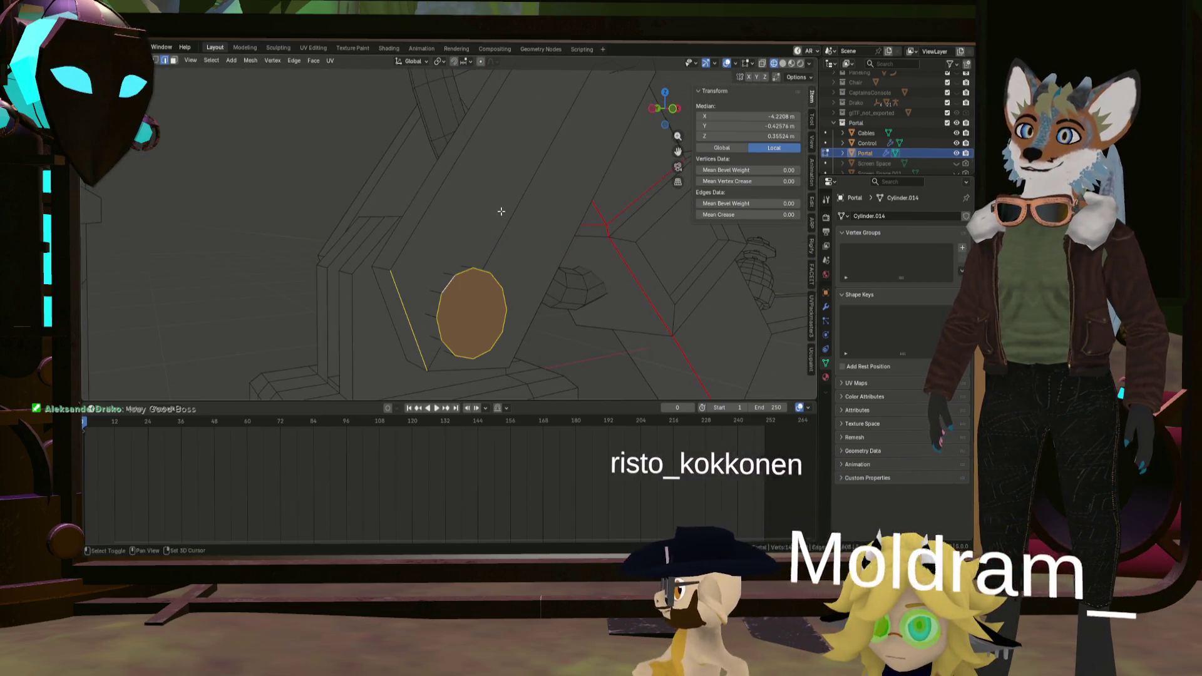
pyautogui.scroll(-3, 507, 211)
pyautogui.scroll(-3, 526, 225)
pyautogui.scroll(-4, 564, 249)
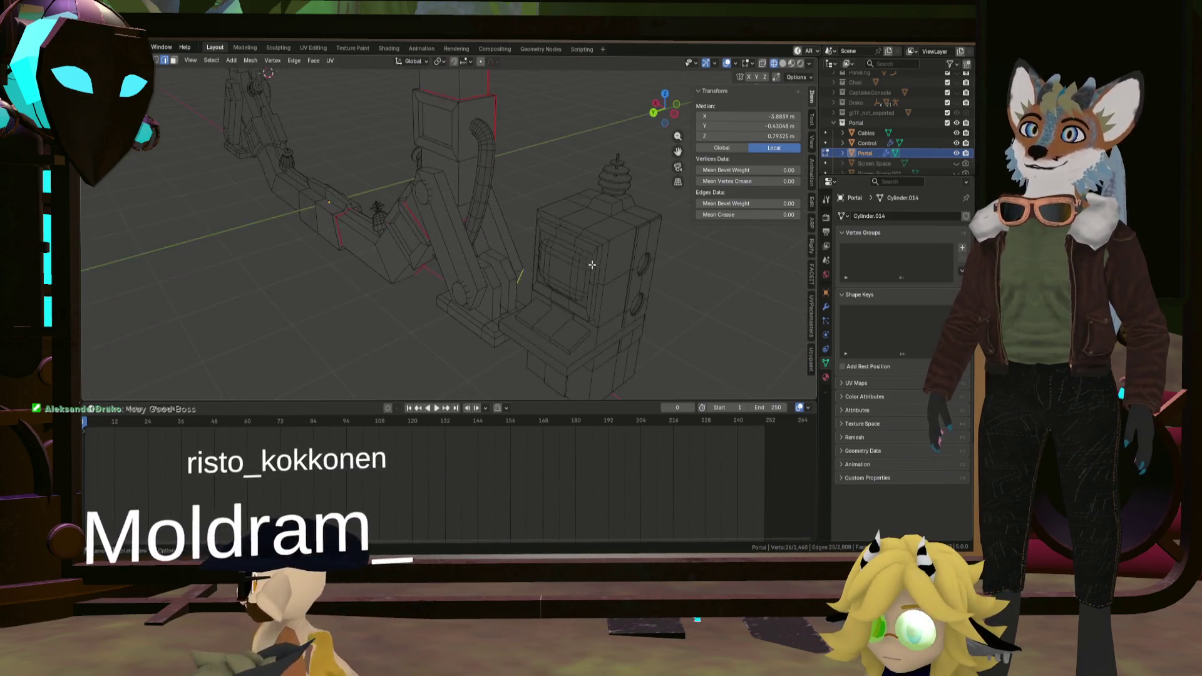
pyautogui.scroll(4, 457, 298)
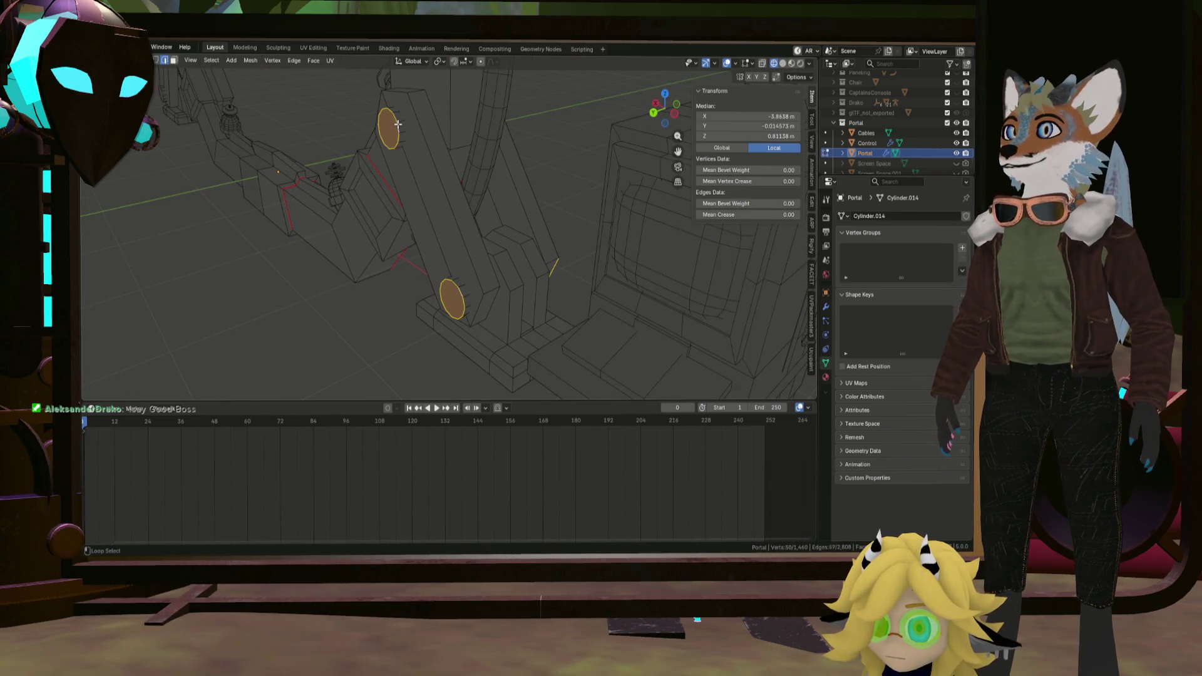
pyautogui.scroll(-3, 428, 144)
pyautogui.scroll(-3, 419, 155)
pyautogui.moveTo(413, 164); pyautogui.dragTo(438, 256, button='middle')
pyautogui.rightClick(439, 256)
pyautogui.press('Escape')
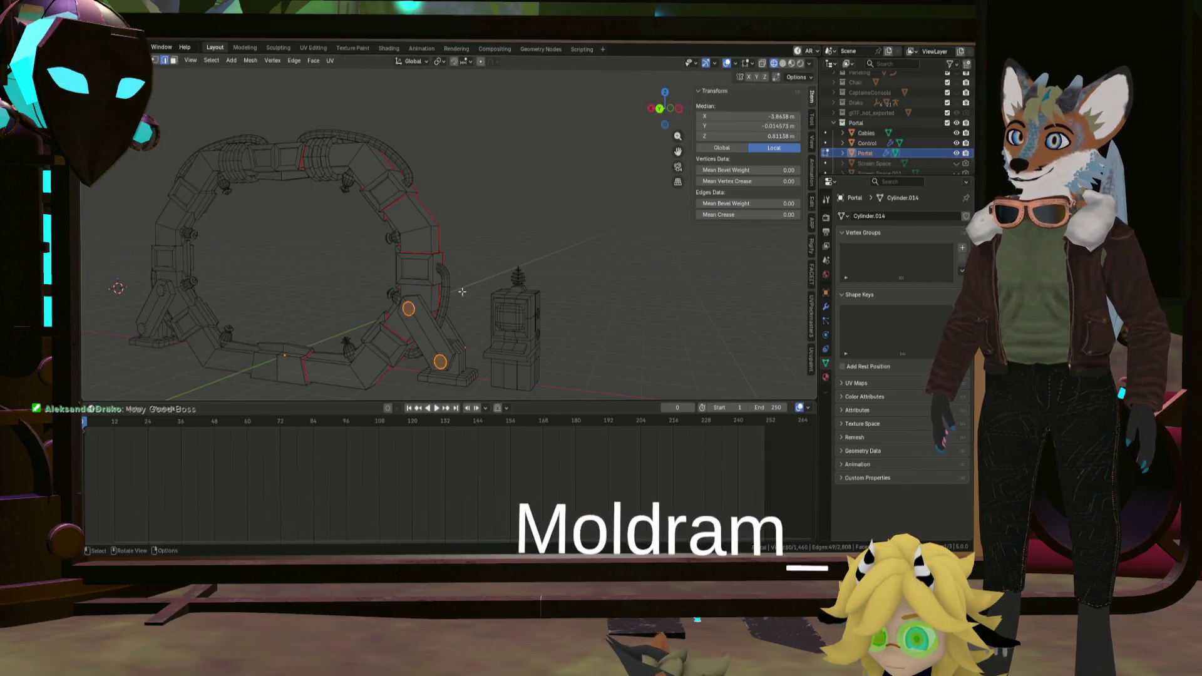
pyautogui.click(462, 292)
pyautogui.moveTo(462, 292)
pyautogui.mouseDown(button='middle')
pyautogui.moveTo(521, 314)
pyautogui.moveTo(491, 310)
pyautogui.moveTo(548, 310)
pyautogui.moveTo(529, 299)
pyautogui.moveTo(551, 282)
pyautogui.moveTo(554, 244)
pyautogui.moveTo(505, 251)
pyautogui.moveTo(535, 246)
pyautogui.mouseUp(button='middle')
pyautogui.scroll(2, 521, 313)
# Select outline edges on the pivot arm and mark them as seams in two passes.
pyautogui.keyDown('shift'); pyautogui.click(553, 243); pyautogui.keyUp('shift')
pyautogui.keyDown('shift'); pyautogui.click(523, 232); pyautogui.keyUp('shift')
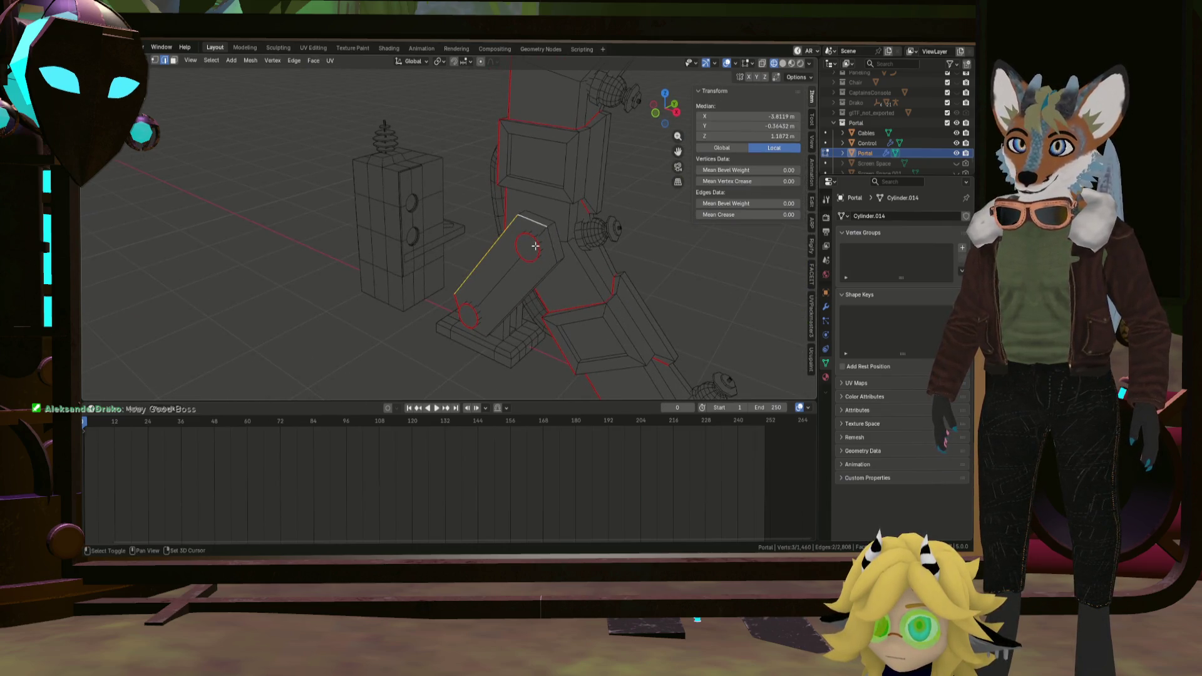
pyautogui.moveTo(510, 321)
pyautogui.mouseDown(button='middle')
pyautogui.moveTo(527, 305)
pyautogui.moveTo(512, 296)
pyautogui.mouseUp(button='middle')
pyautogui.hotkey('ctrl', 'e')
pyautogui.click(527, 306)
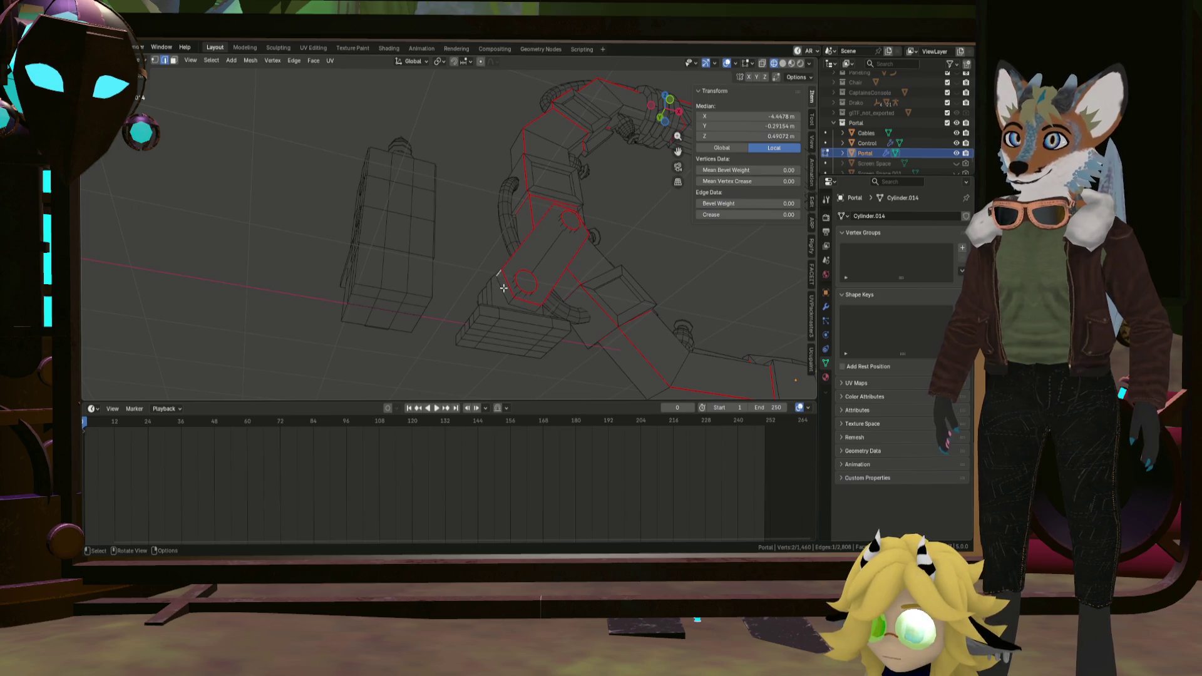
pyautogui.moveTo(556, 309); pyautogui.dragTo(416, 340, button='middle')
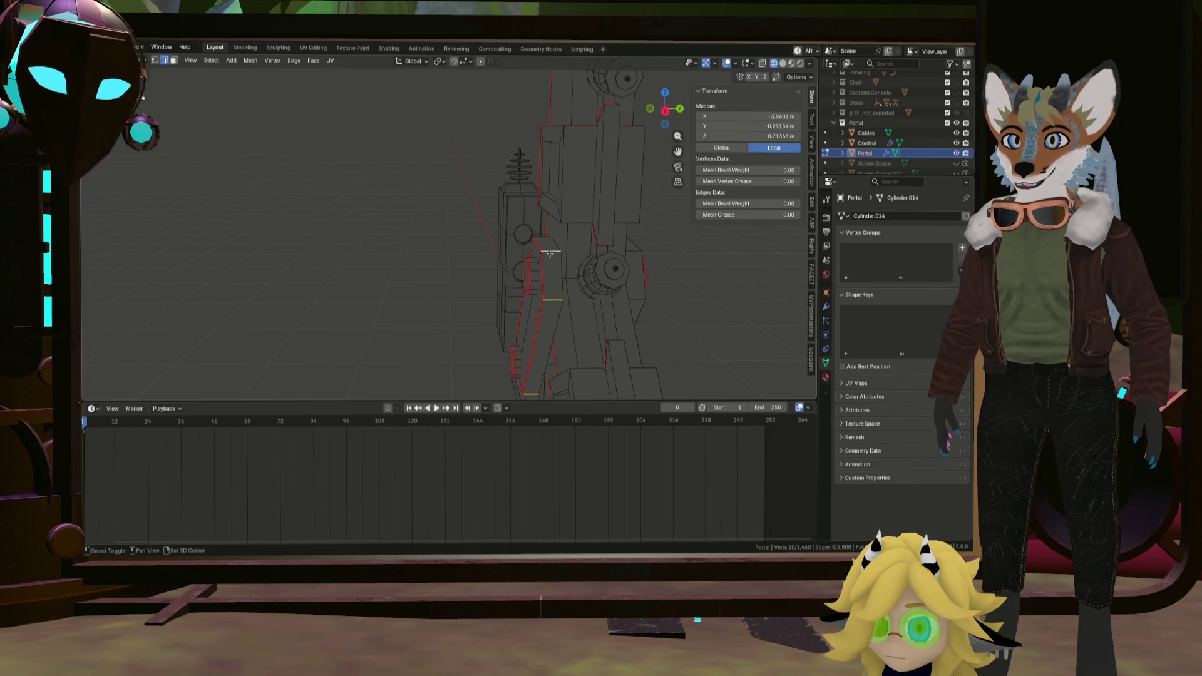
pyautogui.moveTo(552, 253); pyautogui.dragTo(611, 289, button='middle')
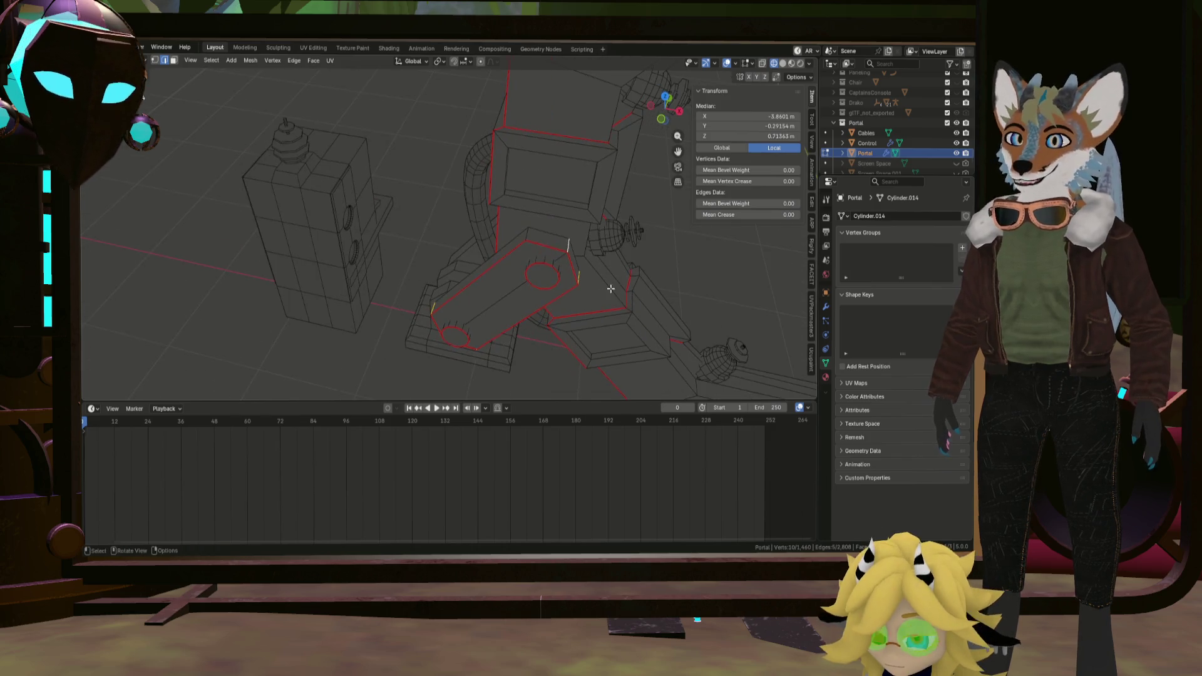
pyautogui.hotkey('ctrl', 'e')
pyautogui.click(528, 235)
pyautogui.scroll(3, 528, 235)
# Mark another set of arm edges as seams, then inspect the ring and pick a loop on an angled leg strut.
pyautogui.moveTo(537, 242)
pyautogui.mouseDown(button='middle')
pyautogui.moveTo(519, 270)
pyautogui.moveTo(470, 295)
pyautogui.moveTo(467, 283)
pyautogui.mouseUp(button='middle')
pyautogui.hotkey('ctrl', 'e')
pyautogui.click(526, 286)
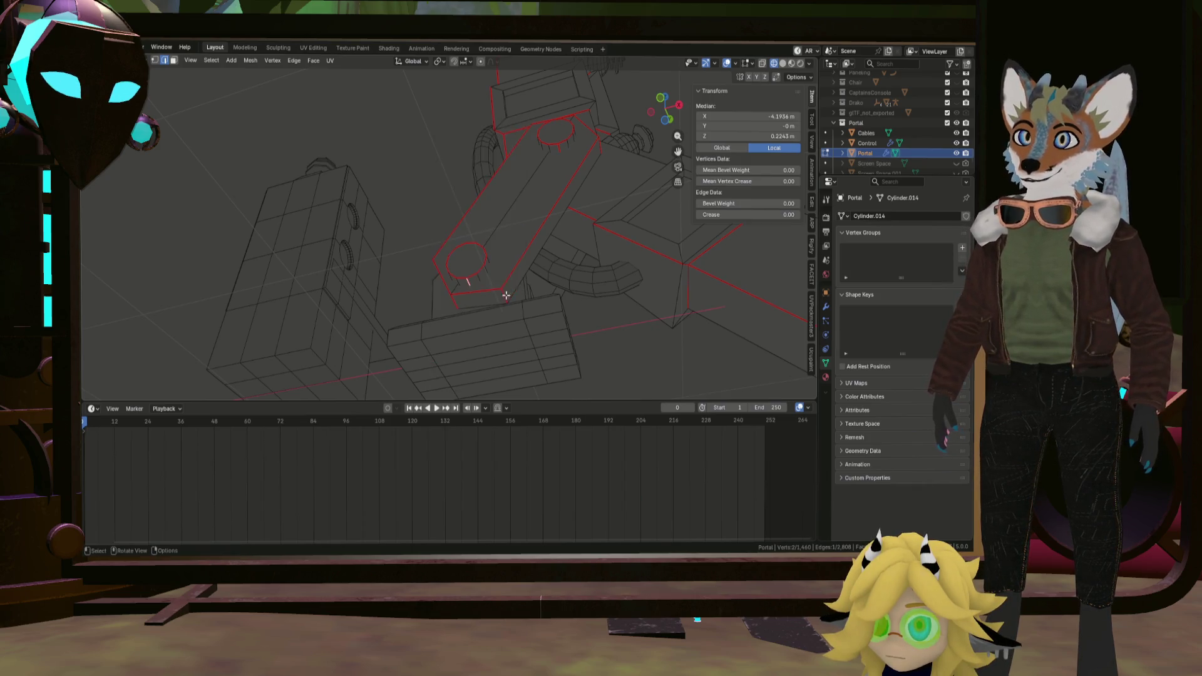
pyautogui.scroll(-4, 572, 260)
pyautogui.moveTo(532, 322)
pyautogui.mouseDown(button='middle')
pyautogui.moveTo(572, 260)
pyautogui.moveTo(455, 276)
pyautogui.mouseUp(button='middle')
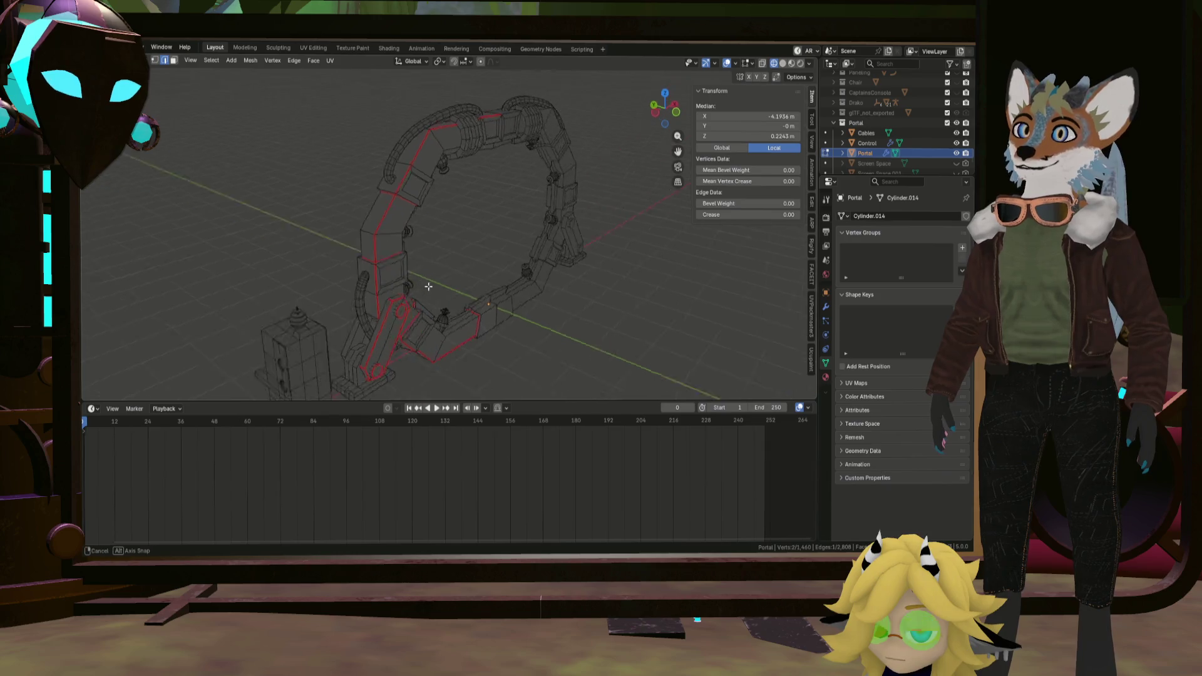
pyautogui.scroll(3, 454, 276)
pyautogui.scroll(3, 441, 272)
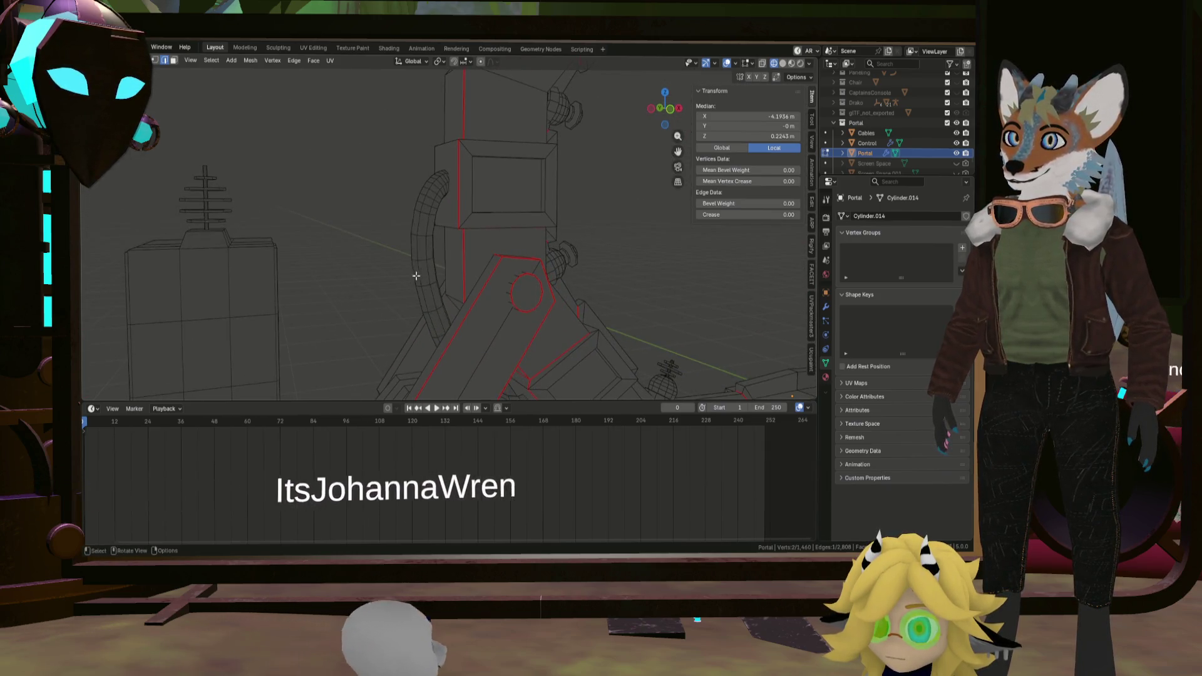
pyautogui.moveTo(434, 271)
pyautogui.mouseDown(button='middle')
pyautogui.moveTo(438, 327)
pyautogui.moveTo(462, 290)
pyautogui.moveTo(526, 283)
pyautogui.mouseUp(button='middle')
pyautogui.scroll(-4, 508, 251)
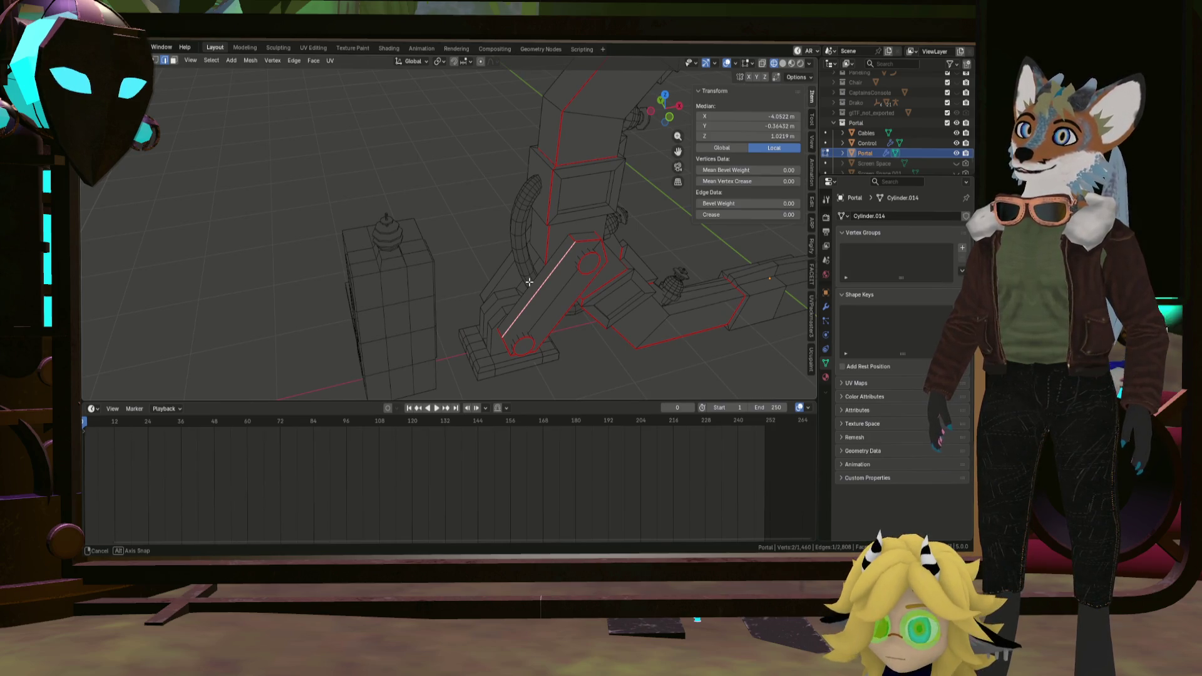
pyautogui.moveTo(528, 283); pyautogui.dragTo(545, 303, button='middle')
pyautogui.moveTo(594, 248); pyautogui.dragTo(606, 242, button='middle')
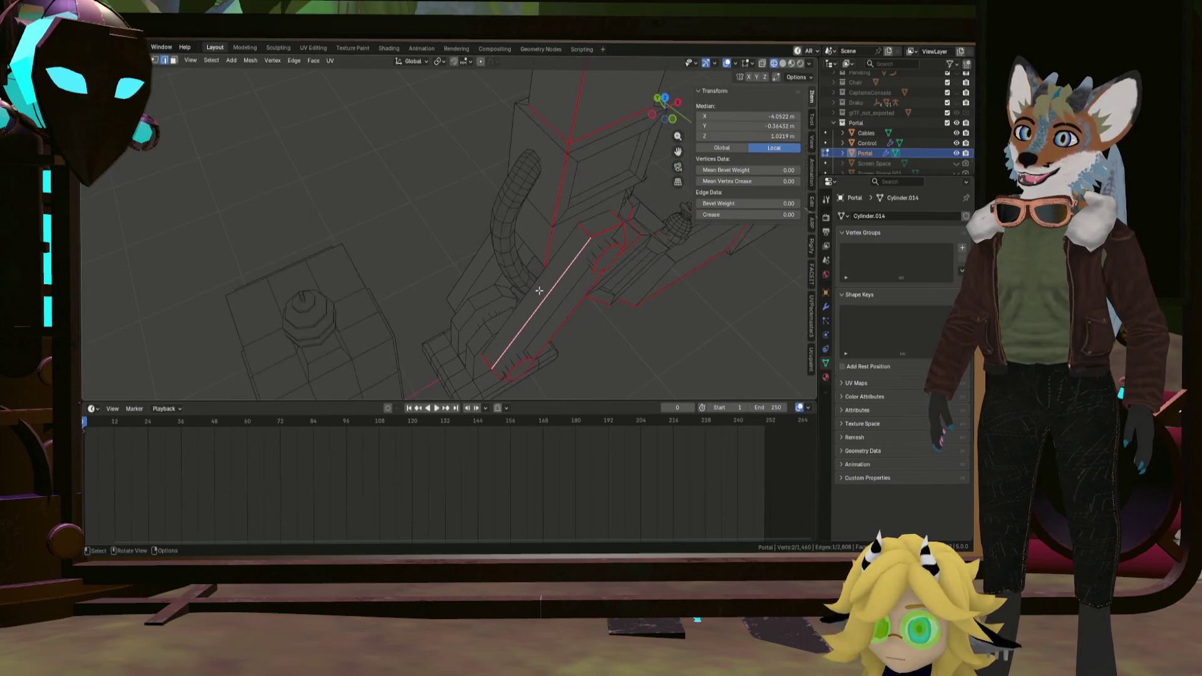
pyautogui.scroll(3, 606, 243)
pyautogui.scroll(-2, 622, 237)
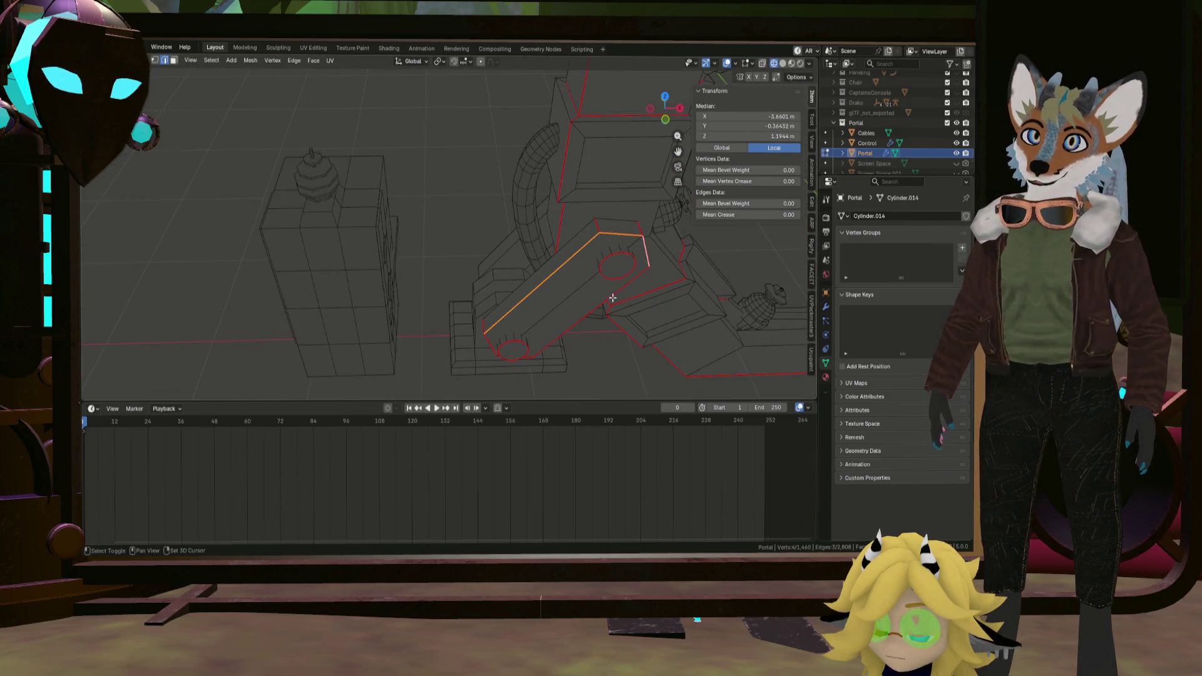
pyautogui.moveTo(563, 333); pyautogui.dragTo(520, 264, button='middle')
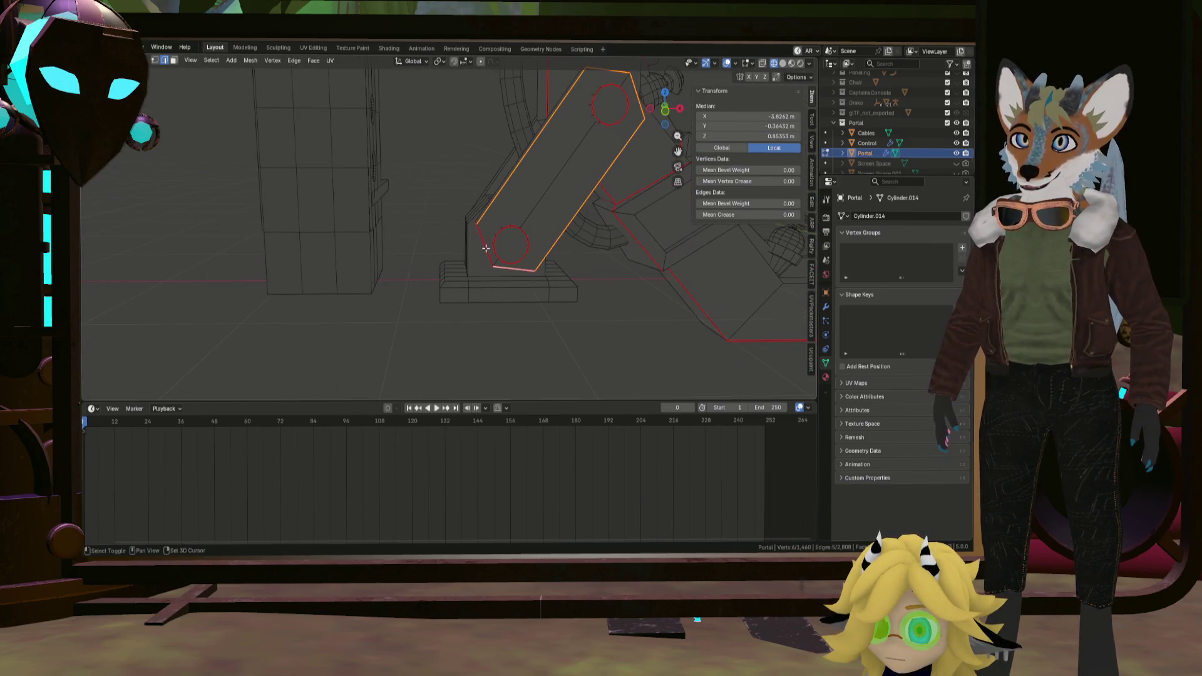
pyautogui.rightClick(503, 262)
# Add edges underneath the angled leg strut to the selection and mark the chain as seams.
pyautogui.click(503, 262)
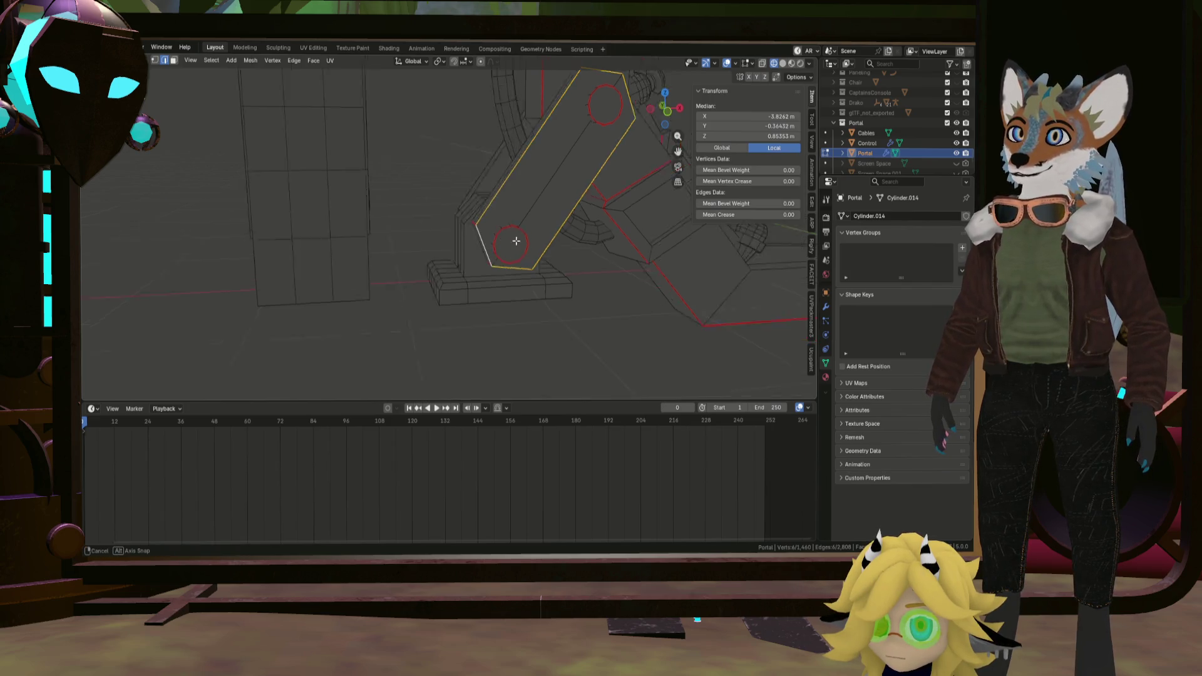
pyautogui.moveTo(503, 263); pyautogui.dragTo(661, 281, button='middle')
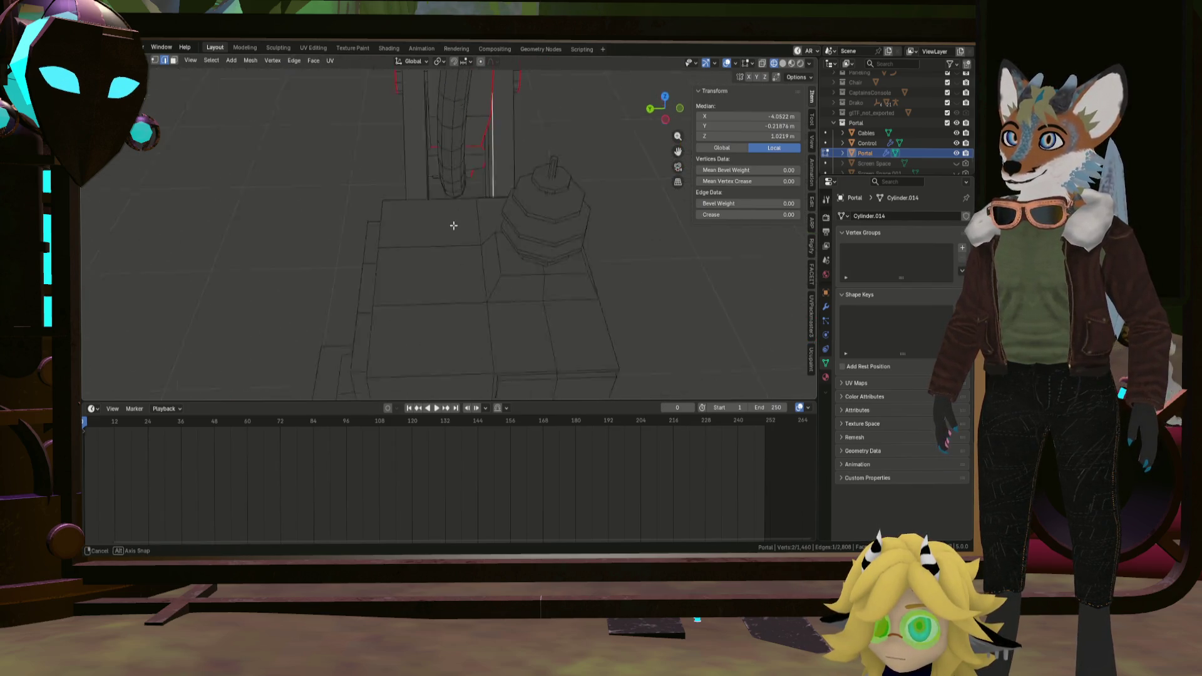
pyautogui.moveTo(389, 245)
pyautogui.mouseDown(button='middle')
pyautogui.moveTo(448, 255)
pyautogui.moveTo(423, 263)
pyautogui.moveTo(451, 209)
pyautogui.moveTo(390, 143)
pyautogui.mouseUp(button='middle')
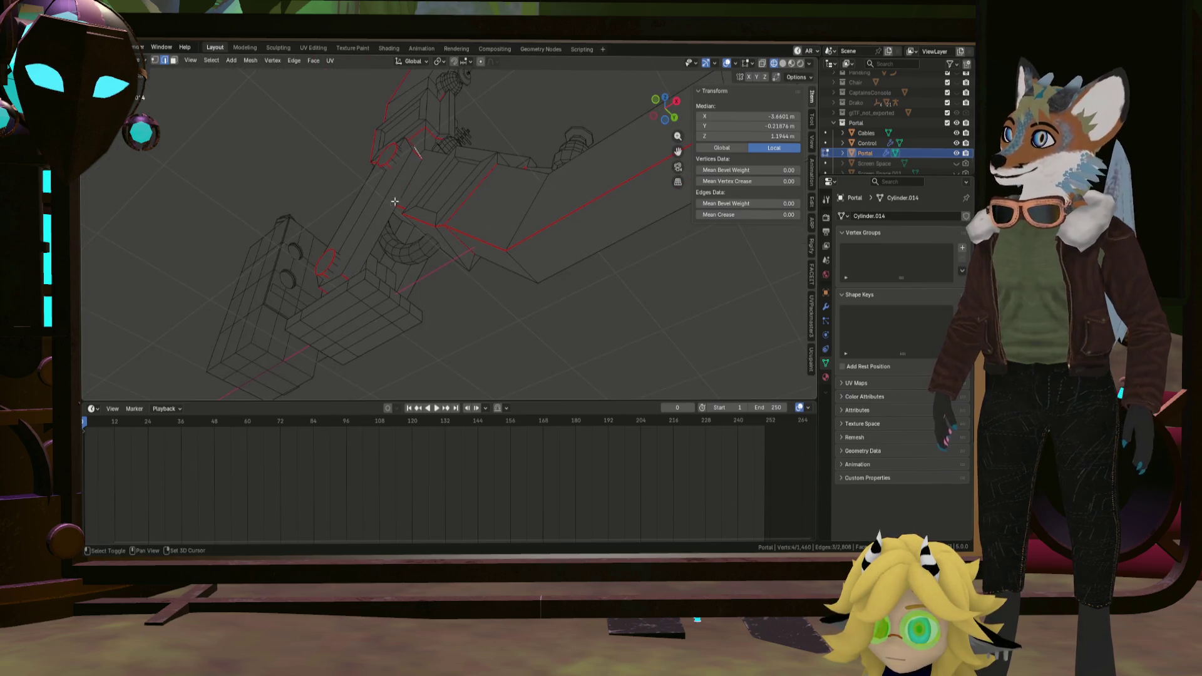
pyautogui.moveTo(441, 240); pyautogui.dragTo(313, 234, button='middle')
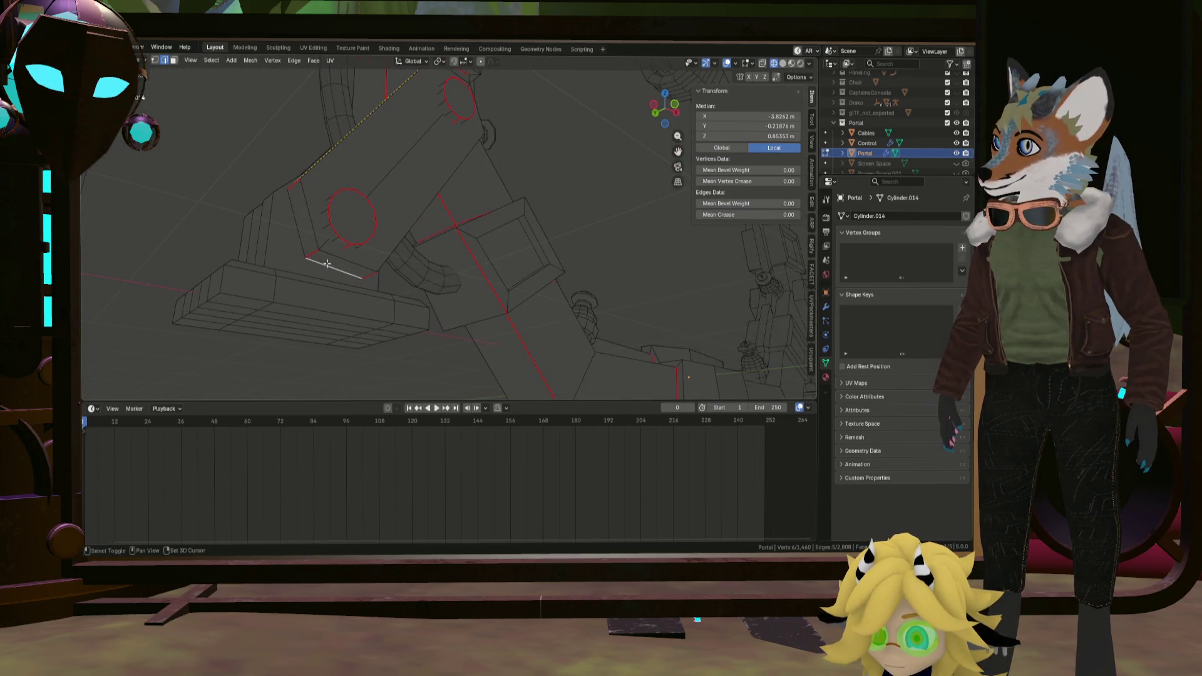
pyautogui.keyDown('shift'); pyautogui.click(313, 233); pyautogui.keyUp('shift')
pyautogui.hotkey('ctrl', 'e')
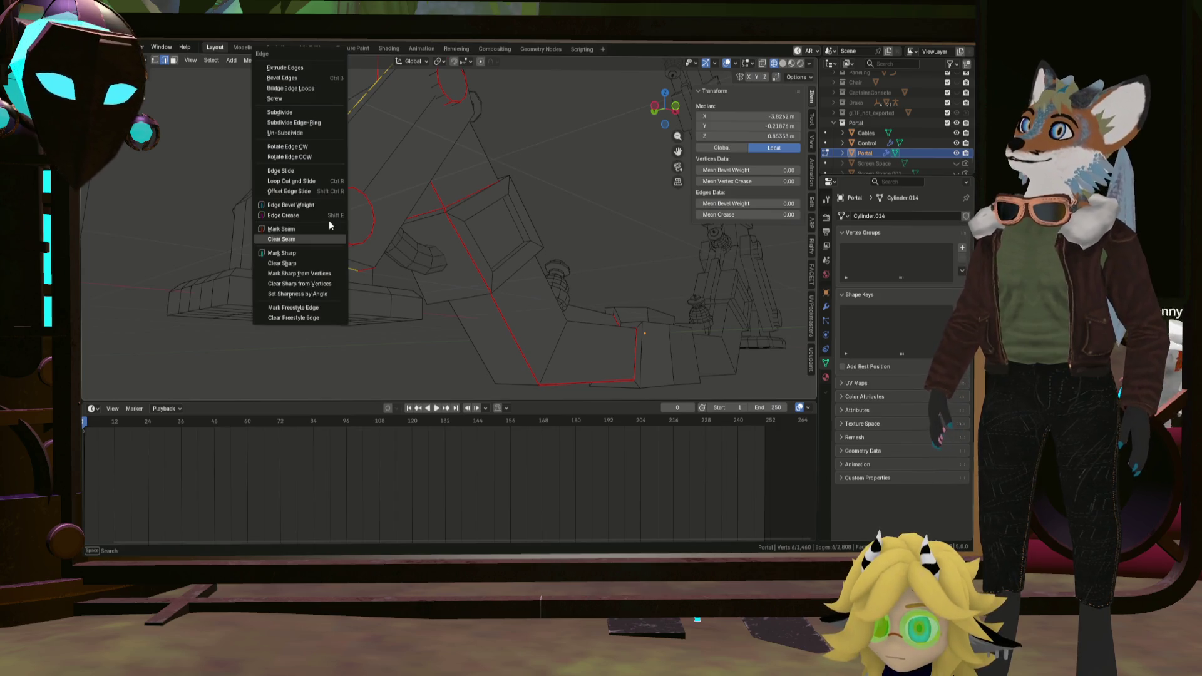
pyautogui.click(320, 222)
pyautogui.moveTo(320, 221)
pyautogui.mouseDown(button='middle')
pyautogui.moveTo(395, 190)
pyautogui.moveTo(463, 376)
pyautogui.mouseUp(button='middle')
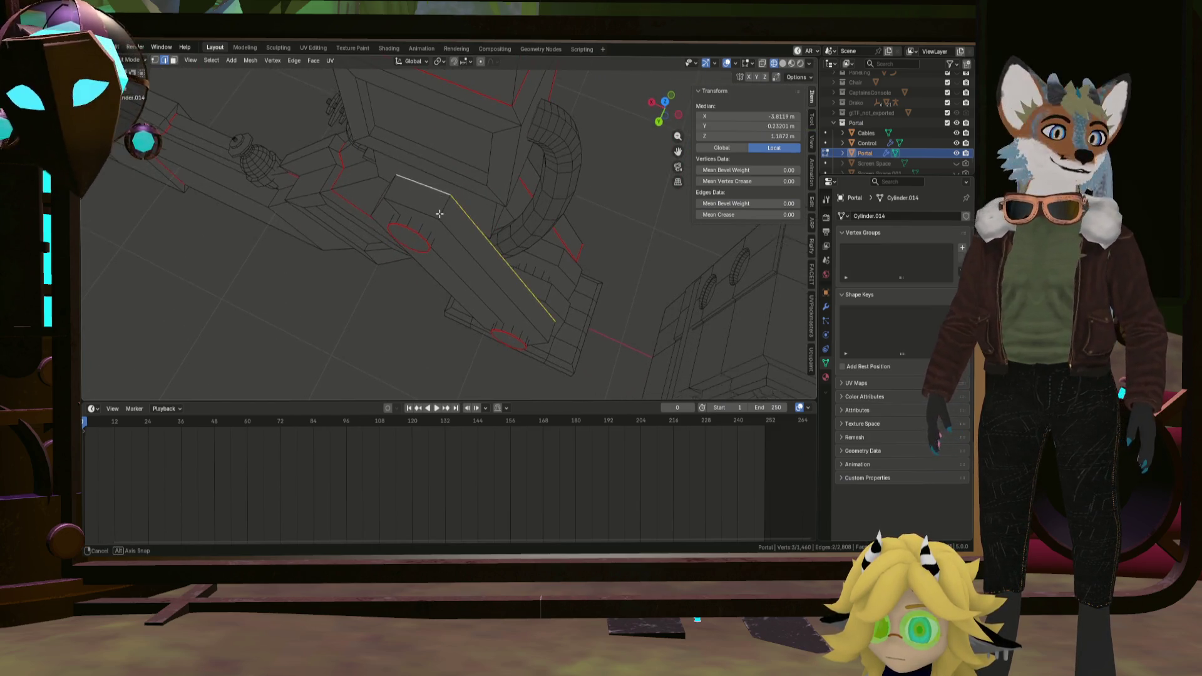
pyautogui.moveTo(439, 214)
pyautogui.mouseDown(button='middle')
pyautogui.moveTo(497, 196)
pyautogui.moveTo(424, 255)
pyautogui.moveTo(460, 205)
pyautogui.mouseUp(button='middle')
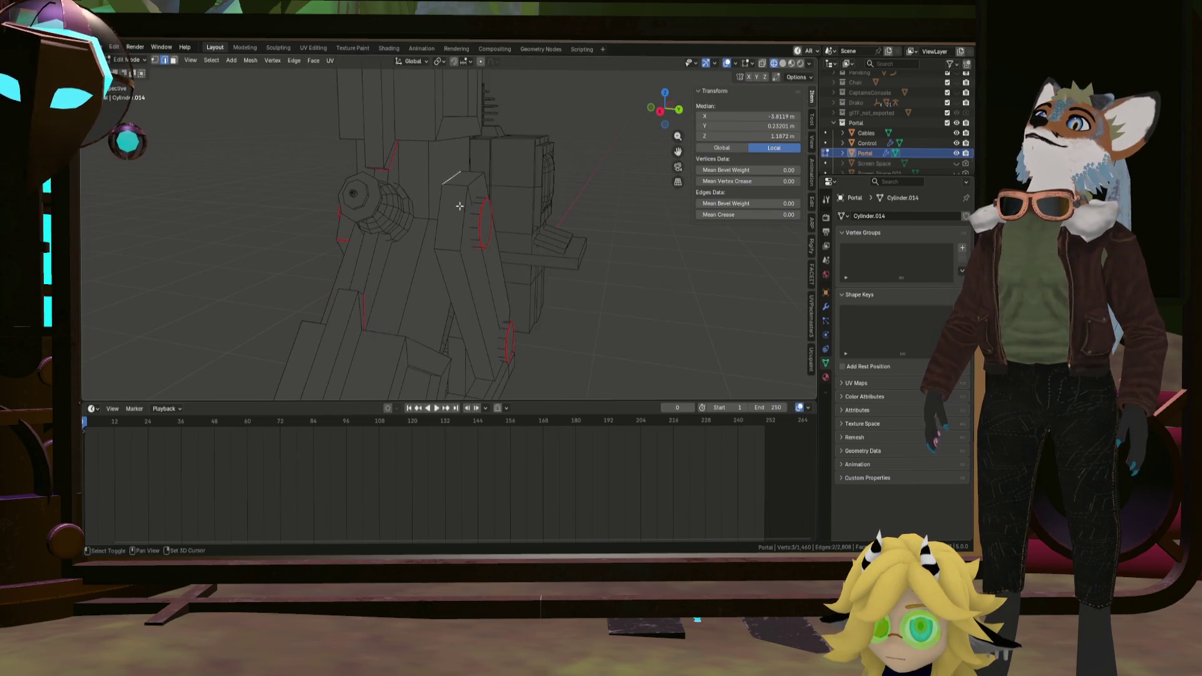
# Mark the selected arm edges as seams and move the view over to the cable connector.
pyautogui.moveTo(461, 288)
pyautogui.mouseDown(button='middle')
pyautogui.moveTo(442, 290)
pyautogui.moveTo(455, 260)
pyautogui.moveTo(429, 255)
pyautogui.moveTo(481, 263)
pyautogui.moveTo(476, 276)
pyautogui.moveTo(481, 255)
pyautogui.moveTo(429, 291)
pyautogui.moveTo(475, 277)
pyautogui.moveTo(422, 278)
pyautogui.moveTo(404, 196)
pyautogui.moveTo(392, 223)
pyautogui.moveTo(434, 148)
pyautogui.mouseUp(button='middle')
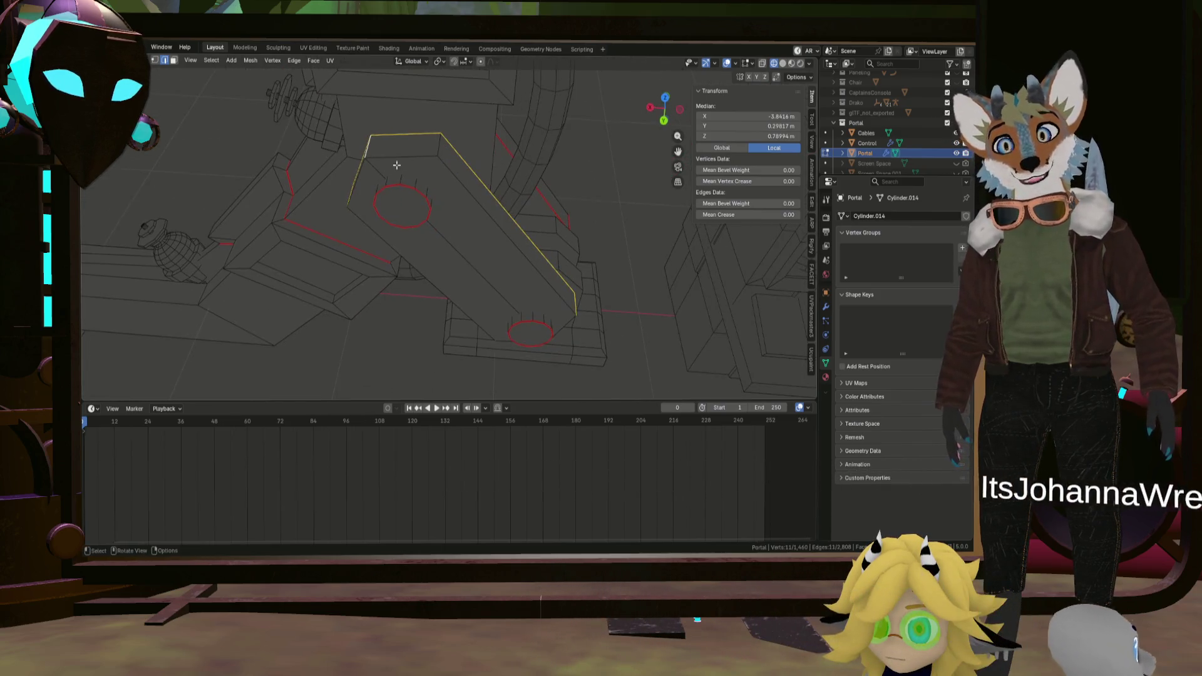
pyautogui.hotkey('ctrl', 'e')
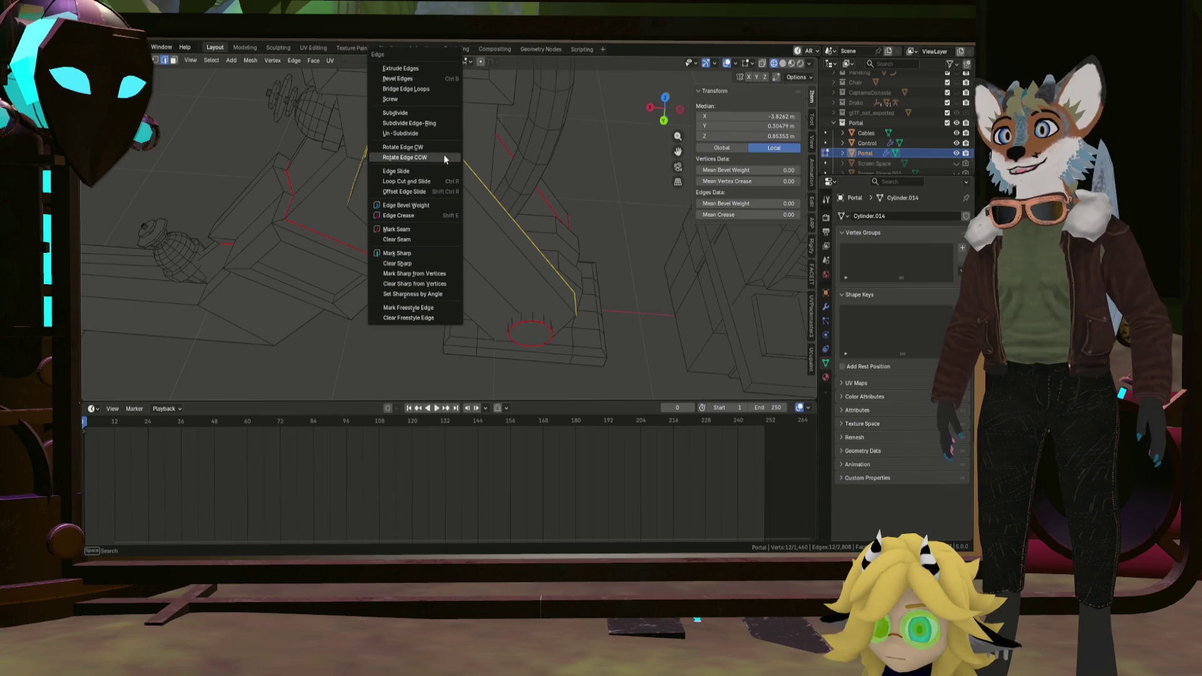
pyautogui.click(449, 229)
pyautogui.moveTo(451, 231)
pyautogui.mouseDown(button='middle')
pyautogui.moveTo(442, 217)
pyautogui.moveTo(397, 292)
pyautogui.moveTo(357, 245)
pyautogui.moveTo(303, 260)
pyautogui.moveTo(461, 268)
pyautogui.moveTo(469, 243)
pyautogui.moveTo(423, 291)
pyautogui.mouseUp(button='middle')
pyautogui.scroll(3, 469, 244)
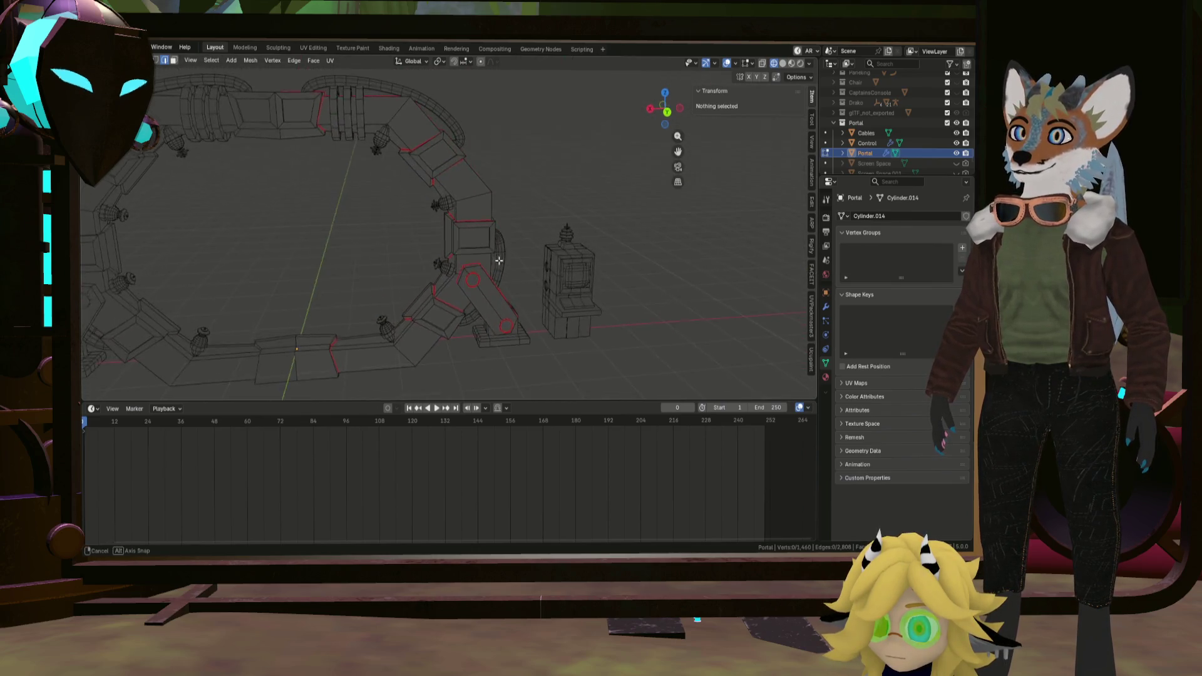
pyautogui.scroll(3, 388, 334)
pyautogui.keyDown('shift'); pyautogui.moveTo(389, 335); pyautogui.dragTo(426, 225, button='middle'); pyautogui.keyUp('shift')
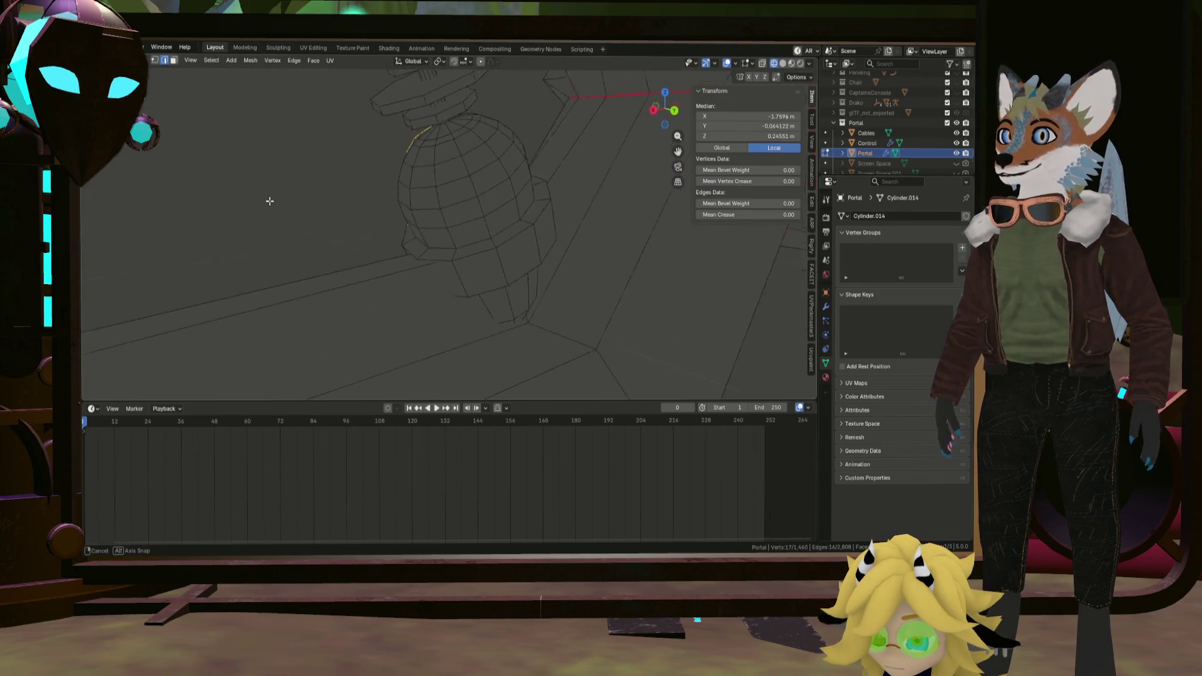
pyautogui.moveTo(398, 279); pyautogui.dragTo(402, 248, button='middle')
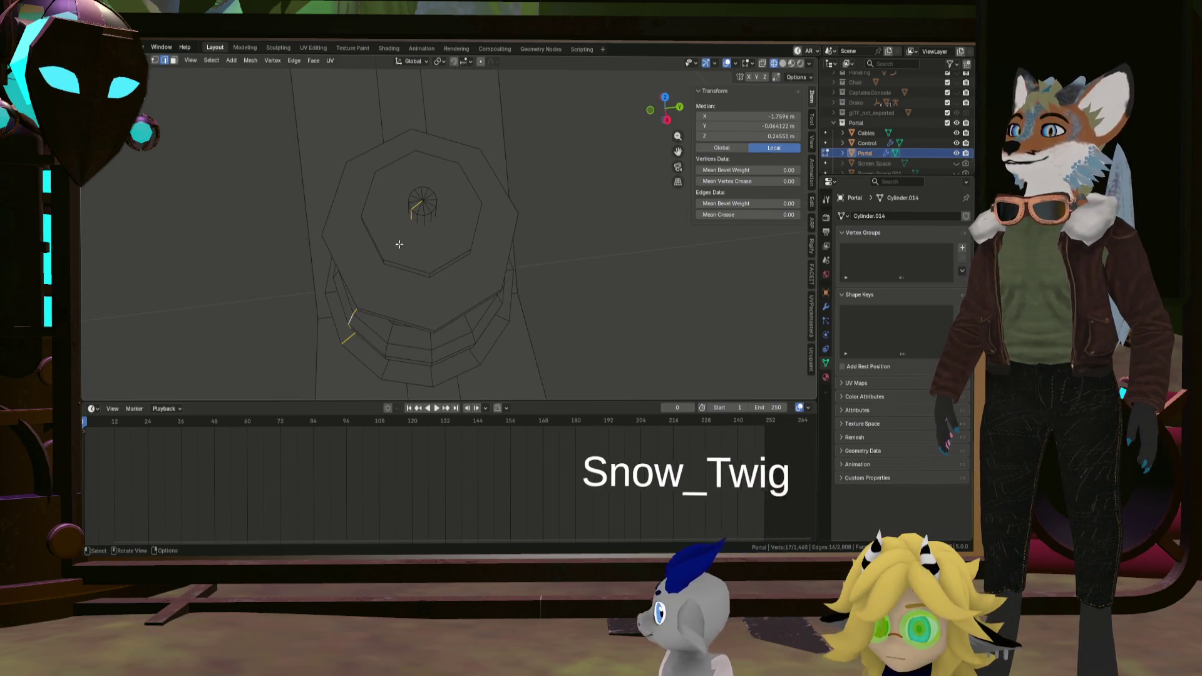
# Mark the small circular end loop on the cable connector as a seam.
pyautogui.click(414, 206)
pyautogui.keyDown('alt'); pyautogui.click(413, 206); pyautogui.keyUp('alt')
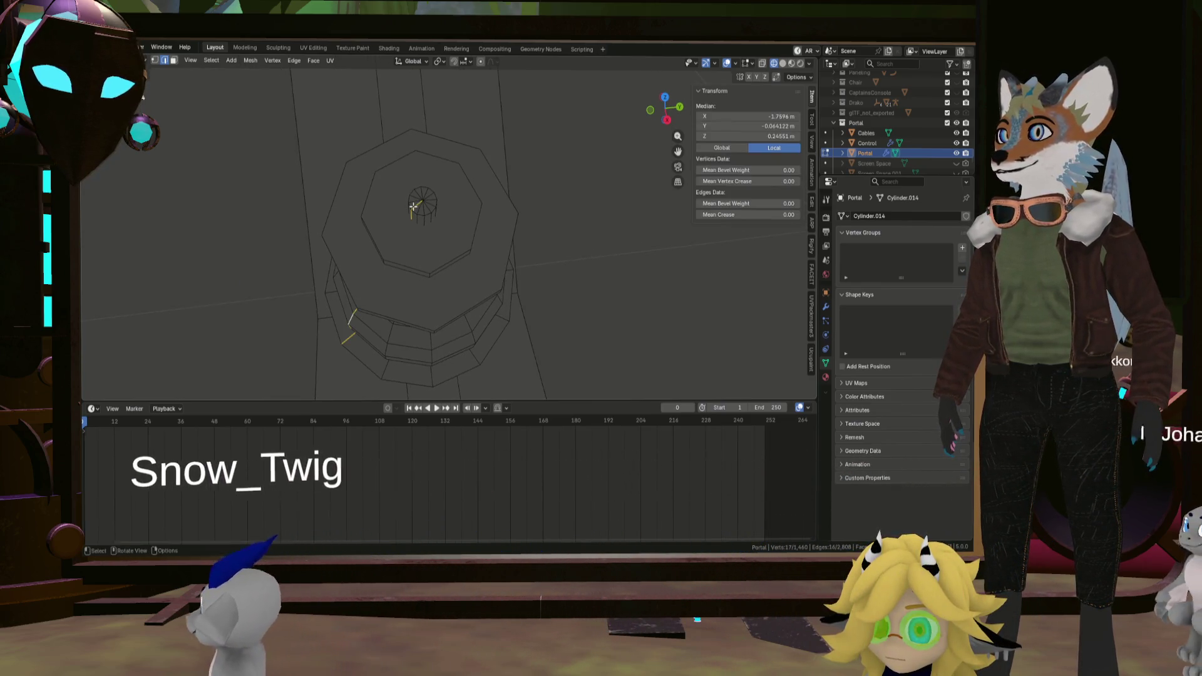
pyautogui.hotkey('ctrl', 'e')
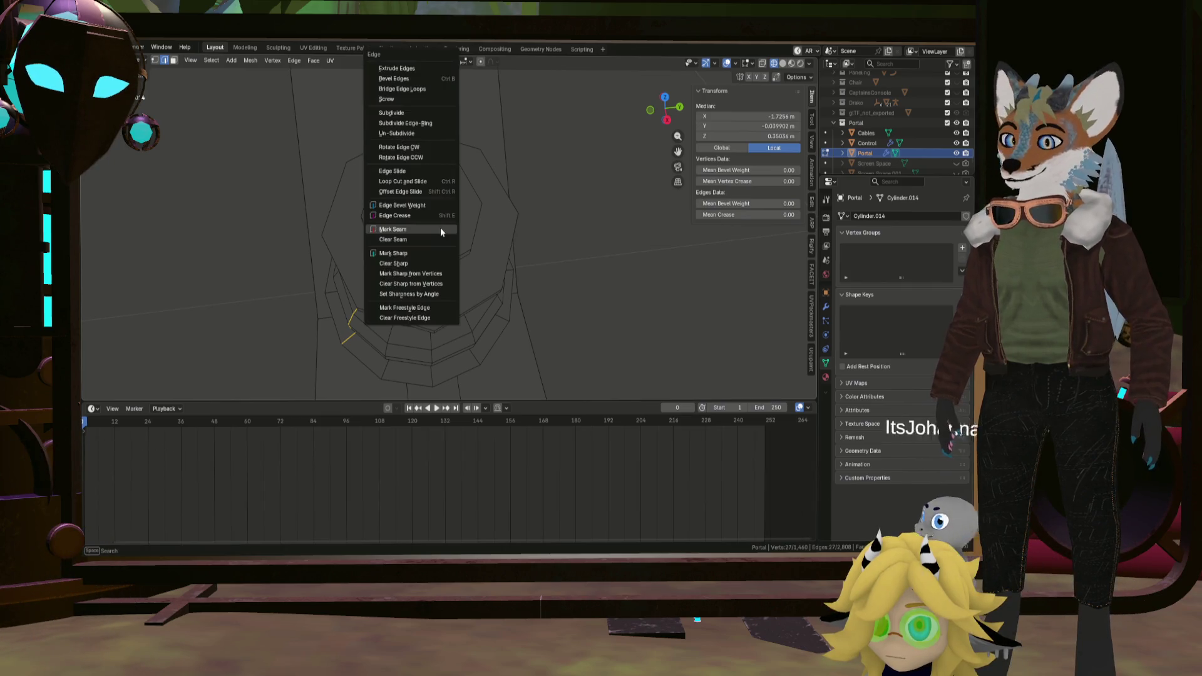
pyautogui.click(441, 231)
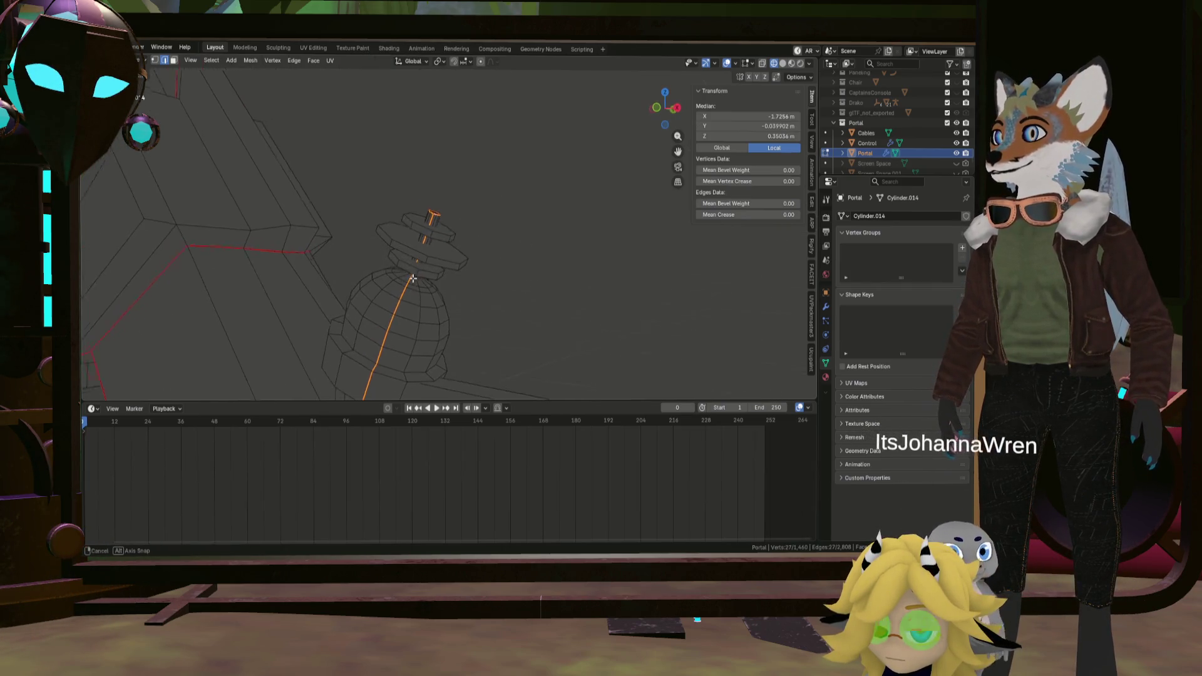
pyautogui.moveTo(415, 268); pyautogui.dragTo(404, 267, button='middle')
pyautogui.scroll(2, 404, 268)
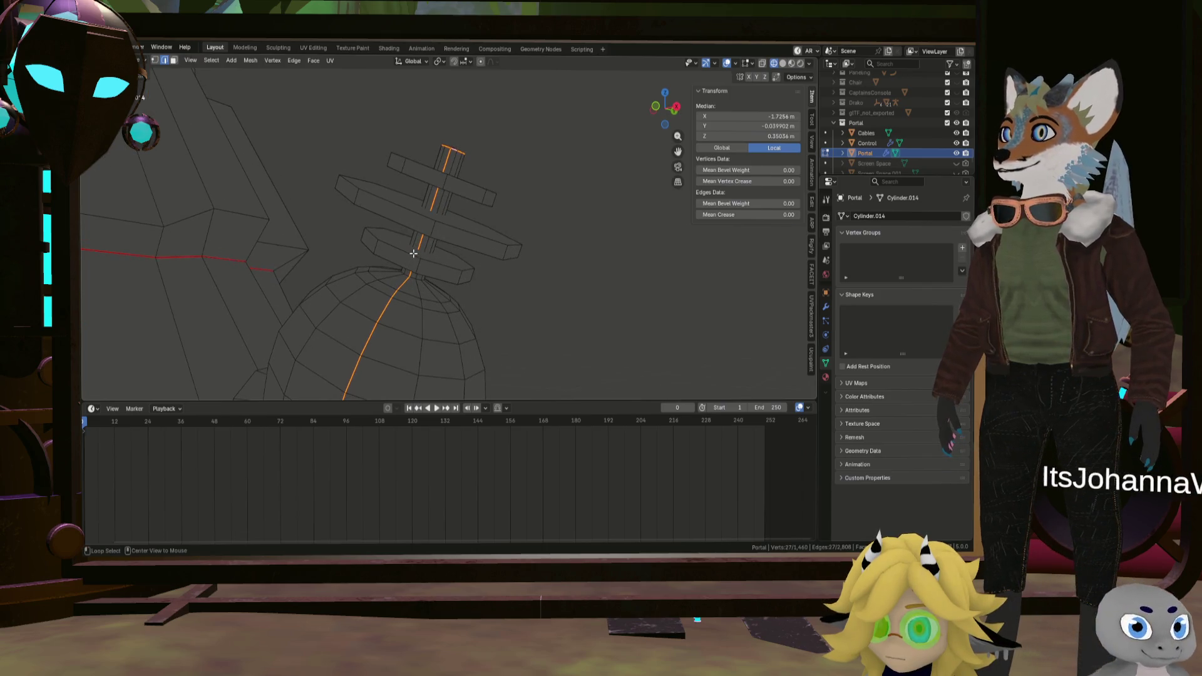
# Mark both flat disc edge loops on the connector as seams and review the whole ring.
pyautogui.keyDown('alt'); pyautogui.click(414, 253); pyautogui.keyUp('alt')
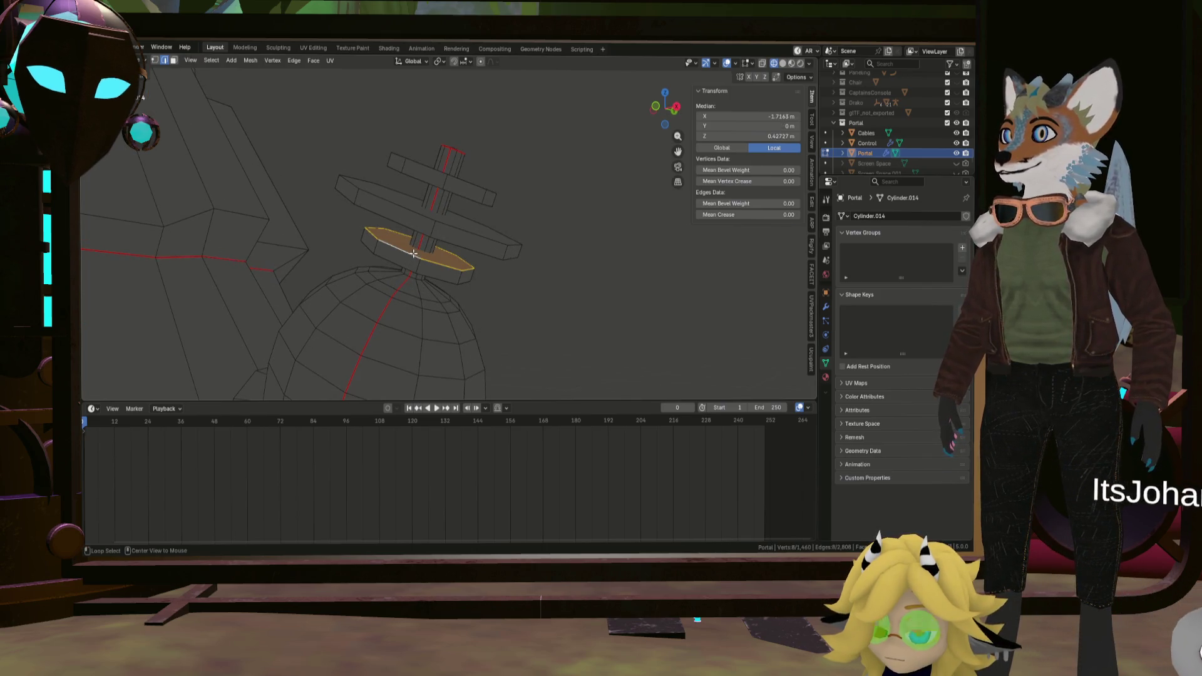
pyautogui.keyDown('alt'); pyautogui.keyDown('shift'); pyautogui.click(457, 180); pyautogui.keyUp('shift'); pyautogui.keyUp('alt')
pyautogui.hotkey('ctrl', 'e')
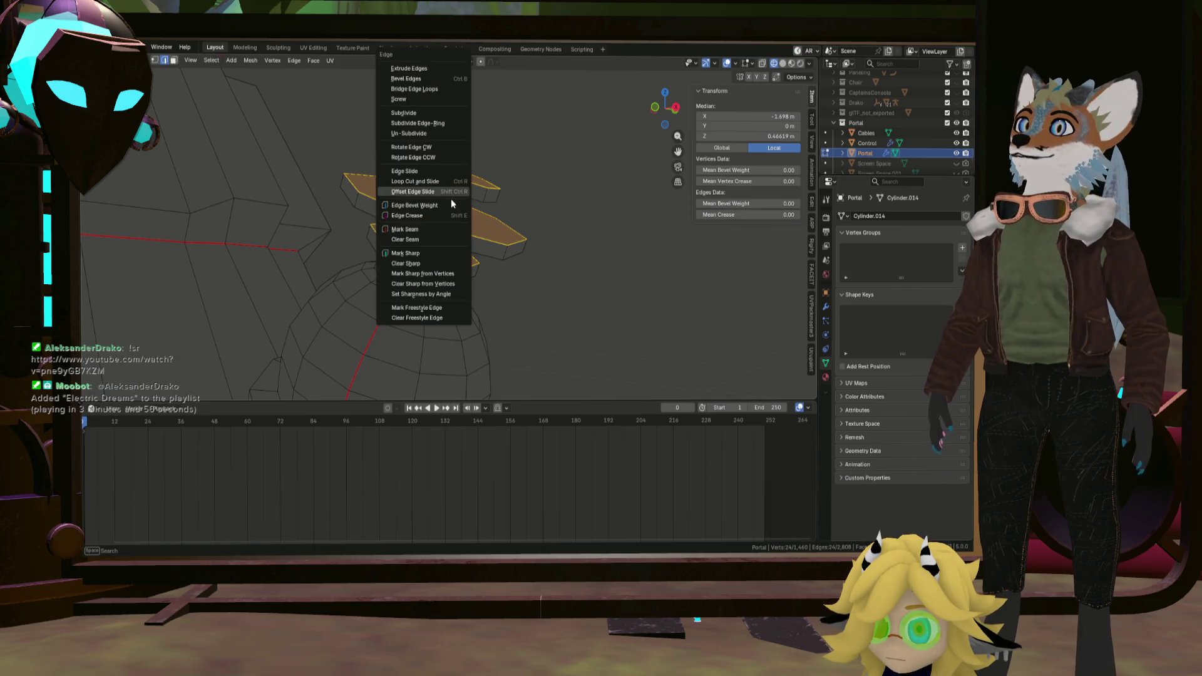
pyautogui.click(434, 228)
pyautogui.moveTo(442, 239); pyautogui.dragTo(456, 263, button='middle')
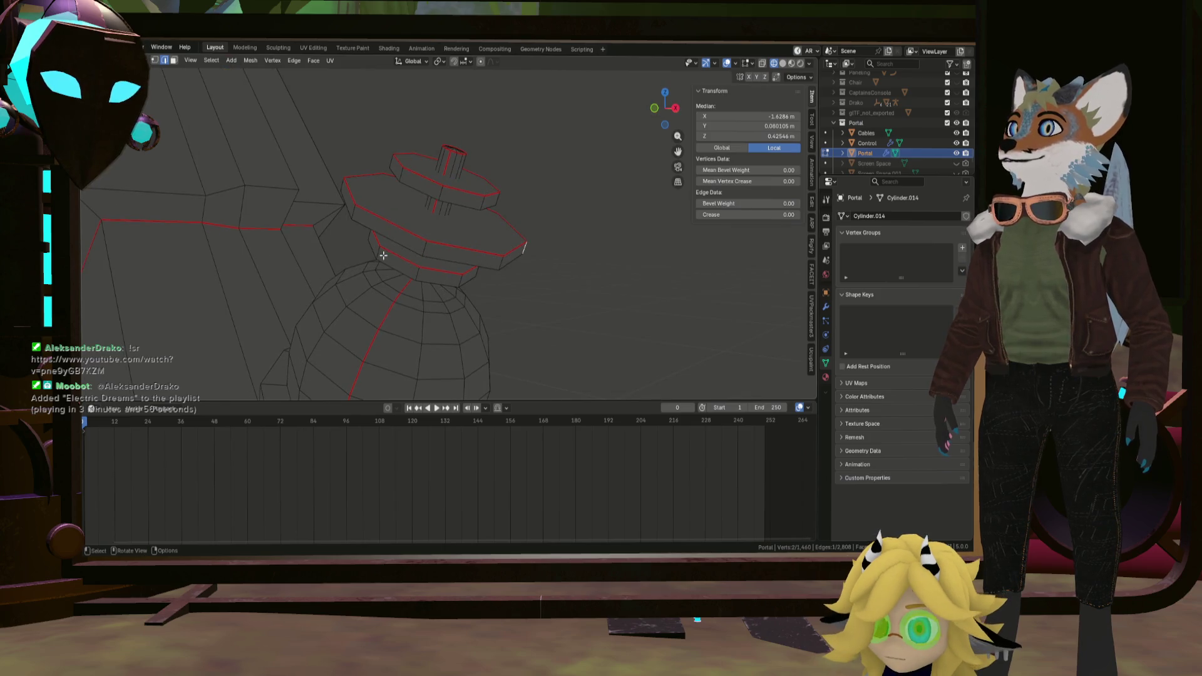
pyautogui.moveTo(451, 255); pyautogui.dragTo(471, 291, button='middle')
pyautogui.scroll(-5, 483, 255)
pyautogui.scroll(2, 472, 299)
pyautogui.scroll(2, 473, 299)
pyautogui.scroll(2, 472, 335)
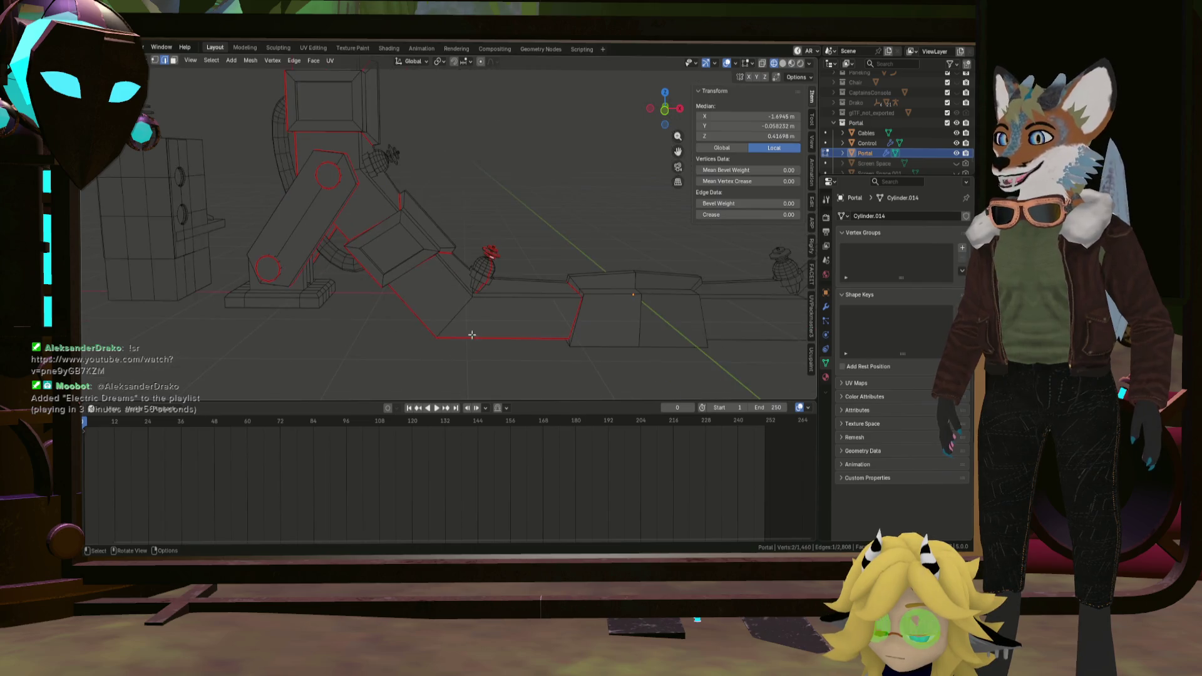
pyautogui.moveTo(272, 319)
pyautogui.mouseDown(button='middle')
pyautogui.moveTo(221, 313)
pyautogui.moveTo(228, 282)
pyautogui.moveTo(288, 328)
pyautogui.moveTo(268, 247)
pyautogui.moveTo(298, 260)
pyautogui.moveTo(225, 222)
pyautogui.mouseUp(button='middle')
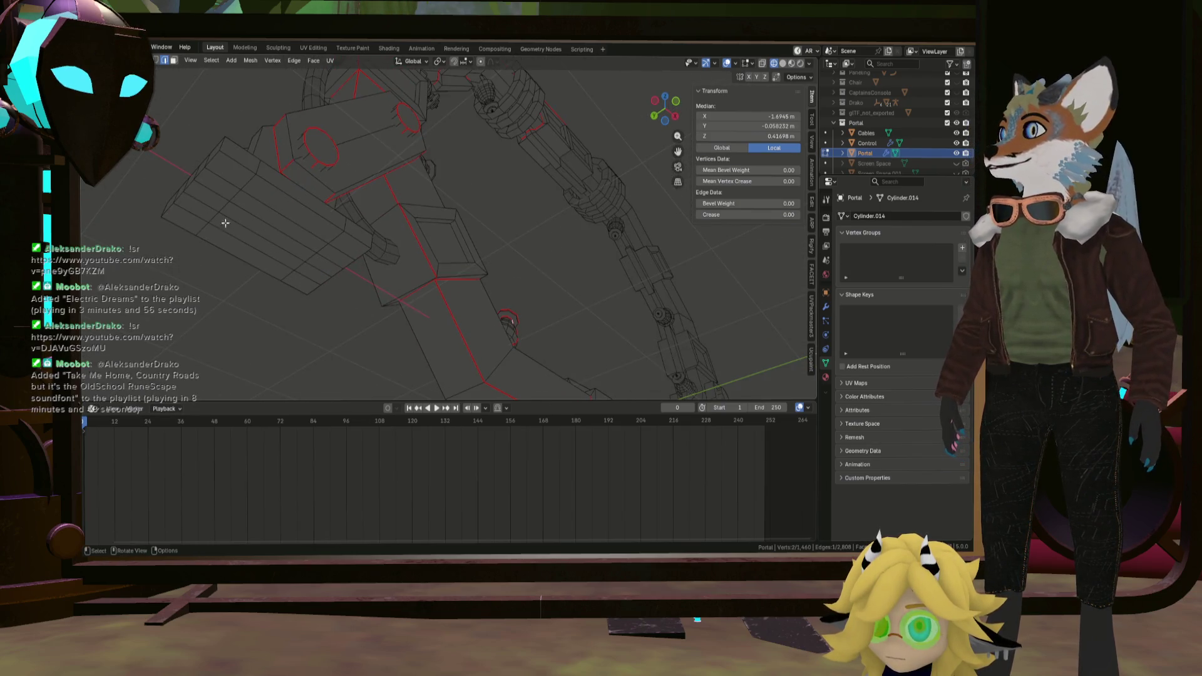
# In face select mode, pick a strip of faces on the arm block and delete it.
pyautogui.click(173, 60)
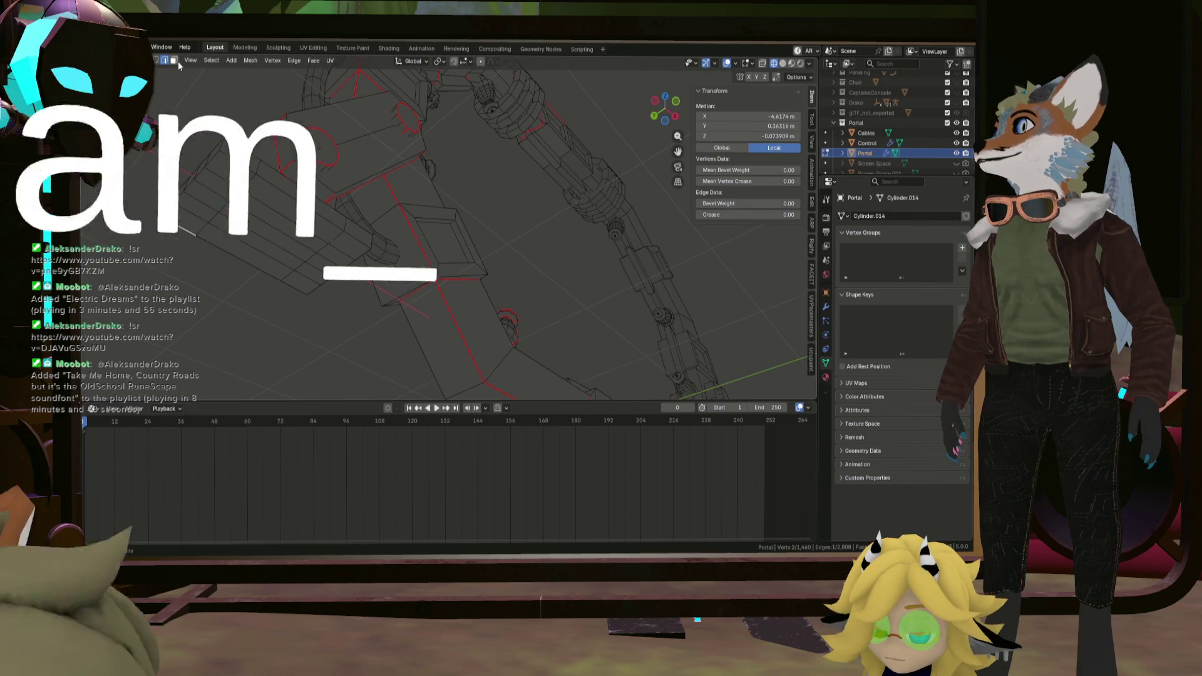
pyautogui.click(185, 221)
pyautogui.keyDown('ctrl'); pyautogui.click(231, 172); pyautogui.keyUp('ctrl')
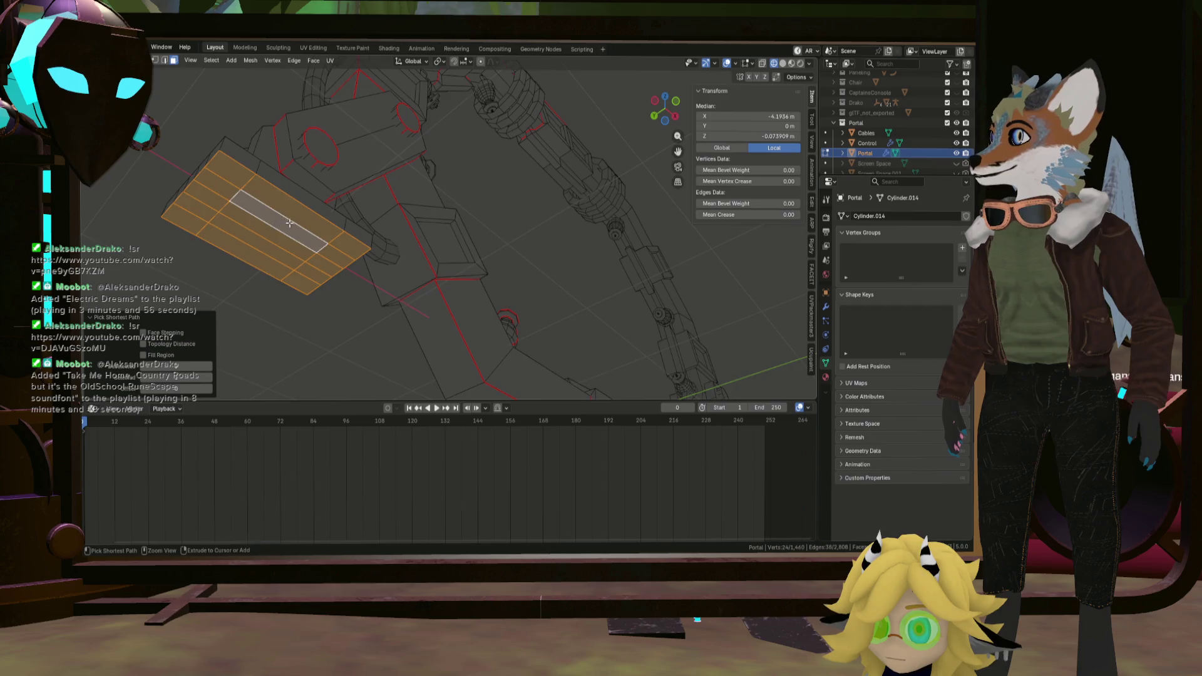
pyautogui.moveTo(289, 223)
pyautogui.mouseDown(button='middle')
pyautogui.moveTo(283, 233)
pyautogui.moveTo(343, 223)
pyautogui.moveTo(331, 213)
pyautogui.mouseUp(button='middle')
pyautogui.click(277, 244)
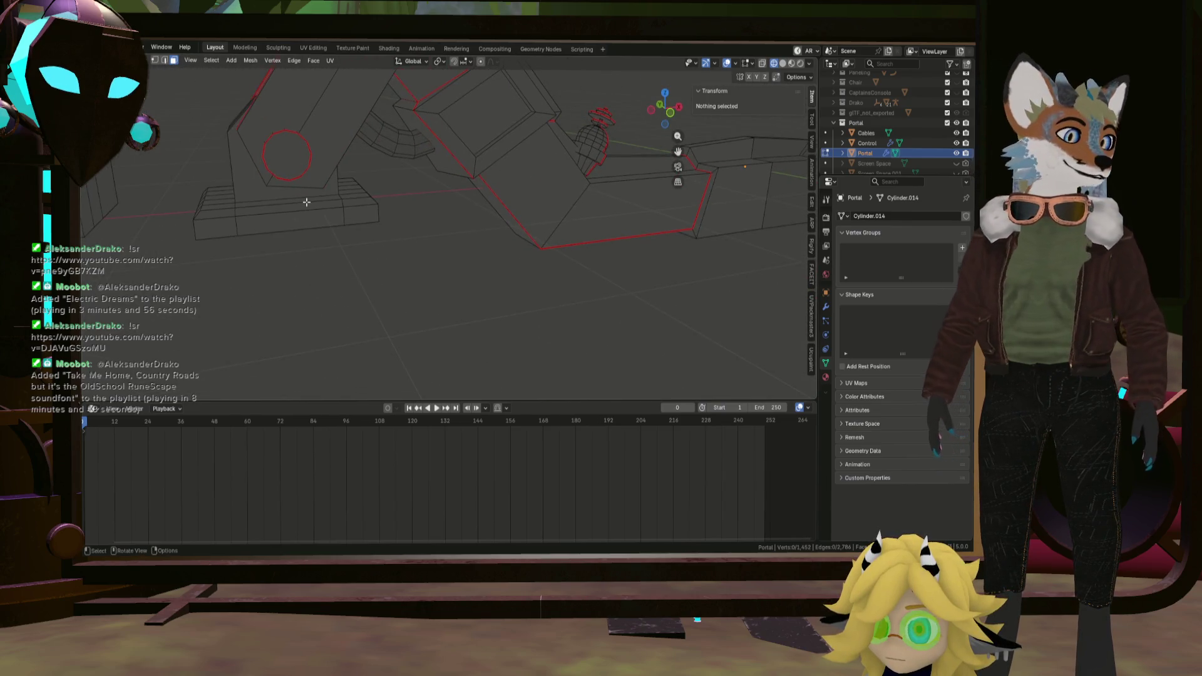
pyautogui.scroll(3, 306, 202)
pyautogui.moveTo(306, 202); pyautogui.dragTo(248, 218, button='middle')
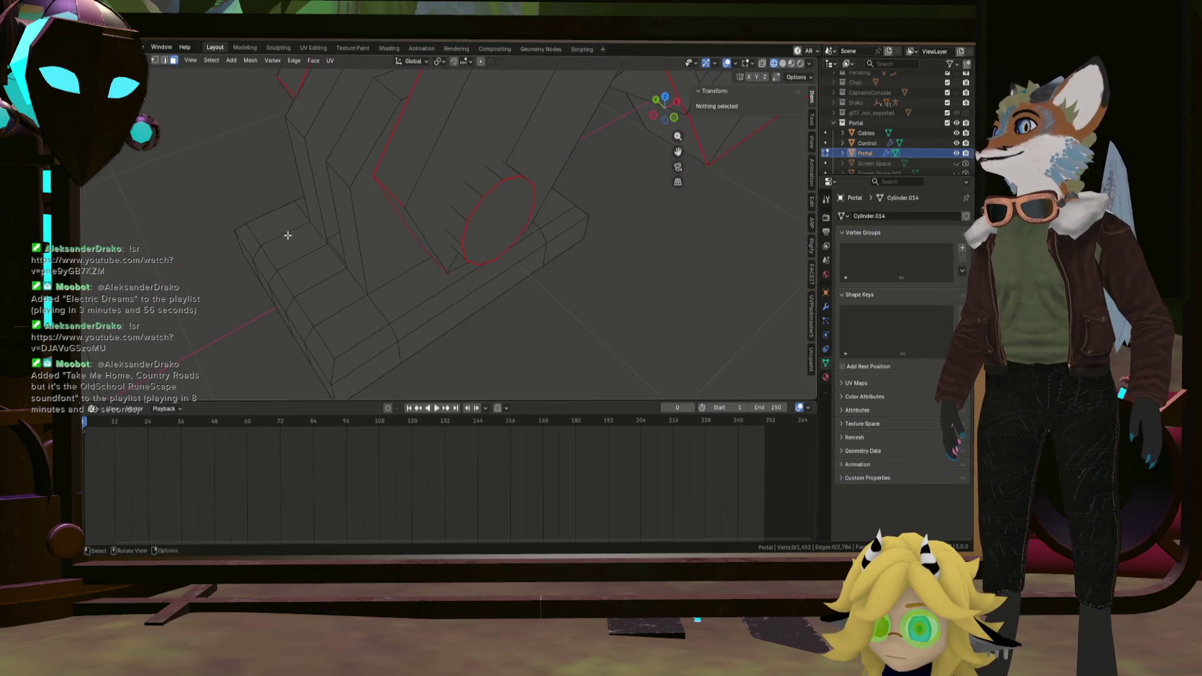
pyautogui.moveTo(380, 250); pyautogui.dragTo(346, 184, button='middle')
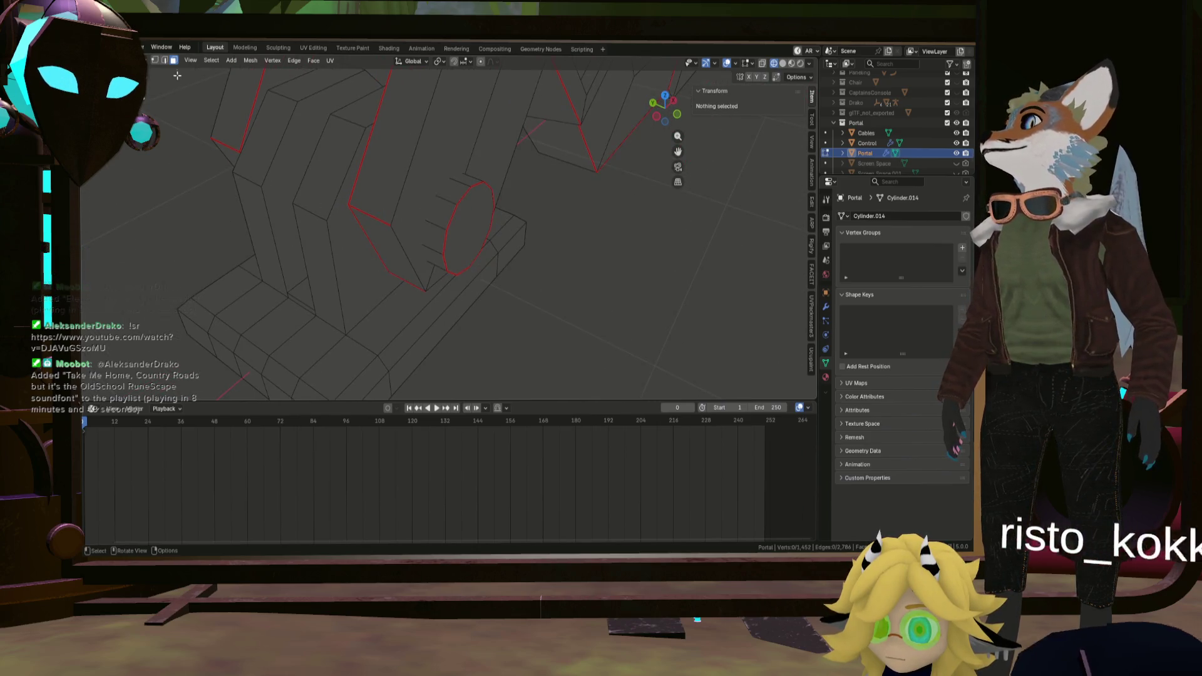
# Chain edges along the base of the arm block and mark them as seams via the context menu.
pyautogui.click(344, 185)
pyautogui.keyDown('shift'); pyautogui.click(338, 296); pyautogui.keyUp('shift')
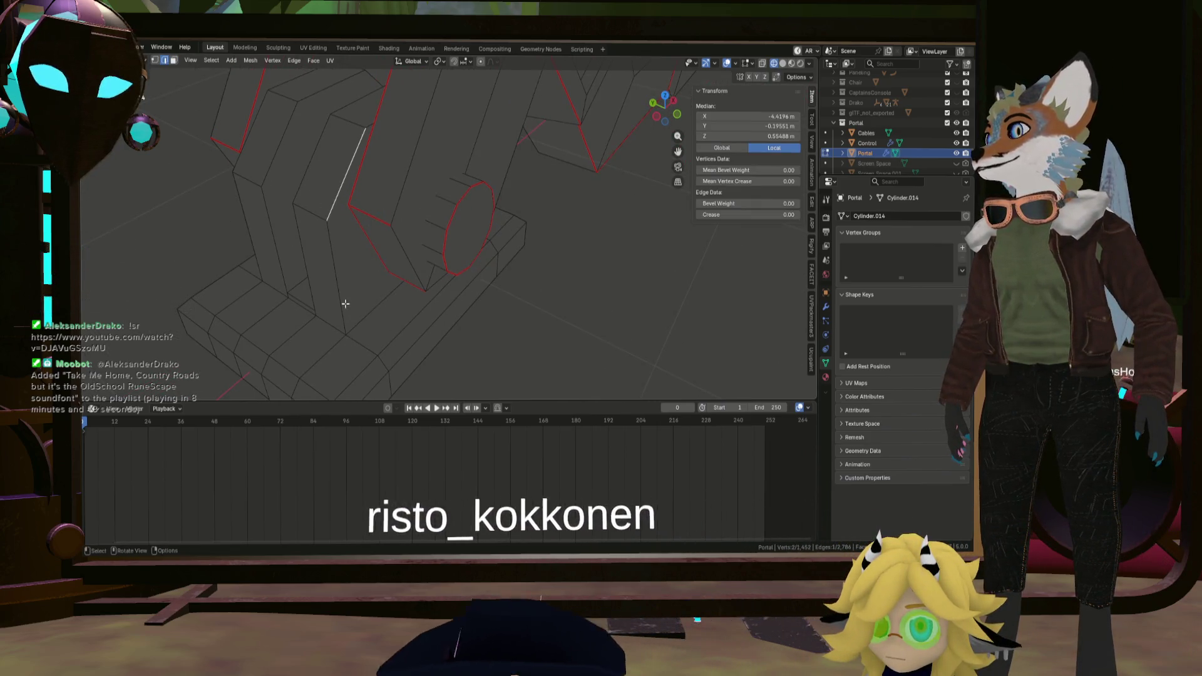
pyautogui.keyDown('shift'); pyautogui.click(498, 293); pyautogui.keyUp('shift')
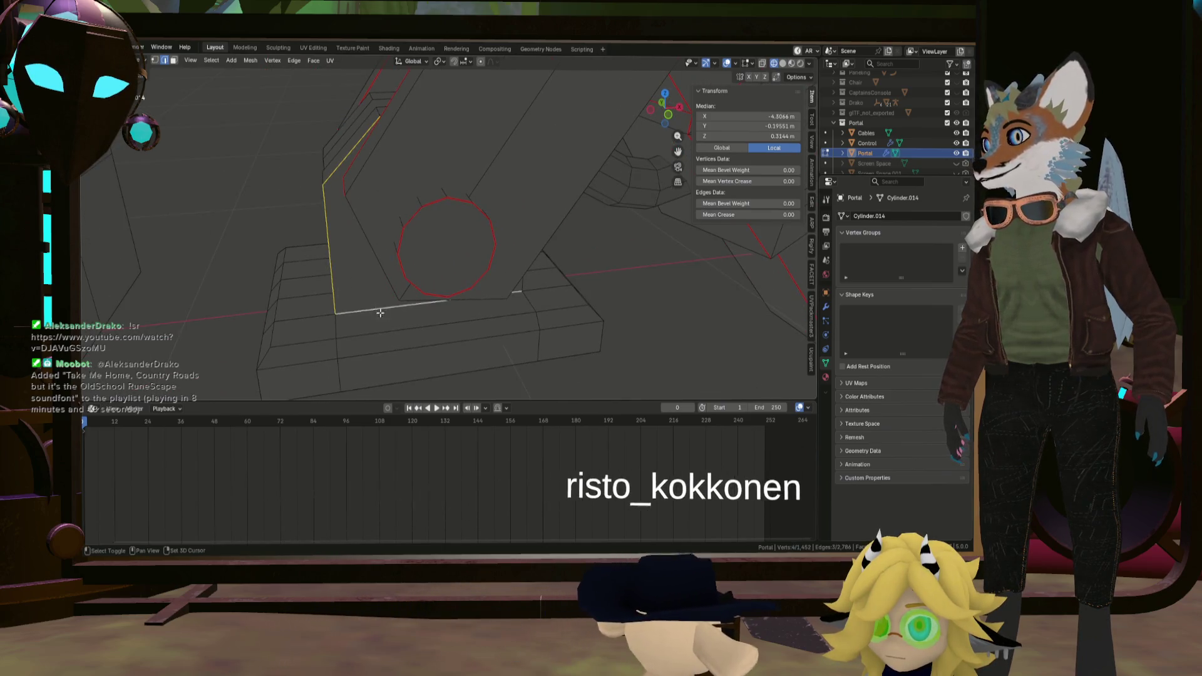
pyautogui.moveTo(499, 294); pyautogui.dragTo(554, 327, button='middle')
pyautogui.keyDown('shift'); pyautogui.click(588, 316); pyautogui.keyUp('shift')
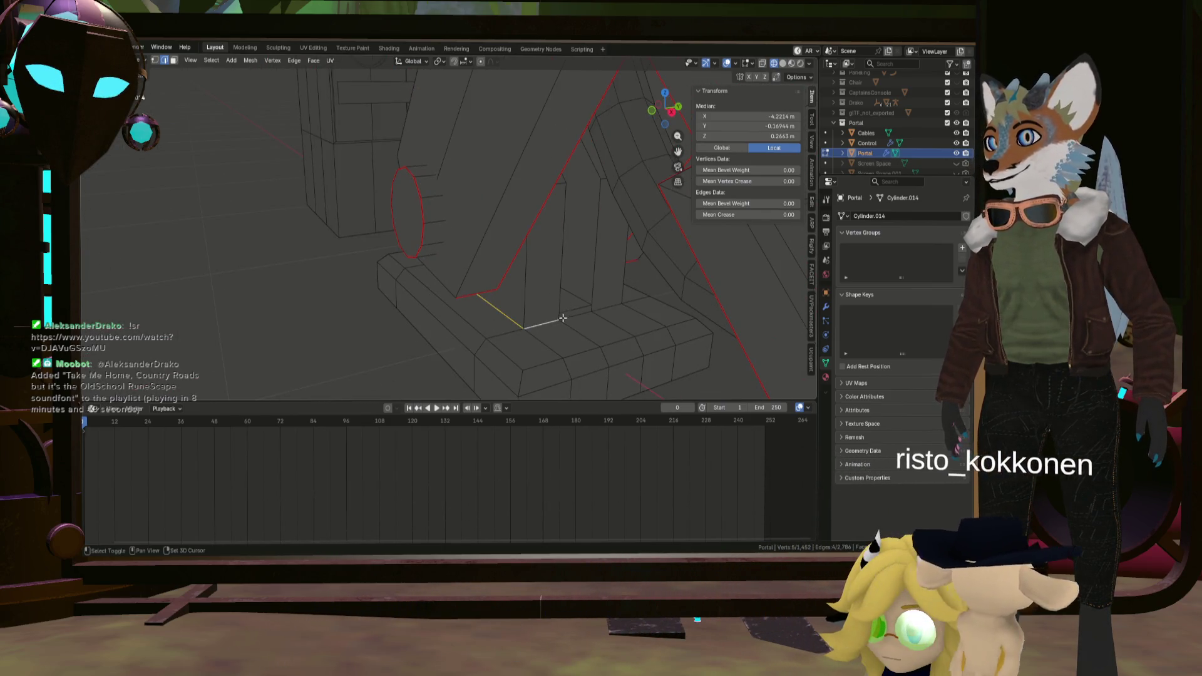
pyautogui.keyDown('shift'); pyautogui.click(597, 317); pyautogui.keyUp('shift')
pyautogui.moveTo(596, 318); pyautogui.dragTo(356, 349, button='middle')
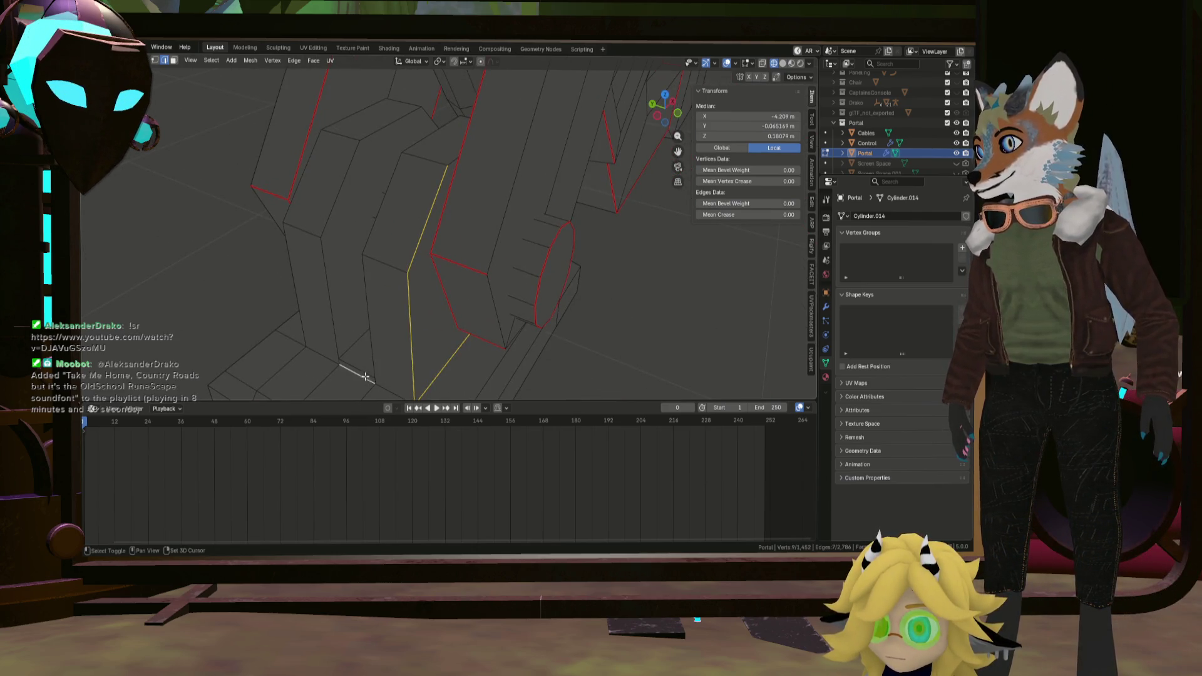
pyautogui.keyDown('shift'); pyautogui.click(383, 387); pyautogui.keyUp('shift')
pyautogui.moveTo(383, 386)
pyautogui.mouseDown(button='middle')
pyautogui.moveTo(297, 310)
pyautogui.moveTo(322, 252)
pyautogui.moveTo(339, 280)
pyautogui.moveTo(421, 268)
pyautogui.moveTo(329, 317)
pyautogui.moveTo(357, 292)
pyautogui.mouseUp(button='middle')
pyautogui.keyDown('shift'); pyautogui.click(322, 252); pyautogui.keyUp('shift')
pyautogui.rightClick(319, 284)
pyautogui.click(319, 284)
pyautogui.scroll(4, 421, 270)
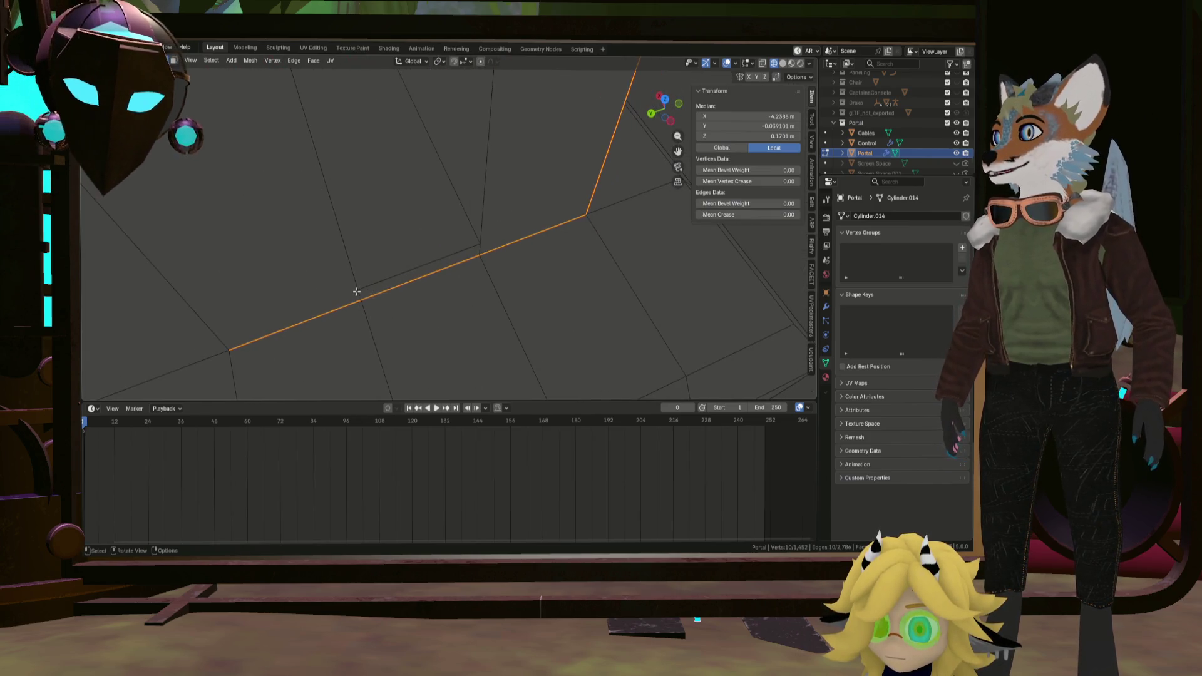
# Inspect the portal base and mark the two vertical edges at the arm's base as seams.
pyautogui.moveTo(377, 335)
pyautogui.mouseDown(button='middle')
pyautogui.moveTo(350, 177)
pyautogui.moveTo(400, 107)
pyautogui.mouseUp(button='middle')
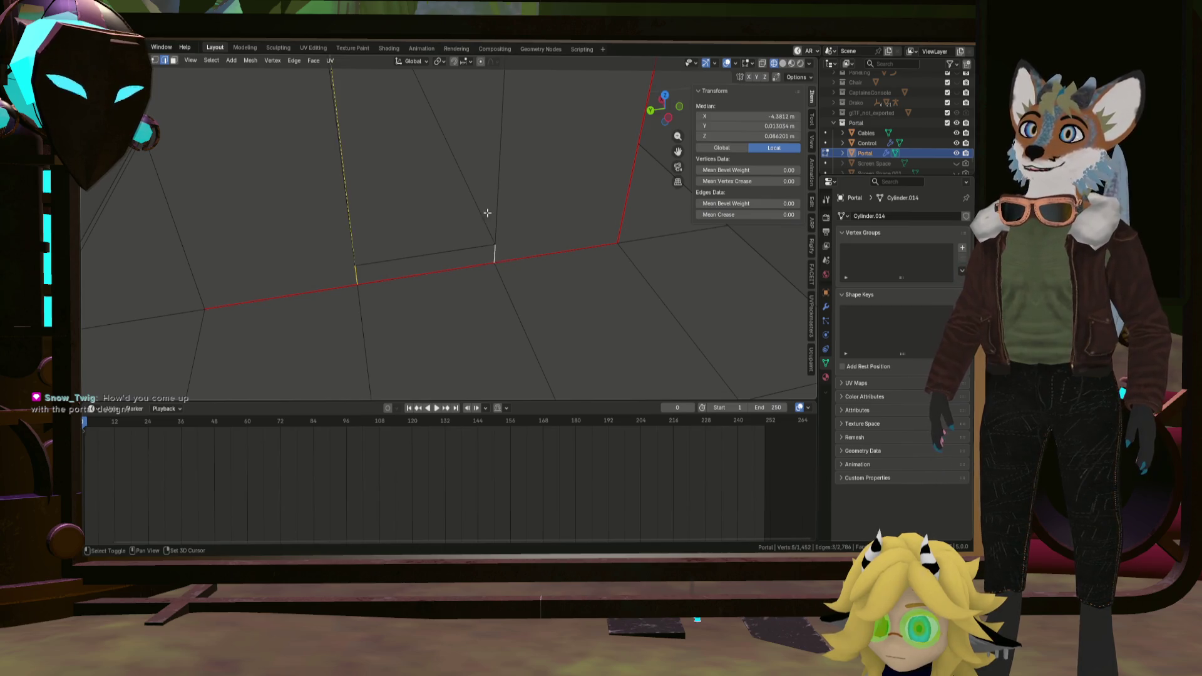
pyautogui.scroll(-6, 489, 194)
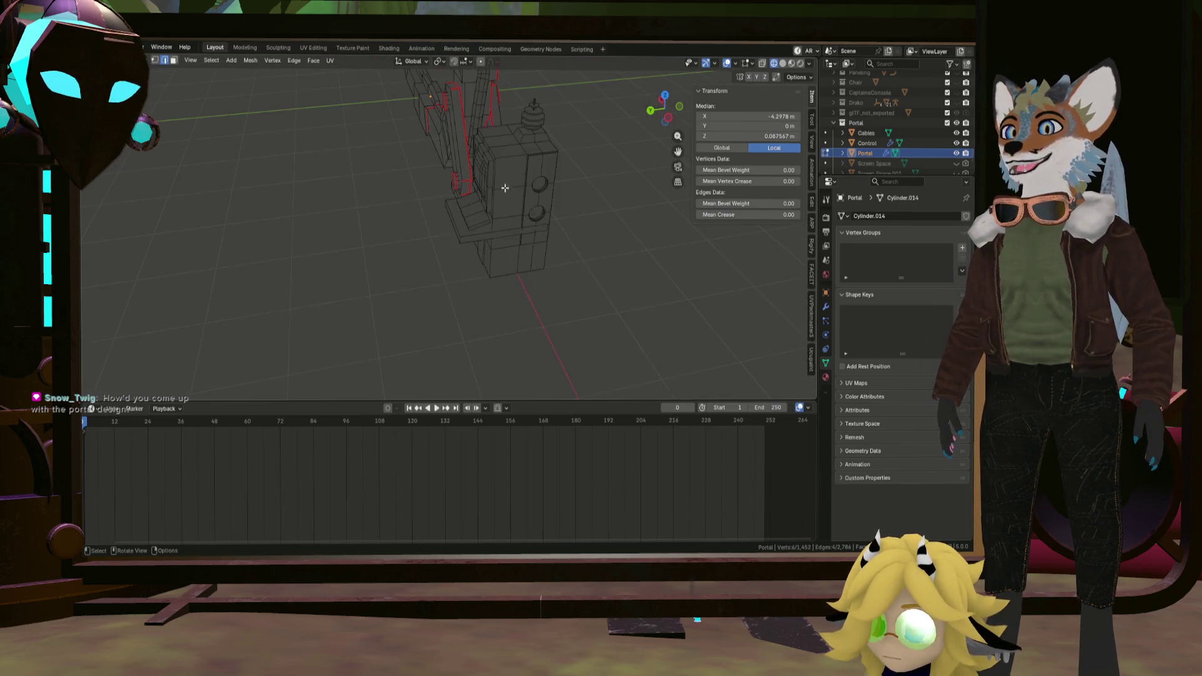
pyautogui.moveTo(377, 148)
pyautogui.mouseDown(button='middle')
pyautogui.moveTo(505, 236)
pyautogui.moveTo(501, 263)
pyautogui.mouseUp(button='middle')
pyautogui.scroll(3, 501, 262)
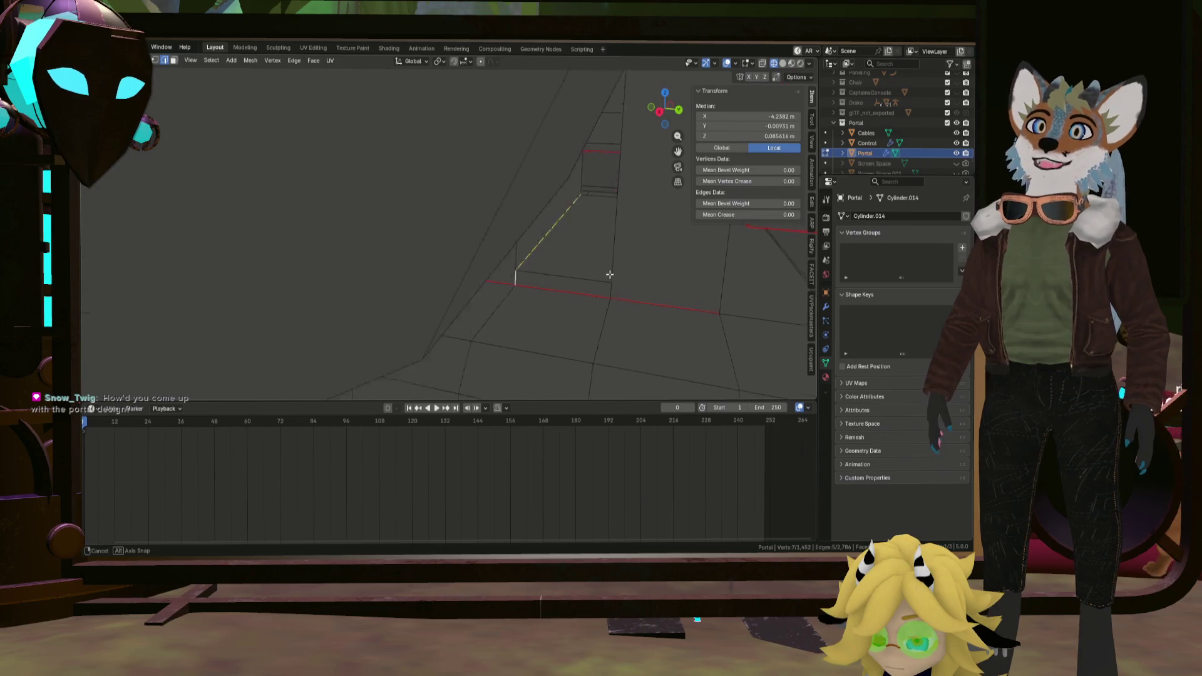
pyautogui.moveTo(610, 275); pyautogui.dragTo(584, 272, button='middle')
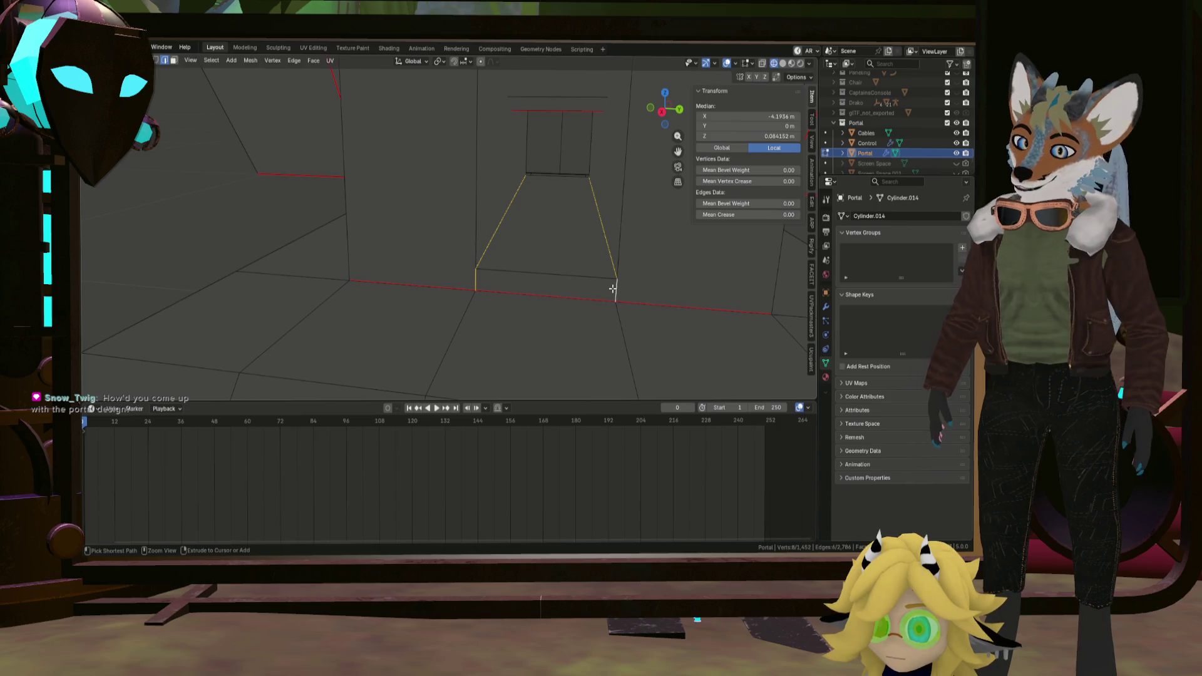
pyautogui.rightClick(613, 288)
pyautogui.click(613, 288)
pyautogui.moveTo(613, 289)
pyautogui.mouseDown(button='middle')
pyautogui.moveTo(499, 254)
pyautogui.moveTo(524, 230)
pyautogui.moveTo(523, 267)
pyautogui.mouseUp(button='middle')
pyautogui.scroll(-5, 555, 272)
pyautogui.scroll(3, 555, 272)
pyautogui.scroll(-4, 499, 254)
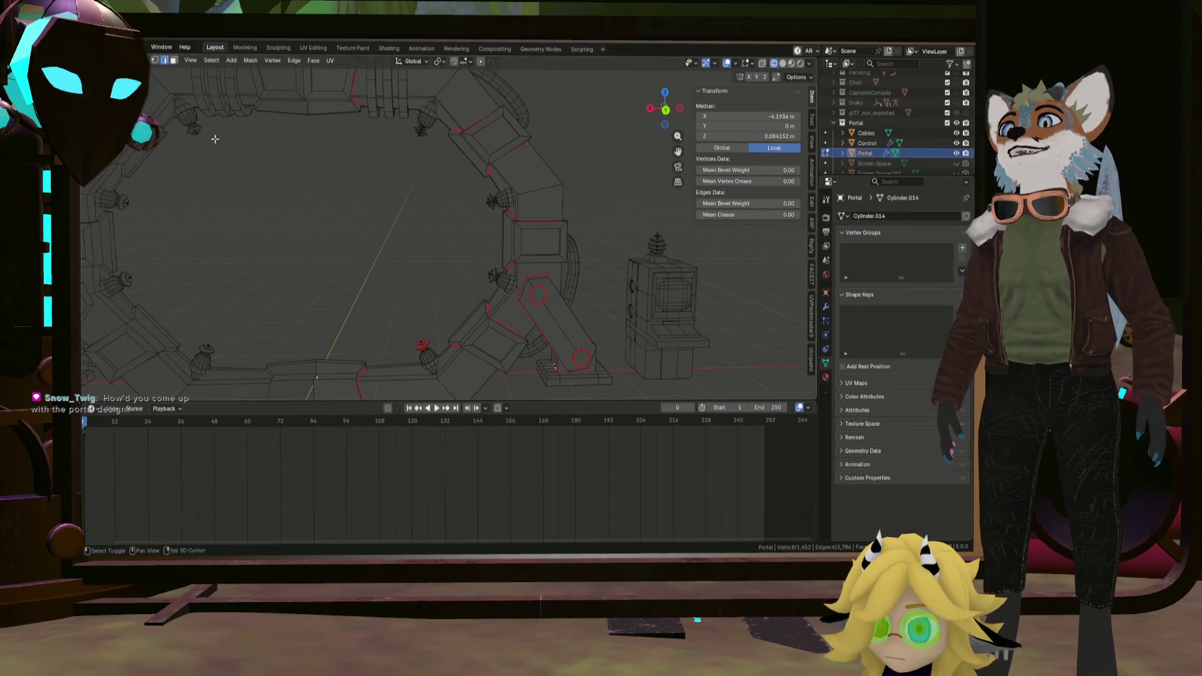
pyautogui.moveTo(214, 138); pyautogui.dragTo(380, 183, button='middle')
pyautogui.scroll(-2, 906, 160)
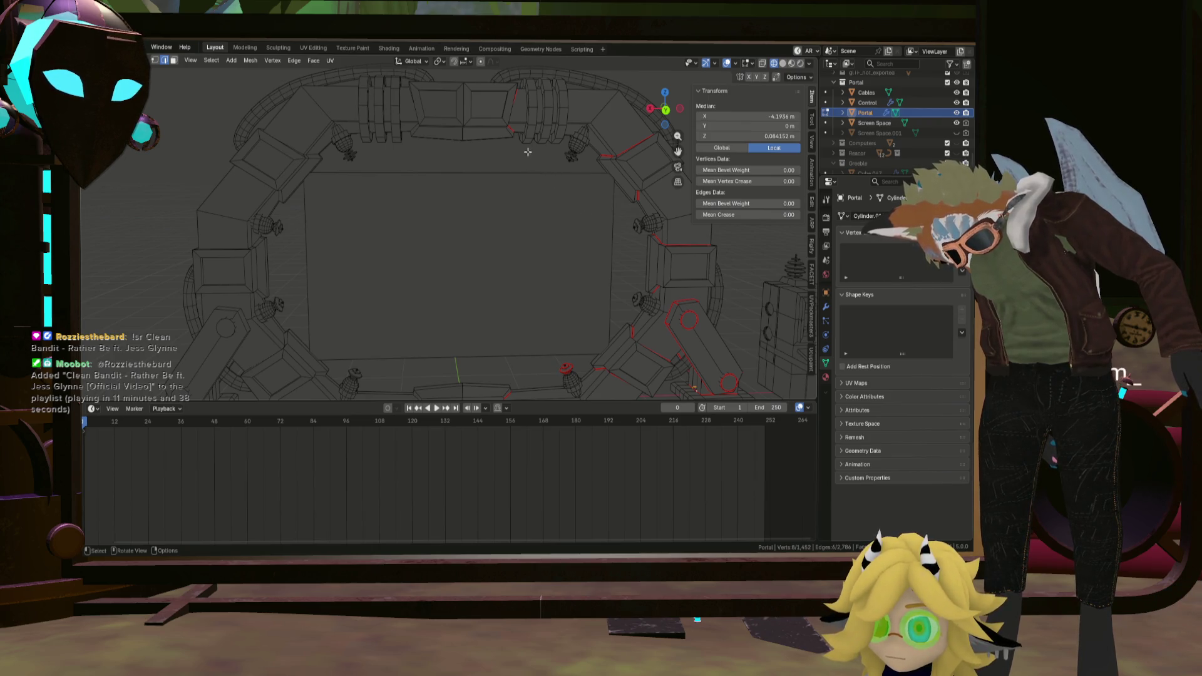
pyautogui.moveTo(510, 187)
pyautogui.mouseDown(button='middle')
pyautogui.moveTo(483, 236)
pyautogui.moveTo(573, 260)
pyautogui.mouseUp(button='middle')
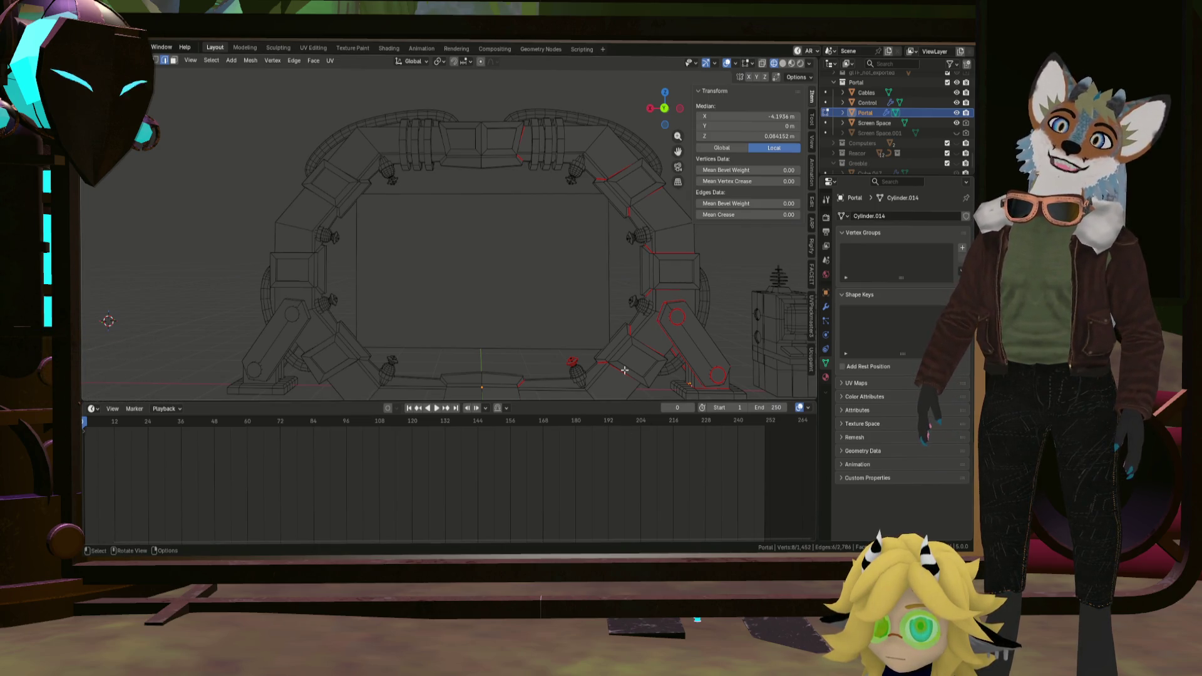
pyautogui.moveTo(598, 350); pyautogui.dragTo(579, 312, button='middle')
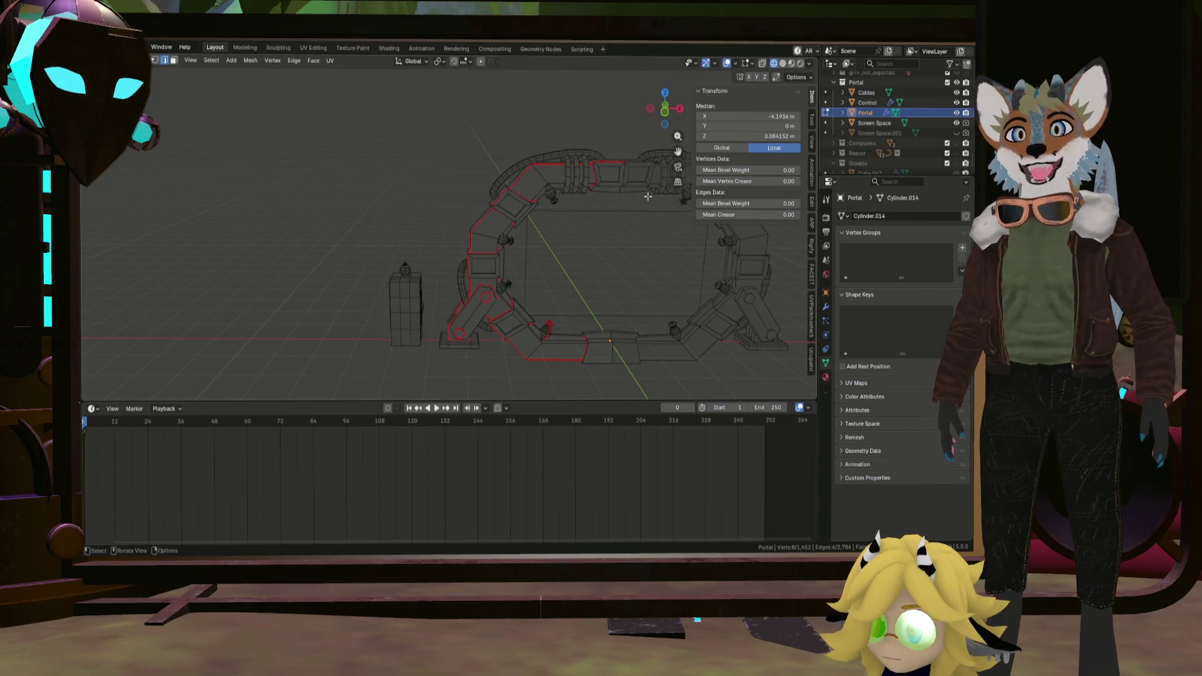
pyautogui.moveTo(665, 372); pyautogui.dragTo(526, 316, button='middle')
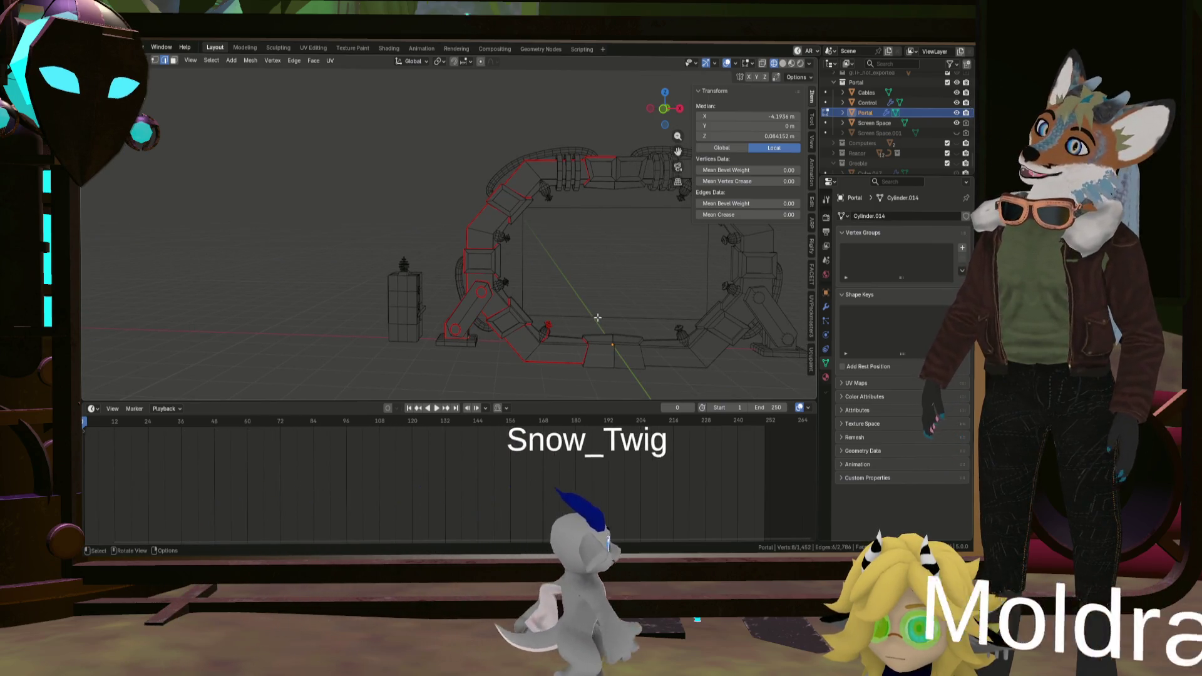
pyautogui.moveTo(524, 316)
pyautogui.mouseDown(button='middle')
pyautogui.moveTo(611, 335)
pyautogui.moveTo(518, 317)
pyautogui.moveTo(392, 211)
pyautogui.moveTo(473, 259)
pyautogui.moveTo(492, 221)
pyautogui.mouseUp(button='middle')
pyautogui.scroll(4, 519, 317)
pyautogui.scroll(3, 521, 319)
pyautogui.keyDown('alt'); pyautogui.click(398, 318); pyautogui.keyUp('alt')
# Mark seams on the disc's second face loop and the top disc's edge loop, then clear the selection.
pyautogui.keyDown('alt'); pyautogui.keyDown('shift'); pyautogui.click(446, 279); pyautogui.keyUp('shift'); pyautogui.keyUp('alt')
pyautogui.keyDown('alt'); pyautogui.keyDown('shift'); pyautogui.click(465, 232); pyautogui.keyUp('shift'); pyautogui.keyUp('alt')
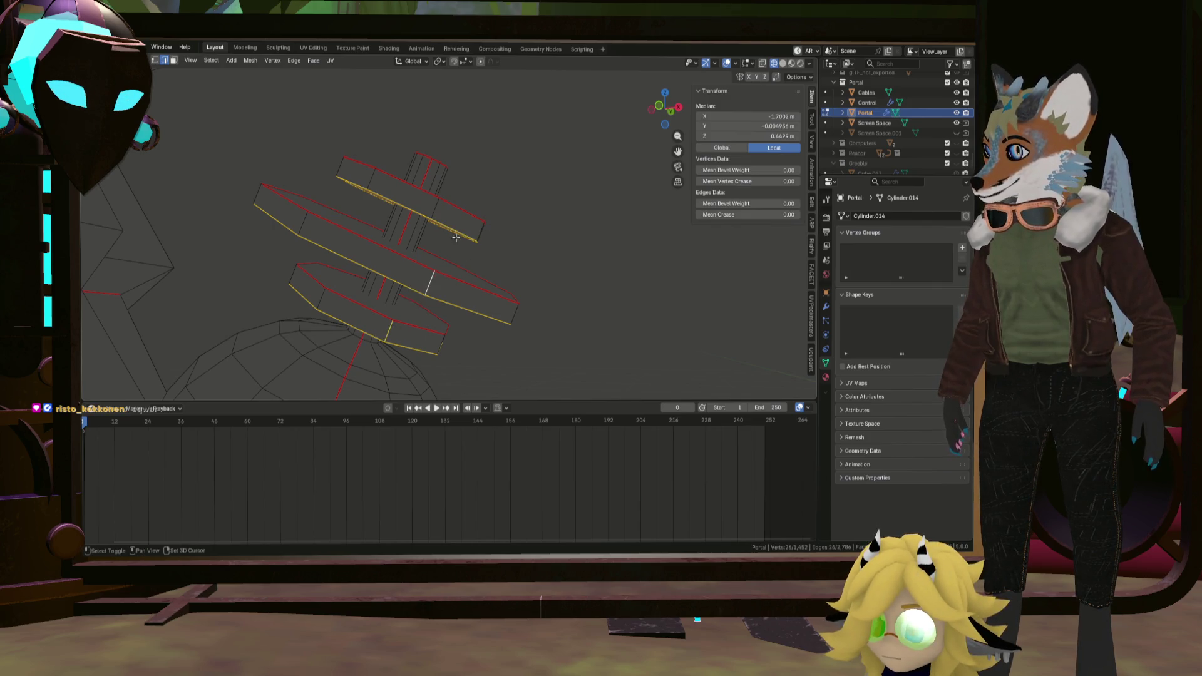
pyautogui.rightClick(482, 232)
pyautogui.click(483, 235)
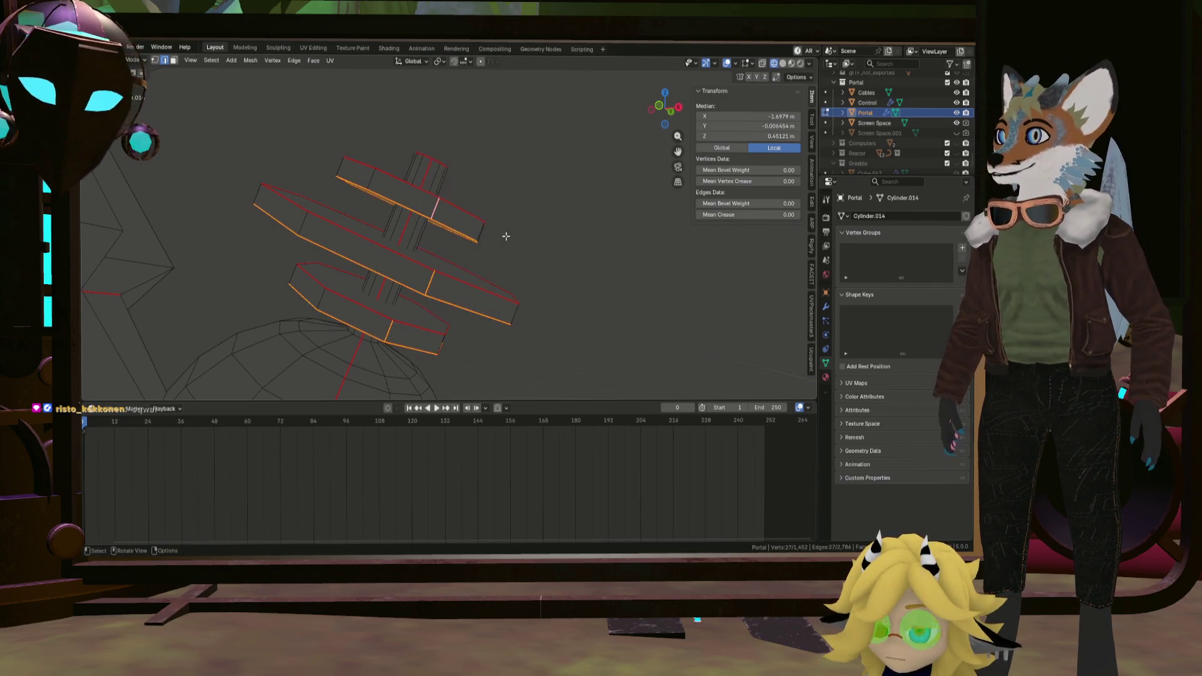
pyautogui.scroll(-4, 503, 234)
pyautogui.hotkey('alt', 'a')
pyautogui.moveTo(558, 226)
pyautogui.mouseDown(button='middle')
pyautogui.moveTo(581, 210)
pyautogui.moveTo(611, 254)
pyautogui.moveTo(497, 197)
pyautogui.moveTo(416, 236)
pyautogui.moveTo(464, 268)
pyautogui.moveTo(481, 251)
pyautogui.moveTo(461, 216)
pyautogui.moveTo(477, 164)
pyautogui.mouseUp(button='middle')
pyautogui.scroll(-3, 596, 277)
pyautogui.scroll(3, 496, 198)
pyautogui.scroll(-3, 417, 236)
pyautogui.scroll(3, 460, 216)
# Mark seams on a cylinder loop, the disc's octagonal face ring and a single disc edge.
pyautogui.keyDown('alt'); pyautogui.click(456, 197); pyautogui.keyUp('alt')
pyautogui.scroll(2, 477, 159)
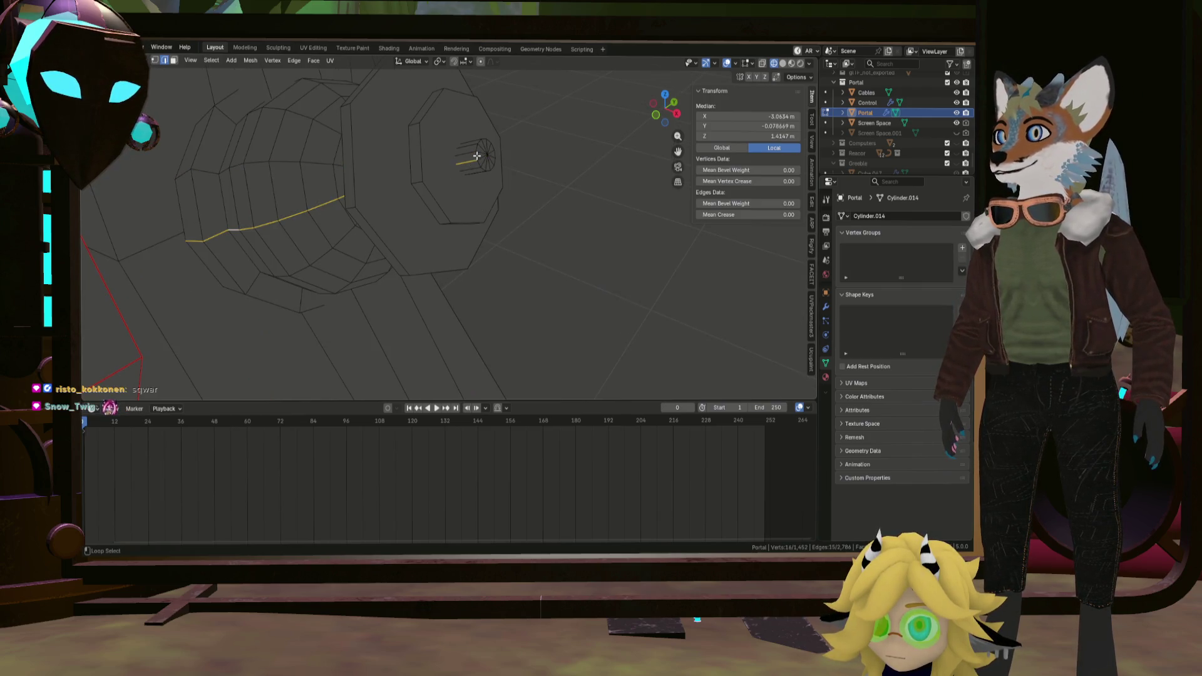
pyautogui.rightClick(477, 155)
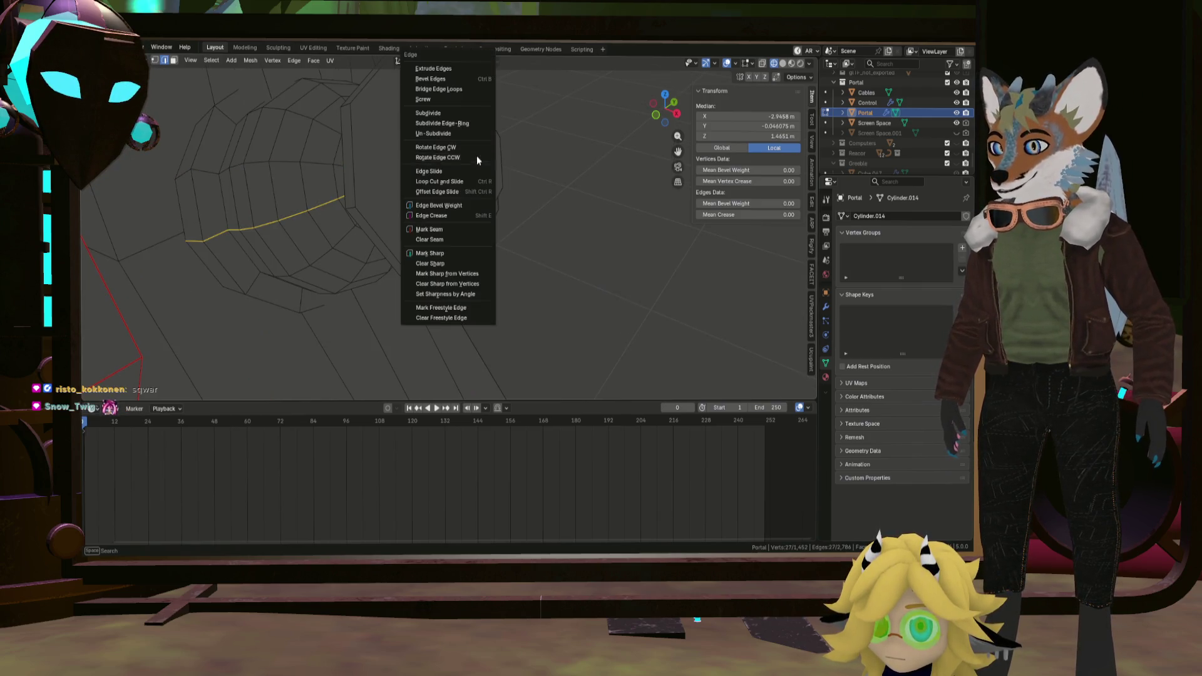
pyautogui.click(461, 230)
pyautogui.moveTo(400, 191); pyautogui.dragTo(425, 231, button='middle')
pyautogui.keyDown('alt'); pyautogui.keyDown('shift'); pyautogui.click(430, 231); pyautogui.keyUp('shift'); pyautogui.keyUp('alt')
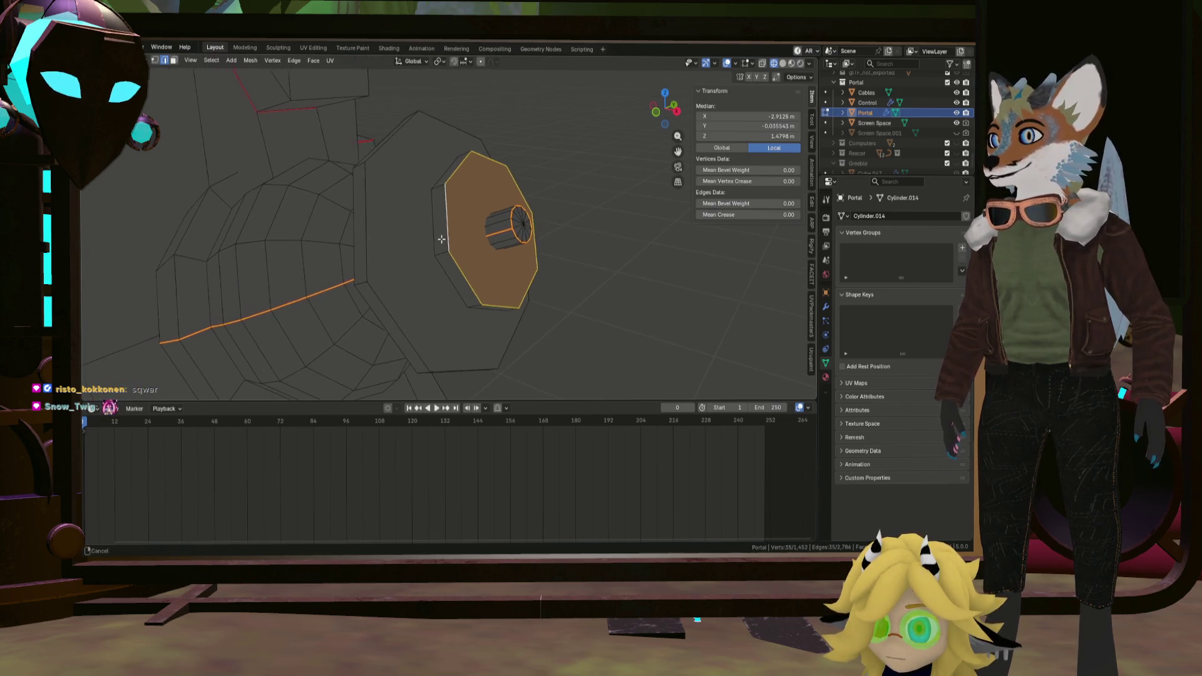
pyautogui.hotkey('ctrl', 'e')
pyautogui.click(448, 235)
pyautogui.moveTo(449, 236); pyautogui.dragTo(436, 236, button='middle')
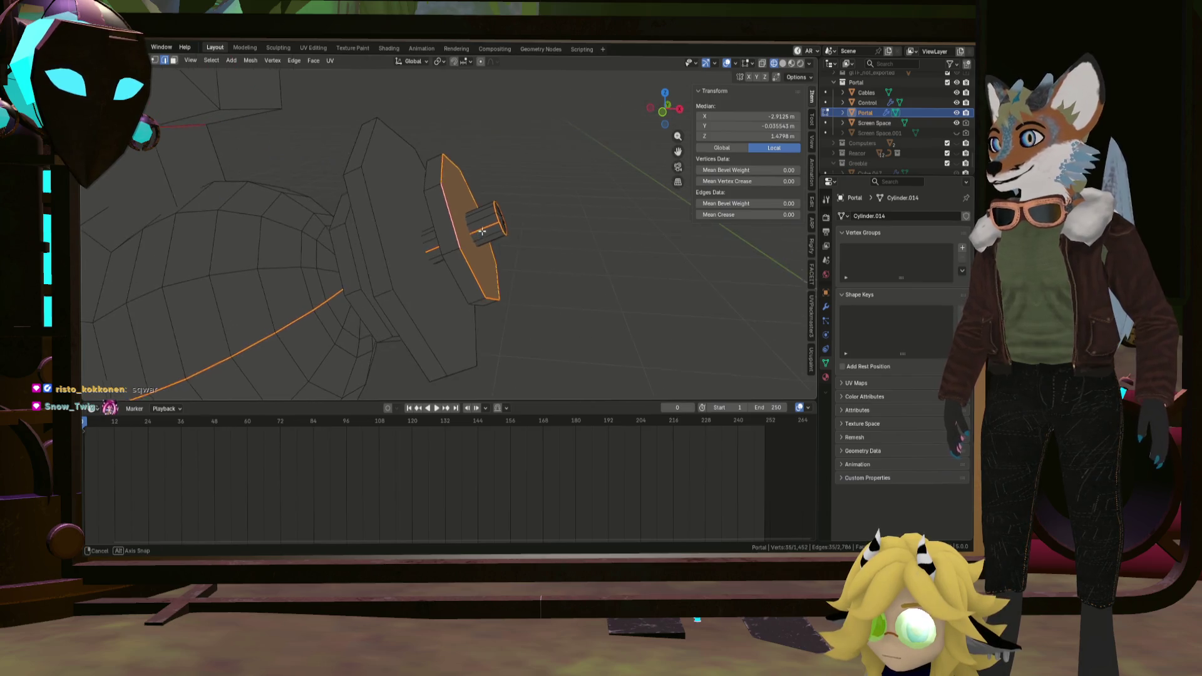
pyautogui.click(435, 236)
pyautogui.hotkey('ctrl', 'e')
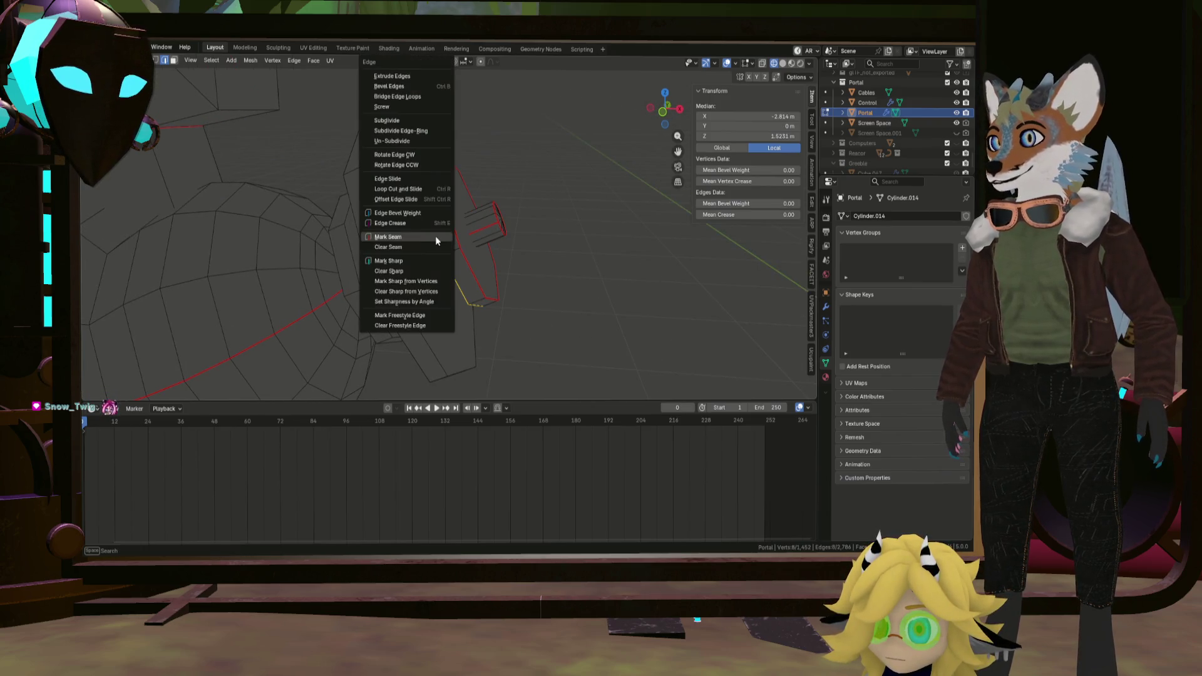
pyautogui.click(435, 235)
# Mark seams around the large octagonal plate, the small disc and one more disc edge, then deselect.
pyautogui.click(384, 265)
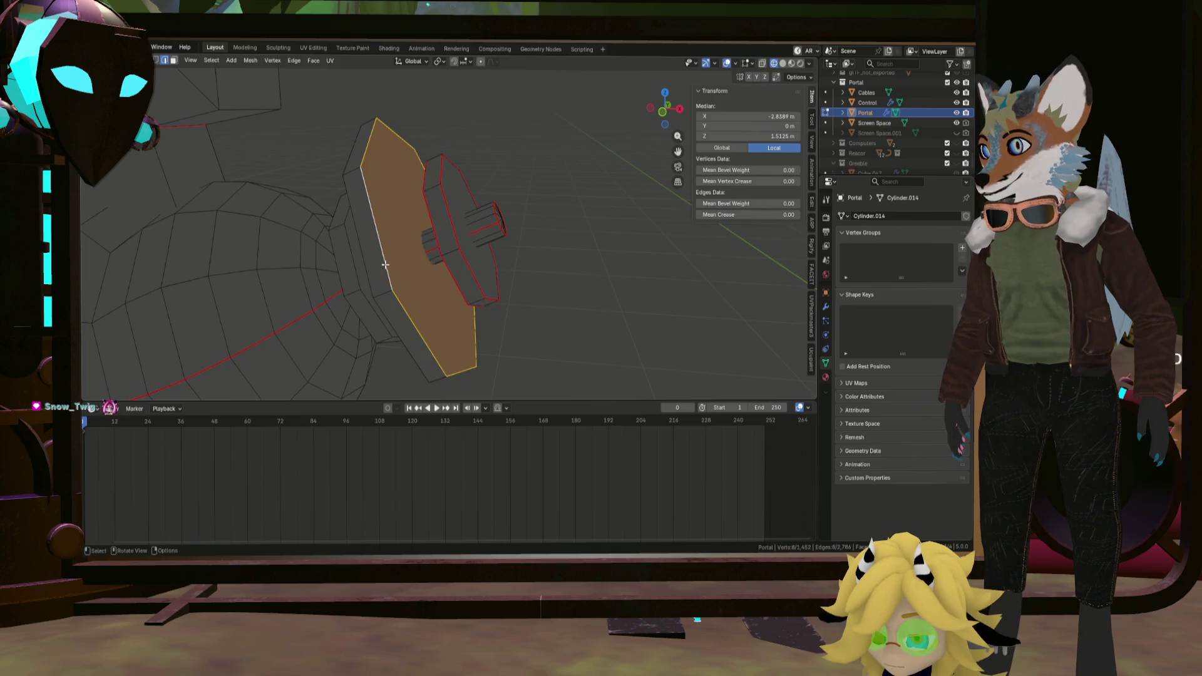
pyautogui.hotkey('ctrl', 'e')
pyautogui.click(384, 265)
pyautogui.moveTo(384, 264)
pyautogui.mouseDown(button='middle')
pyautogui.moveTo(377, 279)
pyautogui.moveTo(441, 263)
pyautogui.moveTo(432, 286)
pyautogui.moveTo(435, 252)
pyautogui.mouseUp(button='middle')
pyautogui.hotkey('ctrl', 'e')
pyautogui.click(375, 280)
pyautogui.click(387, 286)
pyautogui.hotkey('ctrl', 'e')
pyautogui.click(406, 286)
pyautogui.hotkey('ctrl', 'e')
pyautogui.click(425, 281)
pyautogui.click(423, 250)
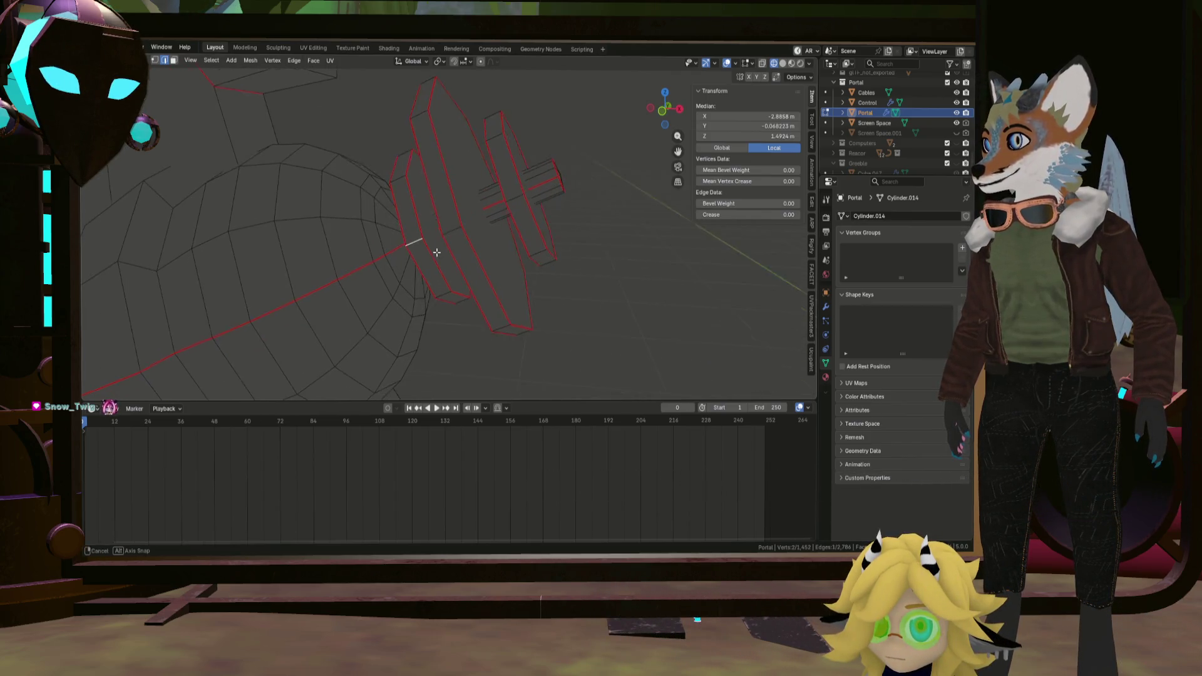
pyautogui.hotkey('ctrl', 'e')
pyautogui.click(538, 231)
pyautogui.click(625, 265)
pyautogui.scroll(-3, 623, 269)
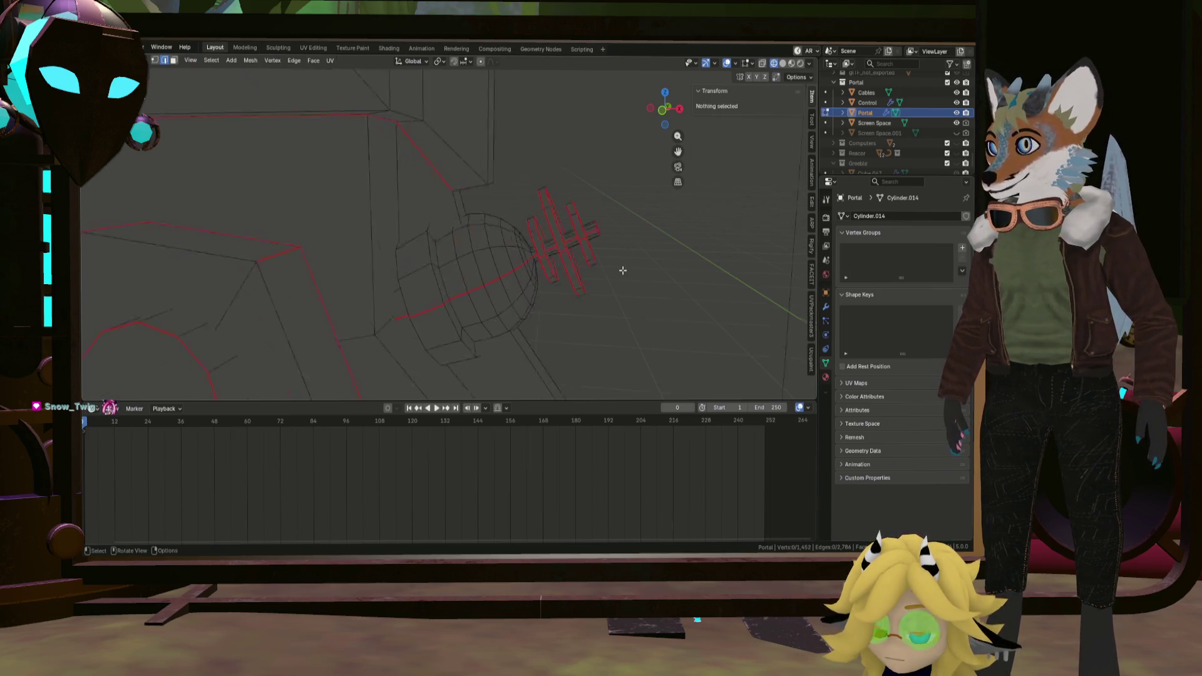
pyautogui.scroll(-3, 585, 261)
pyautogui.scroll(-2, 538, 341)
# Mark seams on a cylinder loop together with the larger disc's face loop on the rounded mesh.
pyautogui.moveTo(538, 342)
pyautogui.mouseDown(button='middle')
pyautogui.moveTo(564, 273)
pyautogui.moveTo(536, 276)
pyautogui.moveTo(407, 196)
pyautogui.moveTo(393, 202)
pyautogui.mouseUp(button='middle')
pyautogui.keyDown('alt'); pyautogui.click(396, 202); pyautogui.keyUp('alt')
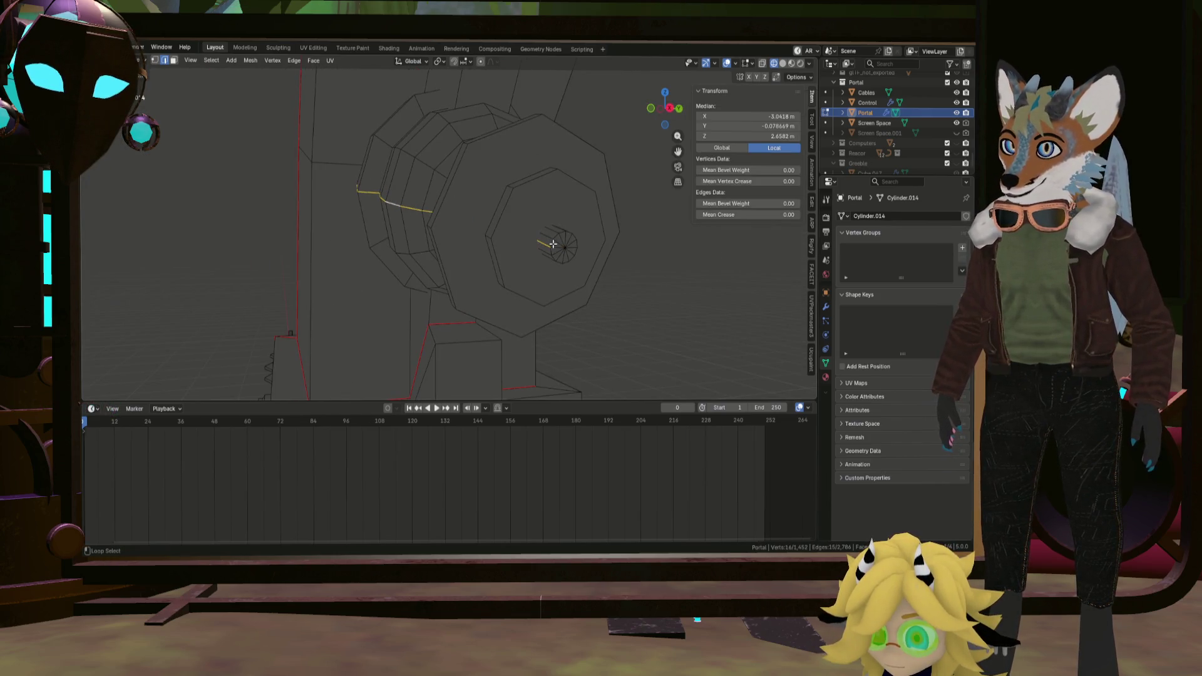
pyautogui.moveTo(530, 239); pyautogui.dragTo(593, 253, button='middle')
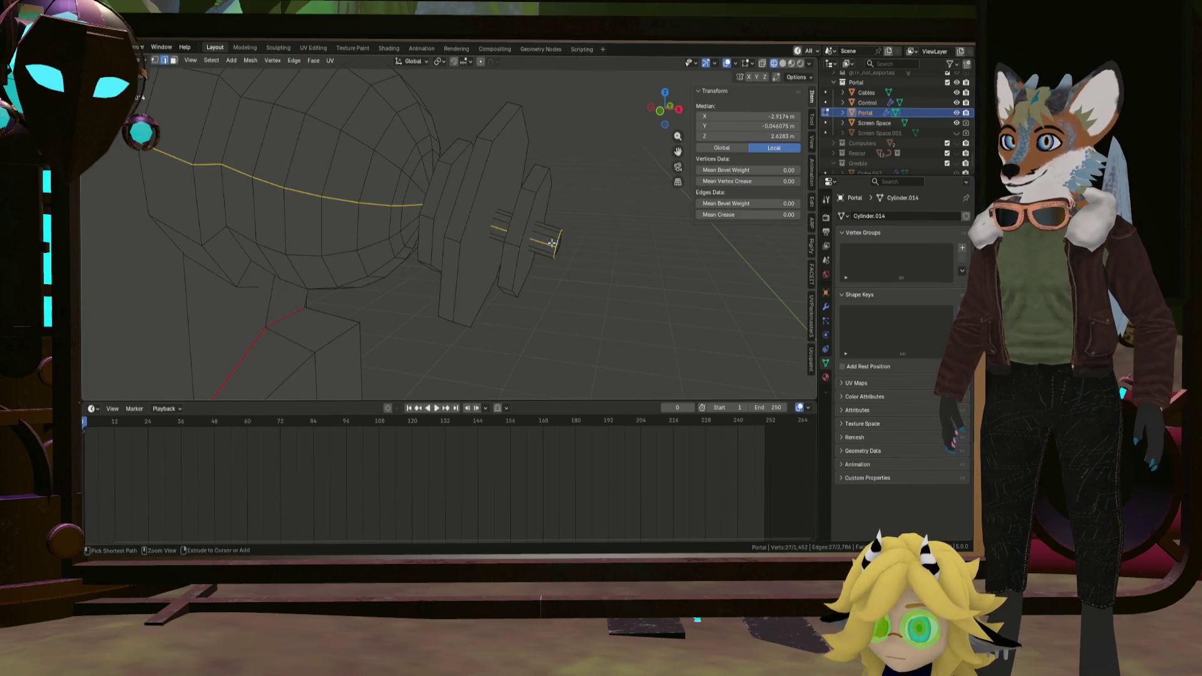
pyautogui.keyDown('alt'); pyautogui.keyDown('shift'); pyautogui.click(472, 216); pyautogui.keyUp('shift'); pyautogui.keyUp('alt')
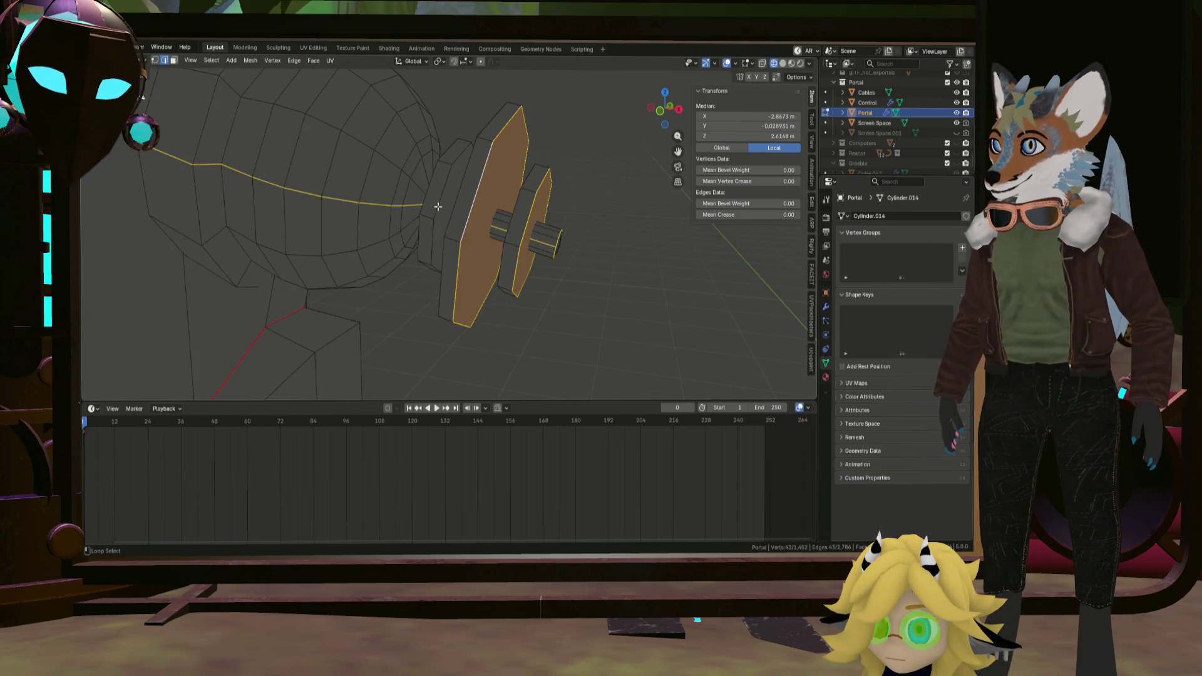
pyautogui.hotkey('ctrl', 'e')
pyautogui.click(464, 230)
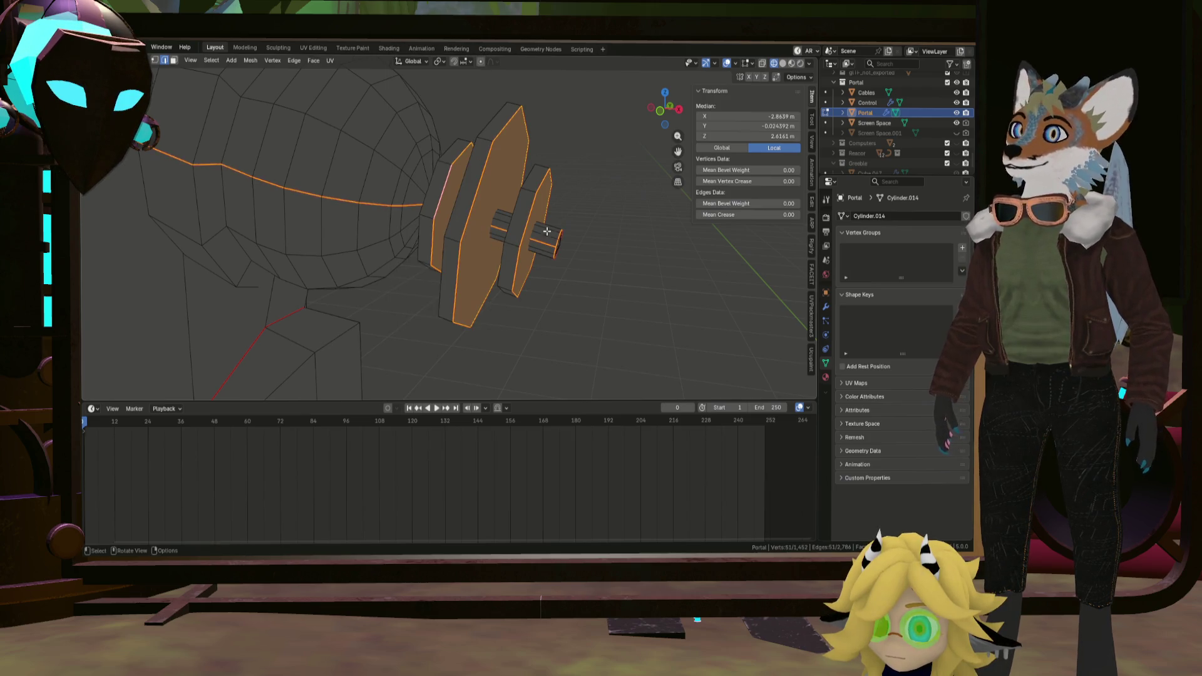
# Mark seams on further cylinder loops of the joint, then deselect everything.
pyautogui.click(514, 223)
pyautogui.click(513, 215)
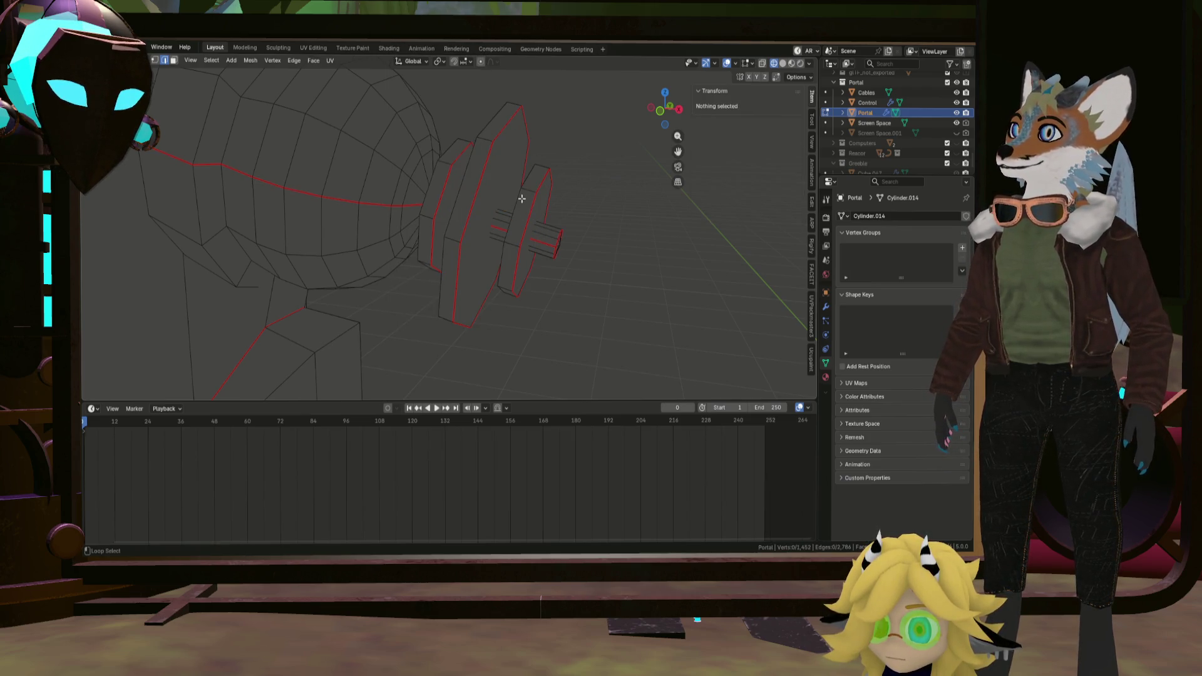
pyautogui.keyDown('alt'); pyautogui.click(521, 198); pyautogui.keyUp('alt')
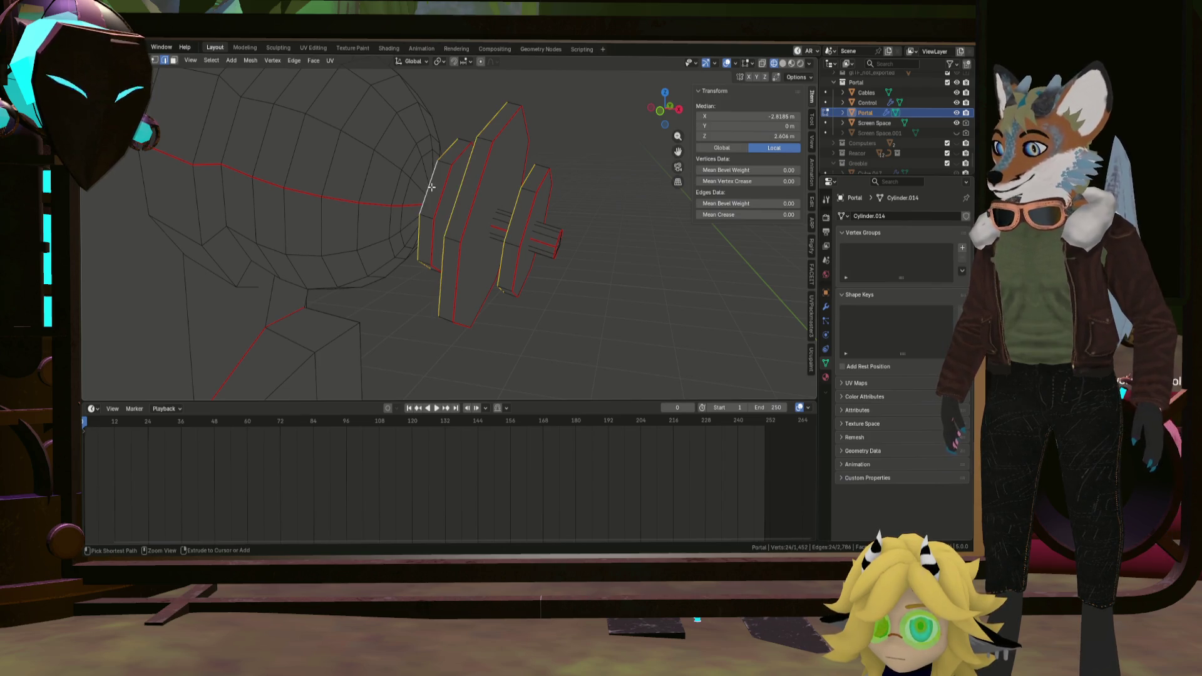
pyautogui.hotkey('ctrl', 'e')
pyautogui.click(394, 232)
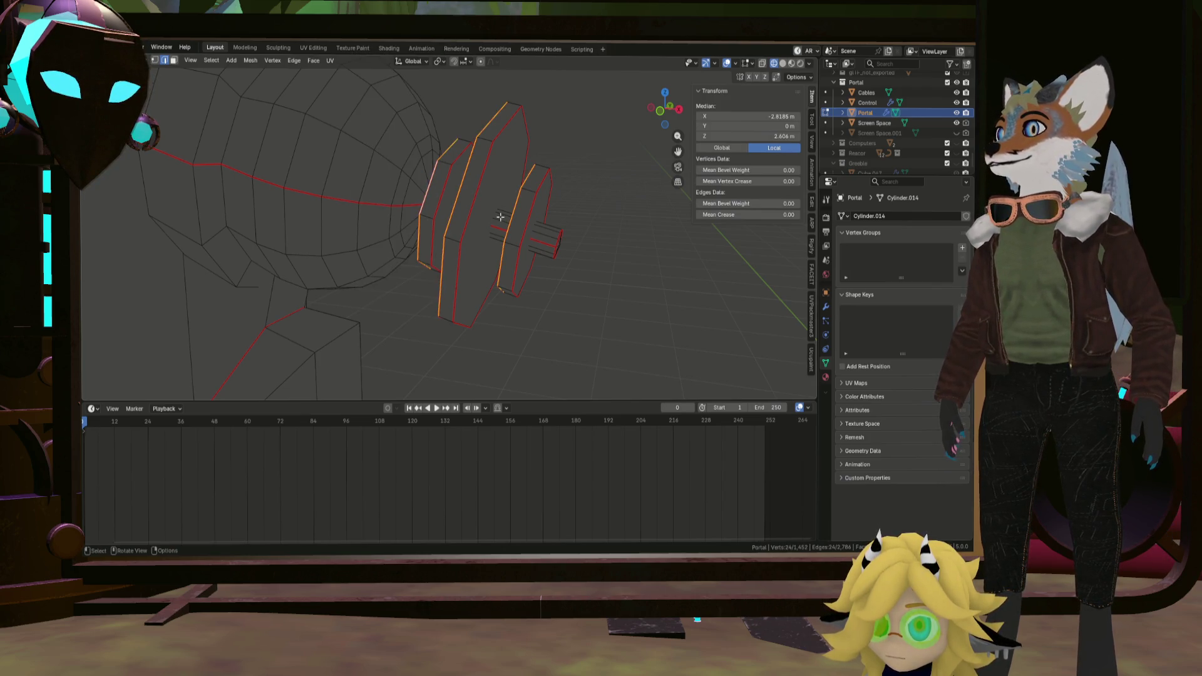
pyautogui.moveTo(512, 231); pyautogui.dragTo(513, 242, button='middle')
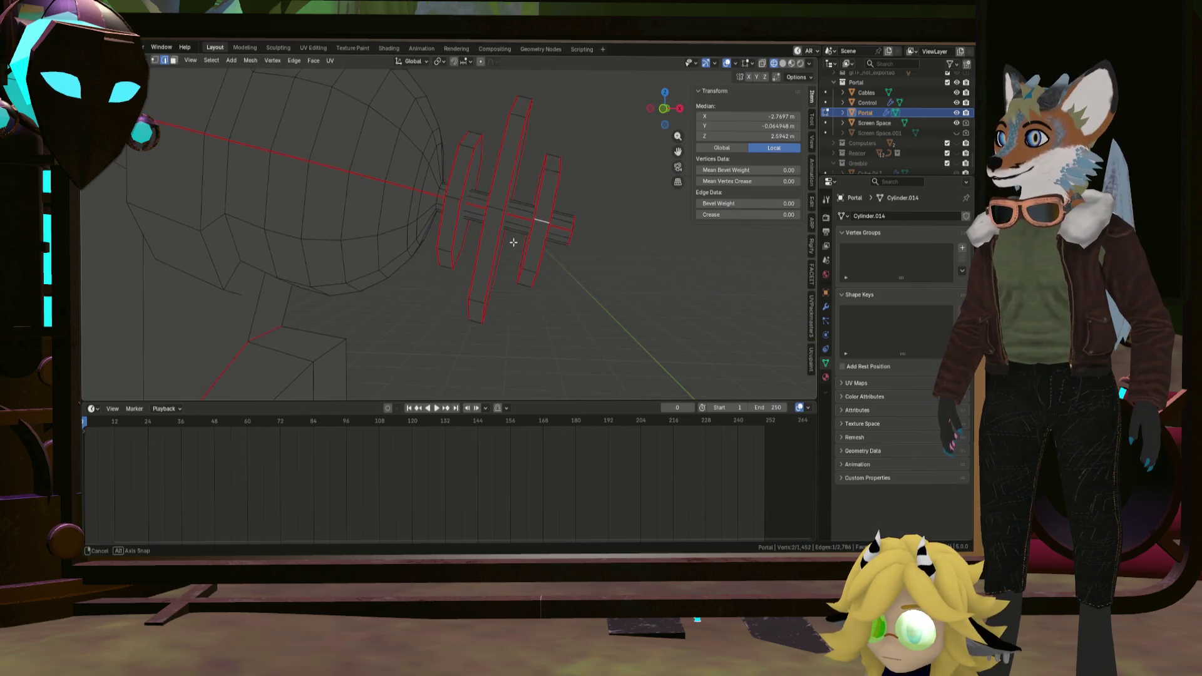
pyautogui.hotkey('ctrl', 'e')
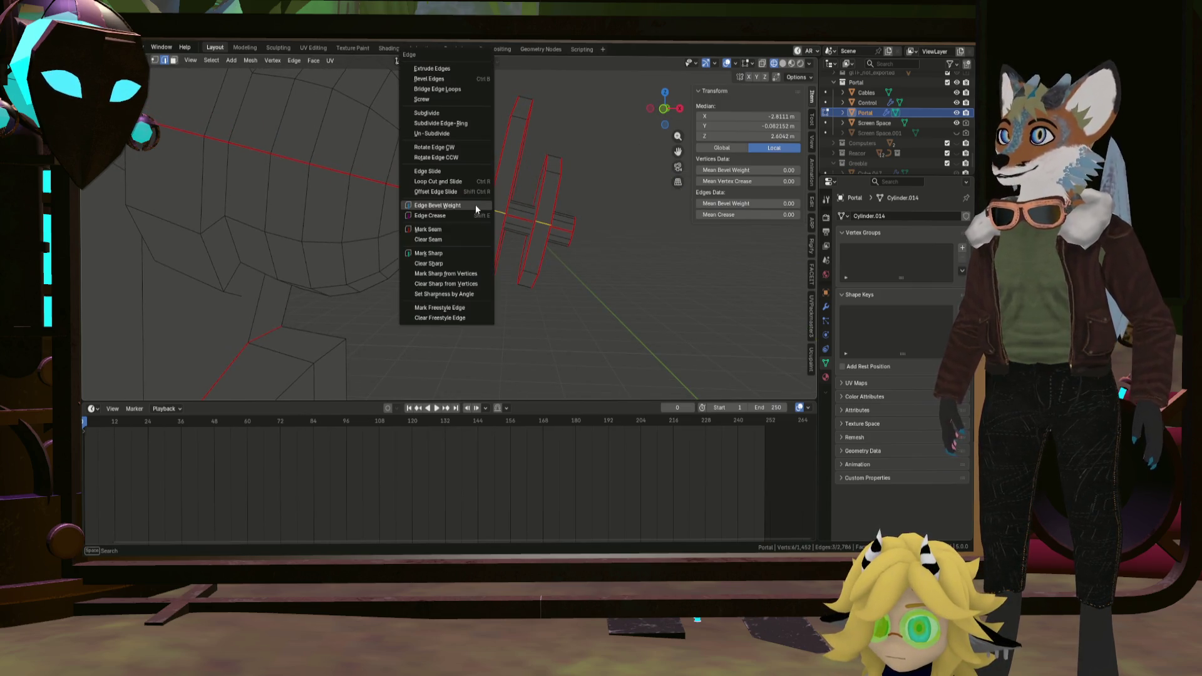
pyautogui.click(450, 232)
pyautogui.moveTo(451, 235)
pyautogui.mouseDown(button='middle')
pyautogui.moveTo(506, 270)
pyautogui.moveTo(564, 269)
pyautogui.mouseUp(button='middle')
pyautogui.scroll(-5, 563, 268)
pyautogui.click(620, 275)
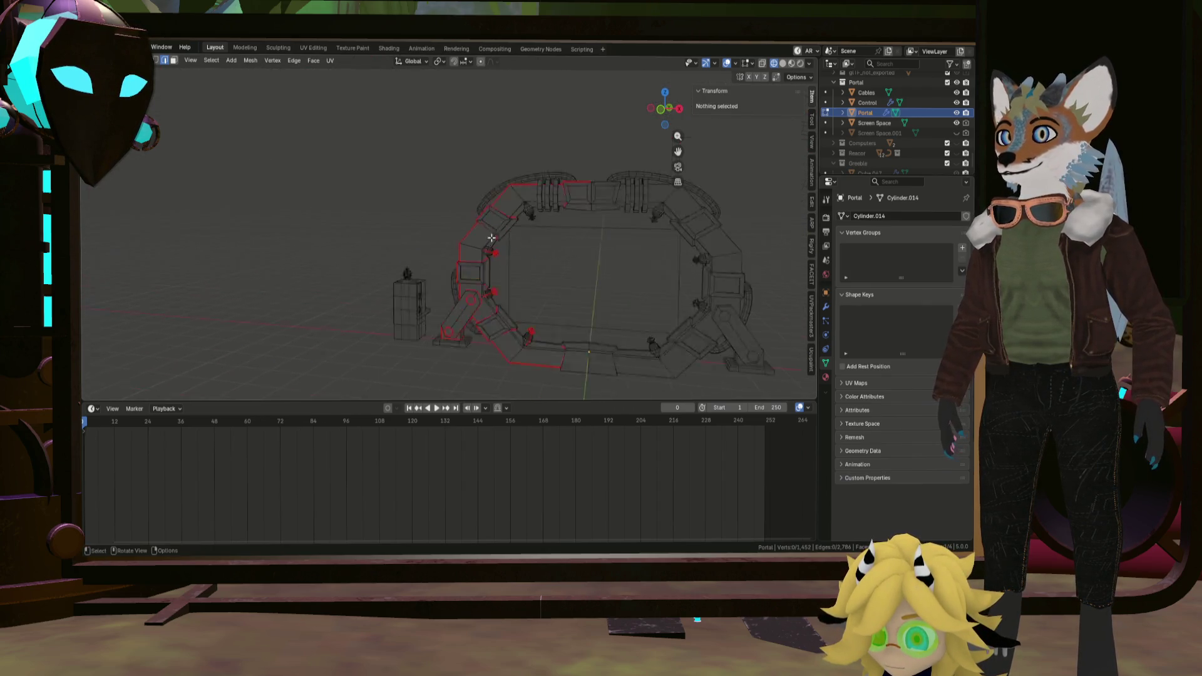
pyautogui.scroll(5, 567, 328)
# Remove the seam from one edge loop on the joint's cylinder at the portal corner.
pyautogui.moveTo(567, 328)
pyautogui.mouseDown(button='middle')
pyautogui.moveTo(510, 293)
pyautogui.moveTo(513, 311)
pyautogui.moveTo(529, 308)
pyautogui.mouseUp(button='middle')
pyautogui.keyDown('alt'); pyautogui.click(517, 312); pyautogui.keyUp('alt')
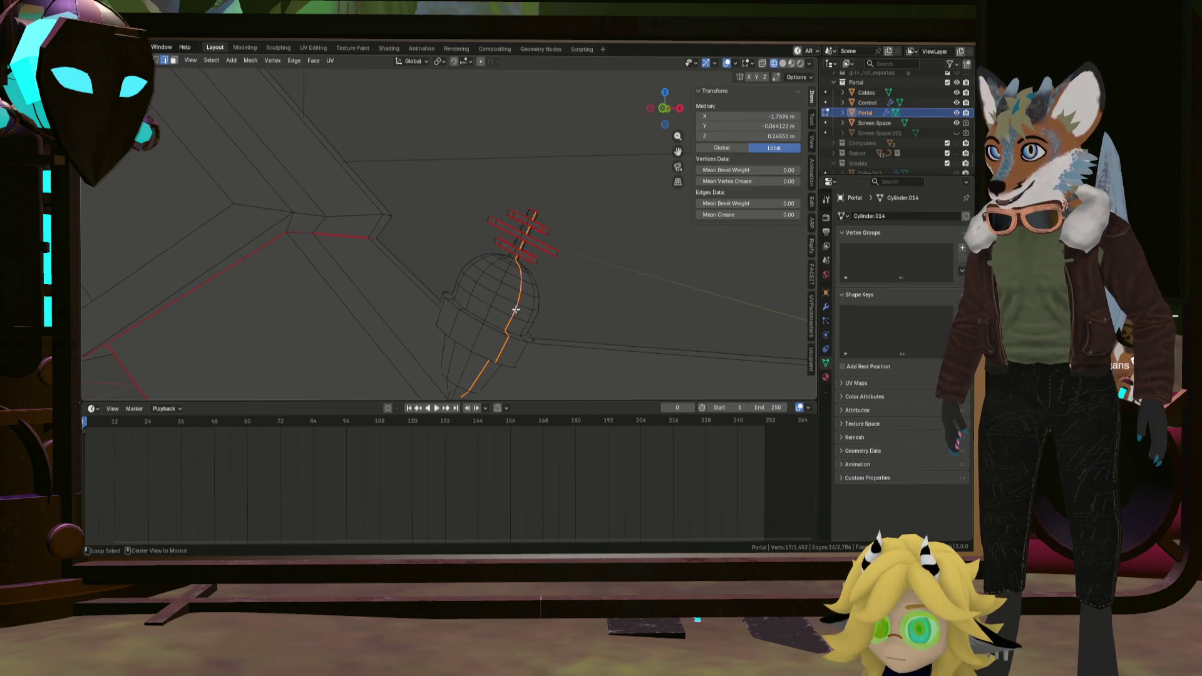
pyautogui.hotkey('ctrl', 'e')
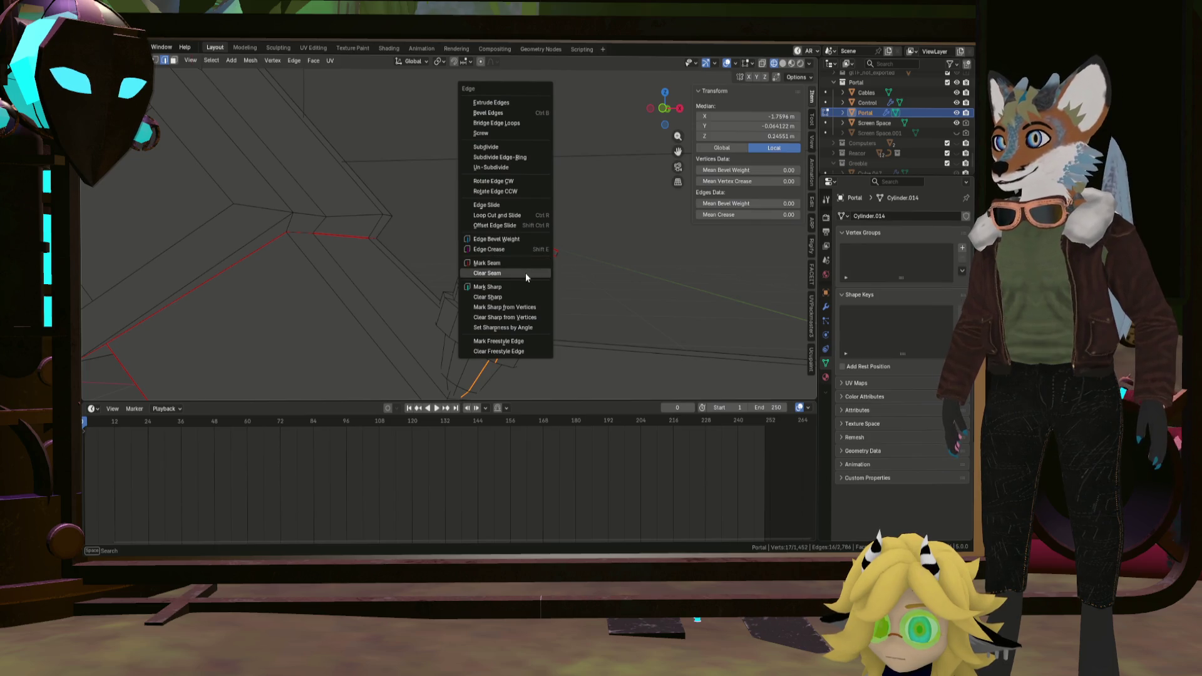
pyautogui.click(525, 272)
pyautogui.moveTo(525, 273)
pyautogui.mouseDown(button='middle')
pyautogui.moveTo(487, 293)
pyautogui.moveTo(507, 274)
pyautogui.mouseUp(button='middle')
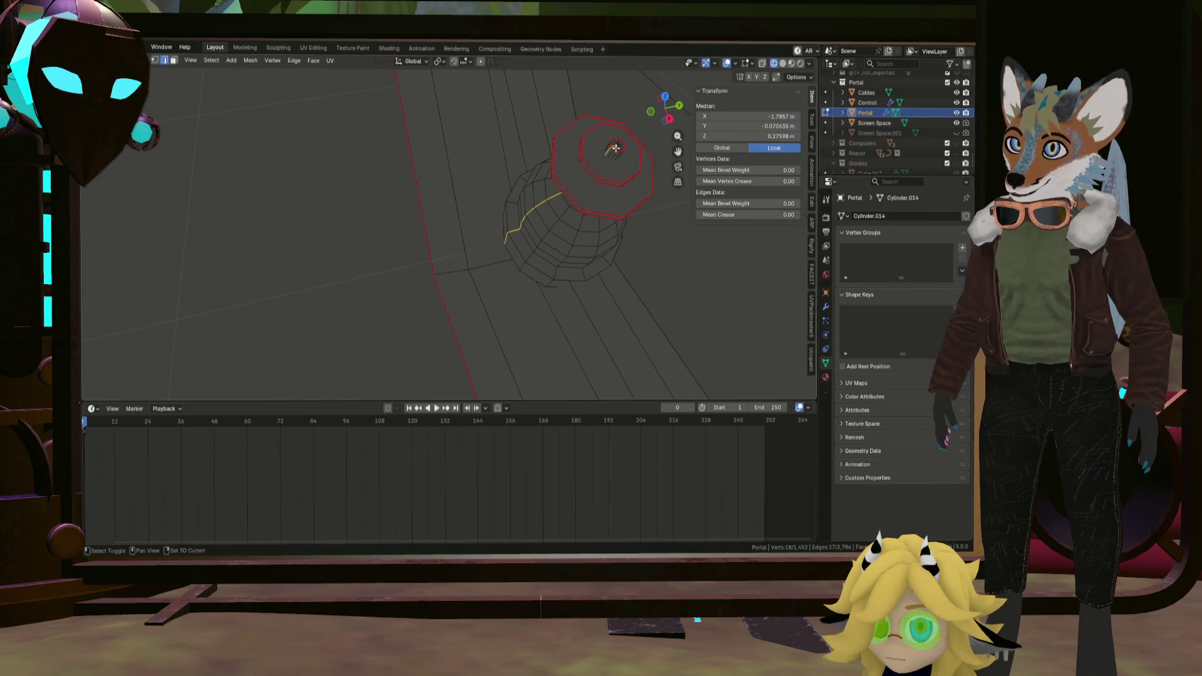
pyautogui.hotkey('ctrl', 'e')
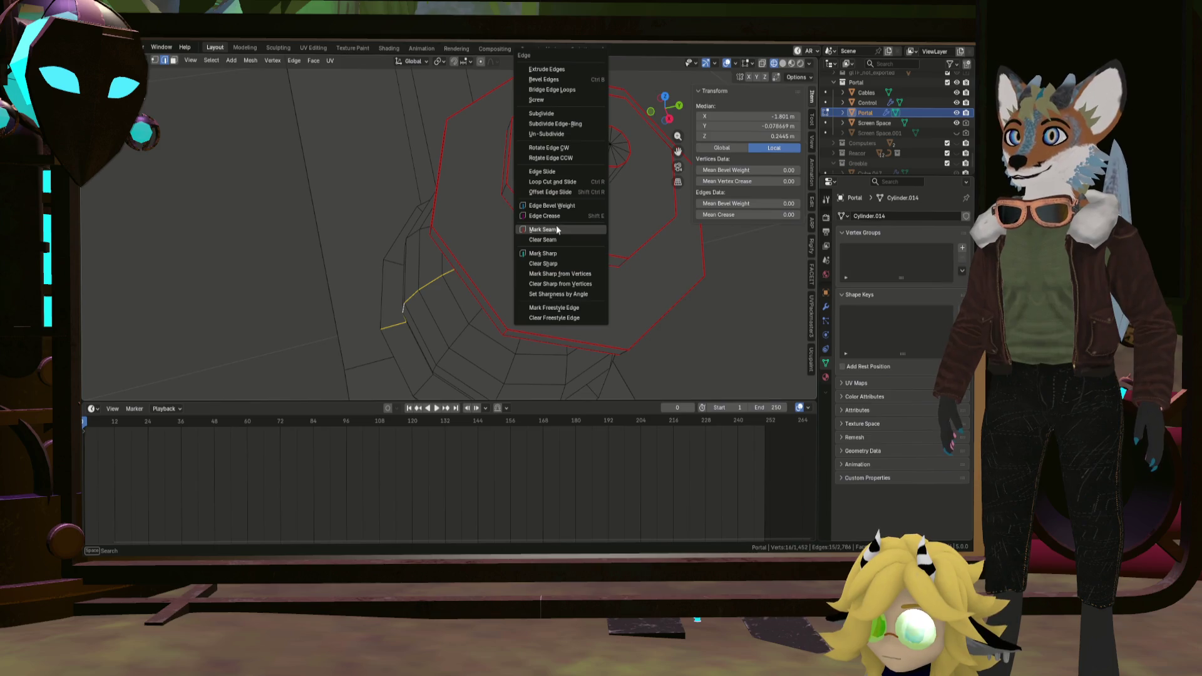
# Mark the joint's selected edges as seams and orbit out to check the frame.
pyautogui.moveTo(553, 242); pyautogui.dragTo(563, 228, button='middle')
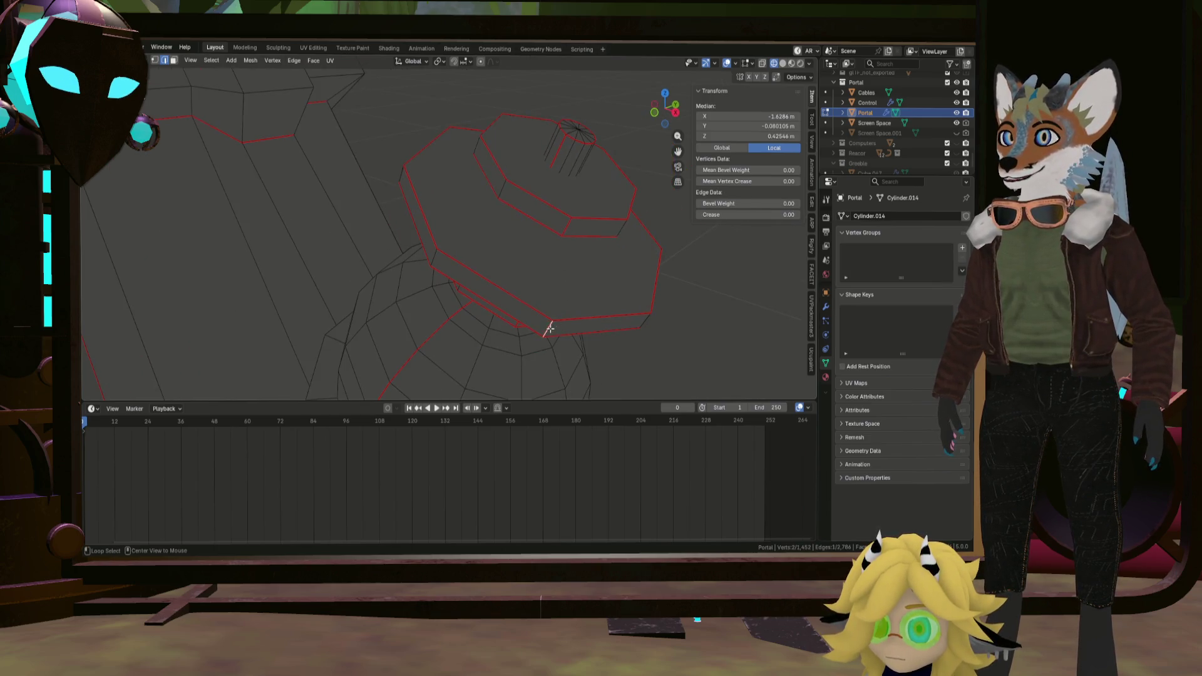
pyautogui.hotkey('ctrl', 'e')
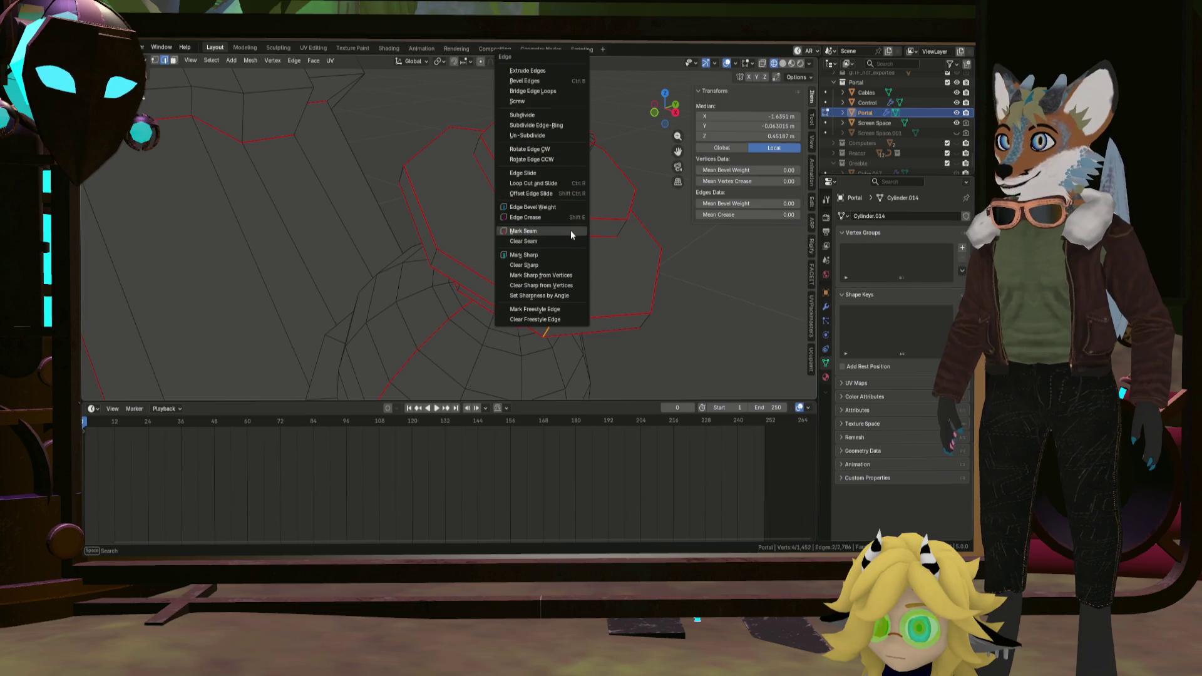
pyautogui.press('Escape')
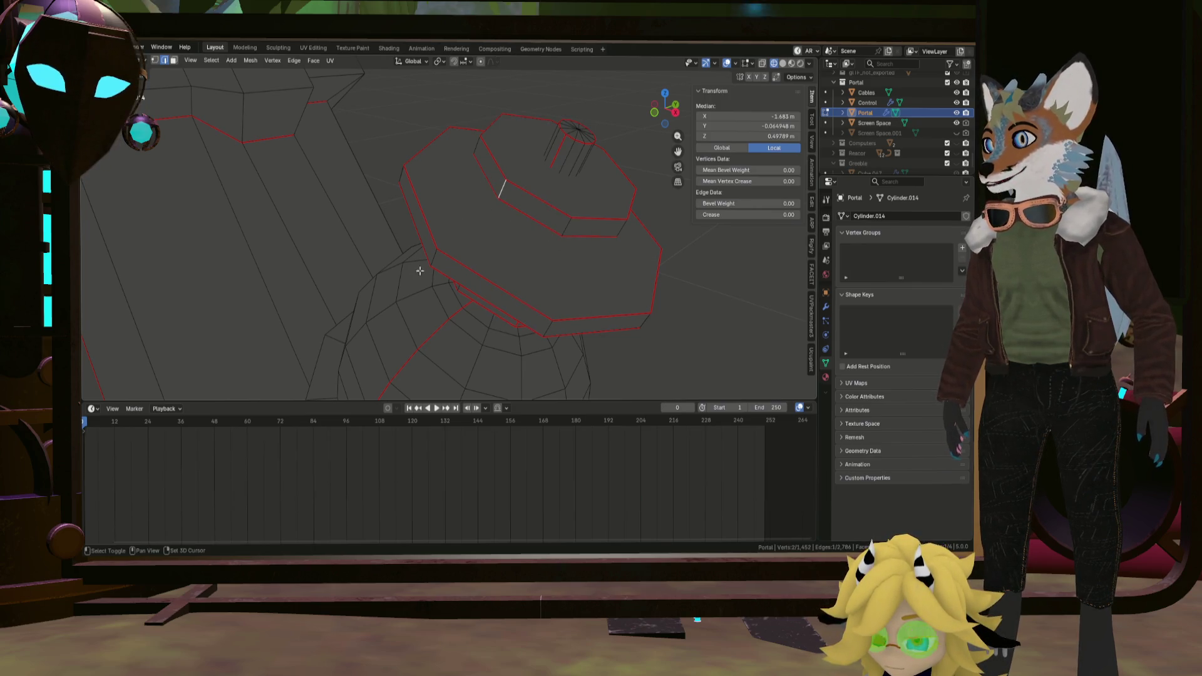
pyautogui.hotkey('ctrl', 'e')
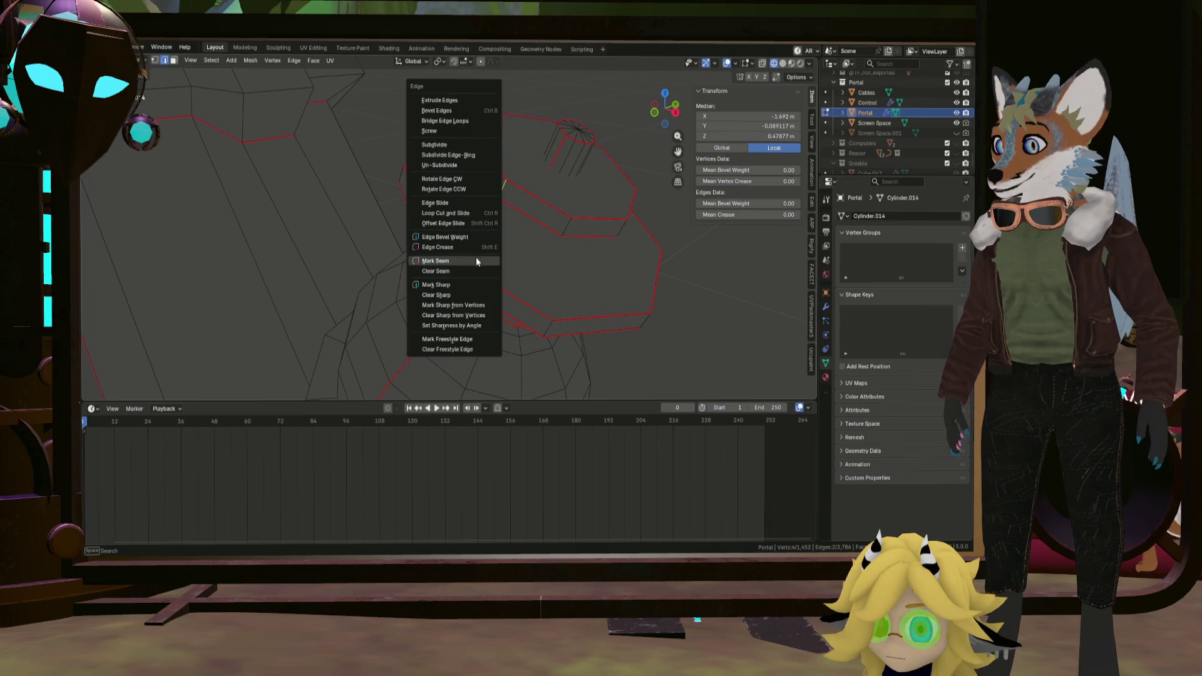
pyautogui.click(476, 257)
pyautogui.scroll(-3, 604, 249)
pyautogui.moveTo(603, 249); pyautogui.dragTo(585, 220, button='middle')
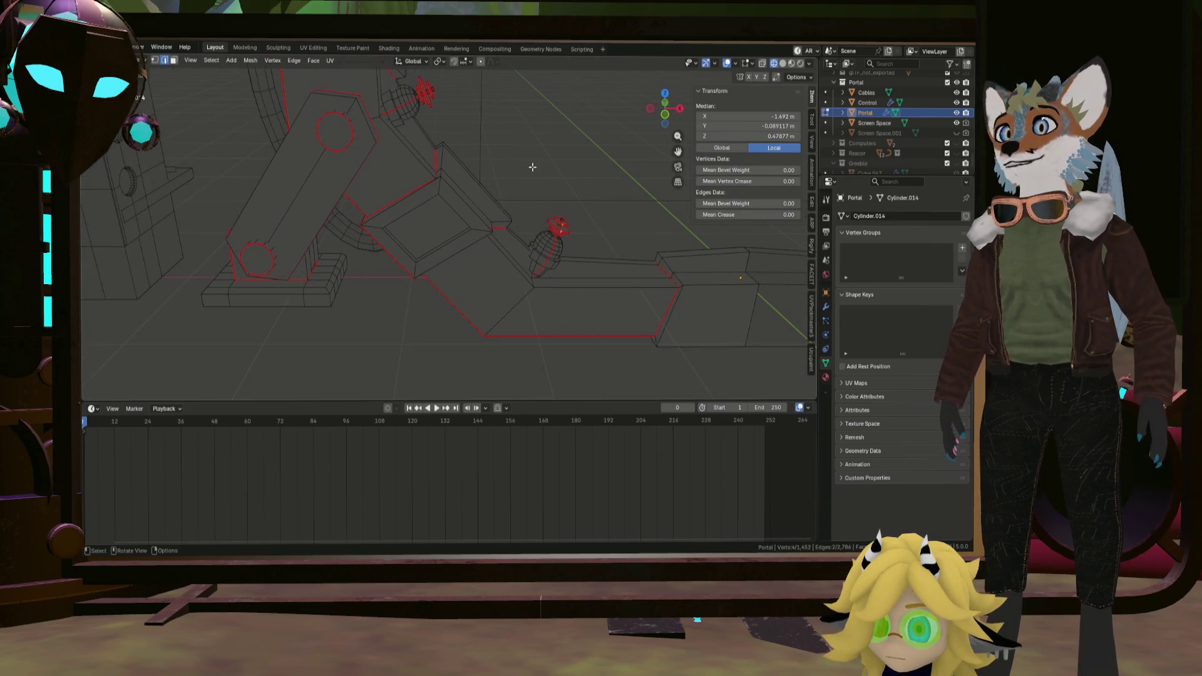
pyautogui.moveTo(532, 167)
pyautogui.mouseDown(button='middle')
pyautogui.moveTo(479, 214)
pyautogui.moveTo(486, 226)
pyautogui.moveTo(456, 282)
pyautogui.moveTo(393, 245)
pyautogui.moveTo(444, 259)
pyautogui.mouseUp(button='middle')
pyautogui.scroll(3, 503, 251)
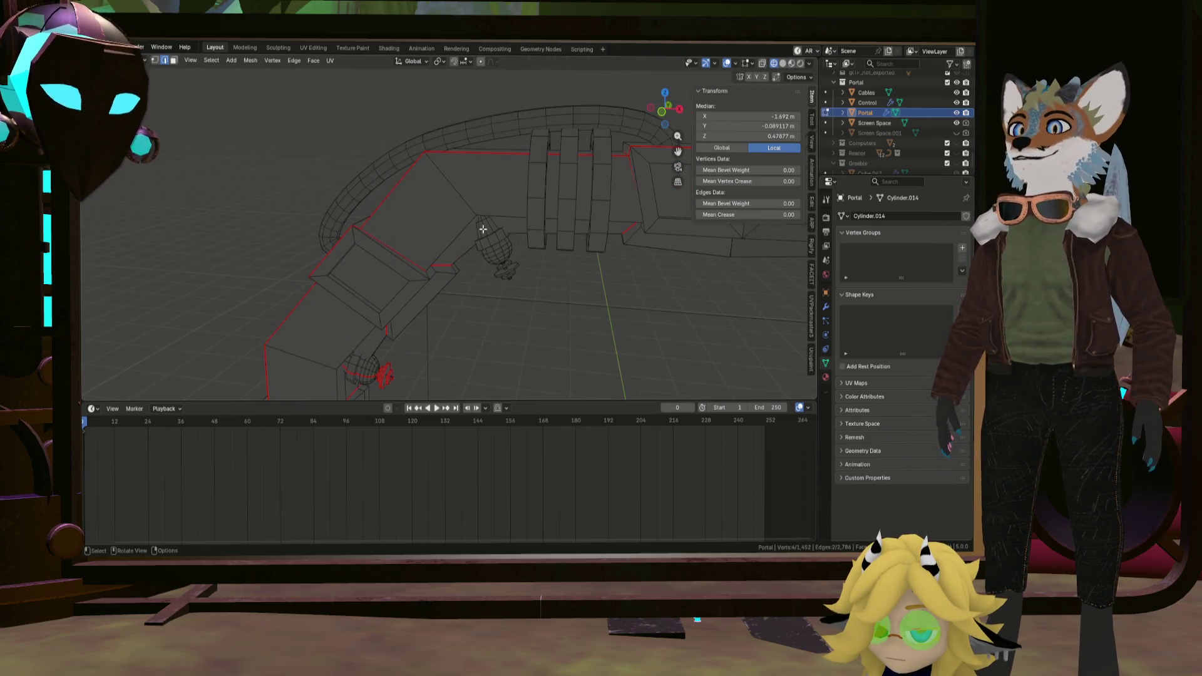
pyautogui.scroll(3, 498, 254)
pyautogui.scroll(3, 493, 256)
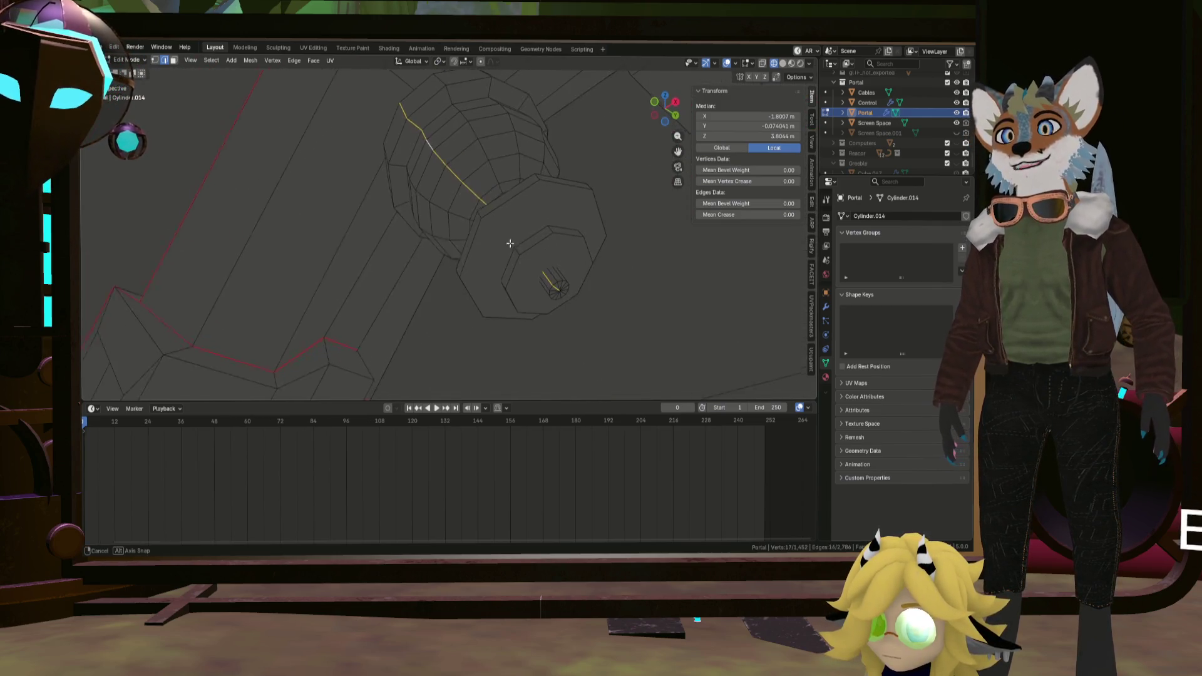
# Mark seams on two edge loops of the connector cylinder.
pyautogui.moveTo(559, 290); pyautogui.dragTo(580, 296, button='middle')
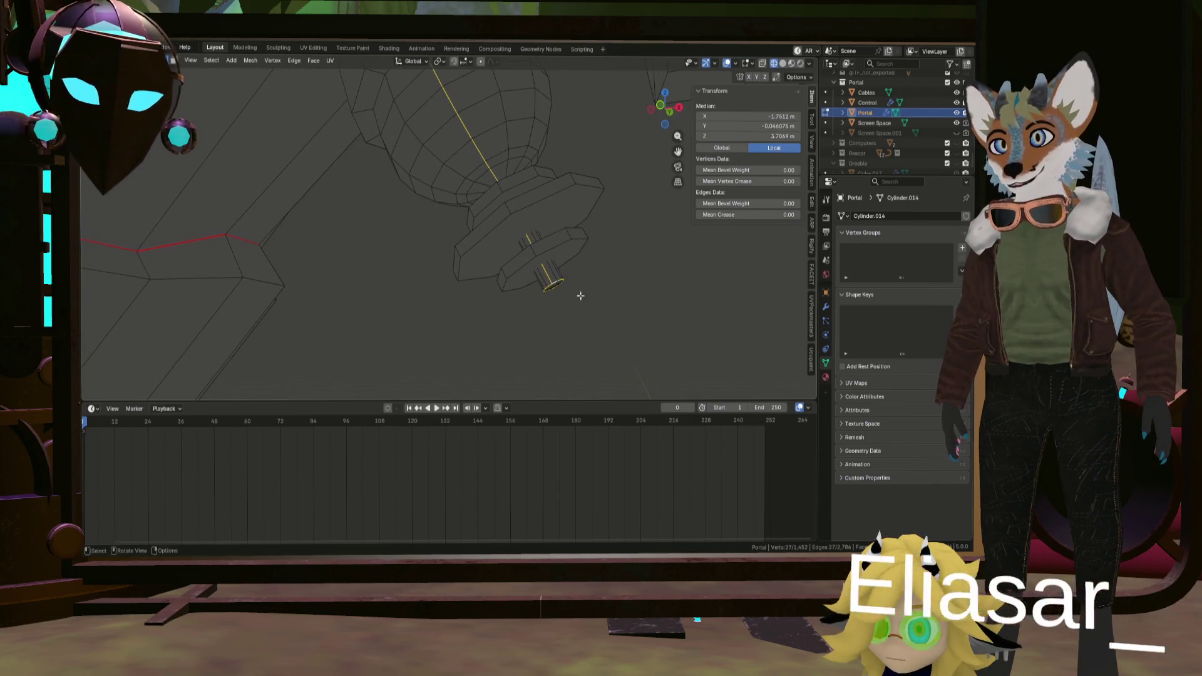
pyautogui.keyDown('shift'); pyautogui.click(498, 187); pyautogui.keyUp('shift')
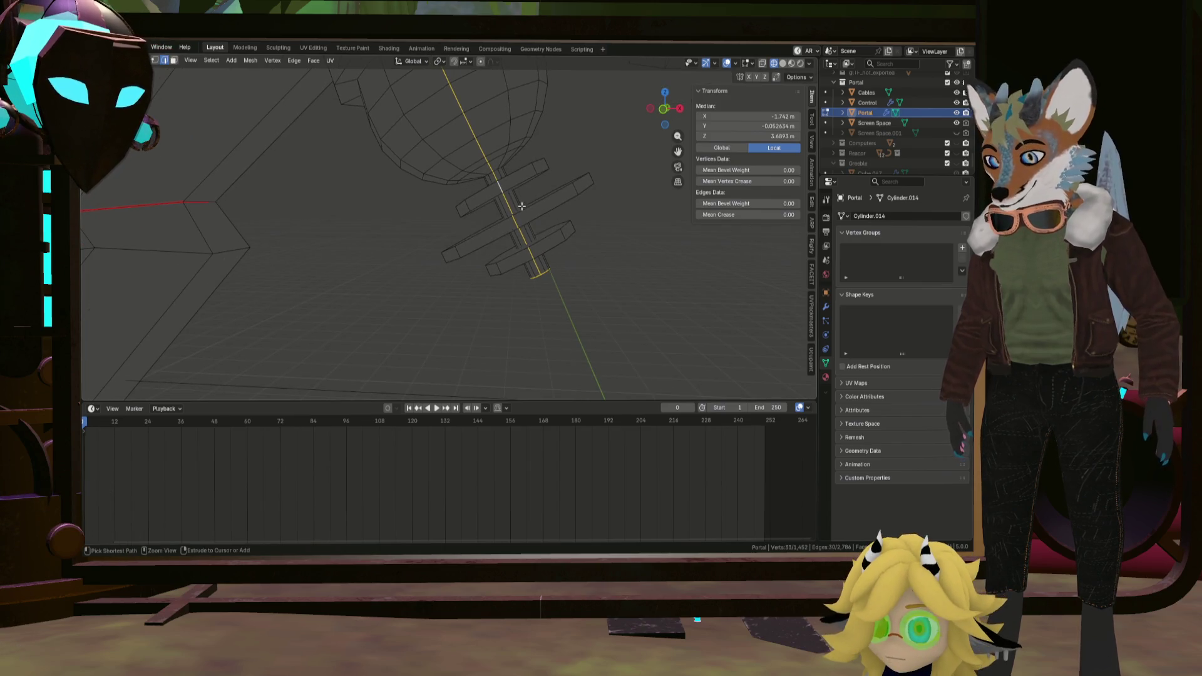
pyautogui.hotkey('ctrl', 'e')
pyautogui.click(491, 230)
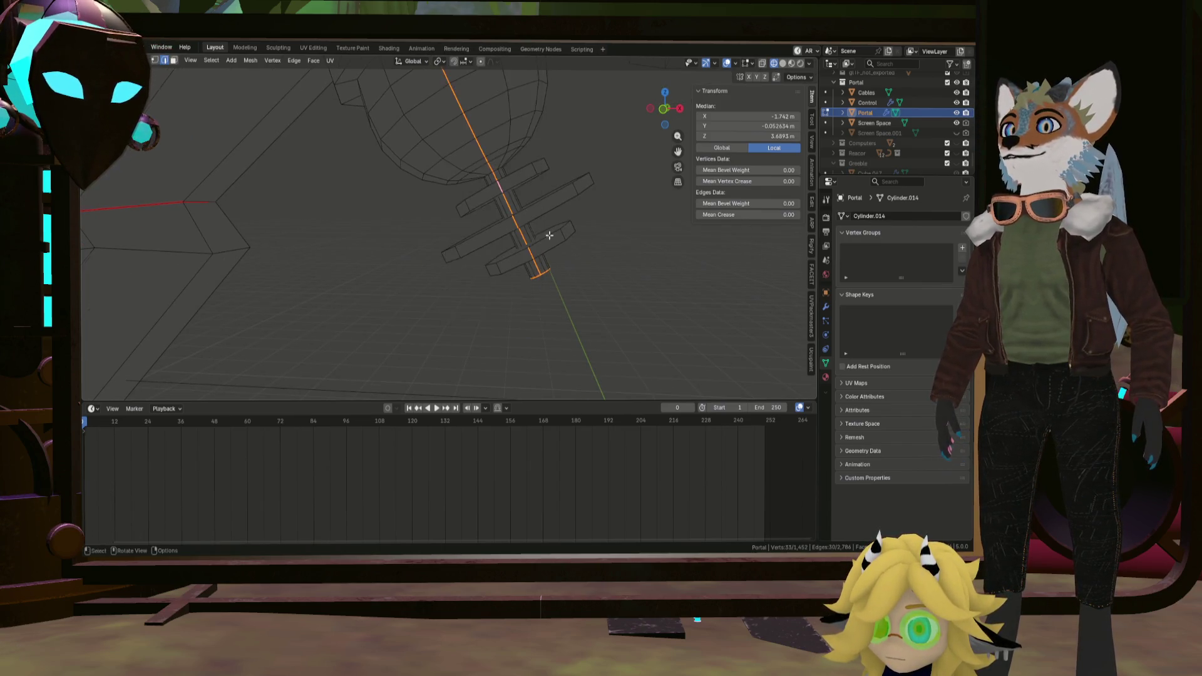
pyautogui.moveTo(550, 235); pyautogui.dragTo(518, 231, button='middle')
pyautogui.keyDown('alt'); pyautogui.click(507, 216); pyautogui.keyUp('alt')
pyautogui.hotkey('ctrl', 'e')
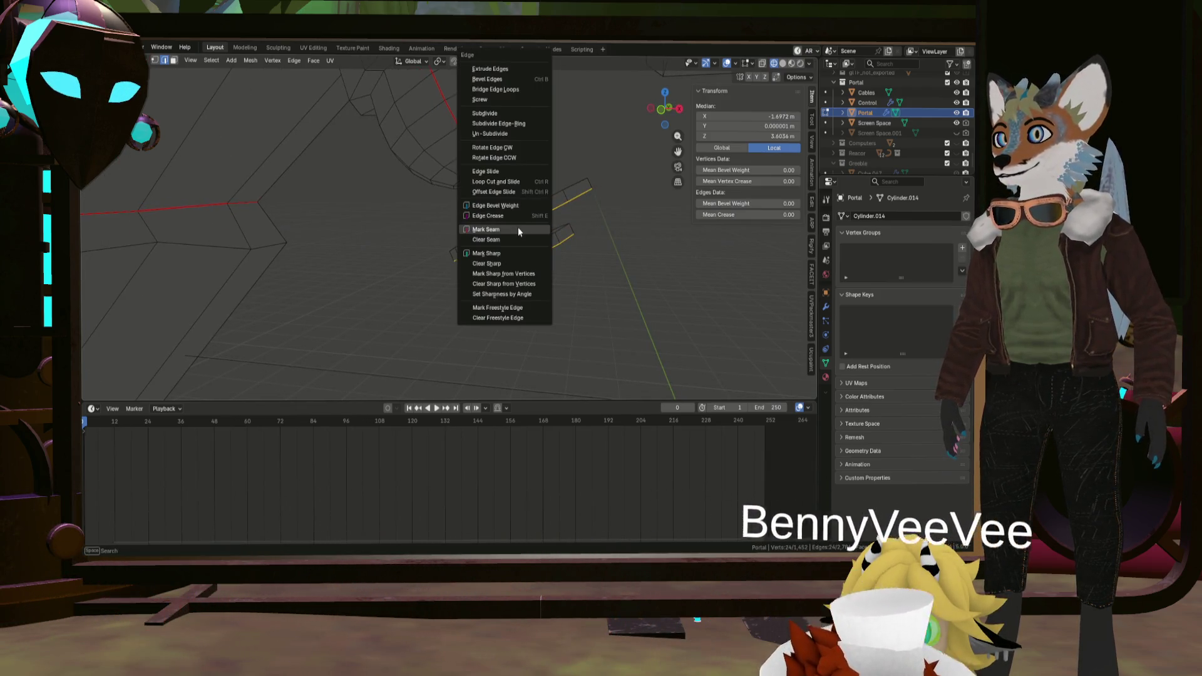
pyautogui.click(518, 231)
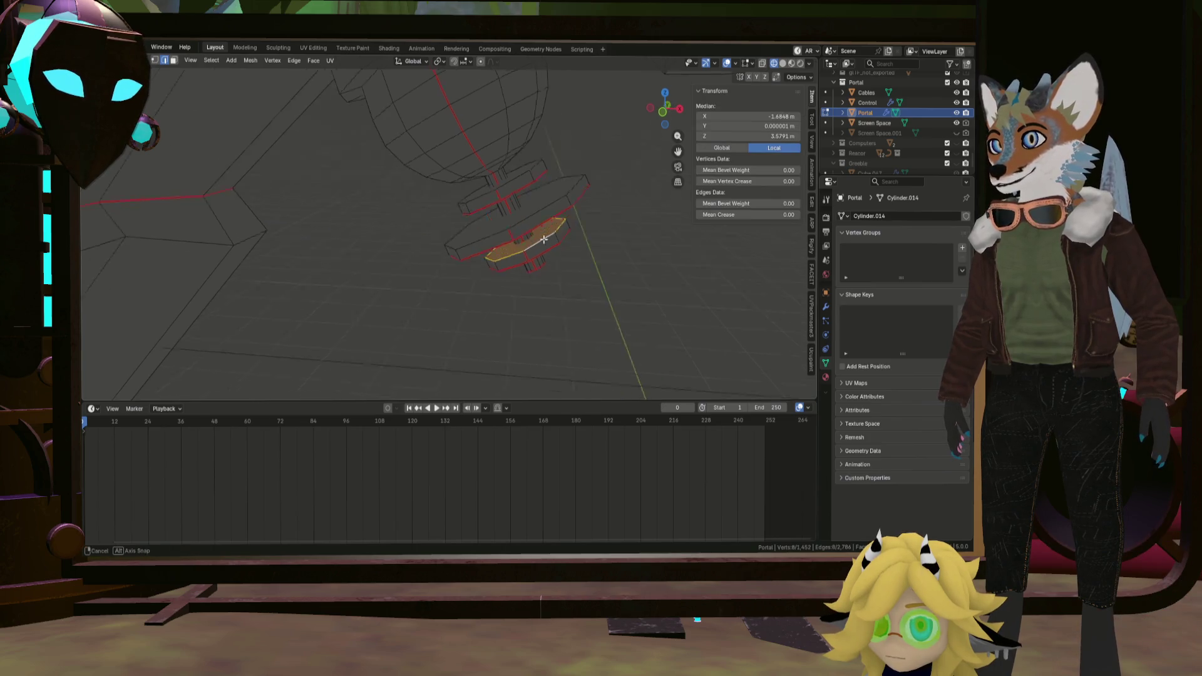
# Mark the remaining connector loops as seams, deselect, inspect the ring and leave Edit Mode.
pyautogui.hotkey('ctrl', 'e')
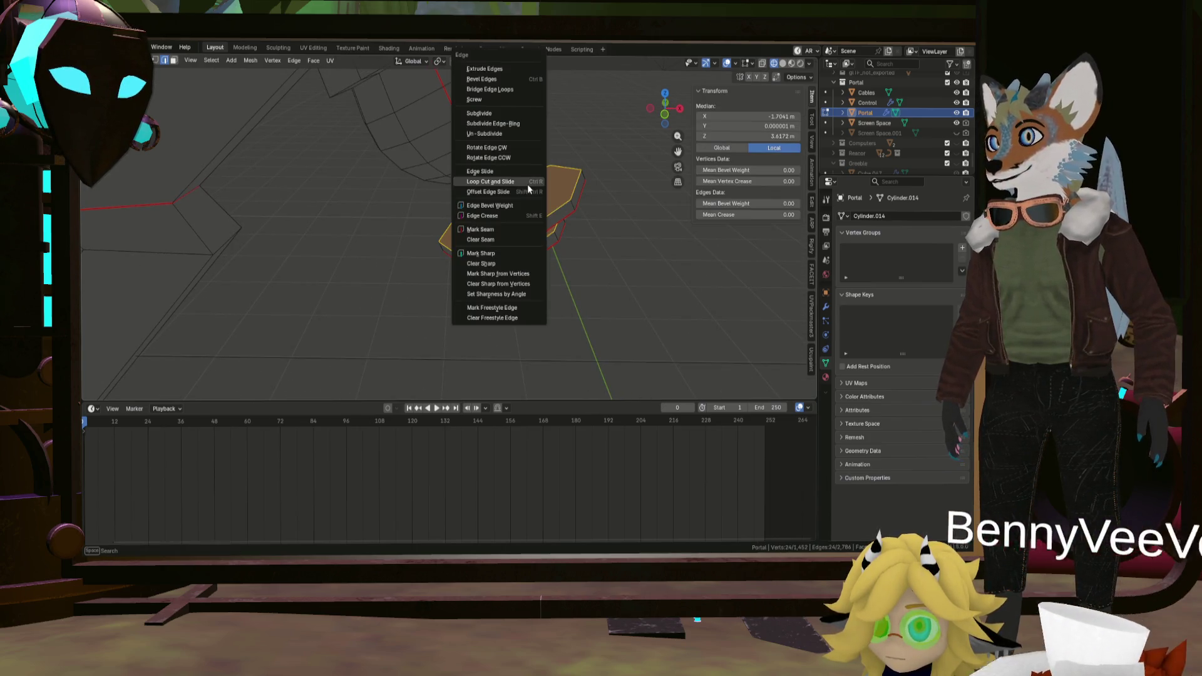
pyautogui.click(528, 185)
pyautogui.moveTo(529, 185); pyautogui.dragTo(640, 275, button='middle')
pyautogui.click(641, 275)
pyautogui.scroll(-3, 641, 275)
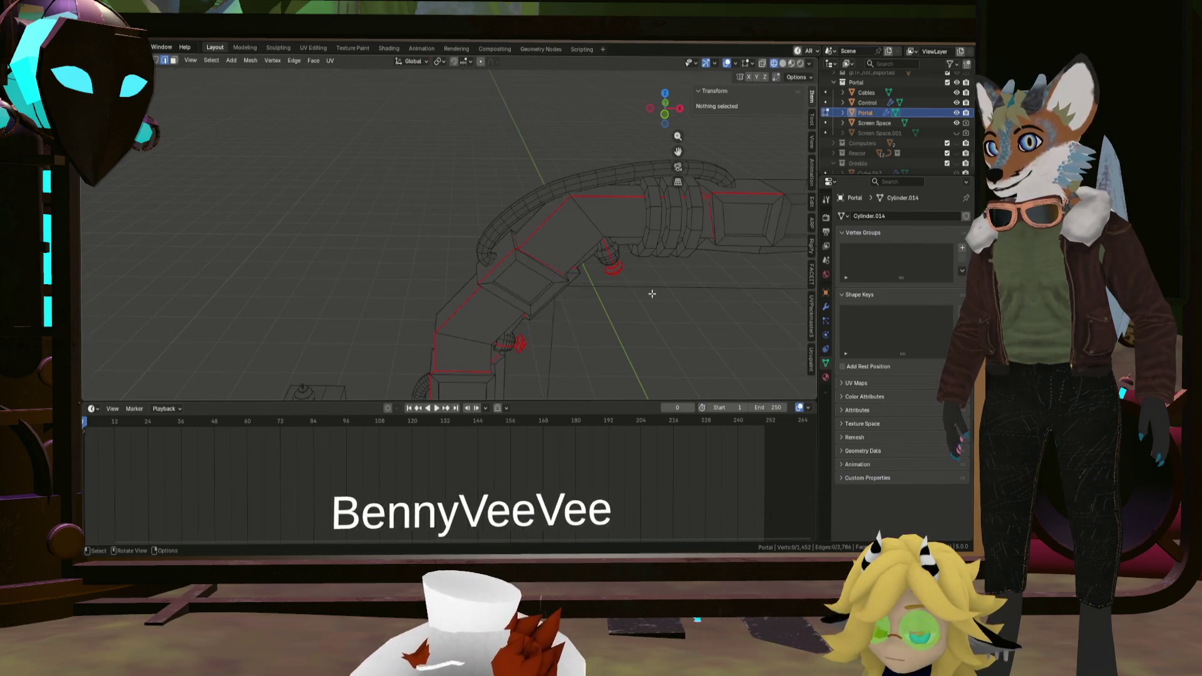
pyautogui.scroll(-3, 583, 235)
pyautogui.scroll(-3, 536, 207)
pyautogui.moveTo(537, 206)
pyautogui.mouseDown(button='middle')
pyautogui.moveTo(531, 179)
pyautogui.moveTo(451, 305)
pyautogui.moveTo(357, 294)
pyautogui.mouseUp(button='middle')
pyautogui.scroll(5, 452, 305)
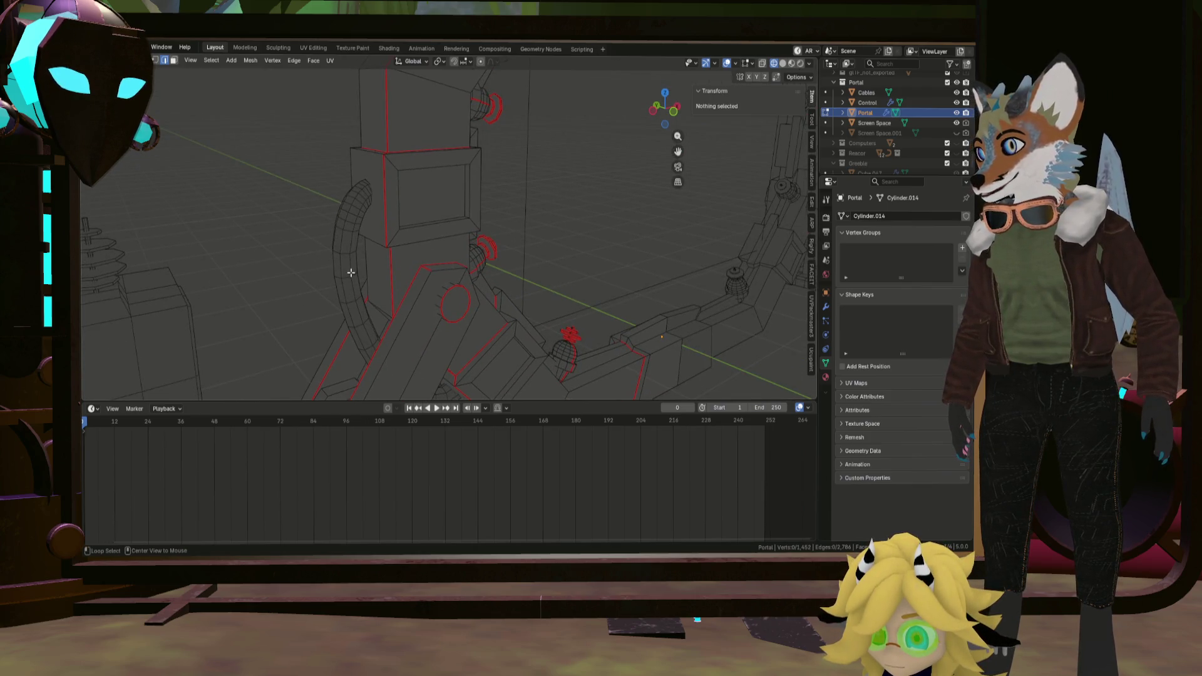
pyautogui.press('Tab')
# Enter Edit Mode on the Cables object and mark a seam along the first cable's edge loop.
pyautogui.click(349, 271)
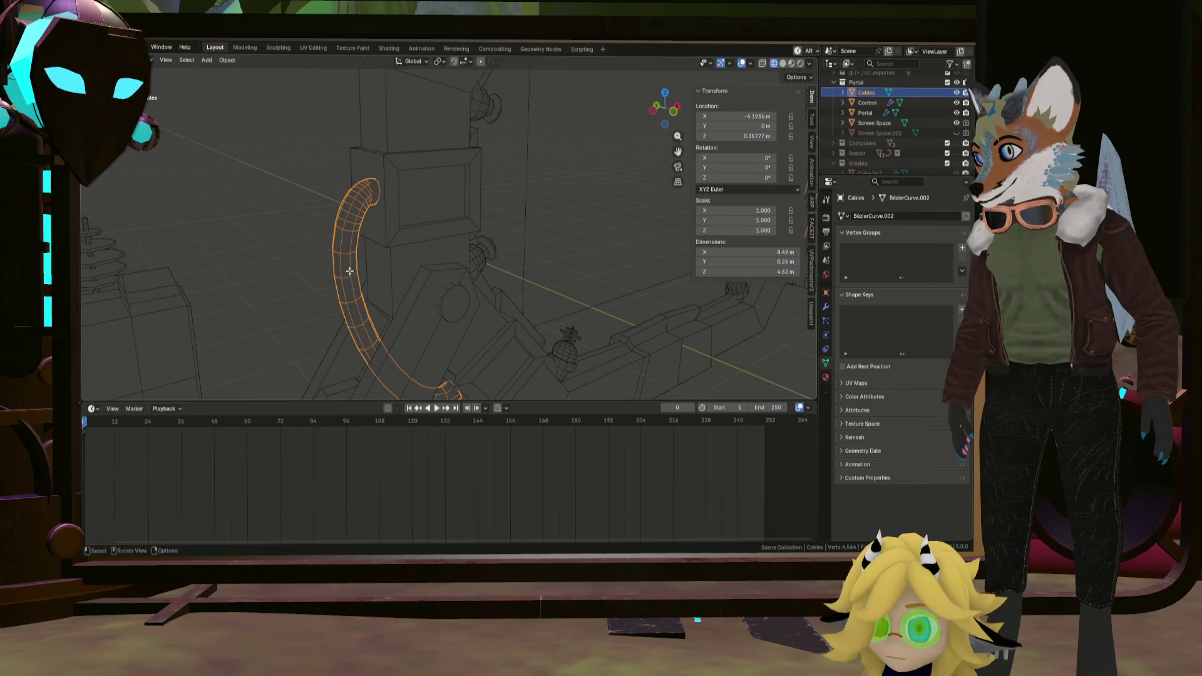
pyautogui.press('Tab')
pyautogui.rightClick(349, 271)
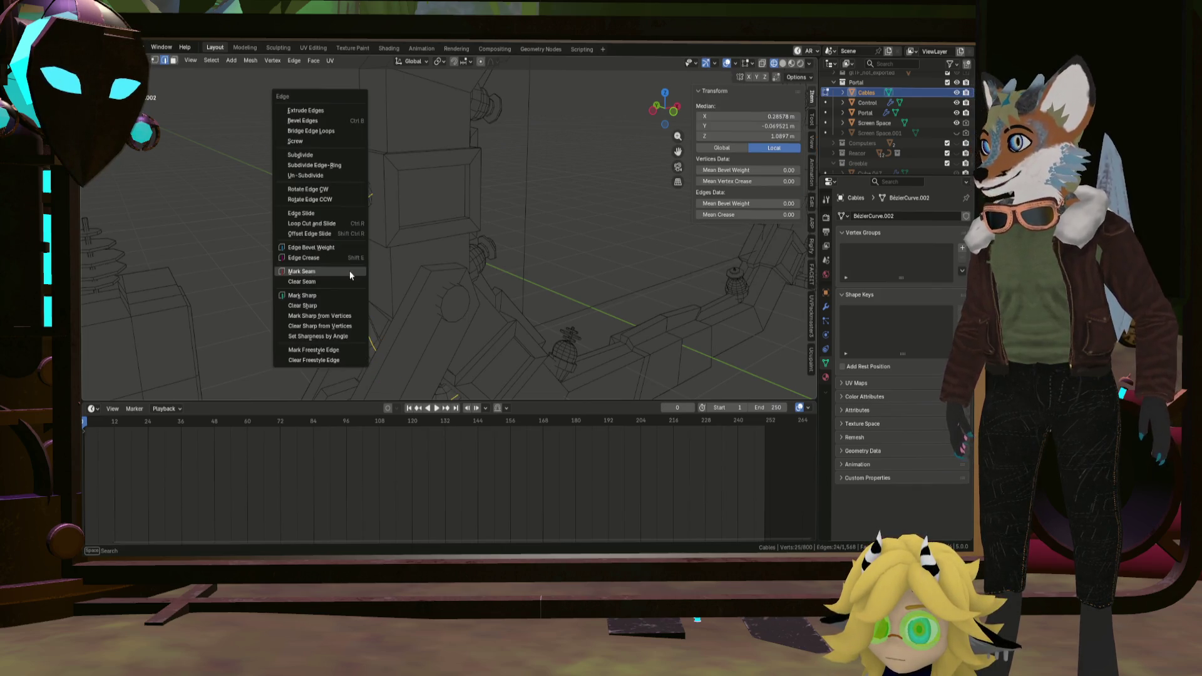
pyautogui.click(349, 270)
pyautogui.moveTo(350, 271)
pyautogui.mouseDown(button='middle')
pyautogui.moveTo(416, 301)
pyautogui.moveTo(419, 265)
pyautogui.mouseUp(button='middle')
pyautogui.scroll(5, 419, 265)
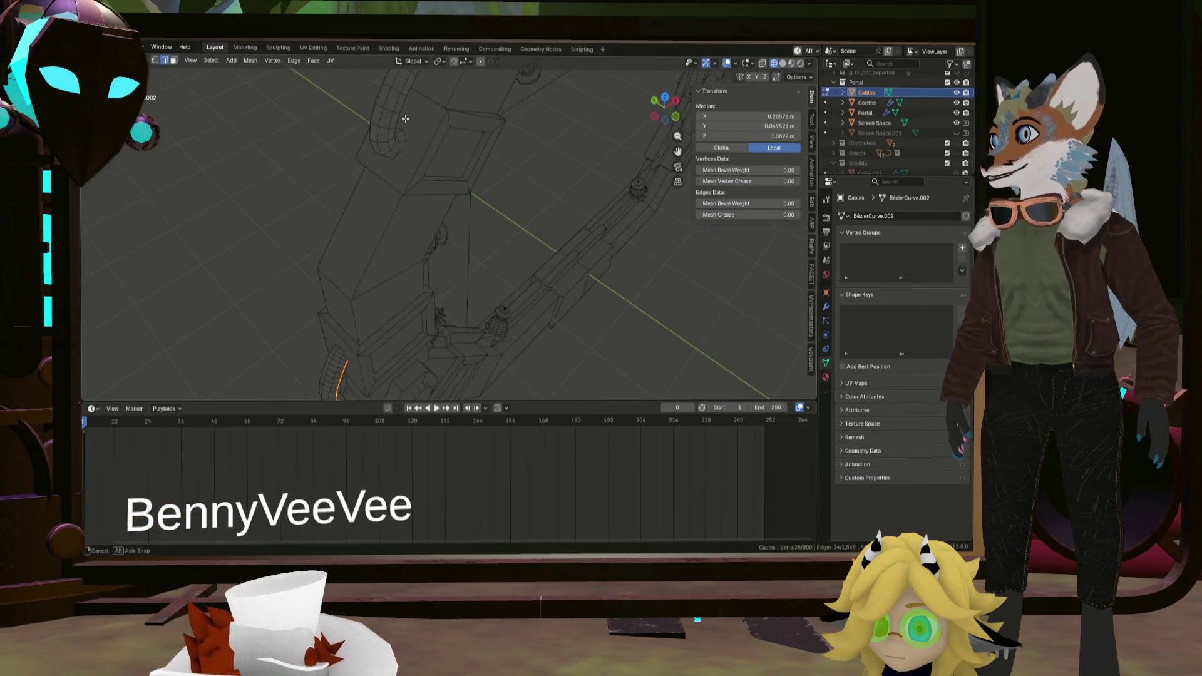
pyautogui.moveTo(402, 120); pyautogui.dragTo(424, 222, button='middle')
pyautogui.keyDown('alt'); pyautogui.click(395, 177); pyautogui.keyUp('alt')
pyautogui.moveTo(395, 177)
pyautogui.mouseDown(button='middle')
pyautogui.moveTo(404, 197)
pyautogui.moveTo(402, 183)
pyautogui.mouseUp(button='middle')
pyautogui.hotkey('ctrl', 'e')
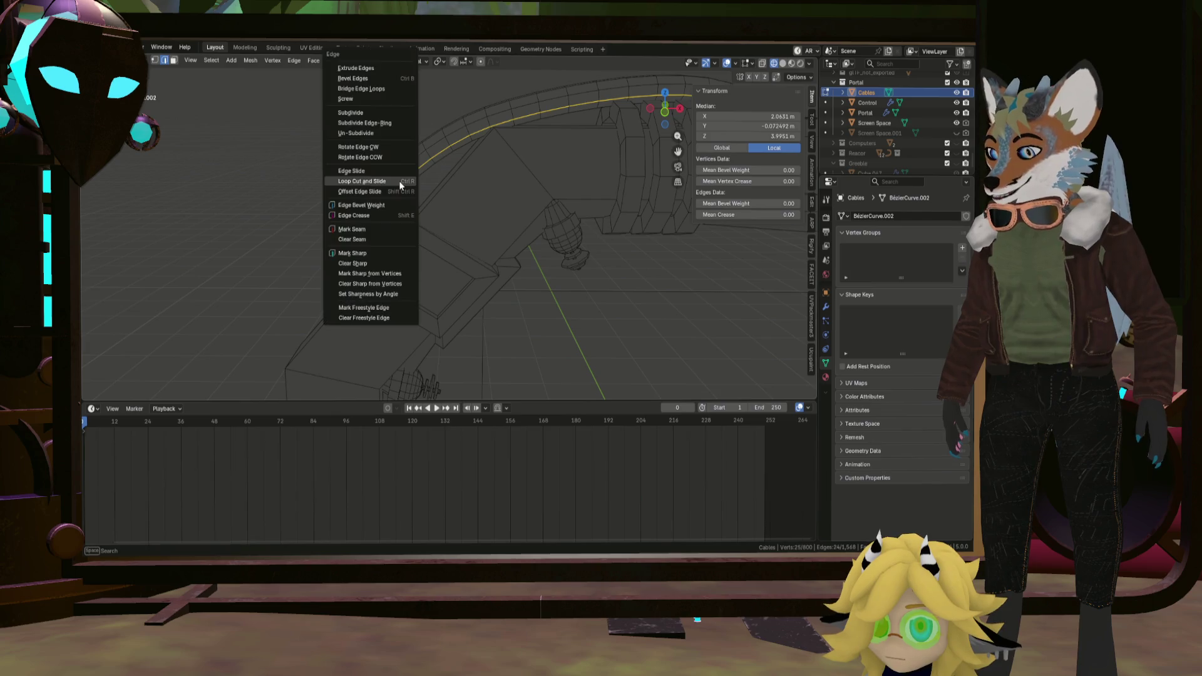
pyautogui.click(368, 229)
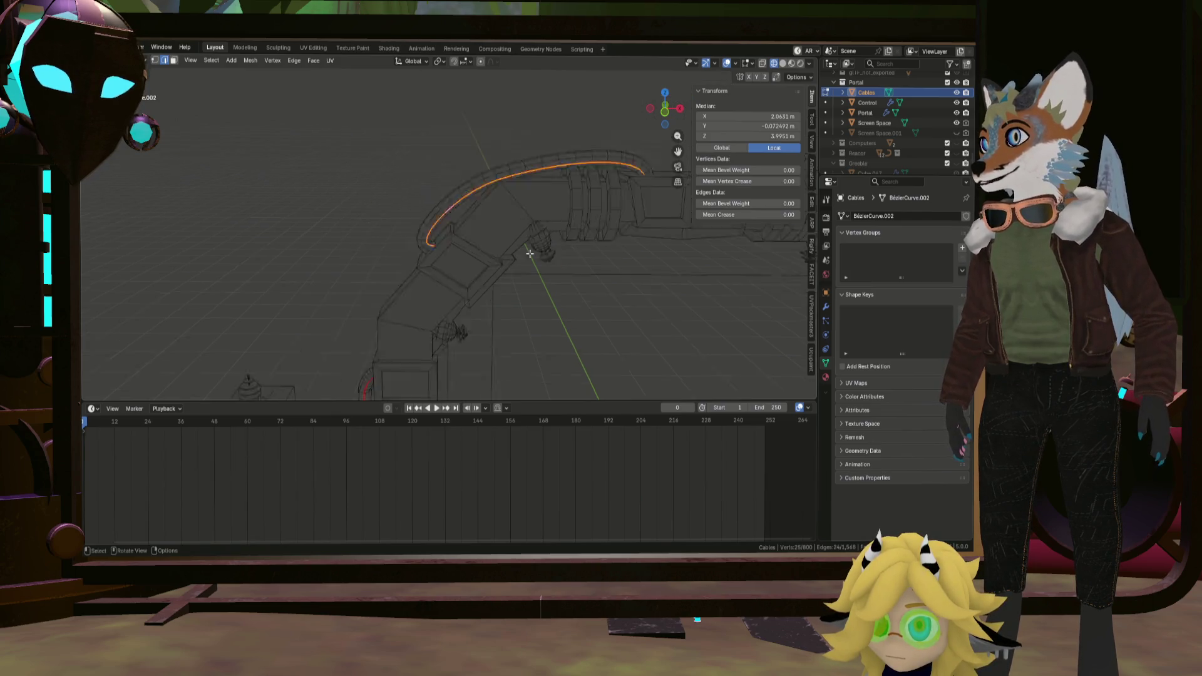
pyautogui.scroll(-4, 404, 239)
# Mark seams along the next cable and the curved edge path of a side cable.
pyautogui.moveTo(405, 240)
pyautogui.mouseDown(button='middle')
pyautogui.moveTo(436, 189)
pyautogui.moveTo(470, 216)
pyautogui.moveTo(339, 207)
pyautogui.mouseUp(button='middle')
pyautogui.scroll(-4, 442, 201)
pyautogui.click(447, 179)
pyautogui.scroll(5, 447, 179)
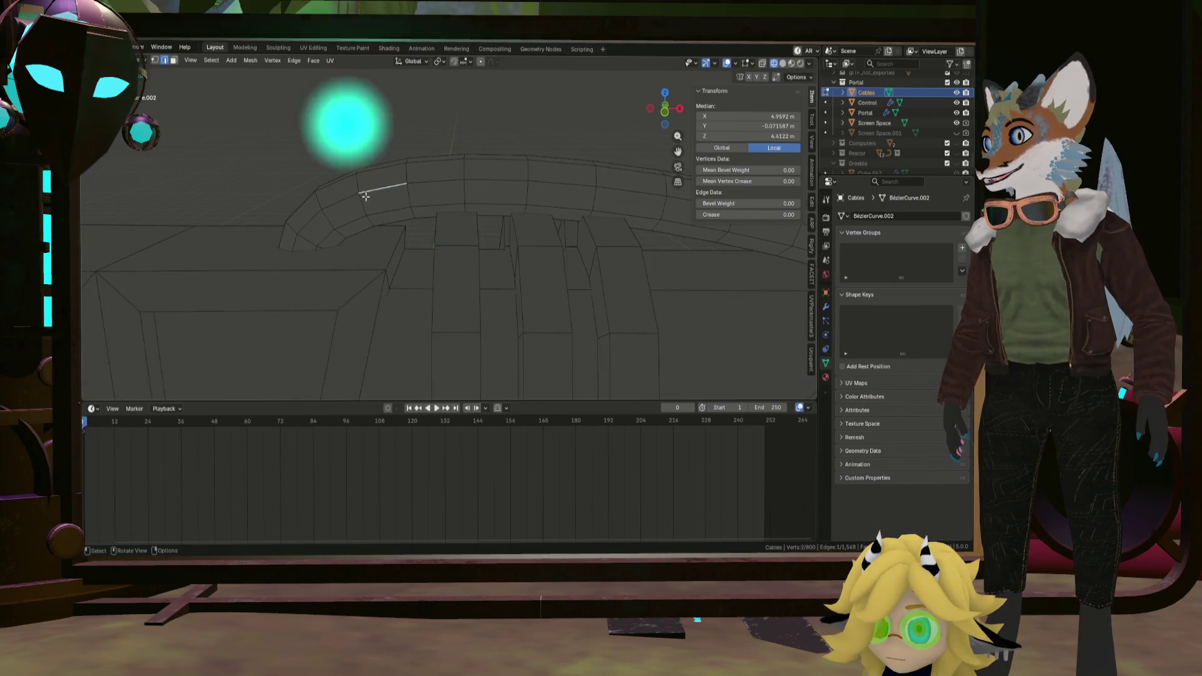
pyautogui.hotkey('ctrl', 'e')
pyautogui.click(343, 228)
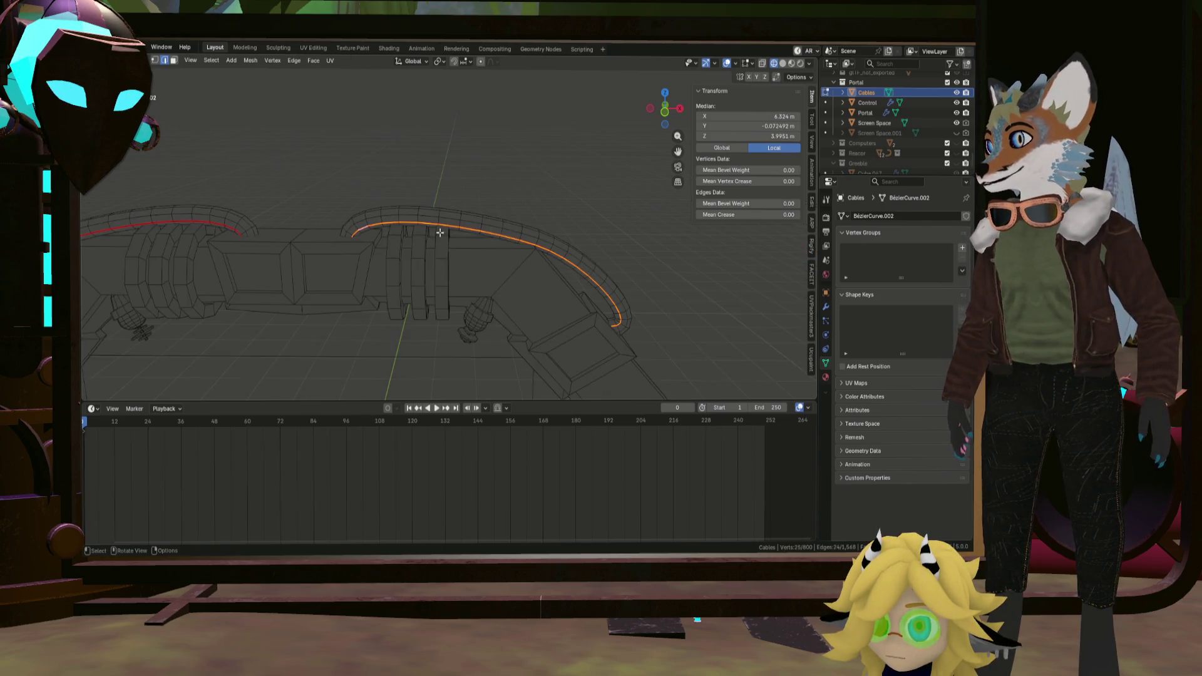
pyautogui.moveTo(342, 228)
pyautogui.mouseDown(button='middle')
pyautogui.moveTo(554, 276)
pyautogui.moveTo(535, 161)
pyautogui.moveTo(517, 182)
pyautogui.mouseUp(button='middle')
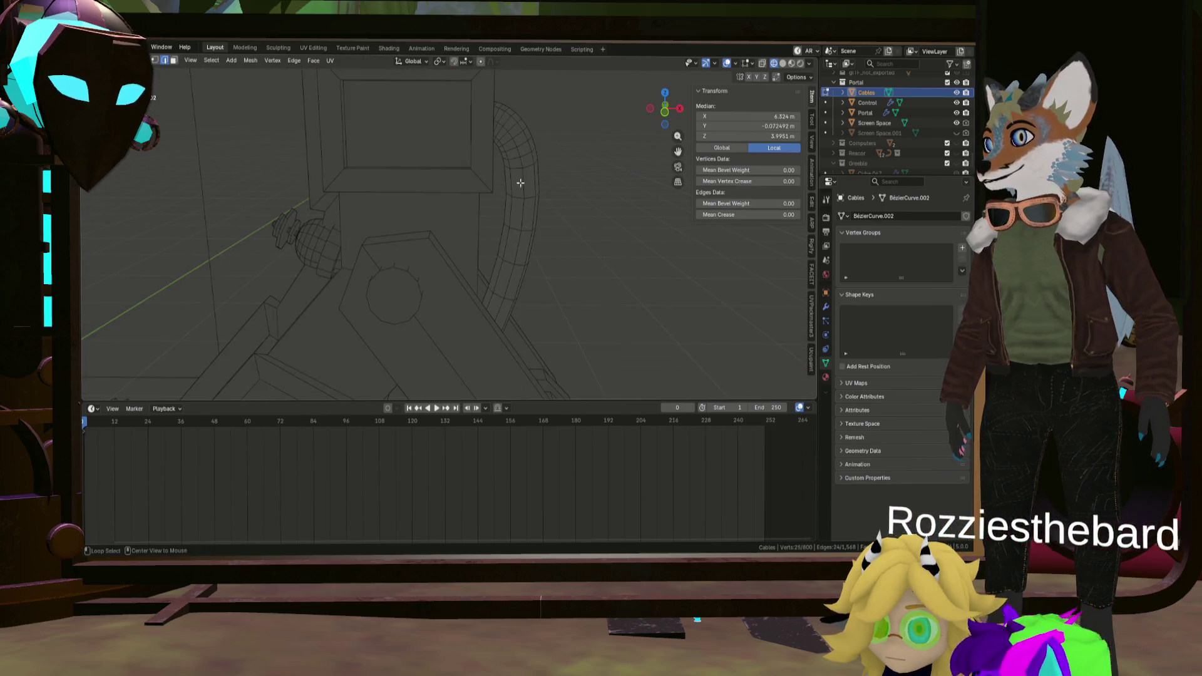
pyautogui.keyDown('ctrl'); pyautogui.click(517, 182); pyautogui.keyUp('ctrl')
pyautogui.hotkey('ctrl', 'e')
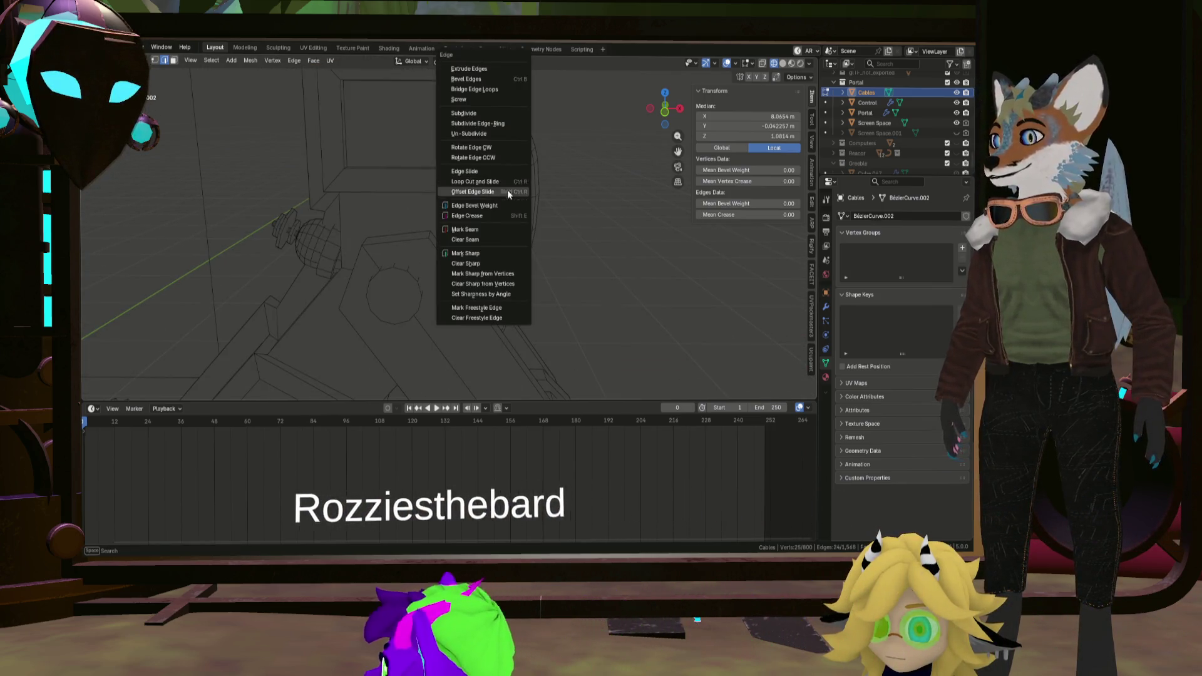
pyautogui.click(503, 229)
# Deselect all and pick a curved edge run on the right-side cable.
pyautogui.hotkey('alt', 'a')
pyautogui.scroll(-5, 605, 238)
pyautogui.moveTo(604, 238); pyautogui.dragTo(463, 213, button='middle')
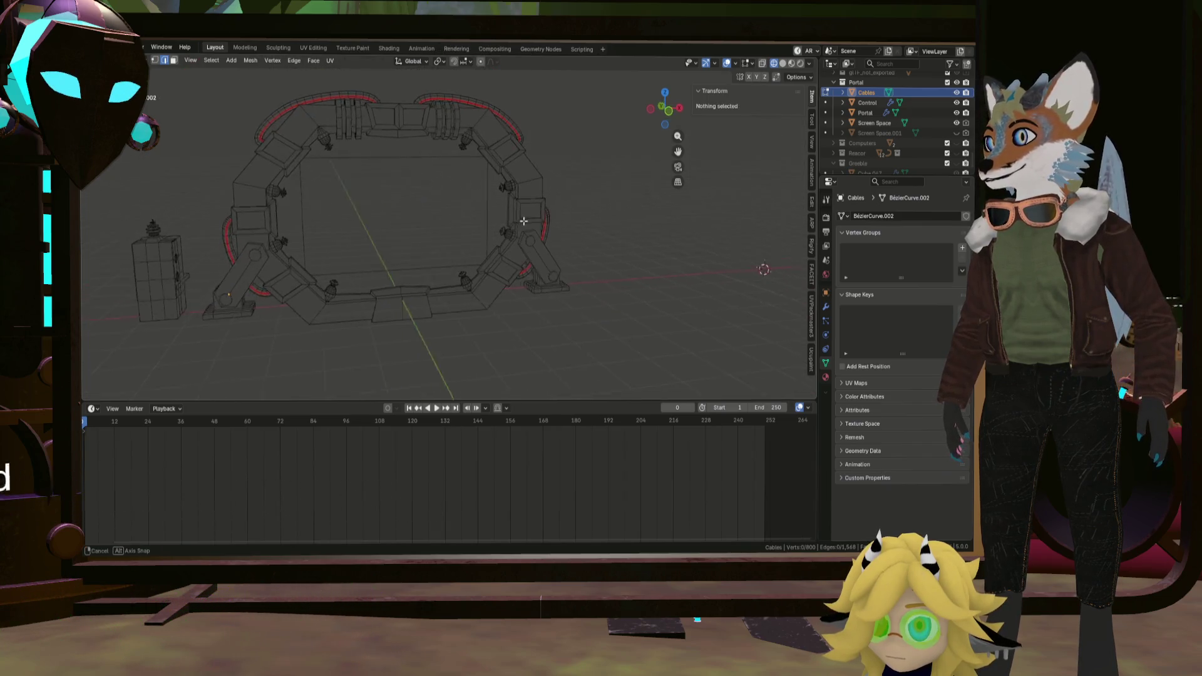
pyautogui.click(551, 219)
pyautogui.scroll(5, 554, 217)
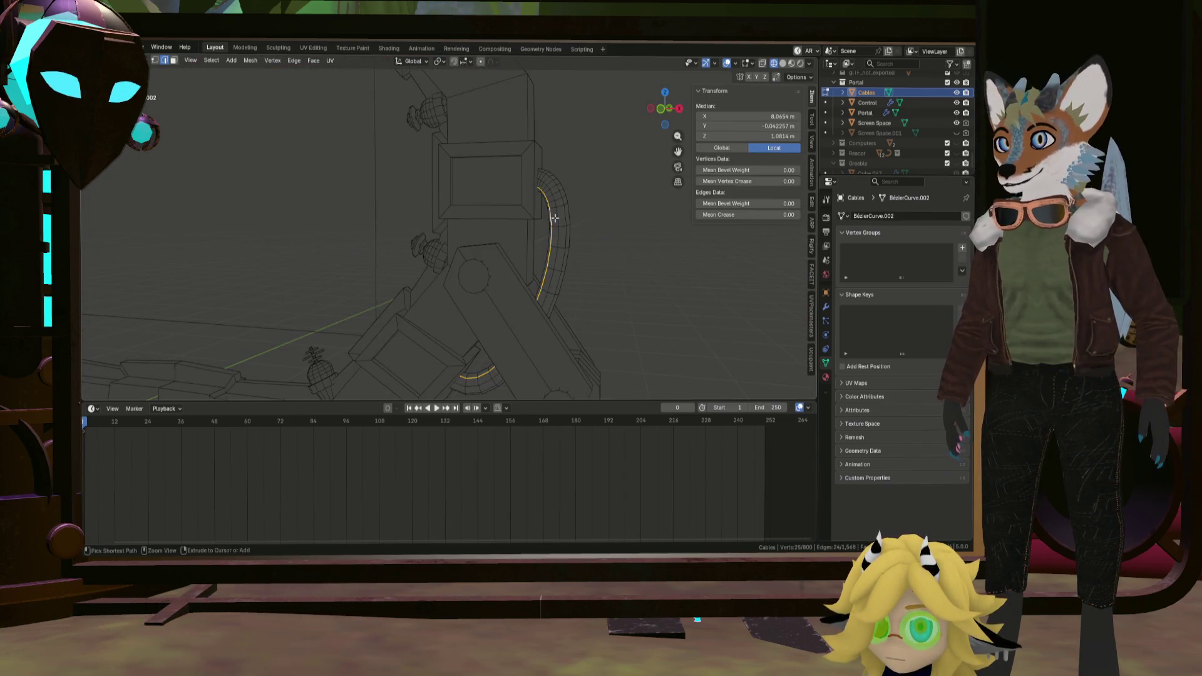